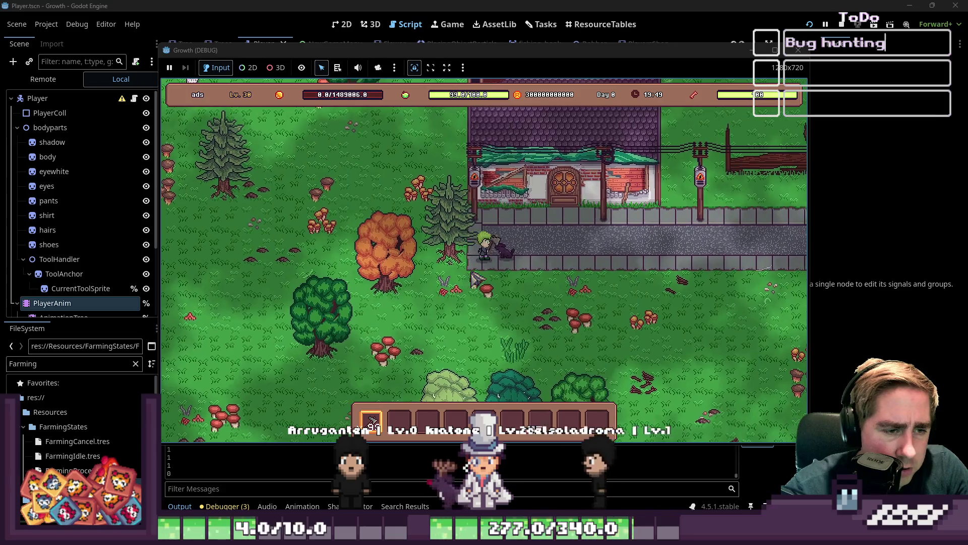
Step: Walk the player left and down in the running game and trigger the farming action
key("a")
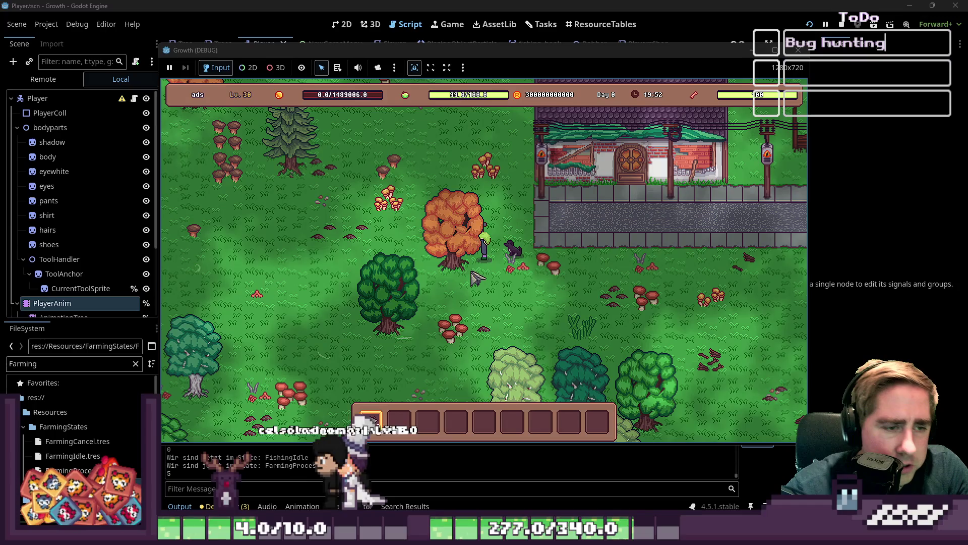
key("a")
key("s")
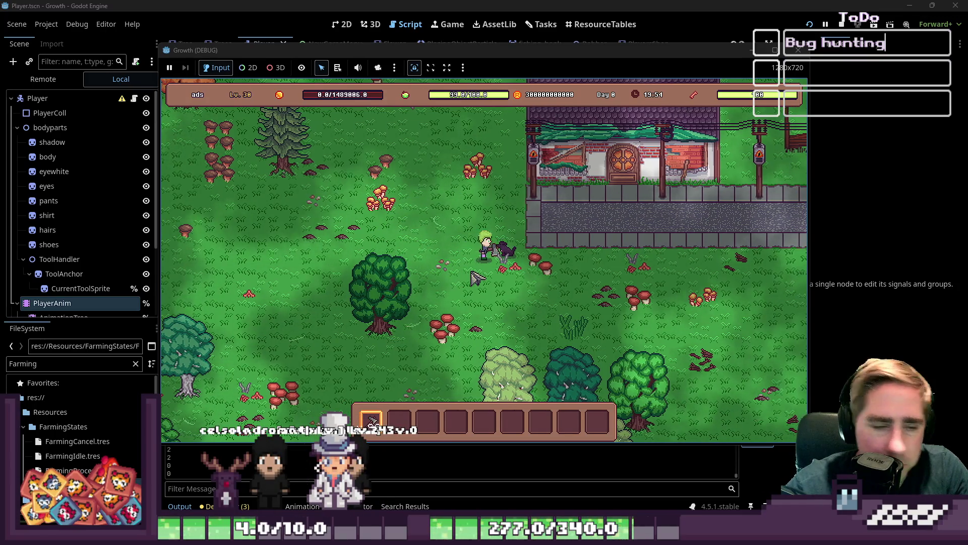
left_click(477, 277)
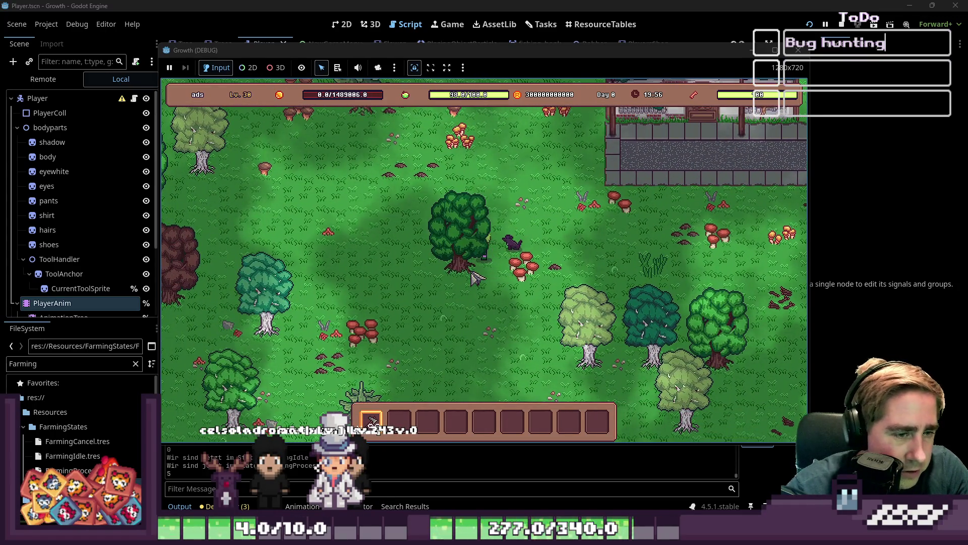
Step: Walk right to the trees, chop the teal tree with the axe, then close and stop the game
key("s")
key("d")
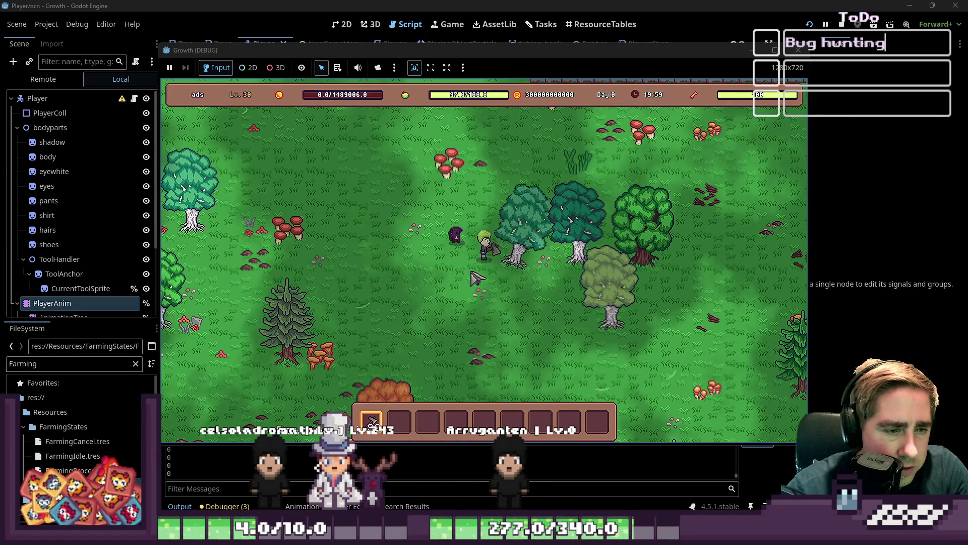
key("d")
left_click(477, 278)
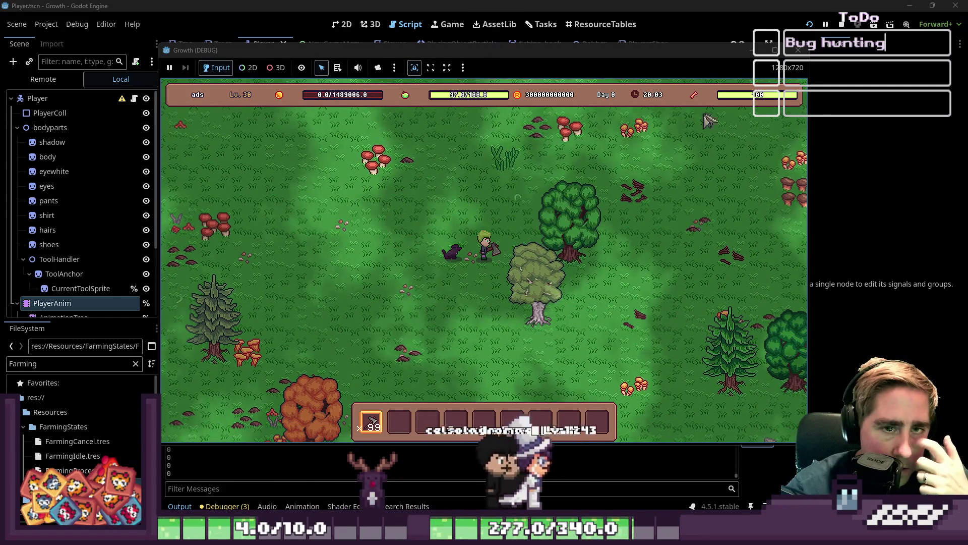
left_click(798, 50)
left_click(504, 205)
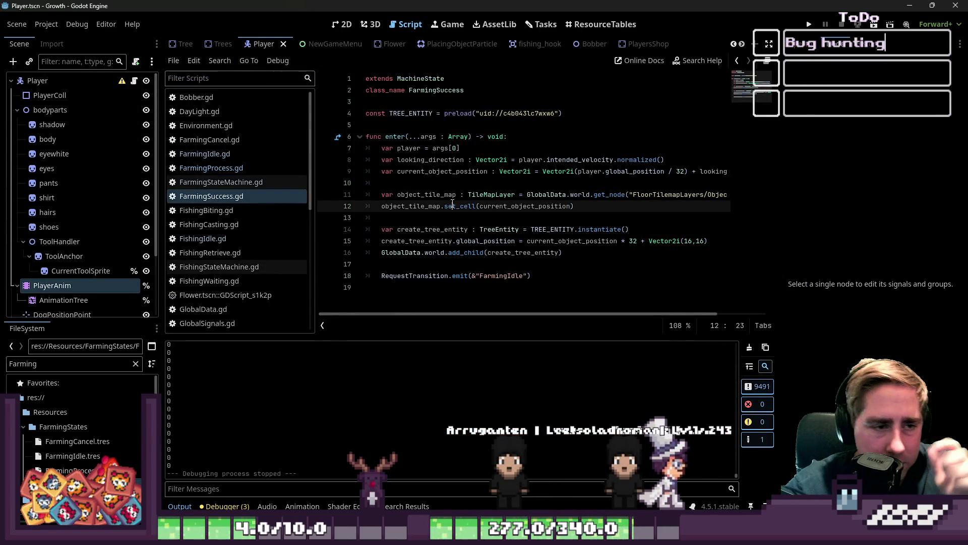
Step: Stop the game, open the TreeEntity scene, and bring FarmingSuccess.gd back up
left_click(495, 264)
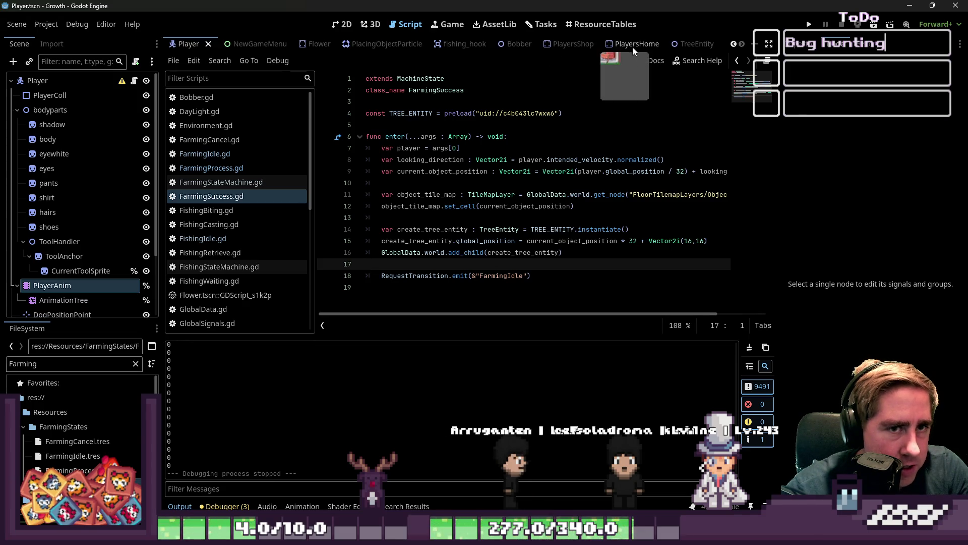
left_click(694, 46)
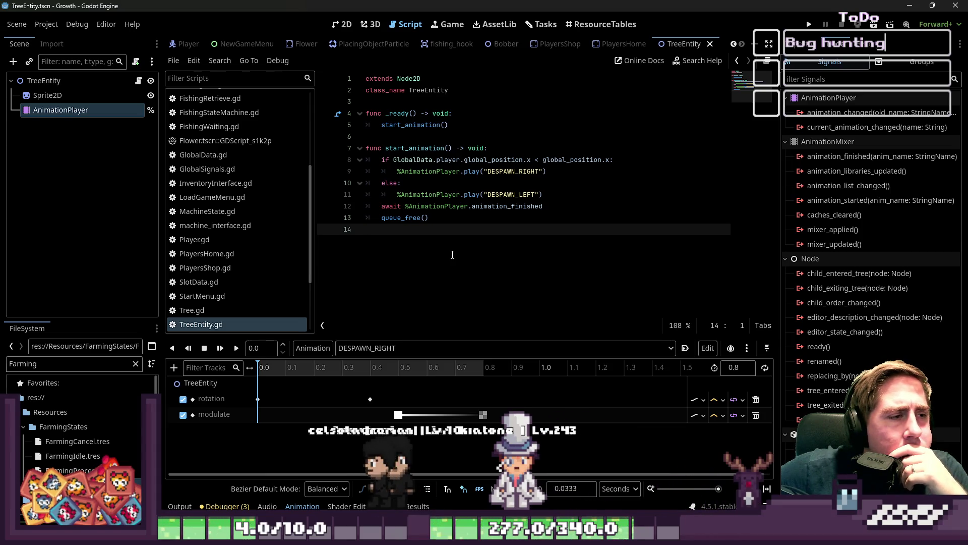
scroll(238, 212, "up", 5)
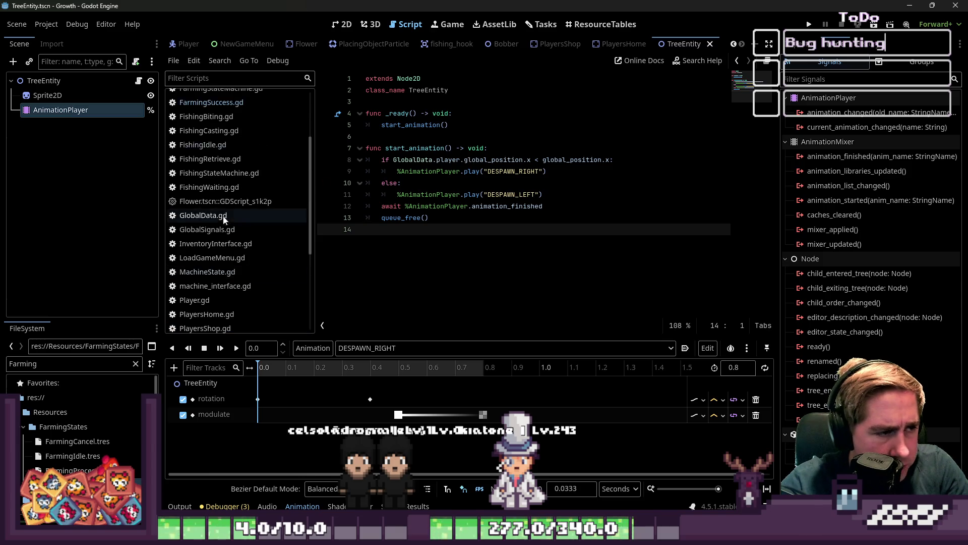
left_click(239, 196)
Step: Review the set_cell and current_object_position lines and go to the tree-adding line
left_click(519, 206)
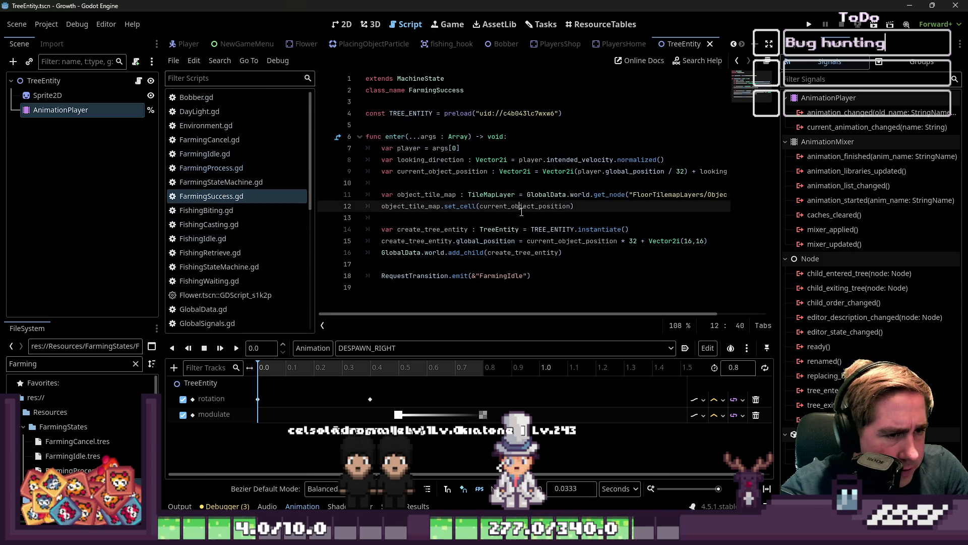
left_click(538, 171)
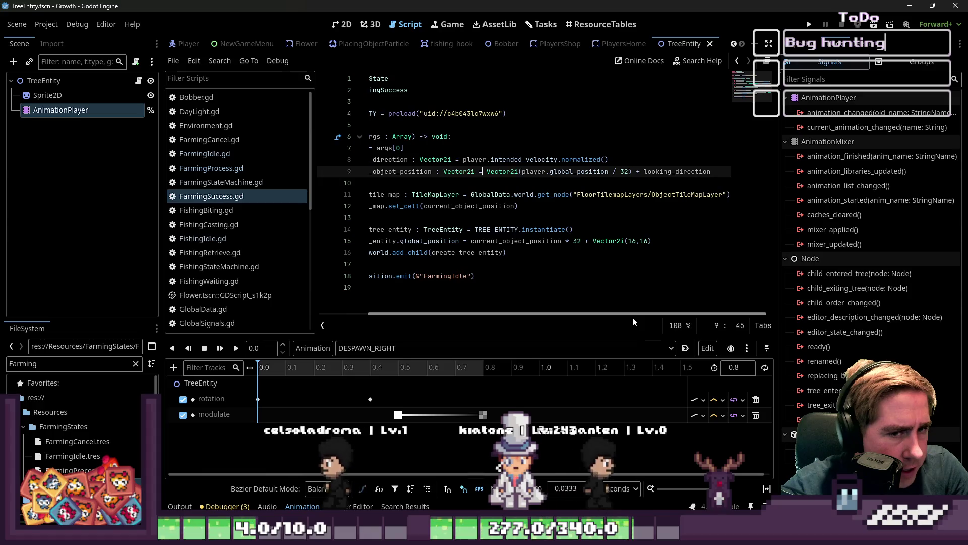
scroll(628, 317, "right", 3)
scroll(624, 317, "left", 3)
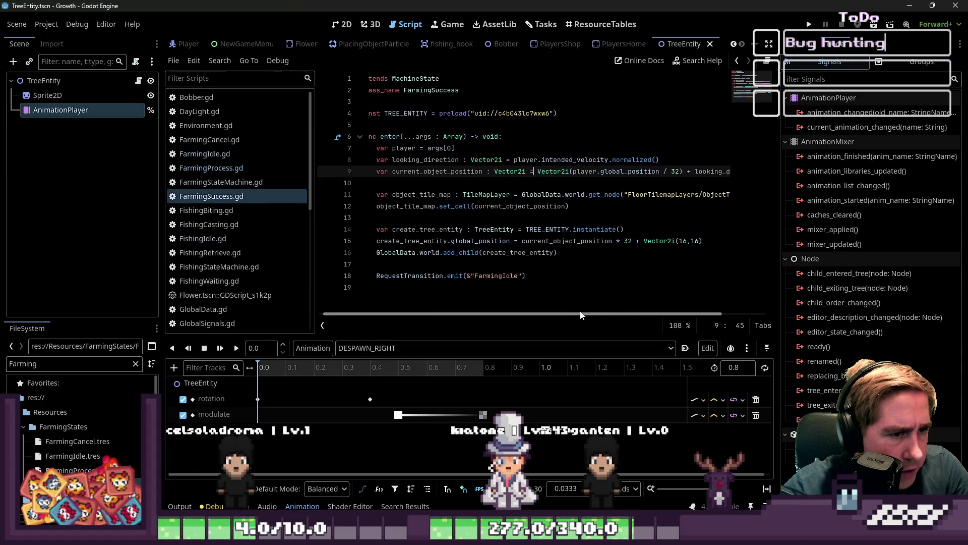
left_click(463, 253)
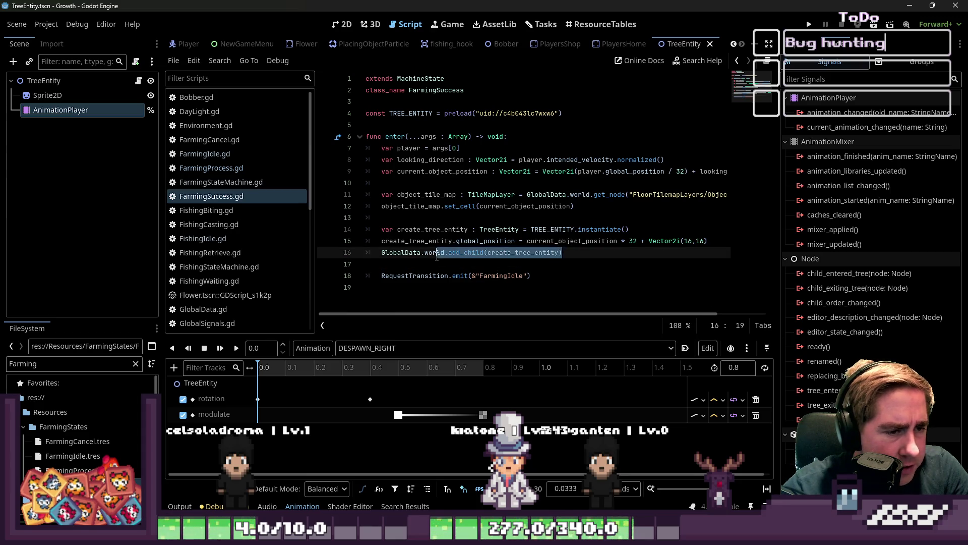
key("Home")
Step: Remove the extra blank line after the global_position assignment in FarmingSuccess.gd
key("Return")
key("Up")
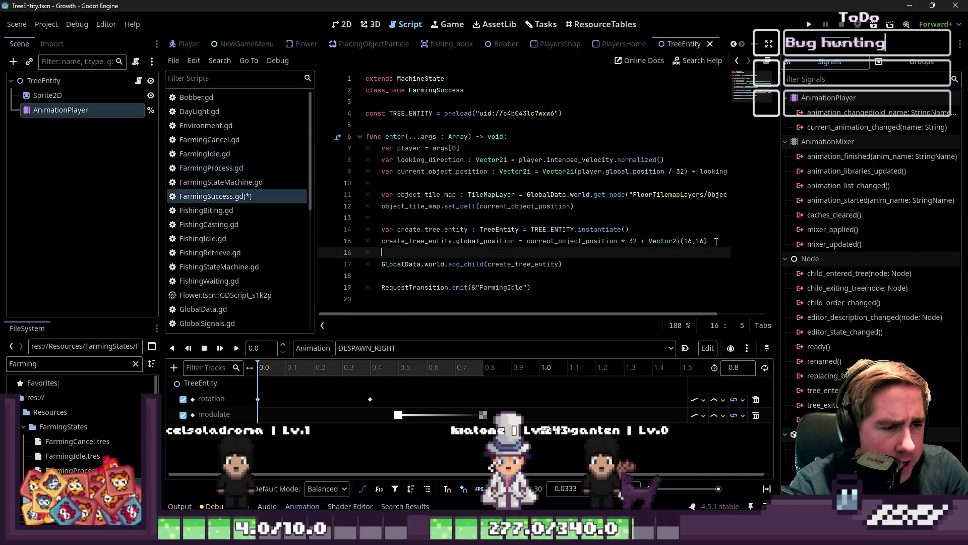
key("BackSpace")
key("BackSpace")
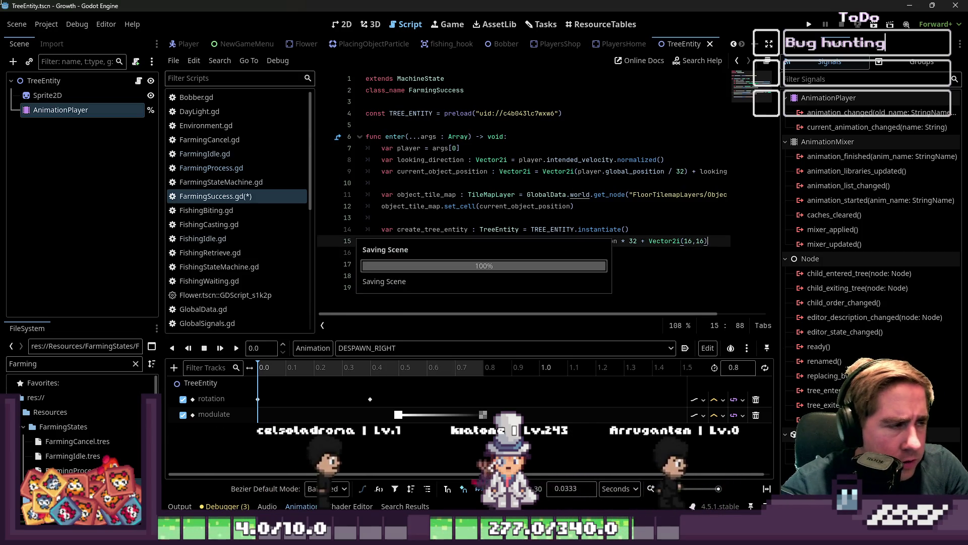
Step: Make the Sprite2D node accessible by unique name as %Sprite2D
double_click(57, 92)
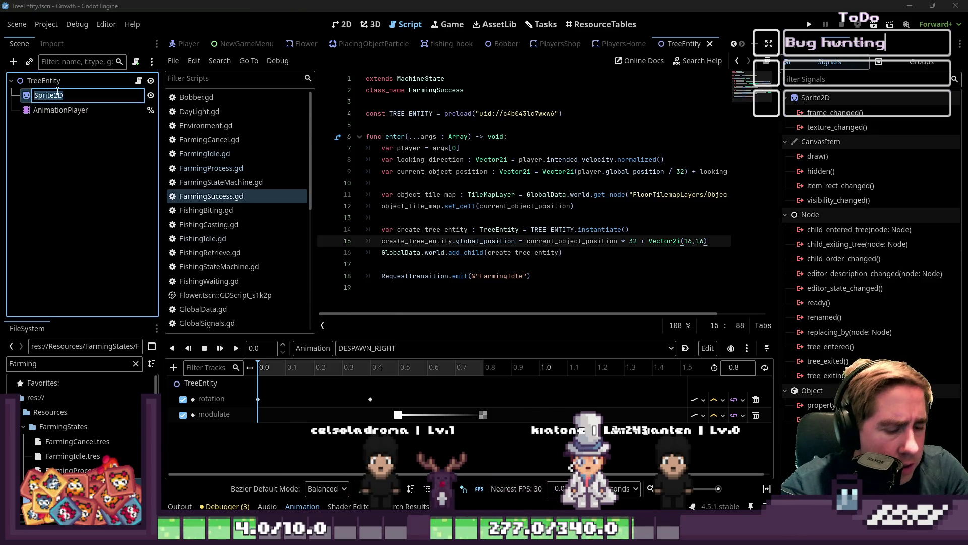
key("Return")
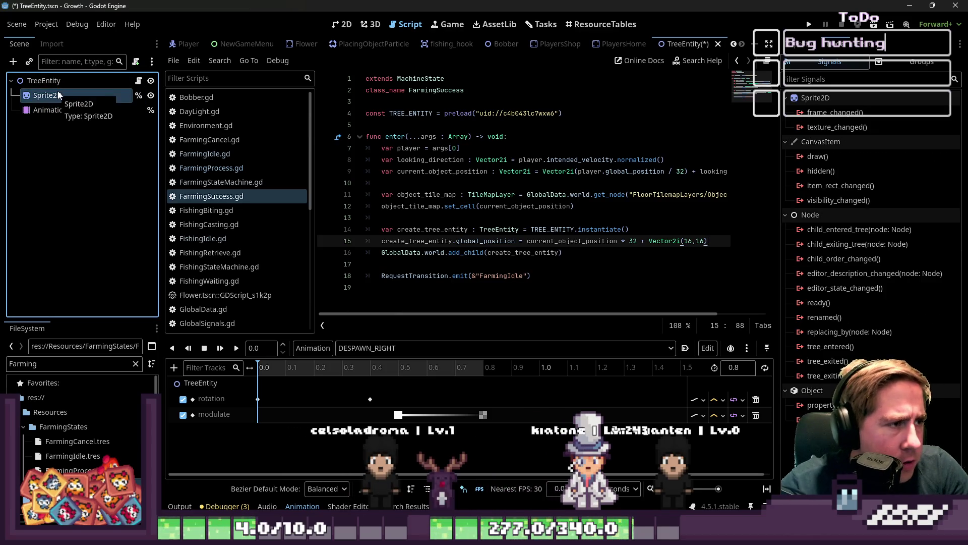
left_click(139, 80)
Step: In start_animation(), add a line setting %Sprite2D.texture = tree_texture
left_click(554, 125)
key("Down")
key("Down")
key("Up")
key("Up")
left_click(520, 152)
key("Return")
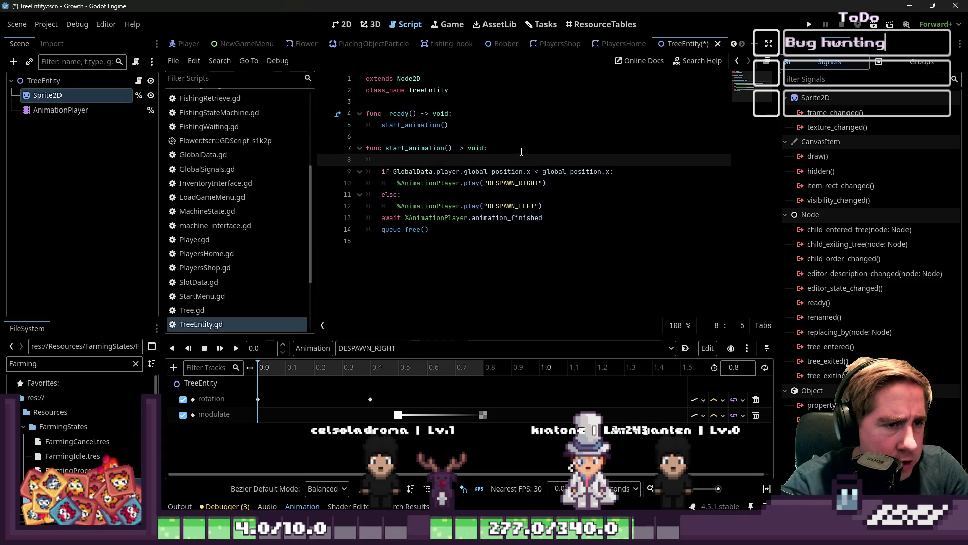
type("texture = ")
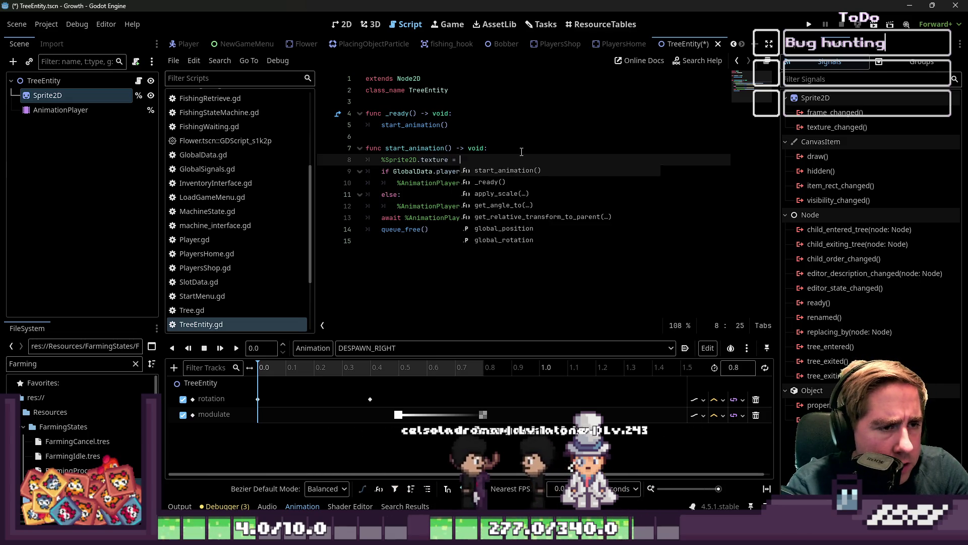
type("tree-t")
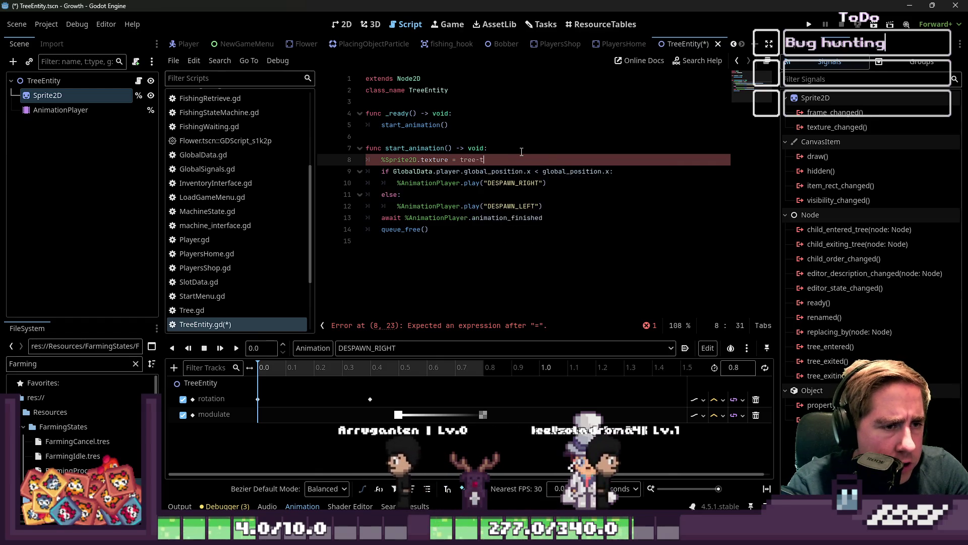
key("BackSpace")
key("BackSpace")
type("_t")
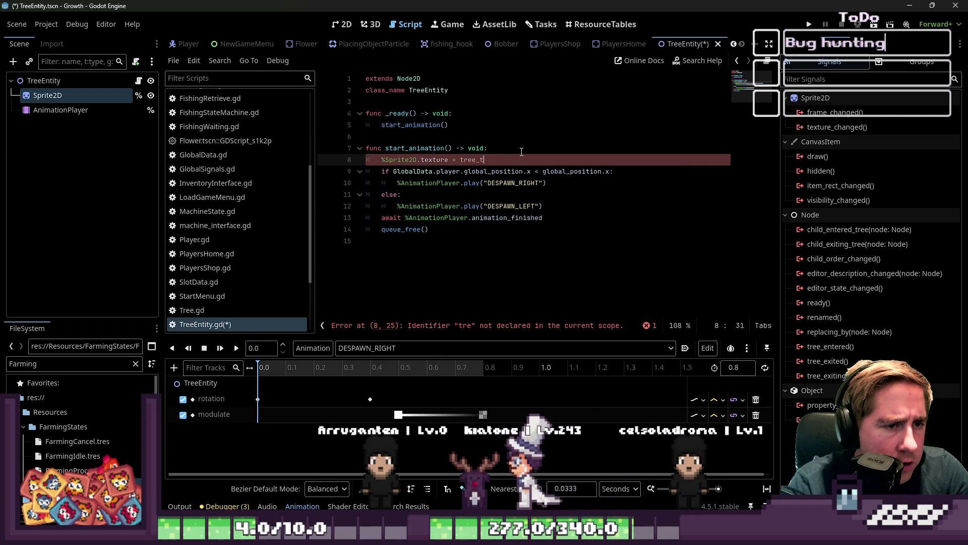
type("exture")
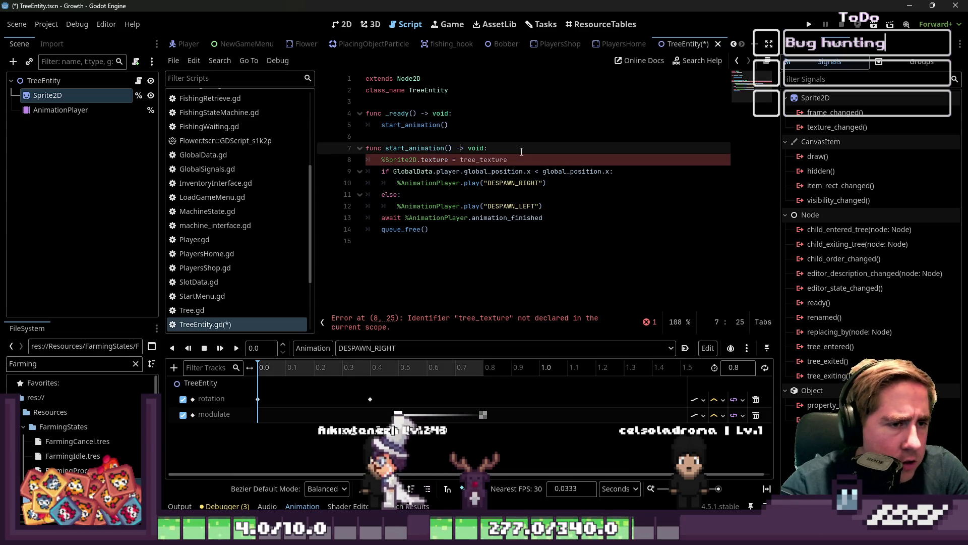
key("Up")
key("Up")
key("Up")
Step: Declare 'var tree_texture : Texture2D' at the top of TreeEntity.gd and save the script
key("Return")
key("Return")
key("Up")
type("var tree_texture _")
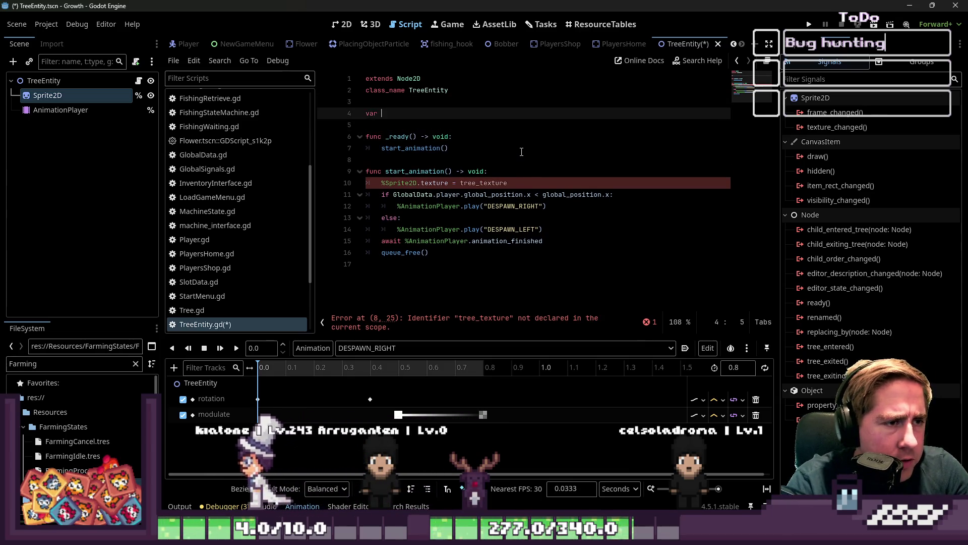
key("BackSpace")
type(": Textur")
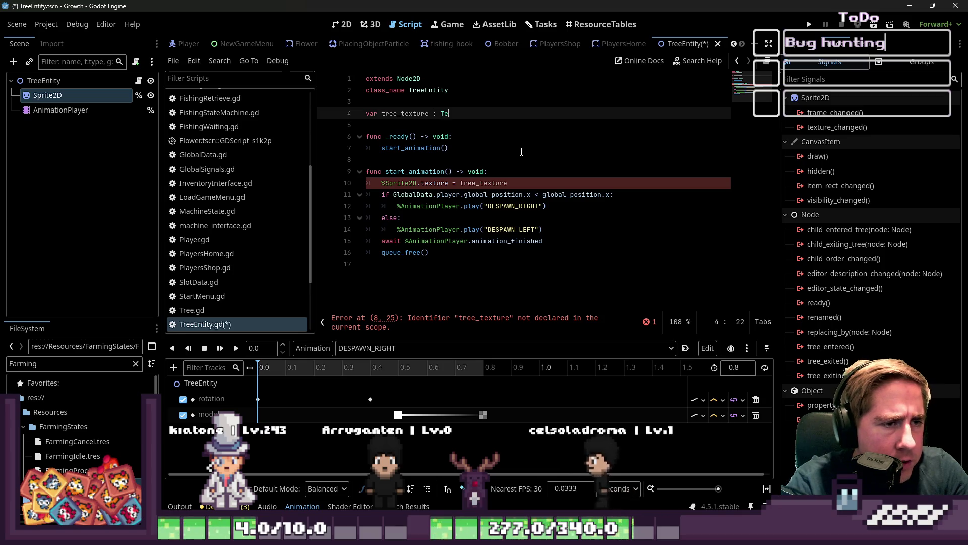
key("Down")
key("Return")
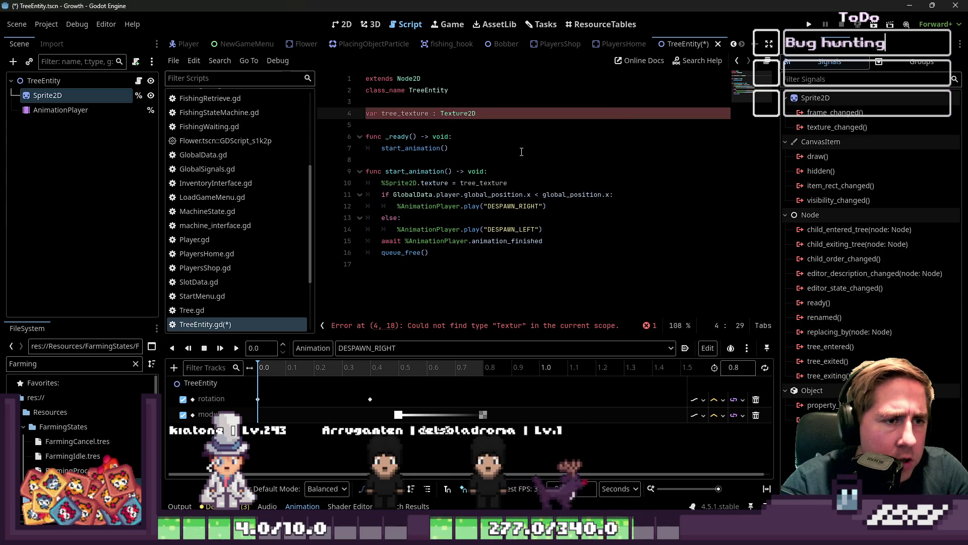
key("ctrl+s")
Step: Save the TreeEntity scene and review where tree_texture is declared and applied
left_click(566, 151)
key("ctrl+s")
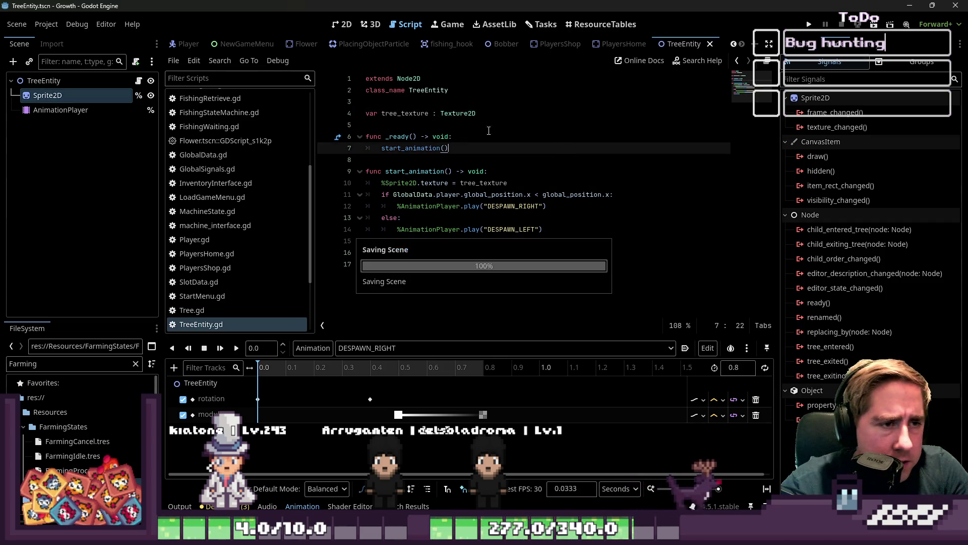
left_click(51, 110)
left_click(110, 95)
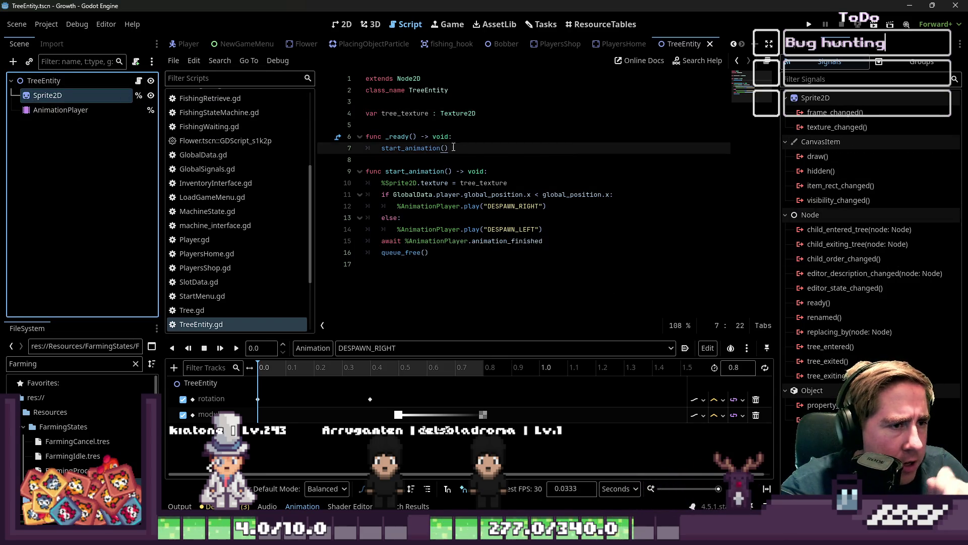
left_click(460, 179)
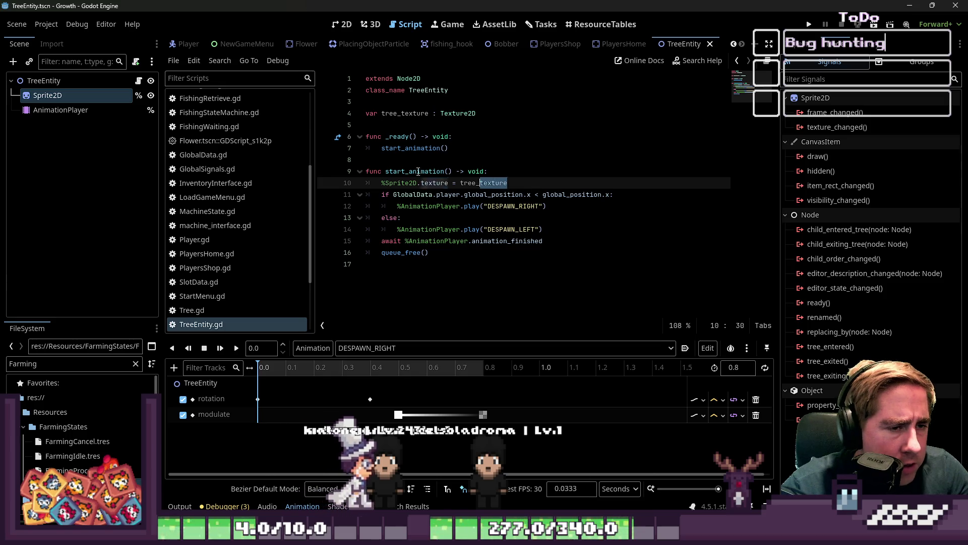
left_click(382, 205)
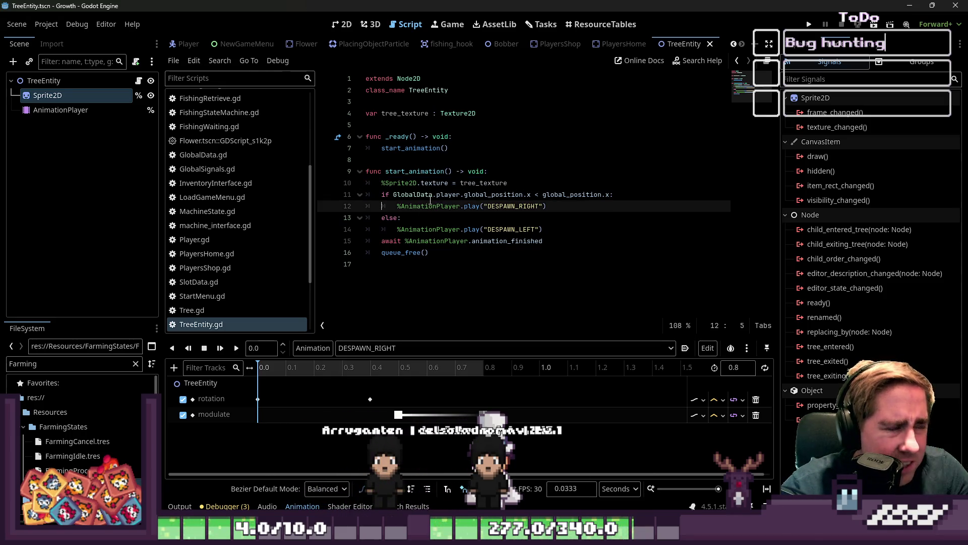
left_click(403, 123)
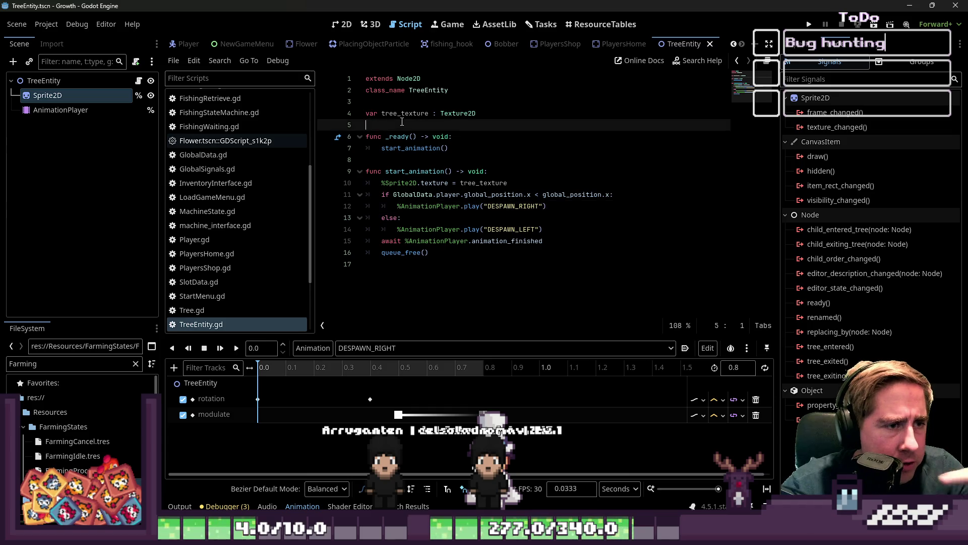
left_click(409, 113)
scroll(246, 247, "up", 5)
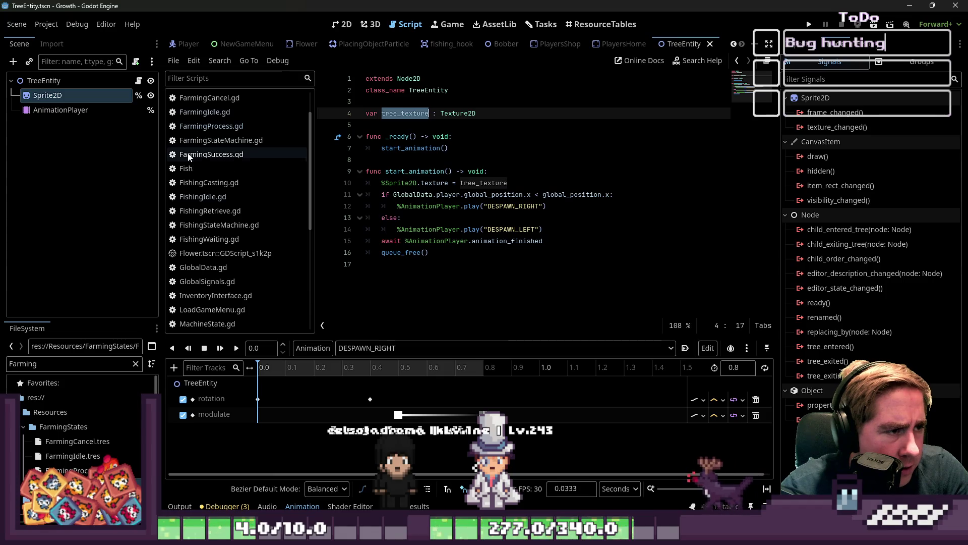
left_click(188, 154)
Step: Add a line after line 14 reading 'create_tree_entity.tree_texture =' using autocomplete
left_click(480, 225)
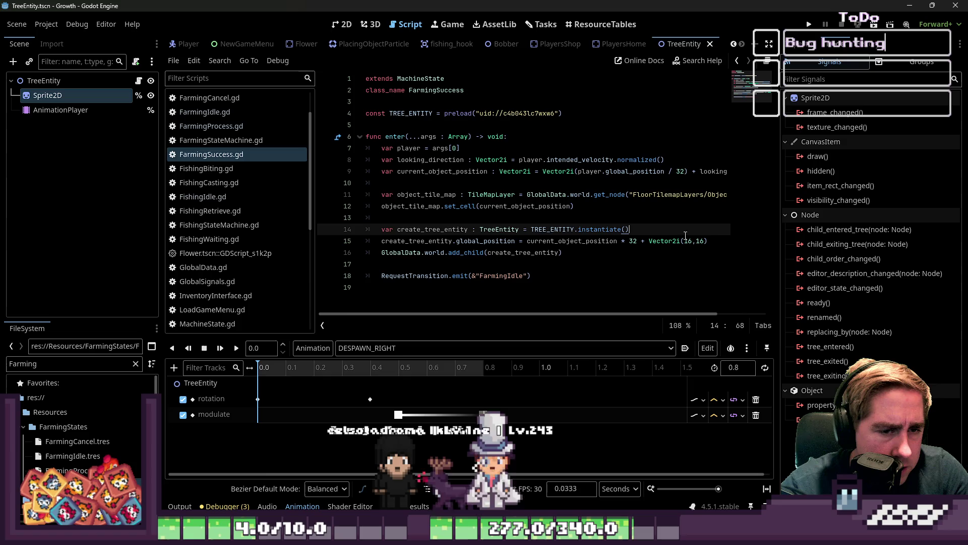
key("End")
key("Return")
type("c")
key("BackSpace")
type("r")
key("Return")
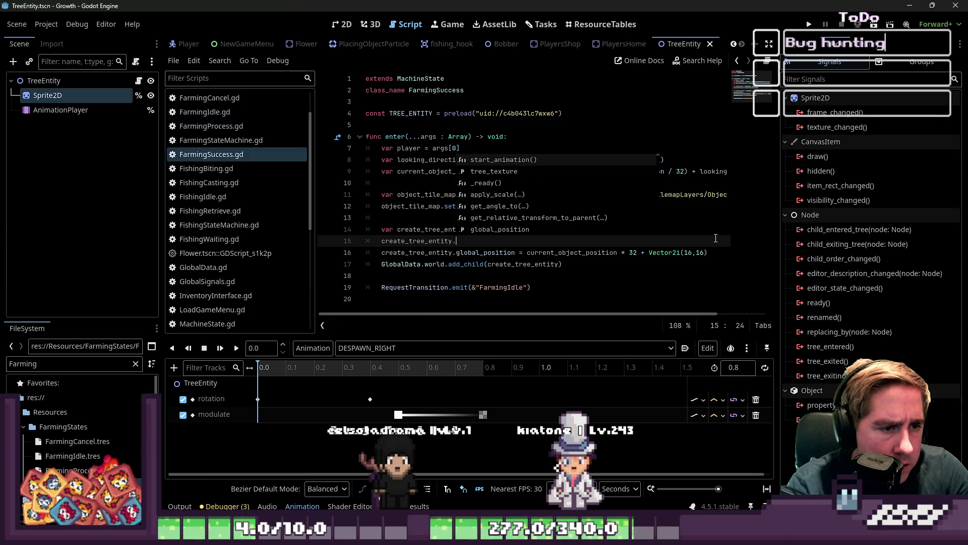
type("tree_texture =")
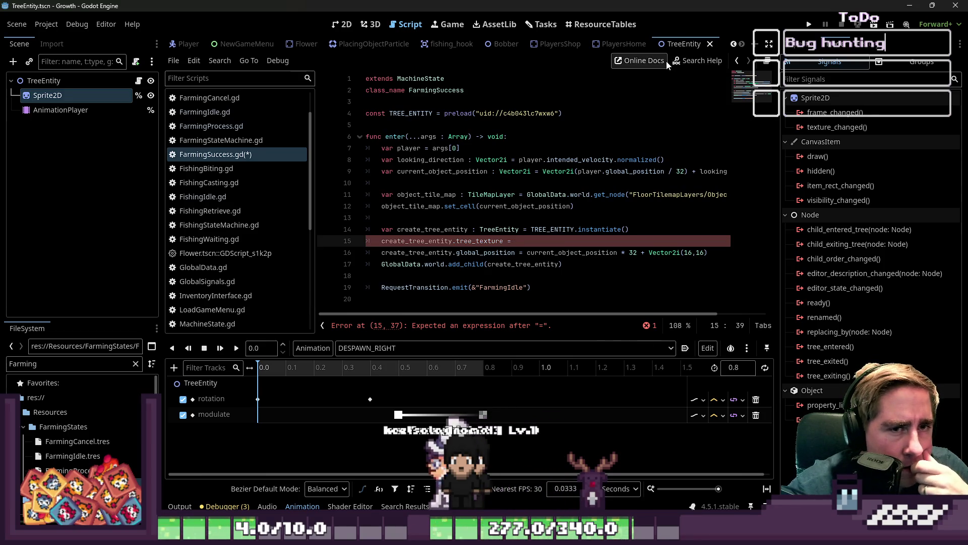
left_click(698, 60)
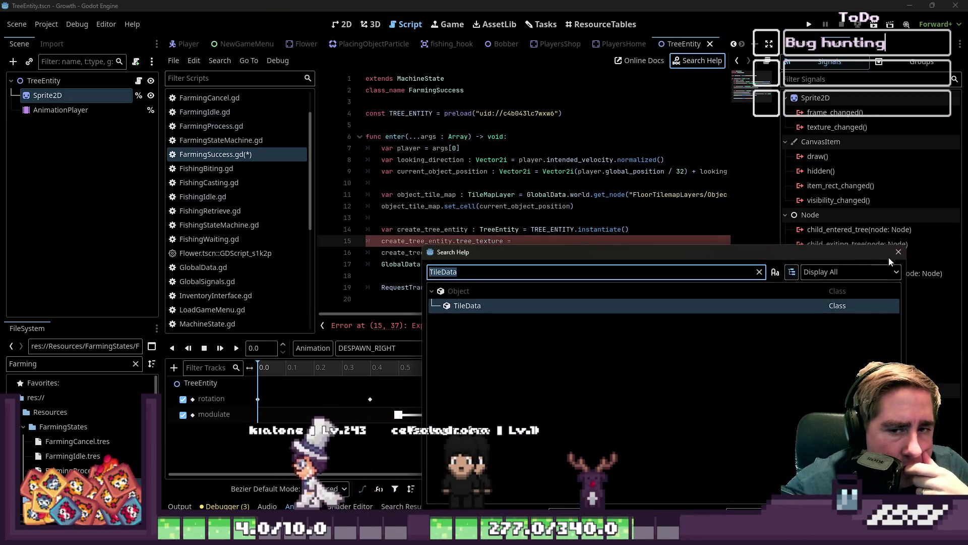
Step: Open the TileData docs and search for 'texture', finding 7 matches including texture_origin
double_click(558, 306)
scroll(482, 241, "down", 5)
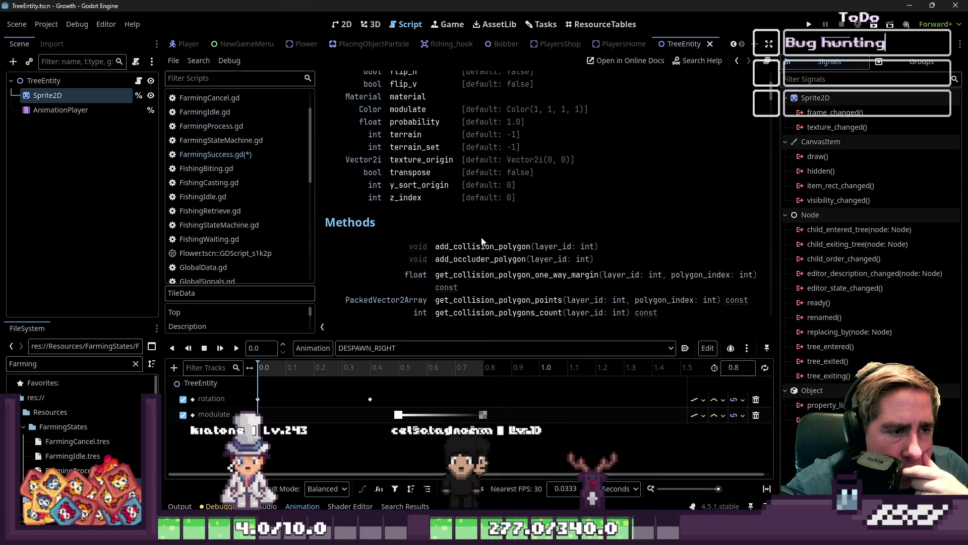
scroll(482, 241, "down", 2)
key("ctrl+f")
type("texture")
scroll(470, 134, "up", 1)
scroll(459, 131, "up", 4)
left_click(429, 217)
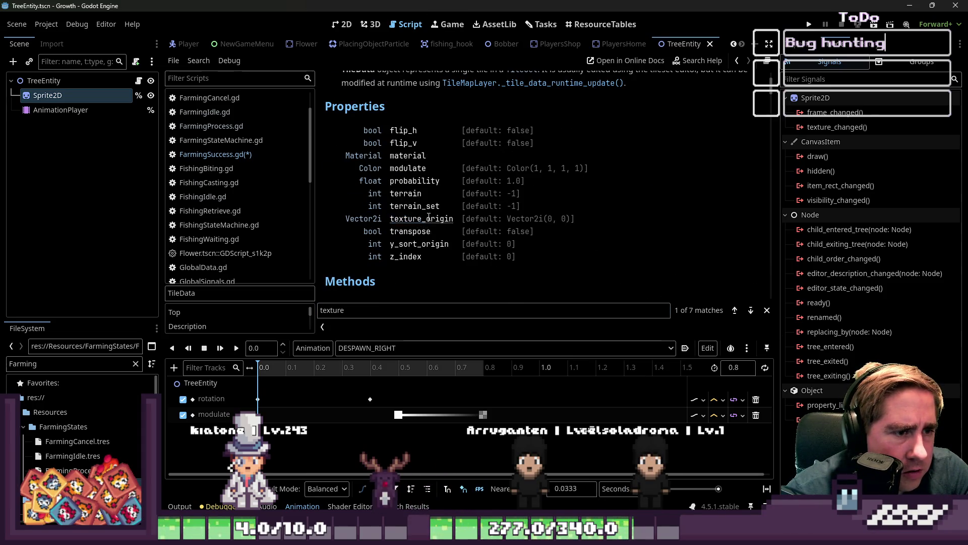
Step: Jump to TileData's texture_origin, a Vector2i property defaulting to Vector2i(0, 0)
left_click(429, 216)
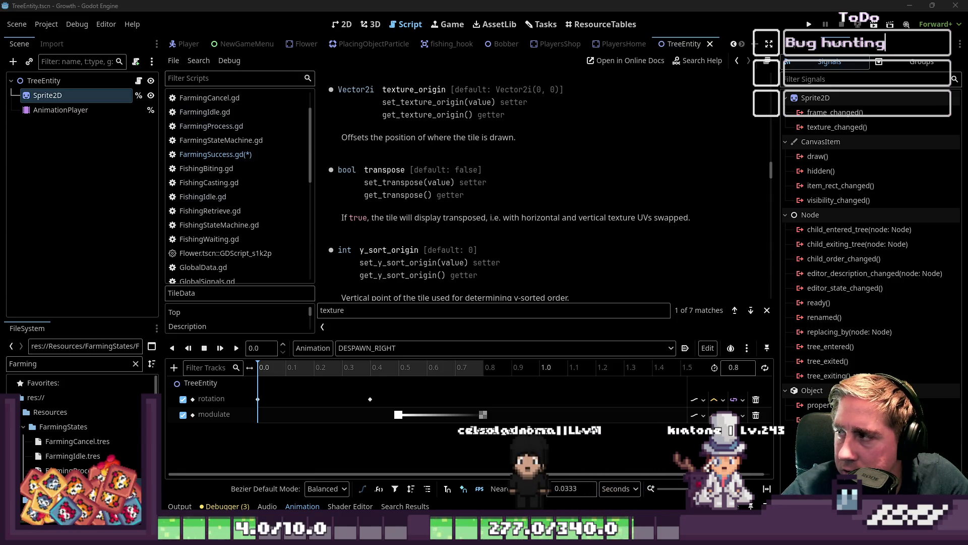
left_click(255, 215)
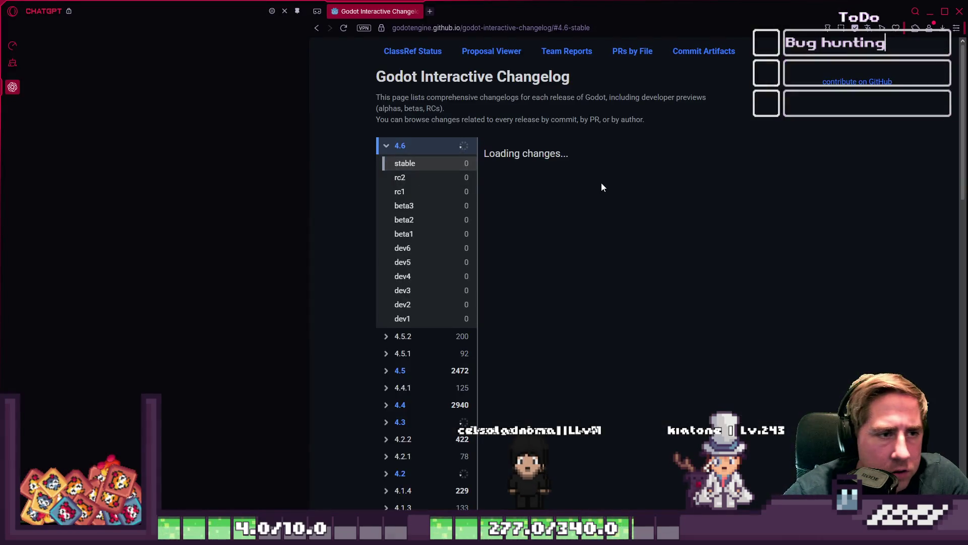
scroll(600, 187, "down", 1)
left_click(297, 11)
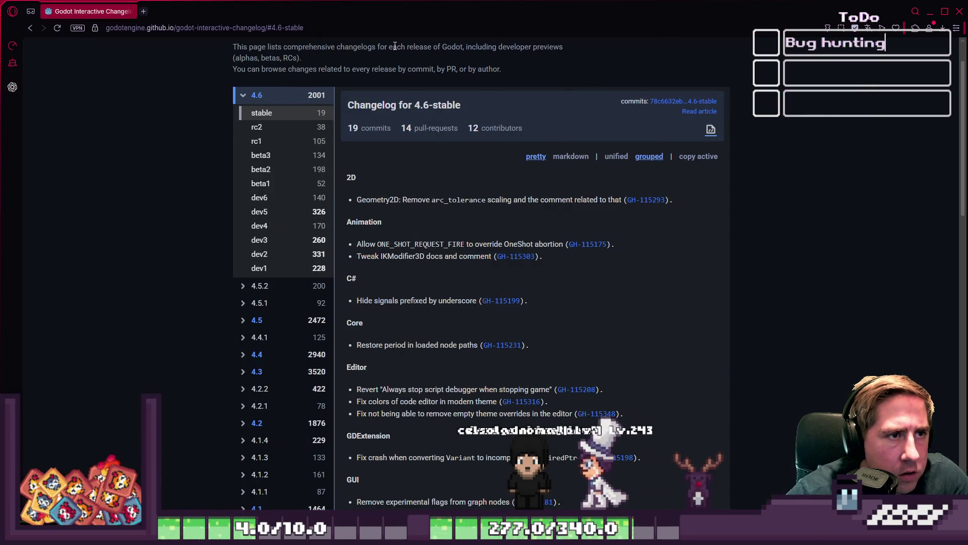
scroll(471, 111, "down", 2)
scroll(471, 111, "up", 1)
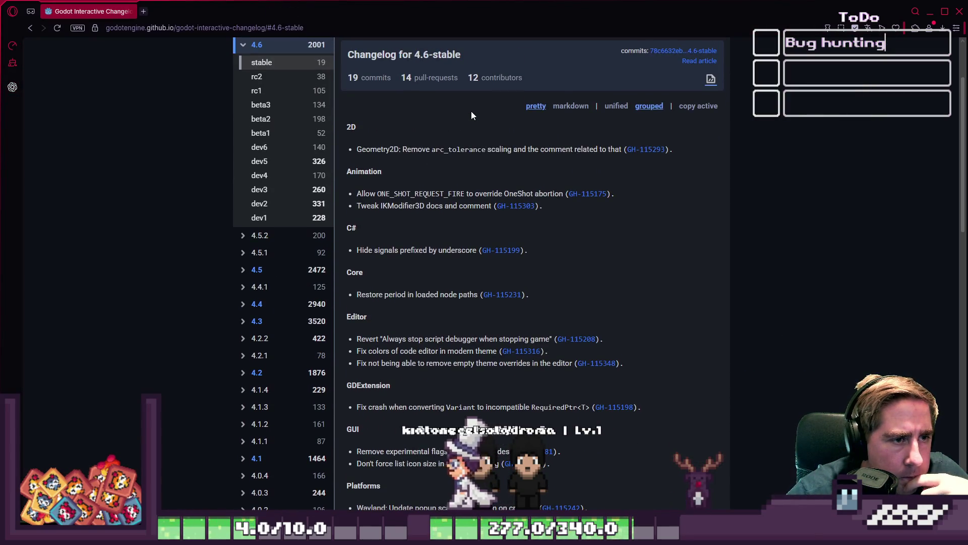
scroll(470, 114, "down", 1)
scroll(464, 136, "up", 2)
scroll(454, 134, "down", 8)
scroll(452, 132, "up", 10)
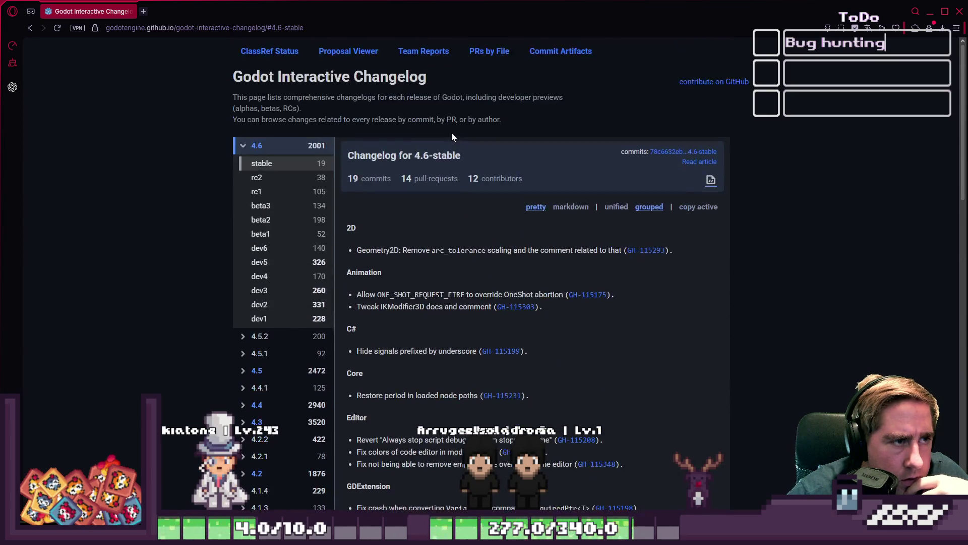
left_click(278, 181)
left_click(267, 190)
left_click(262, 179)
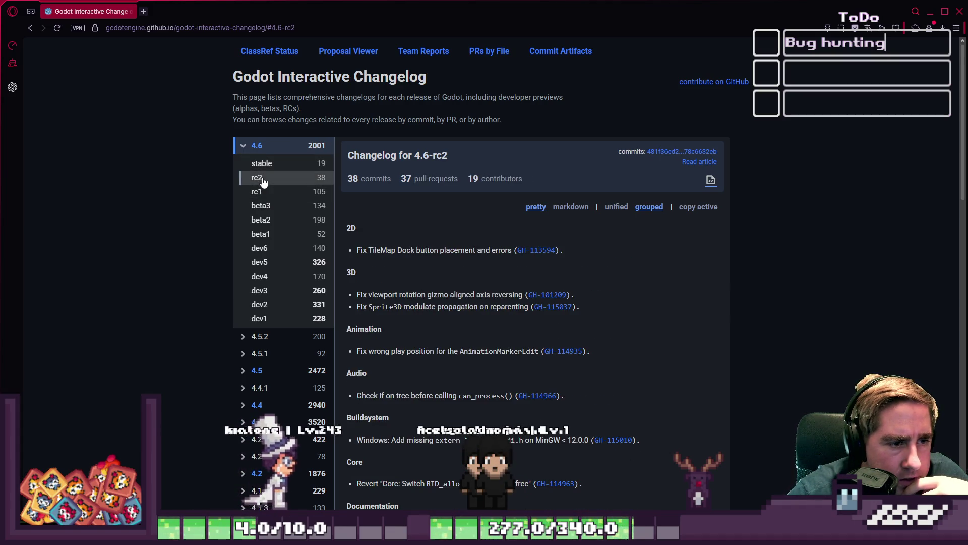
scroll(486, 257, "down", 7)
scroll(484, 257, "down", 6)
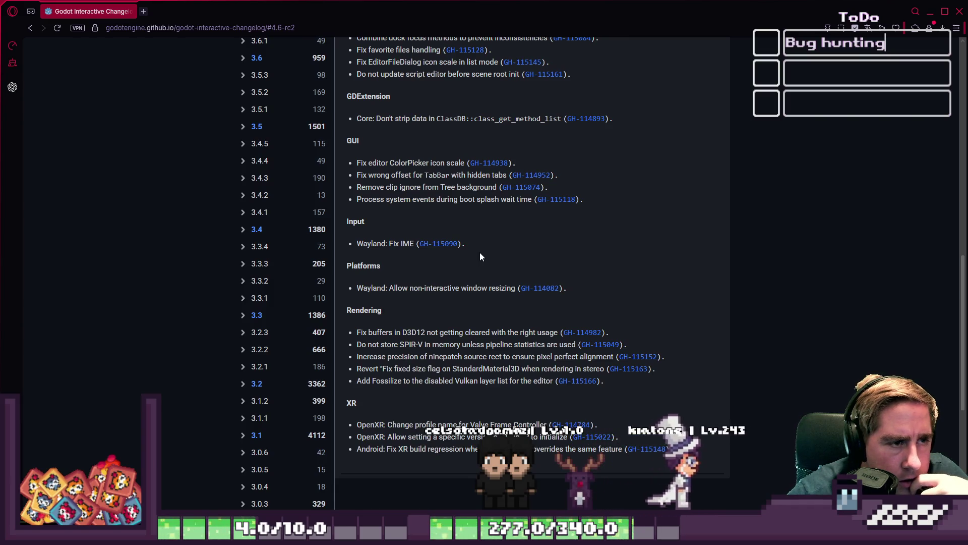
scroll(480, 252, "down", 1)
scroll(480, 252, "up", 14)
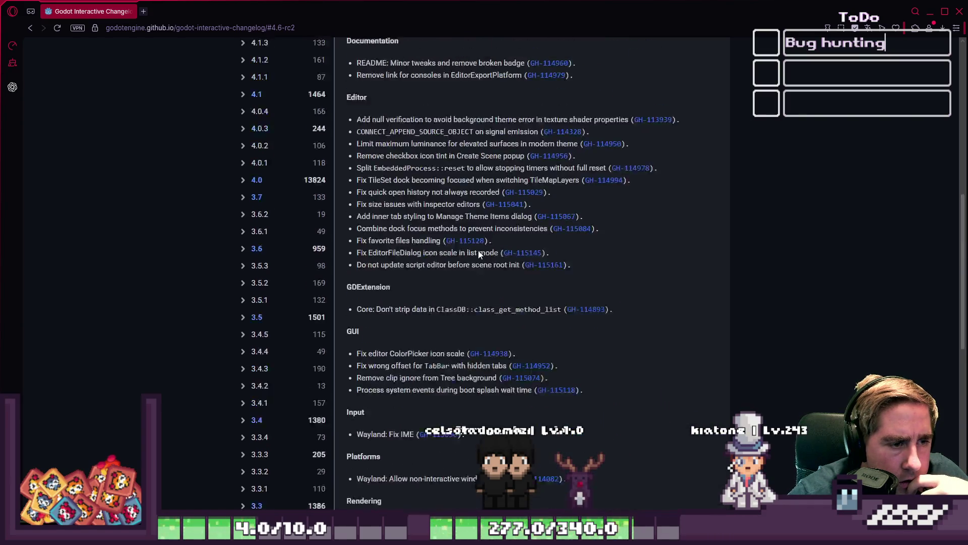
left_click(289, 194)
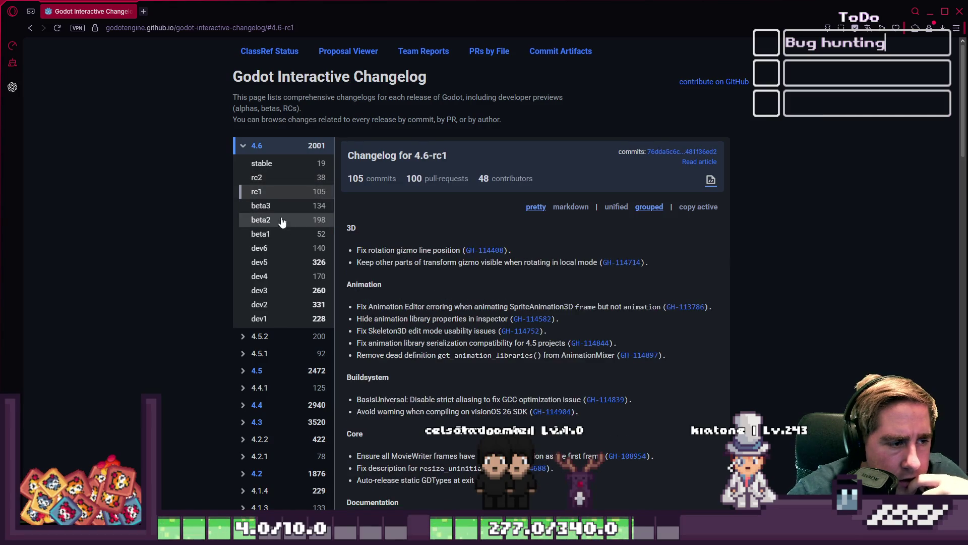
left_click(285, 338)
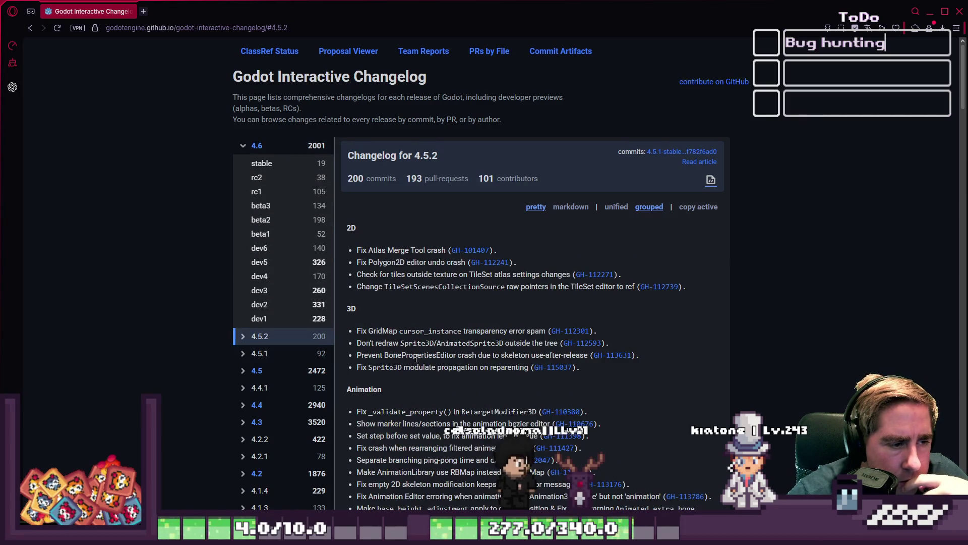
scroll(448, 345, "down", 3)
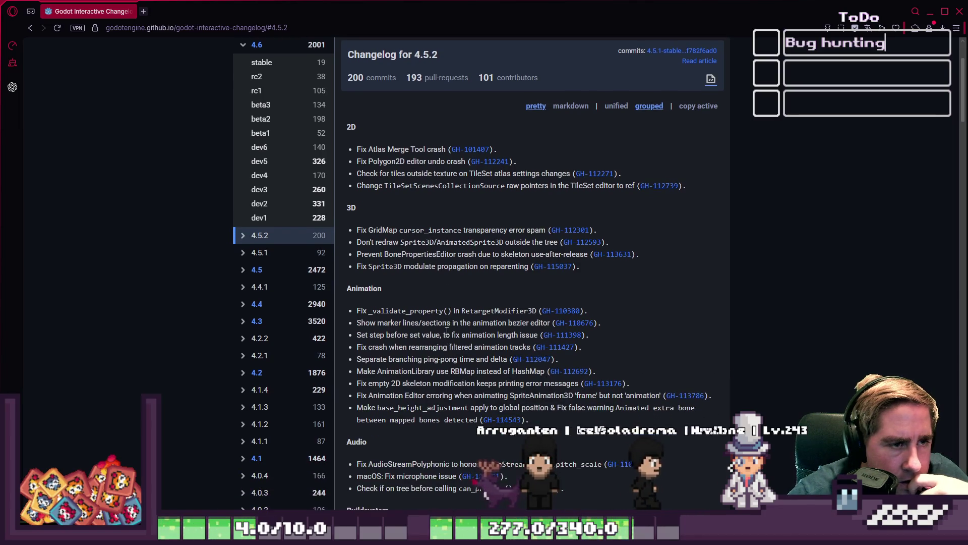
scroll(446, 328, "down", 1)
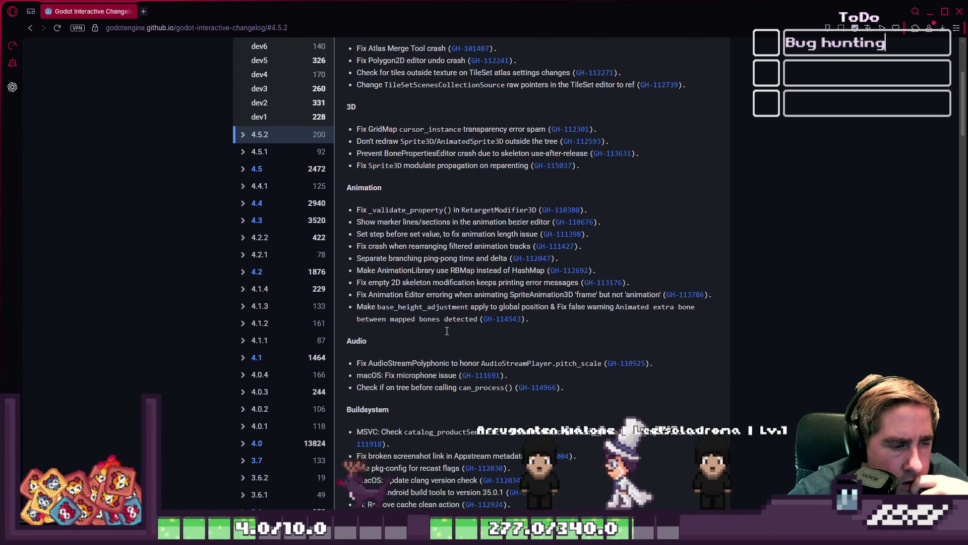
scroll(442, 317, "down", 2)
scroll(443, 313, "down", 2)
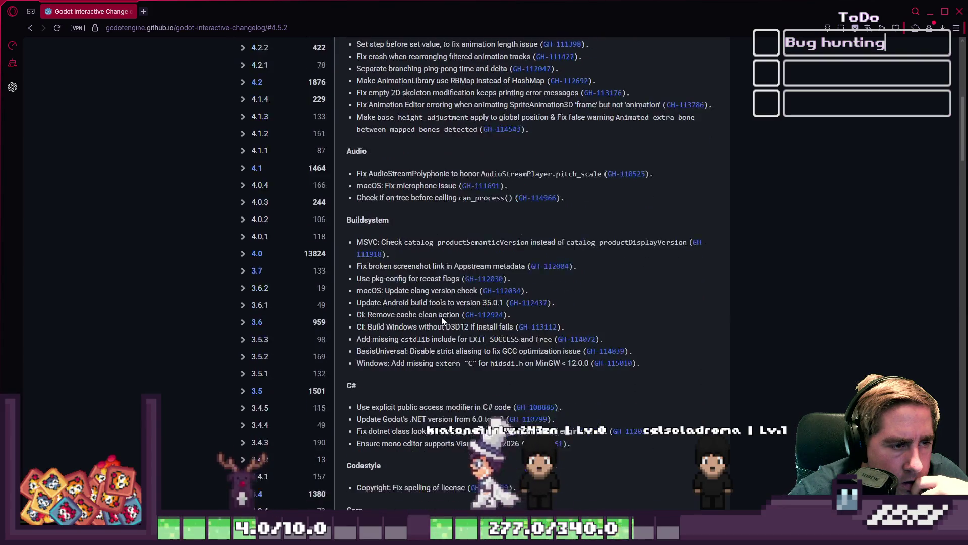
scroll(442, 312, "down", 6)
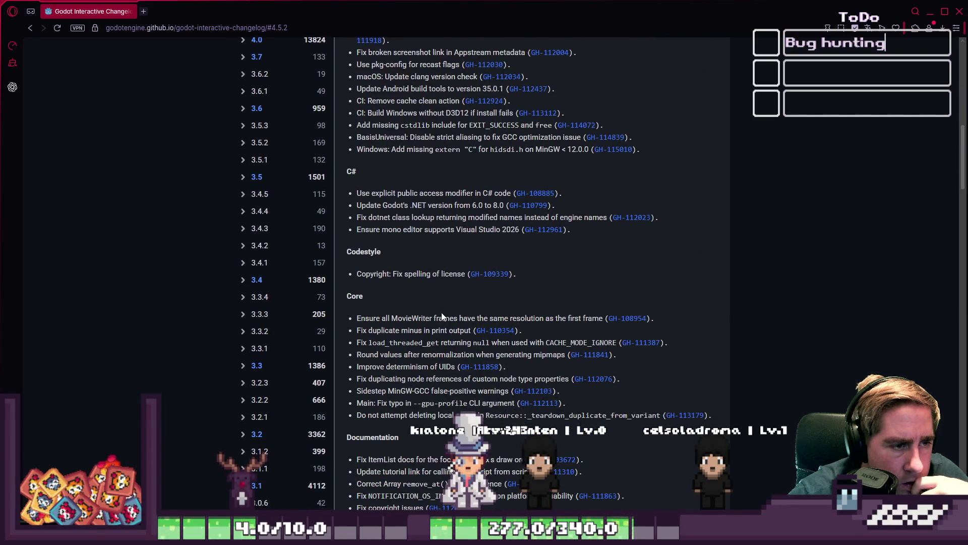
scroll(441, 315, "down", 3)
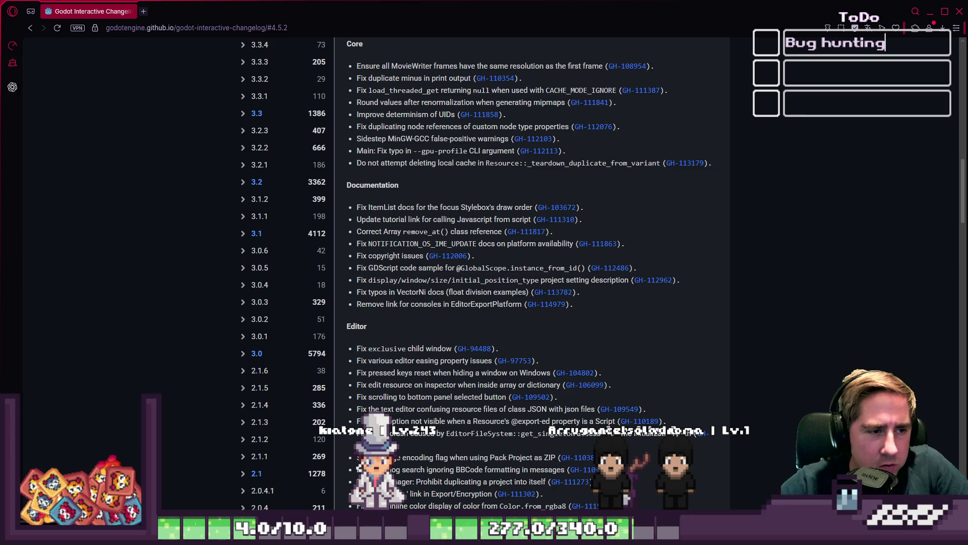
left_click(958, 15)
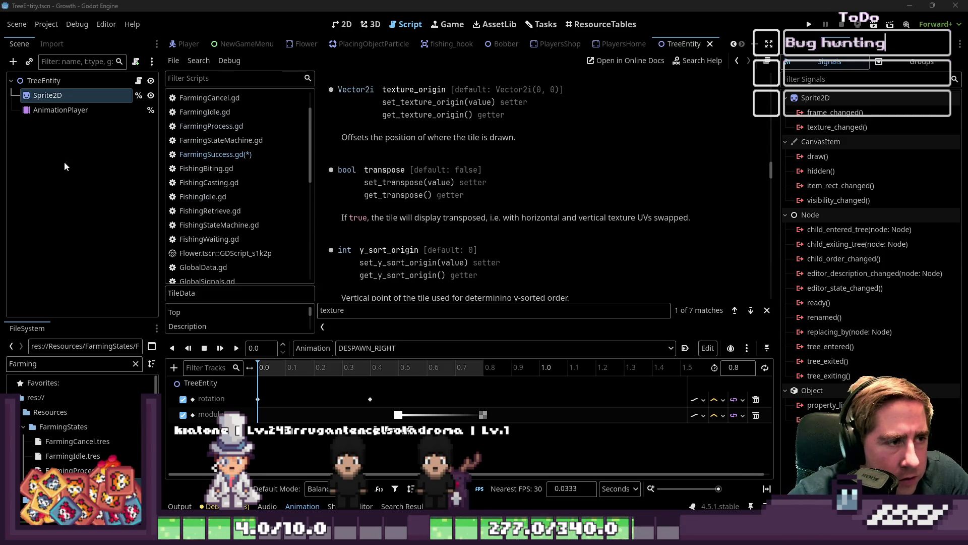
Step: Return to FarmingSuccess.gd and show the Sprite2D's Inspector properties up to Texture
left_click(216, 153)
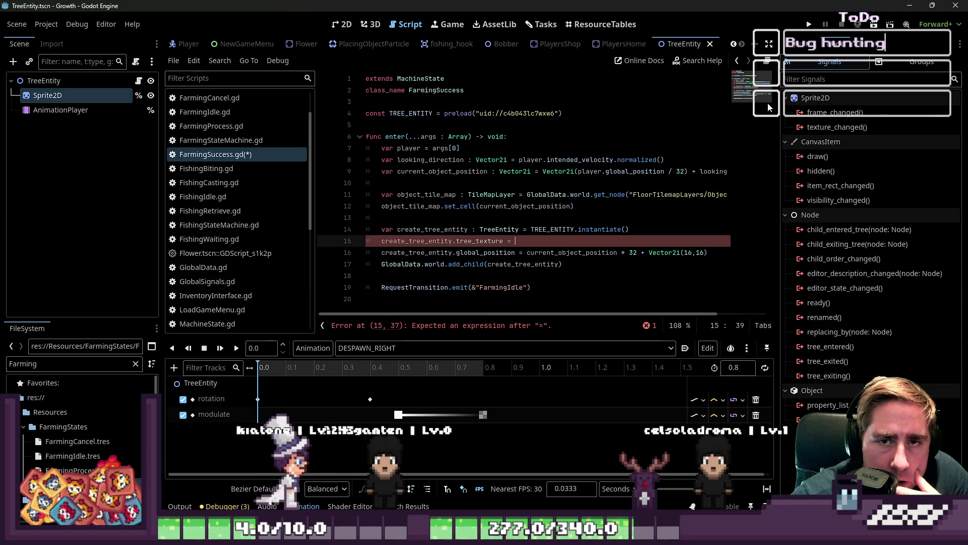
left_click(811, 47)
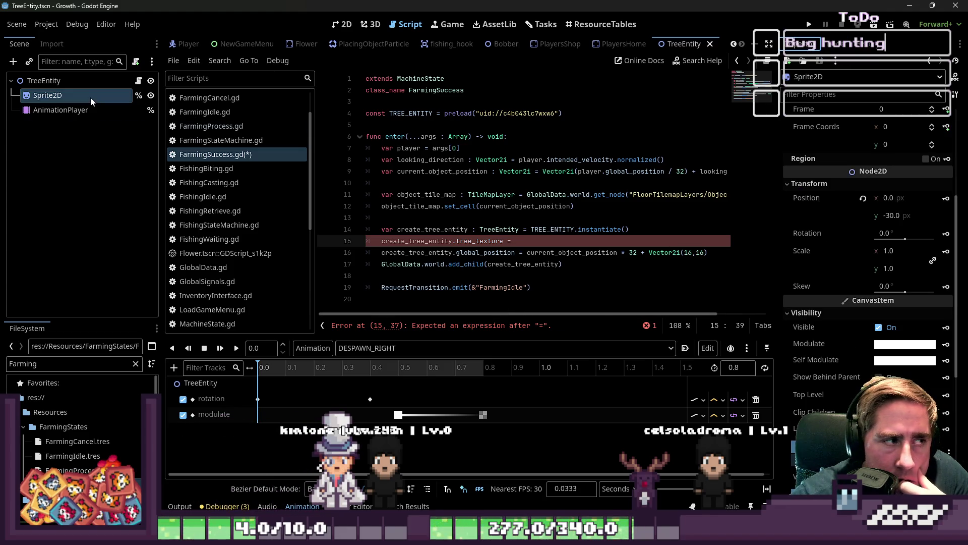
scroll(807, 148, "up", 5)
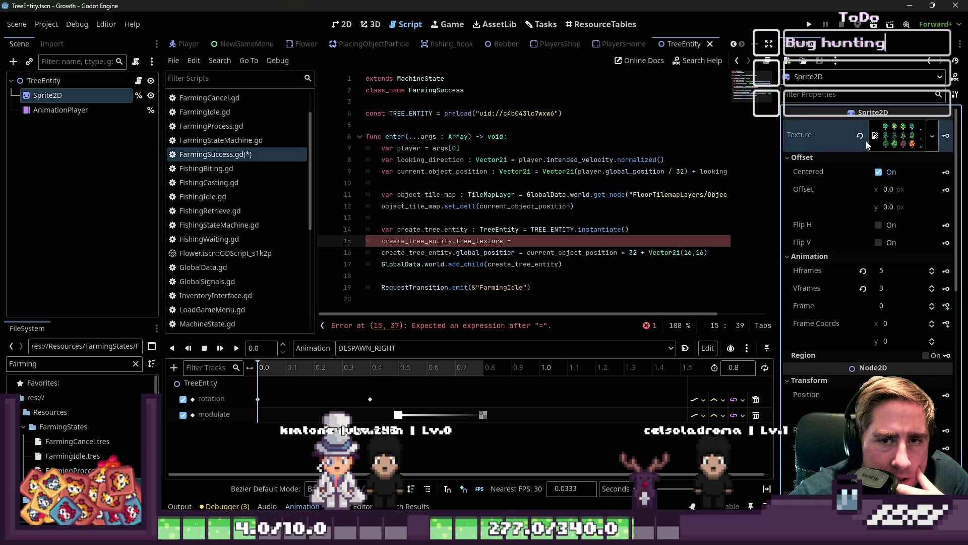
Step: Make the Sprite2D texture a new AtlasTexture and locate tree_sprite_sheet.png in the FileSystem
left_click(890, 127)
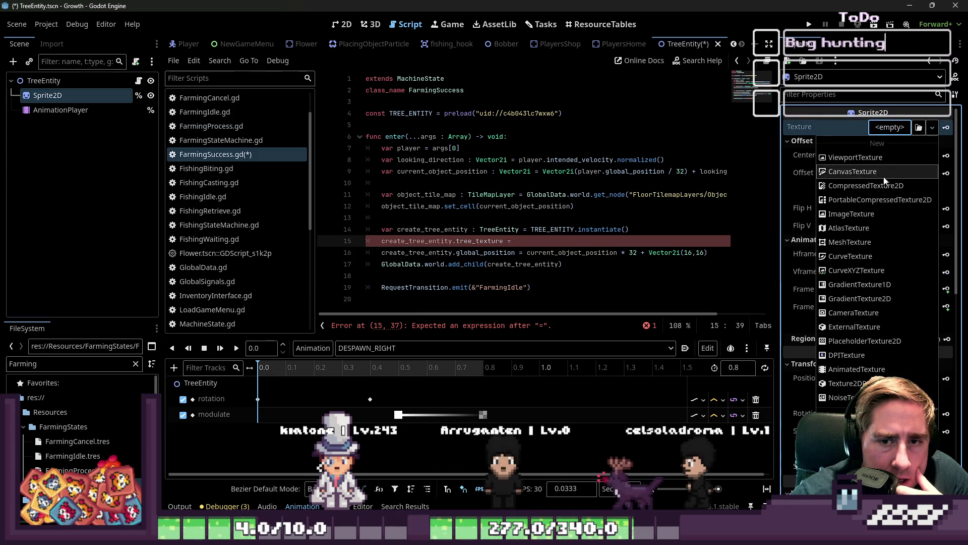
left_click(876, 227)
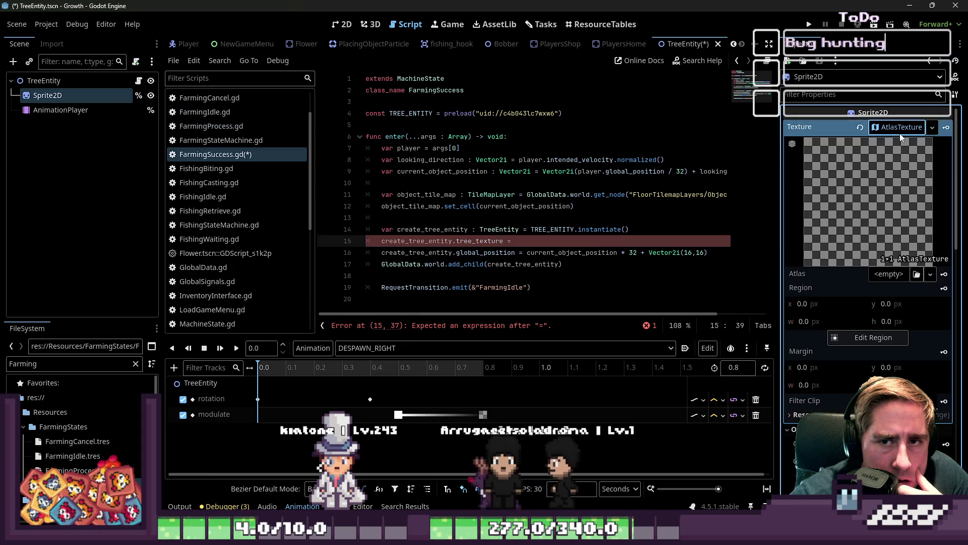
double_click(59, 364)
type("B")
key("BackSpace")
key("BackSpace")
key("BackSpace")
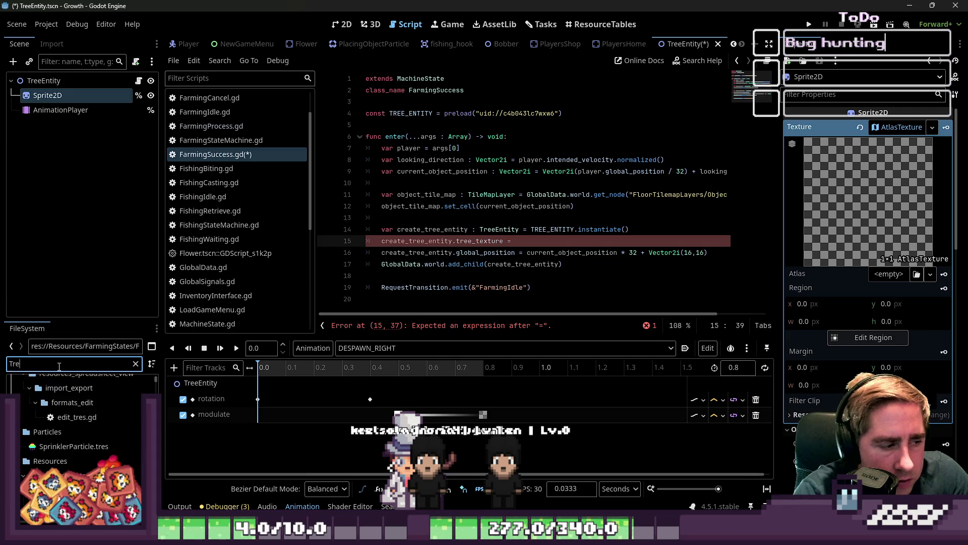
scroll(81, 444, "down", 10)
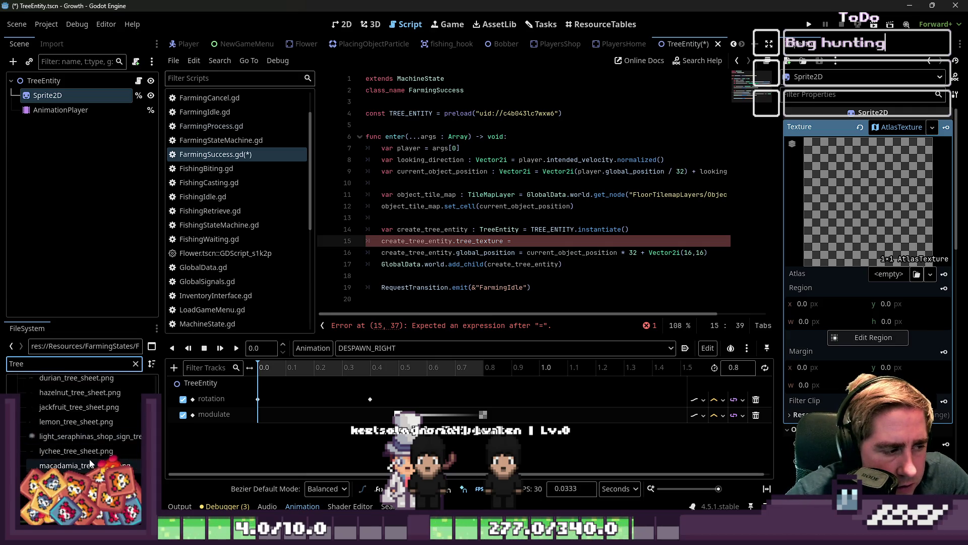
scroll(86, 463, "up", 8)
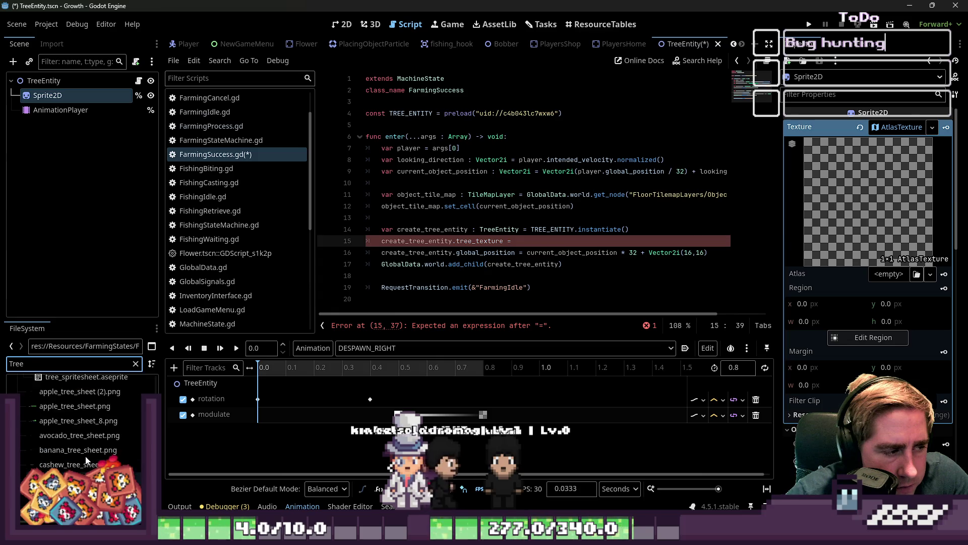
scroll(86, 460, "down", 5)
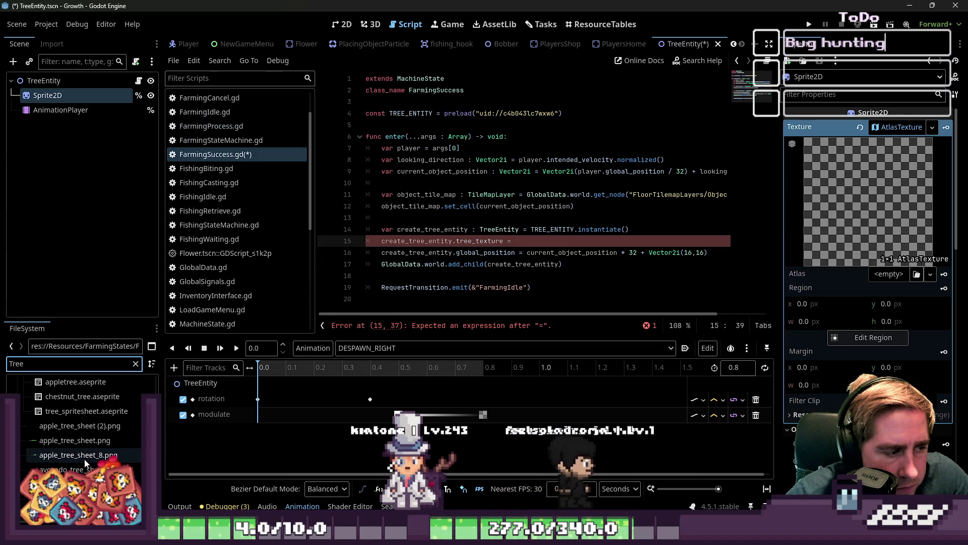
scroll(84, 458, "up", 5)
scroll(84, 458, "down", 12)
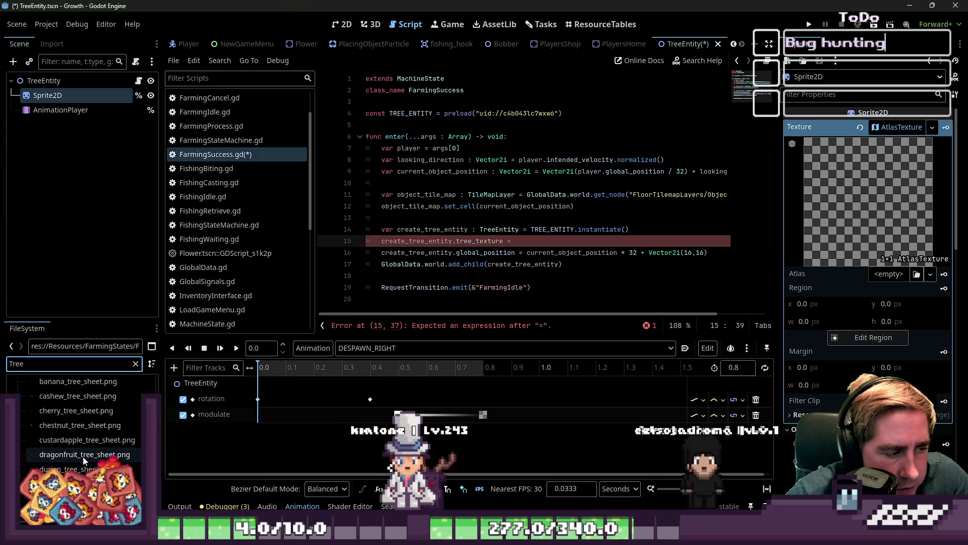
scroll(84, 460, "down", 3)
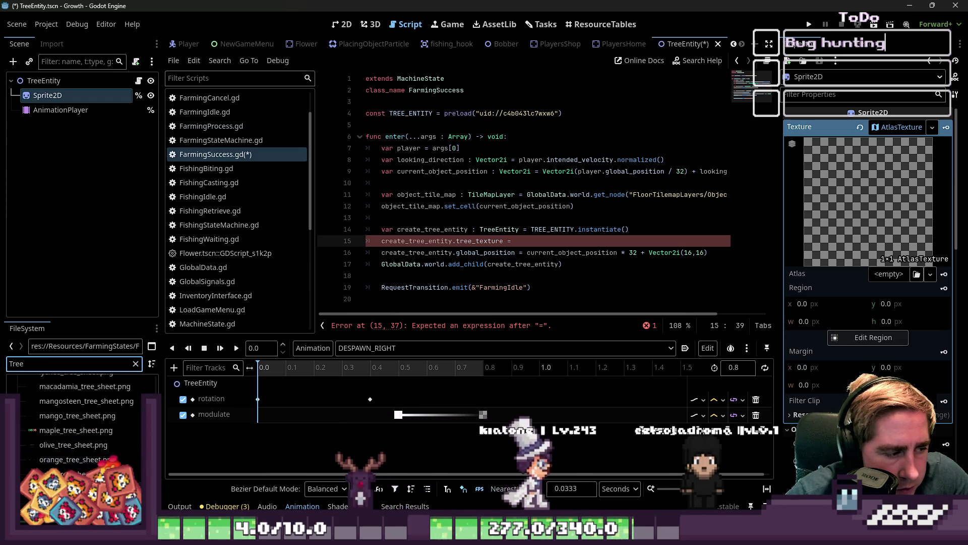
scroll(84, 460, "down", 2)
Step: Set tree_sprite_sheet.png (480×288) as the AtlasTexture's atlas and view it in the 2D scene
mouse_move(70, 473)
left_mouse_down()
mouse_move(195, 472)
mouse_move(863, 171)
left_mouse_up()
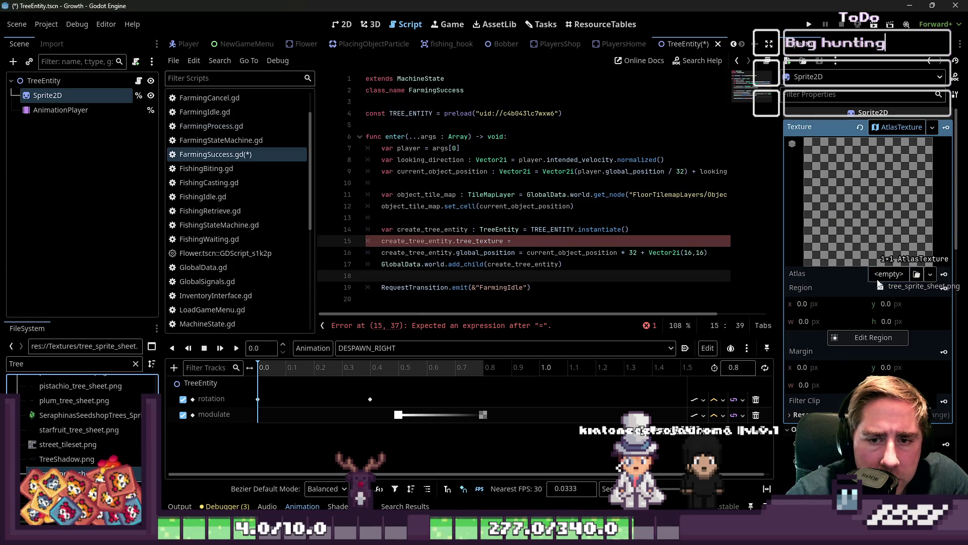
left_click_drag(878, 284, 878, 284)
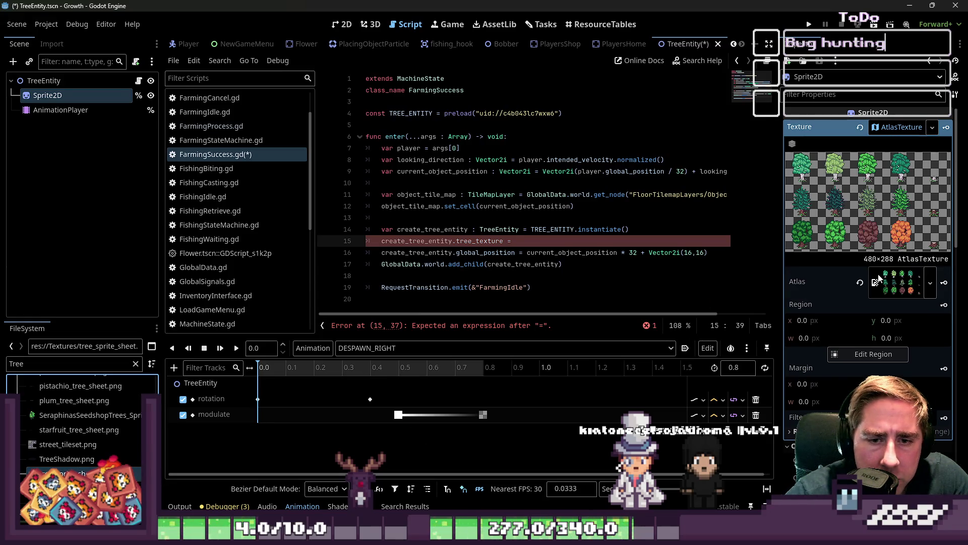
left_click(806, 323)
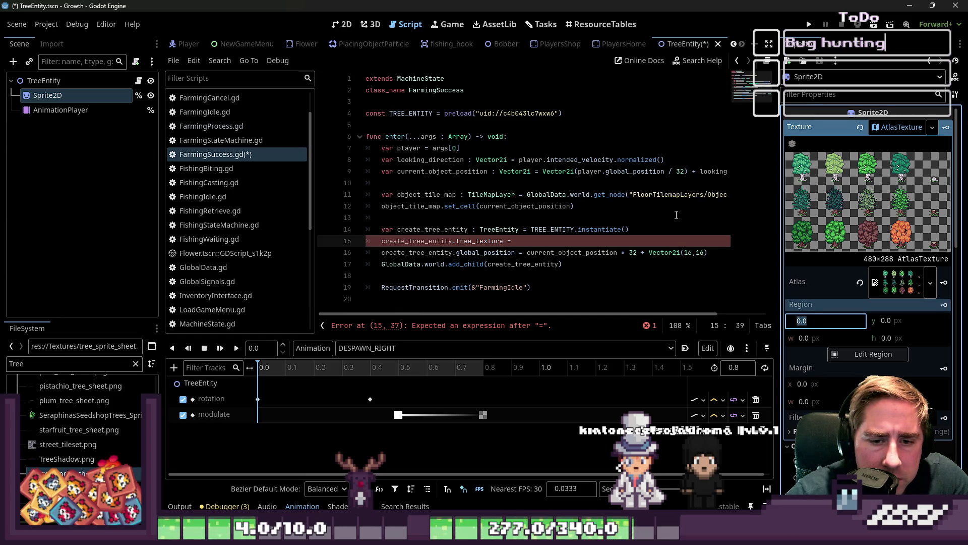
left_click(898, 289)
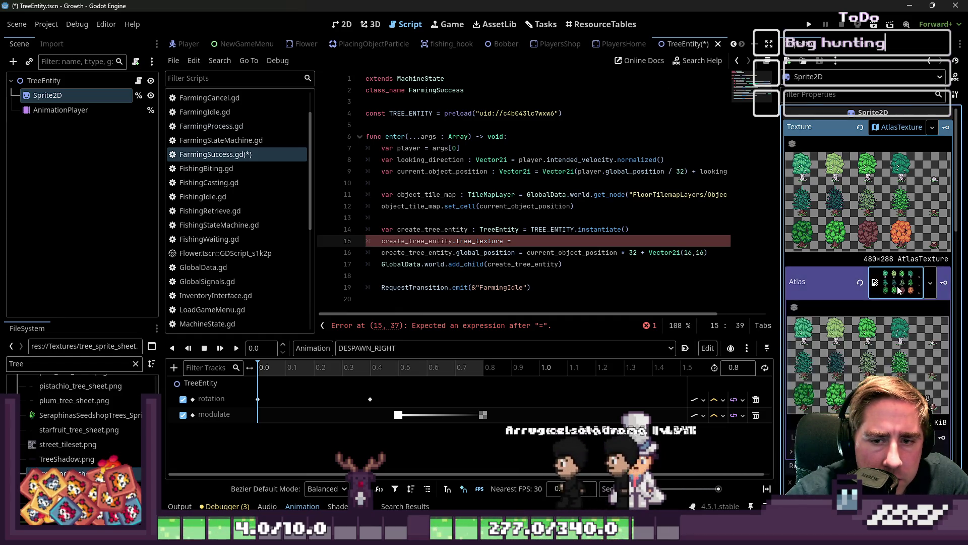
left_click(897, 289)
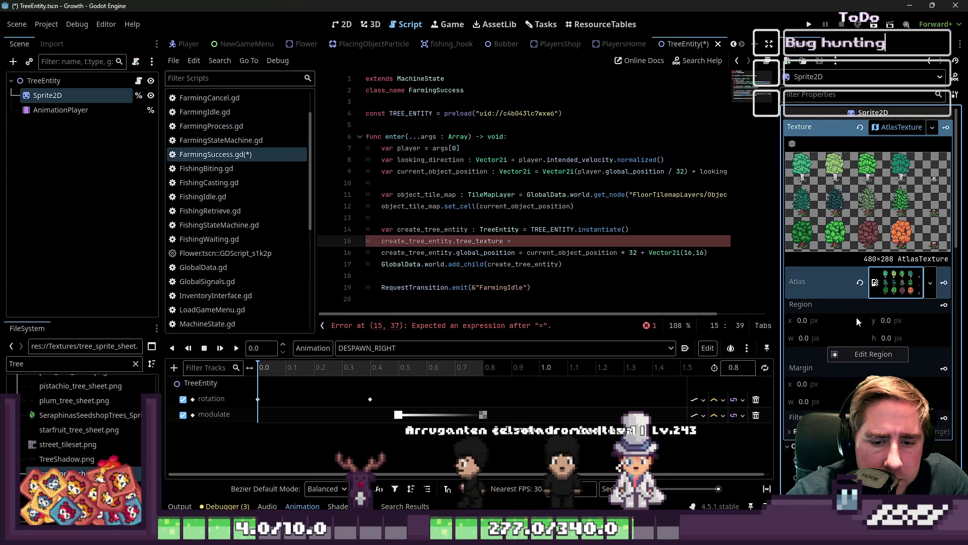
left_click(813, 321)
left_click(343, 24)
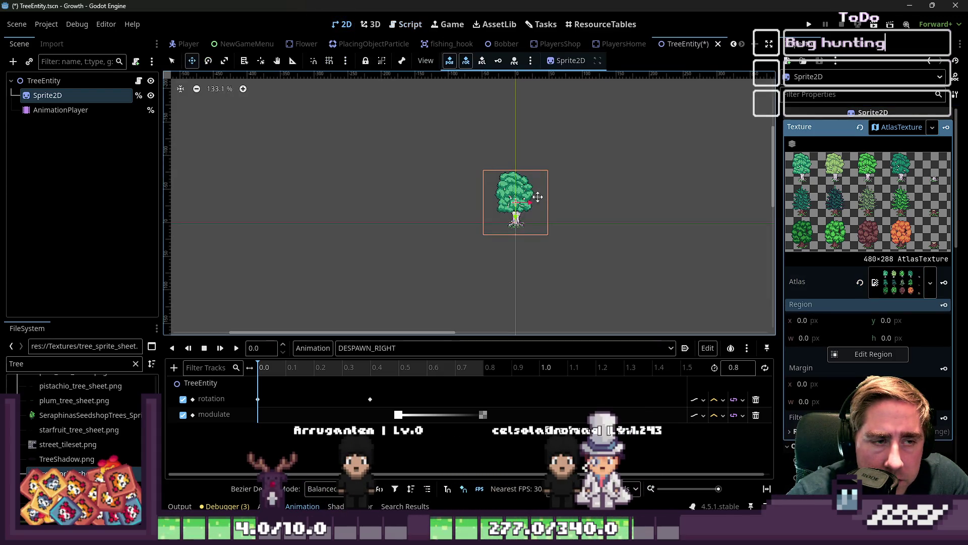
Step: Set the AtlasTexture region to x 0 with width and height 96
scroll(525, 209, "up", 4)
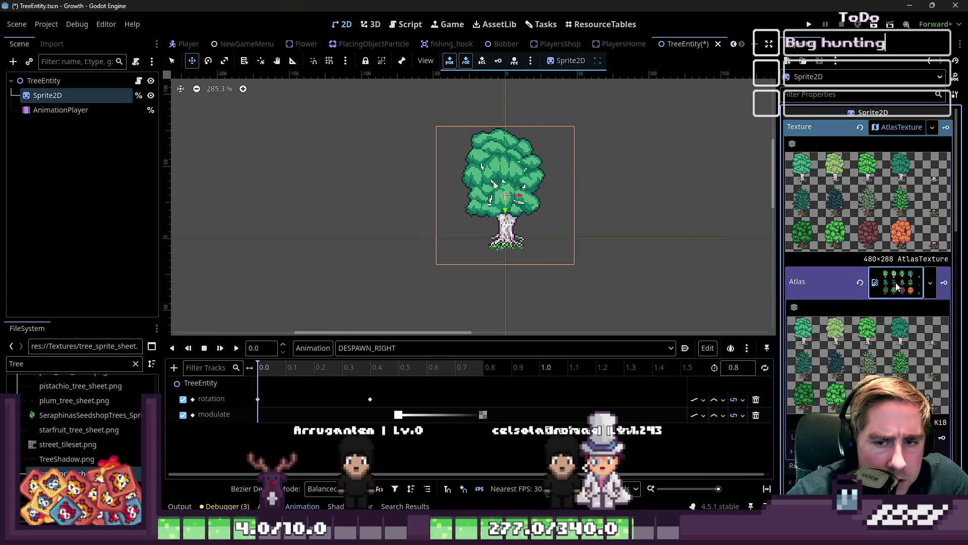
left_click(832, 325)
key("Up")
key("Up")
key("Up")
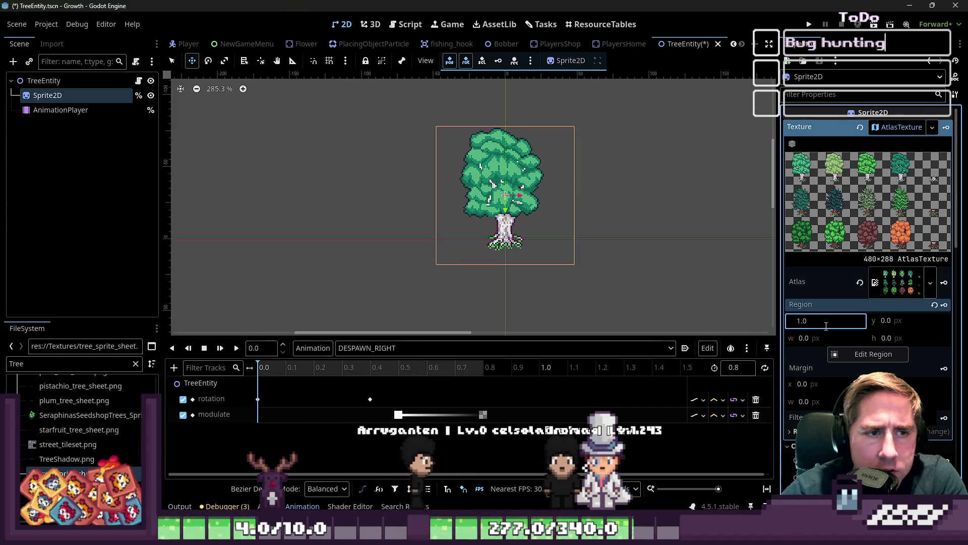
key("Down")
key("Down")
key("Down")
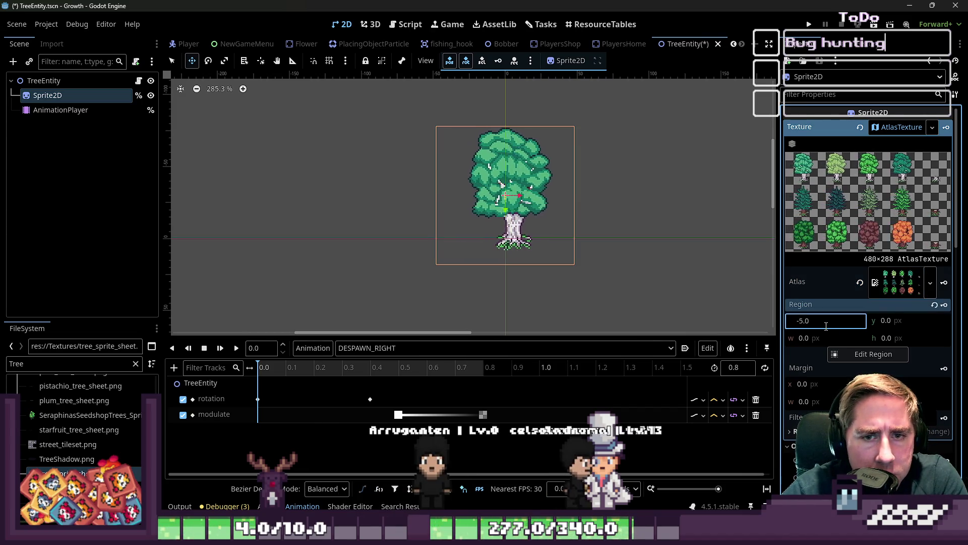
key("Up")
key("Up")
key("Up")
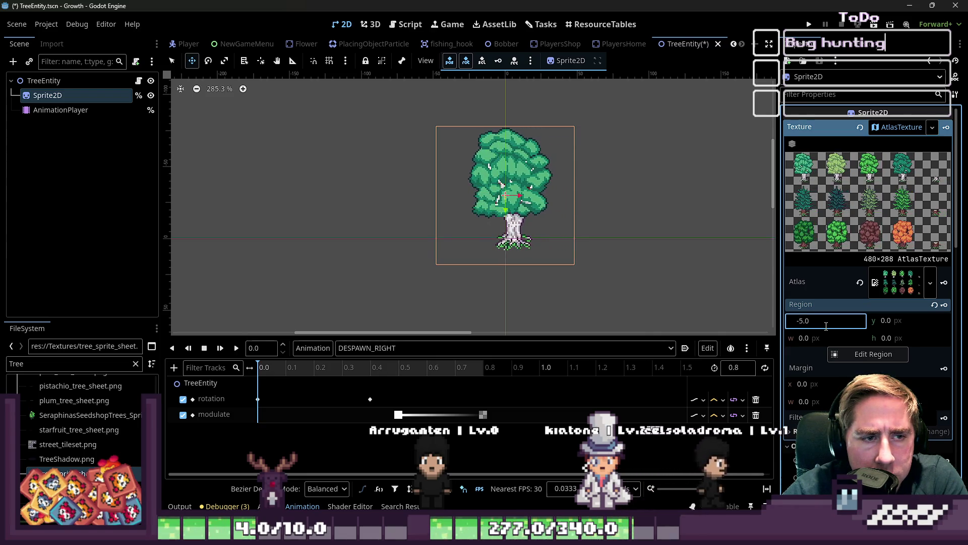
key("Up")
left_click(883, 323)
type("96")
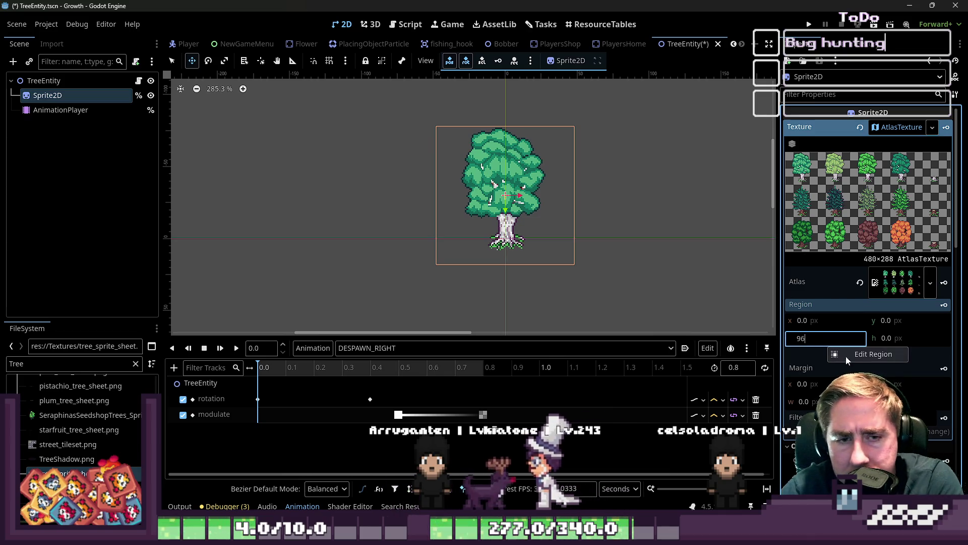
left_click(890, 338)
type("96")
key("Return")
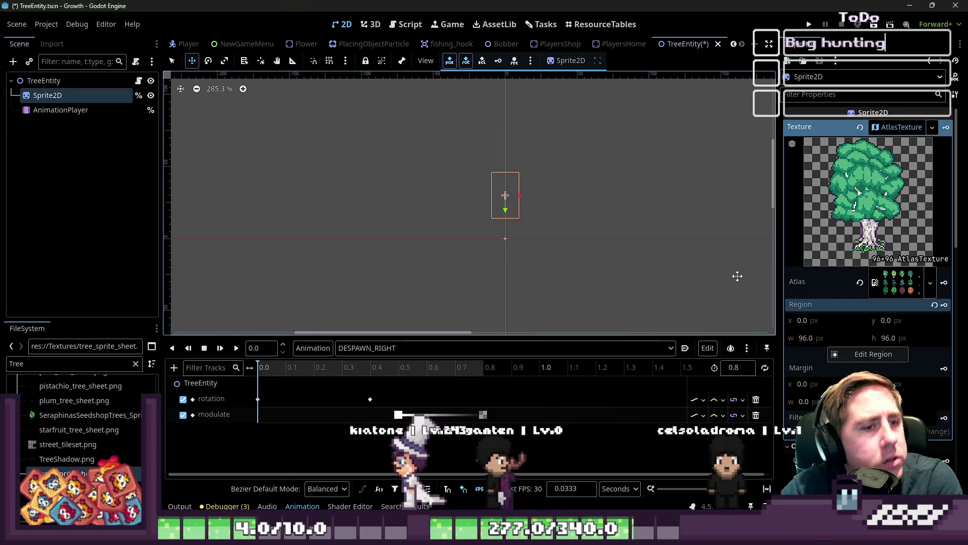
Step: Reselect Sprite2D and reset the region's x and y offsets back to 0
left_click(892, 125)
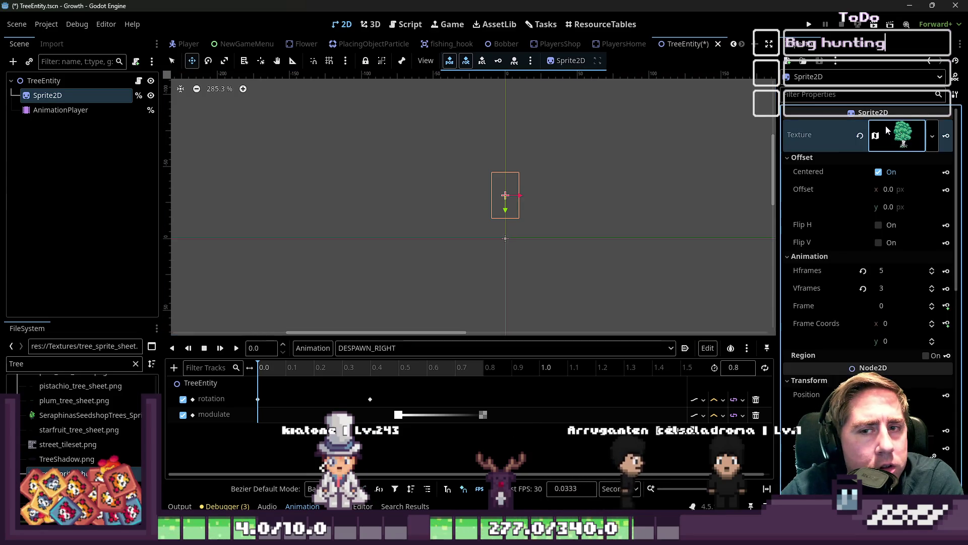
left_click(888, 130)
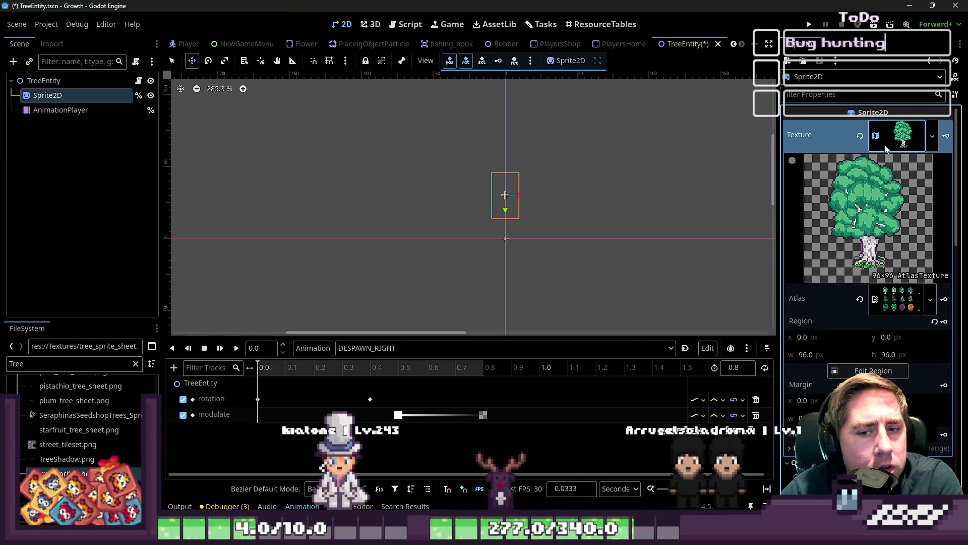
left_click(96, 111)
left_click(59, 96)
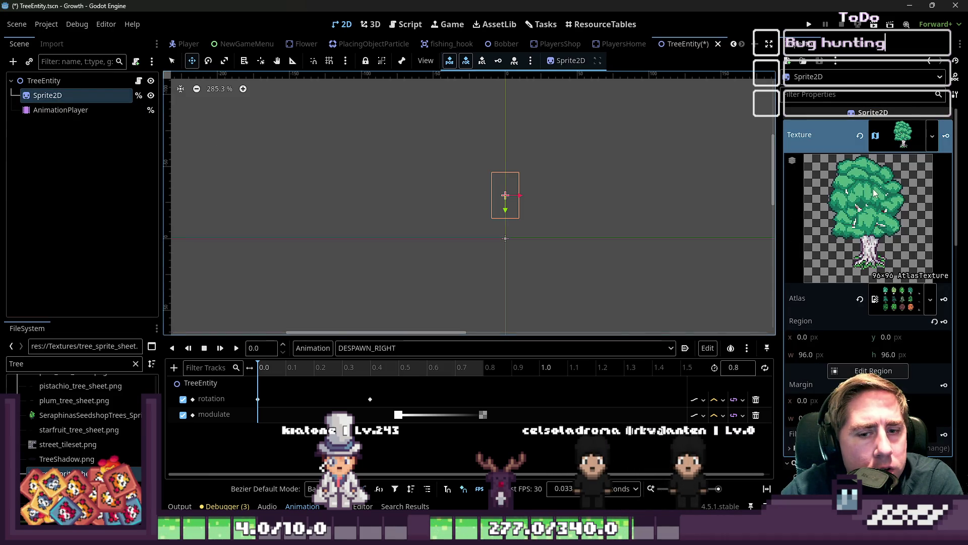
left_click(850, 335)
left_click(850, 336)
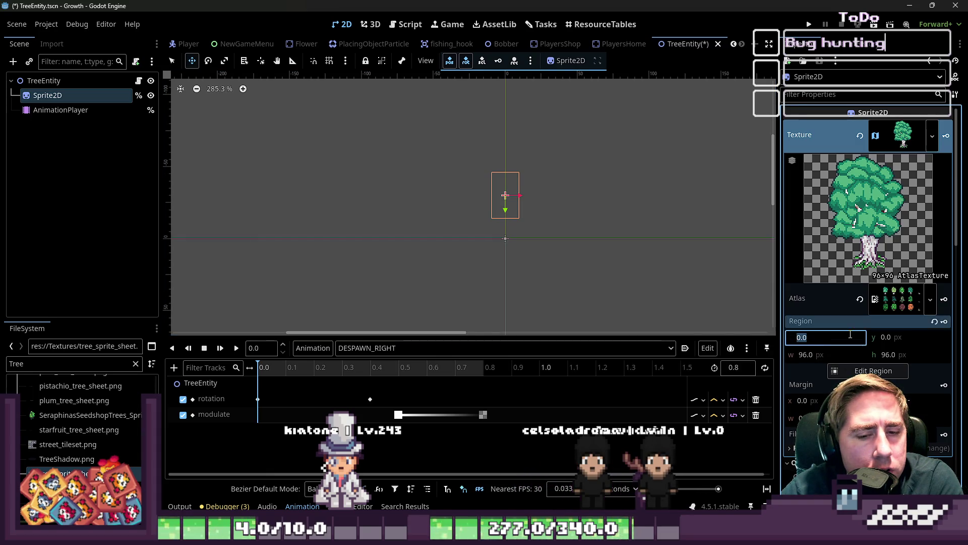
type("1")
left_click(896, 338)
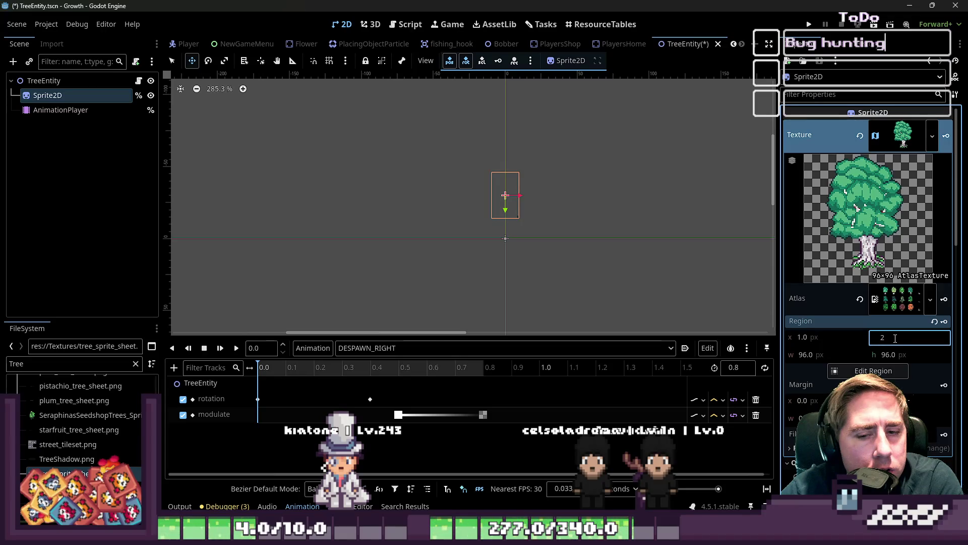
key("Return")
type("0")
key("Return")
left_click(831, 333)
type("0")
key("Return")
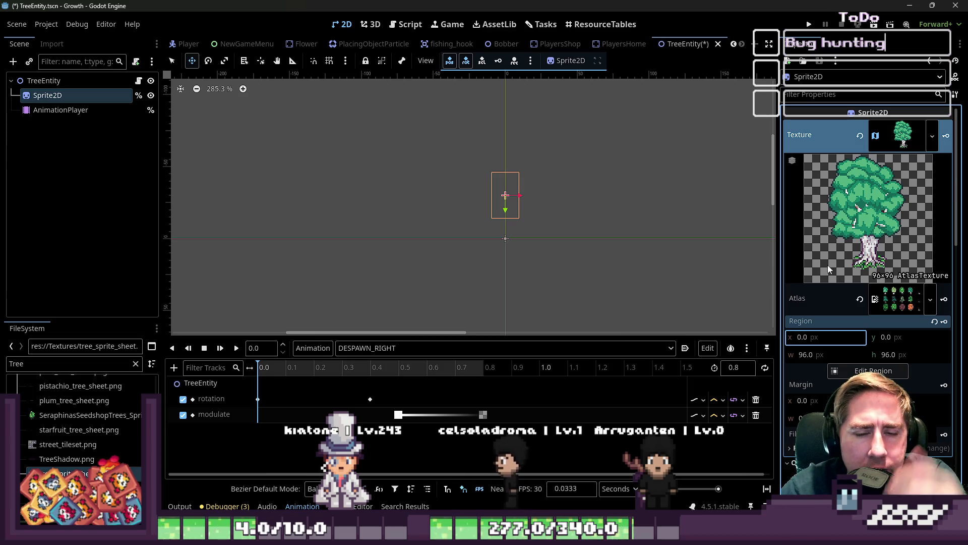
Step: Clear the Sprite2D's texture back to empty to start a new one
left_click(888, 299)
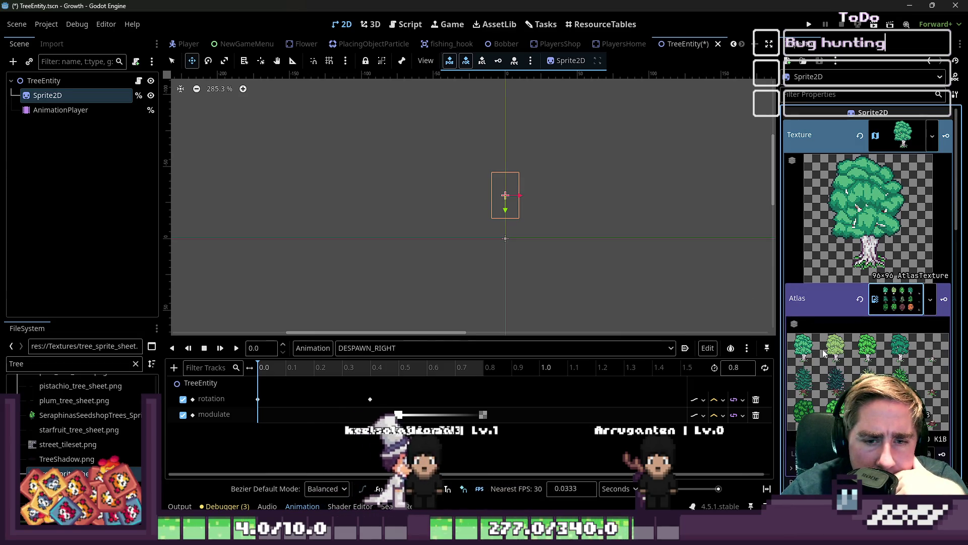
left_click(883, 299)
left_click(863, 135)
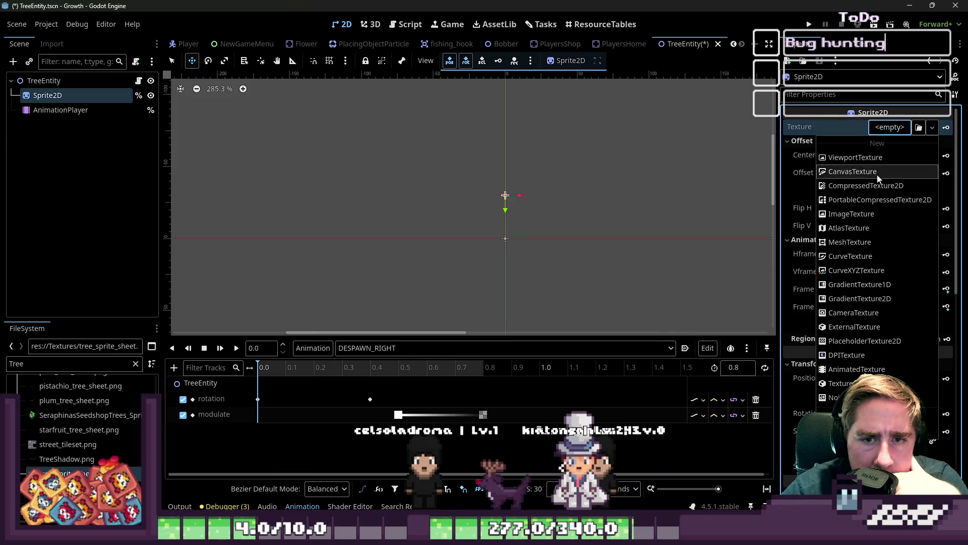
Step: Give the sprite a new AtlasTexture using tree_sprite_sheet.png, with frame counts reset to 1×1
left_click(858, 228)
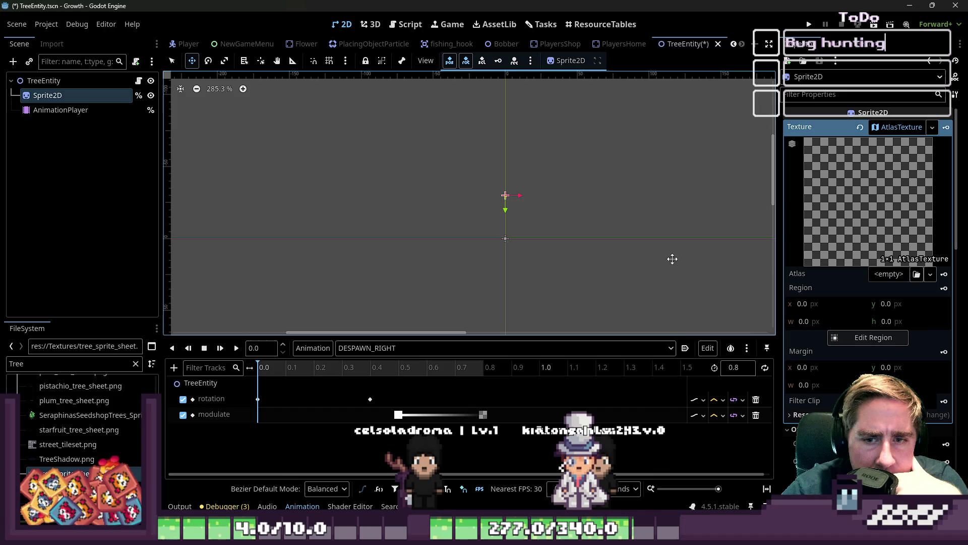
mouse_move(66, 474)
left_mouse_down()
mouse_move(504, 252)
mouse_move(816, 284)
left_mouse_up()
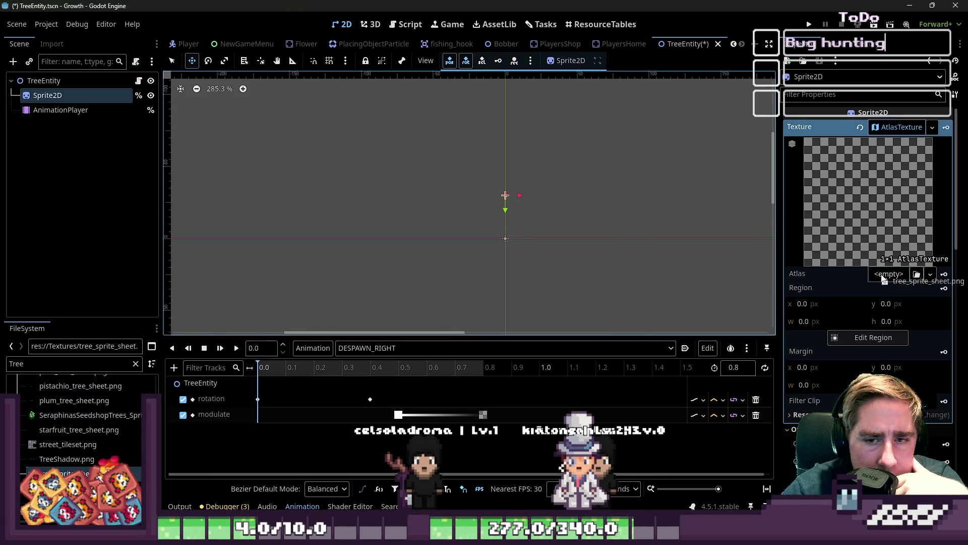
left_click_drag(883, 279, 883, 279)
scroll(817, 251, "down", 3)
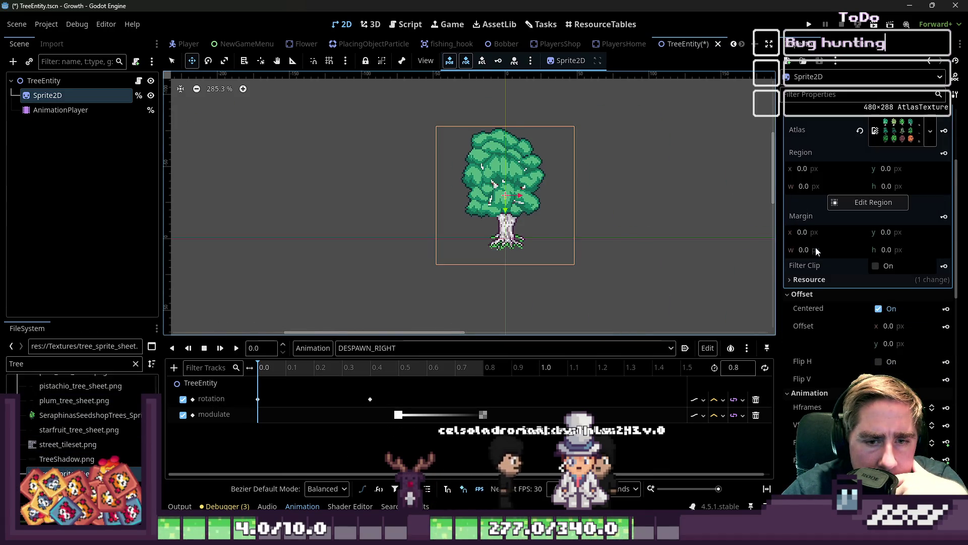
scroll(800, 313, "down", 1)
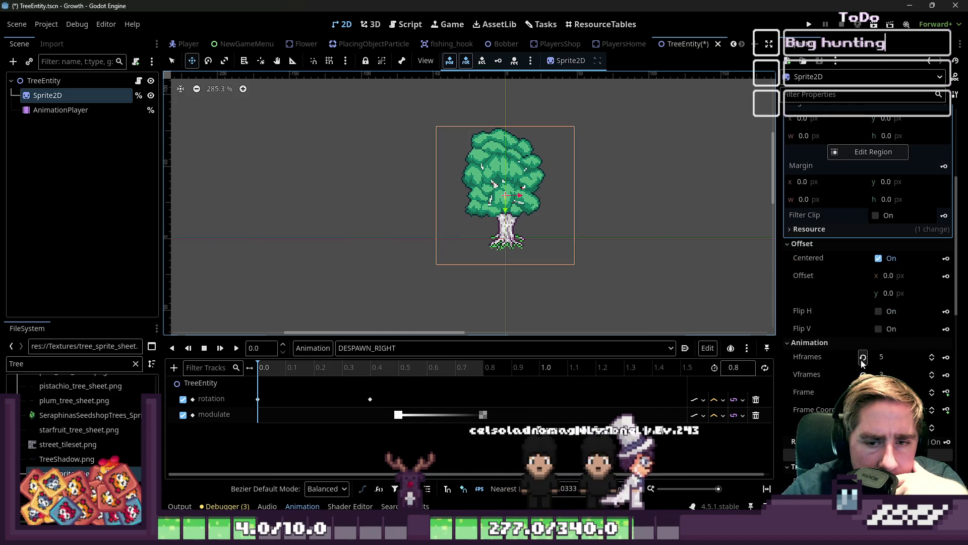
left_click(863, 357)
left_click(864, 375)
scroll(567, 260, "down", 4)
scroll(827, 186, "up", 4)
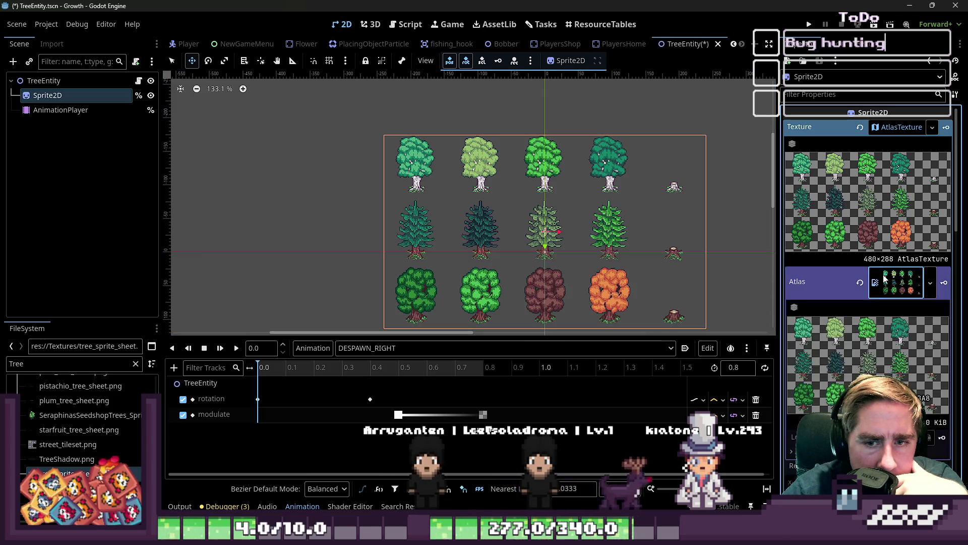
Step: Set the AtlasTexture region width and height to 96
left_click(803, 321)
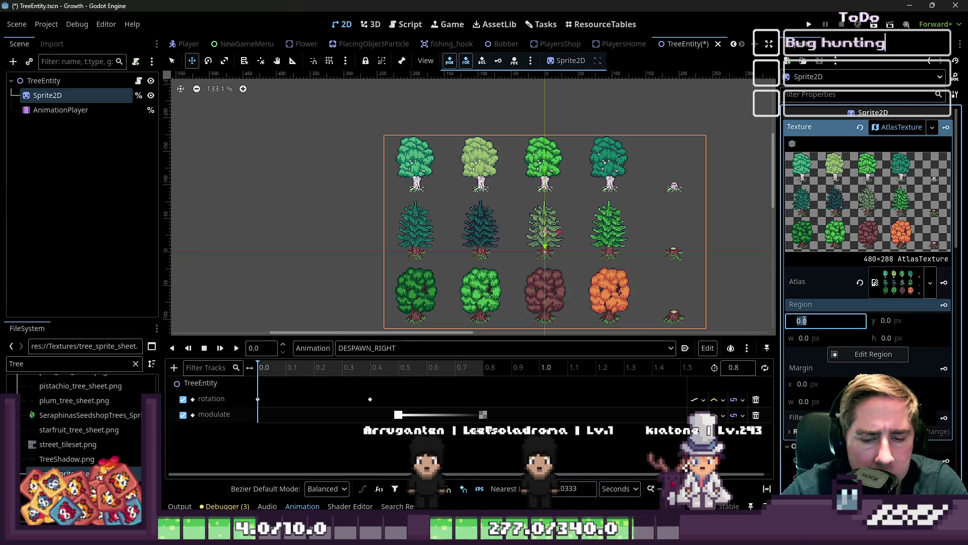
left_click(807, 338)
type("96")
left_click(888, 339)
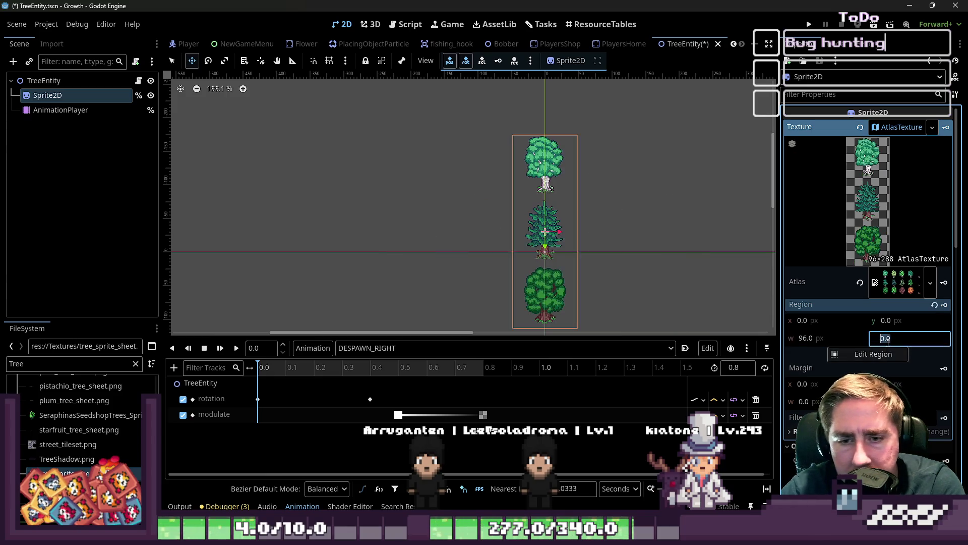
key("Return")
scroll(599, 231, "up", 14)
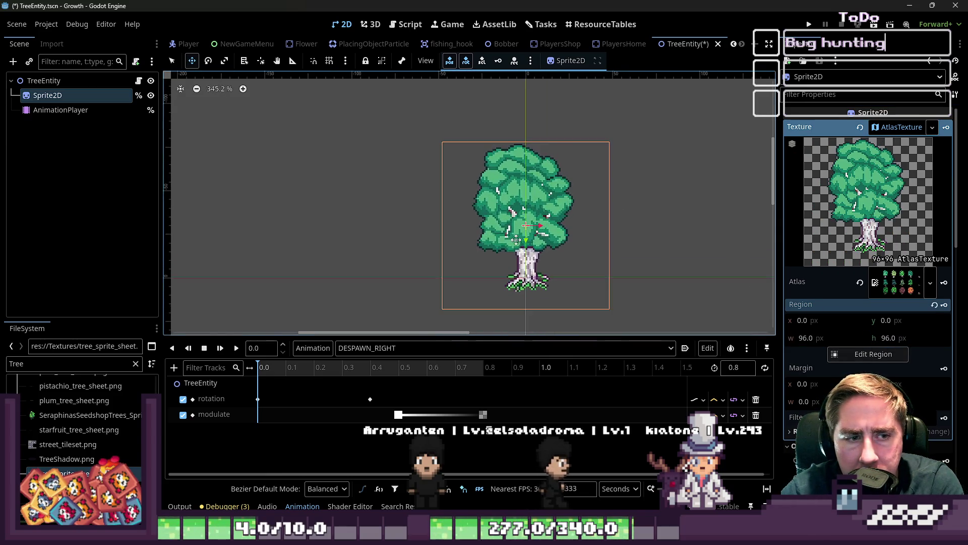
Step: Pick a tree in the region editor, then re-enter a 96×96 region size
left_click(870, 353)
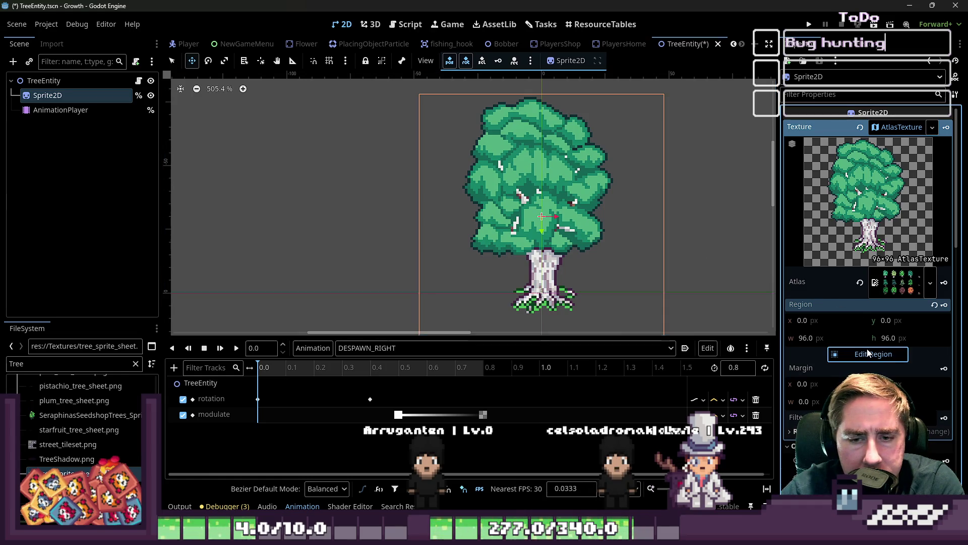
left_click(453, 225)
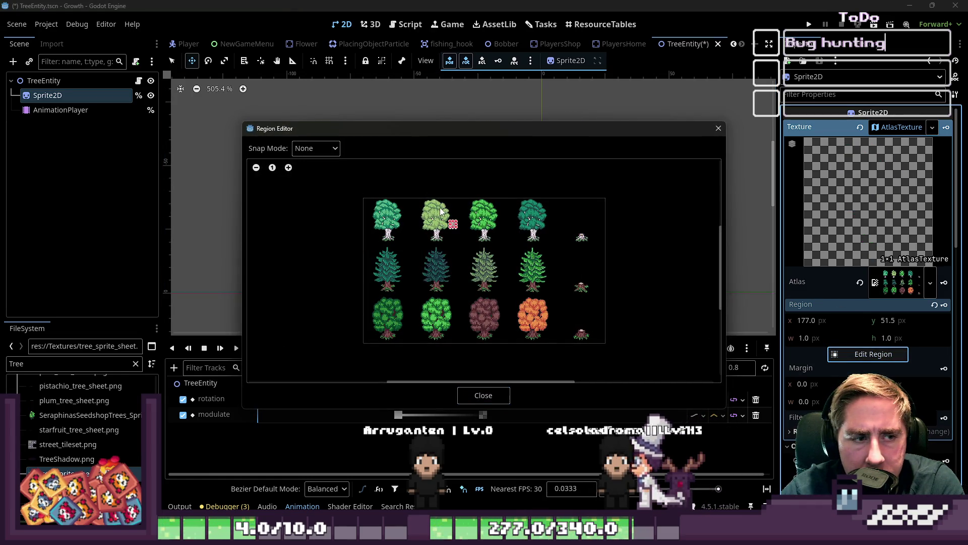
left_click(493, 395)
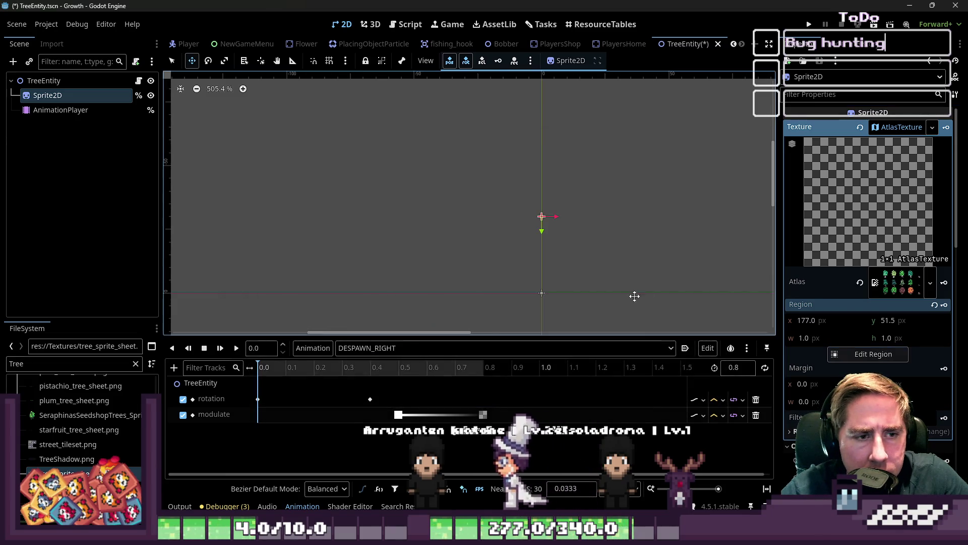
left_click(807, 338)
type("96")
key("Tab")
type("96")
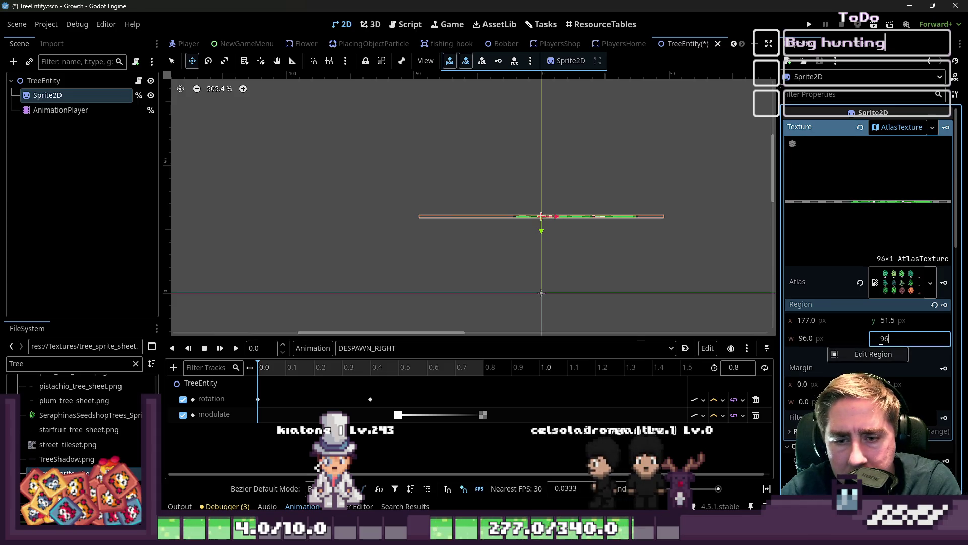
key("Return")
Step: Set the region offset to x 0, y 0
left_click(828, 321)
type("0")
key("Tab")
type("0")
key("Return")
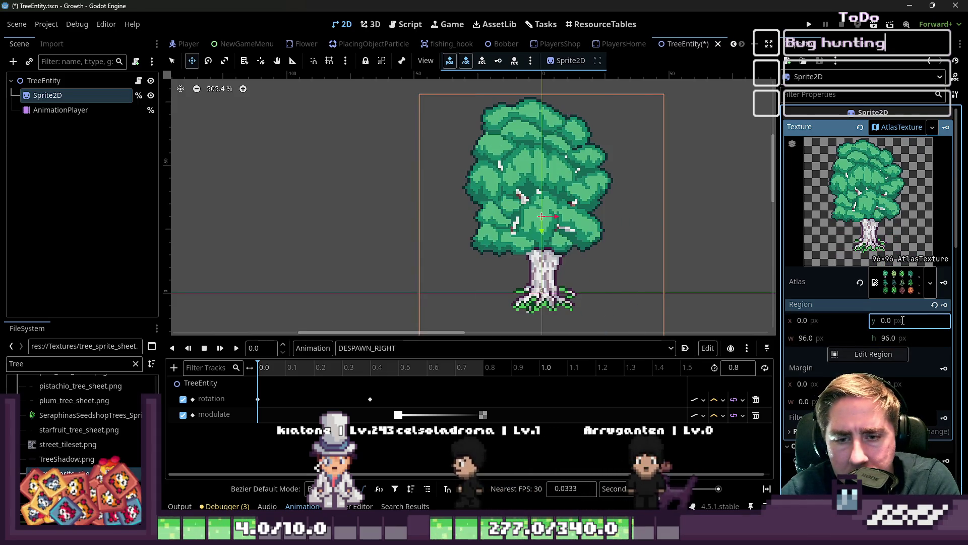
scroll(461, 180, "down", 3)
left_click(887, 321)
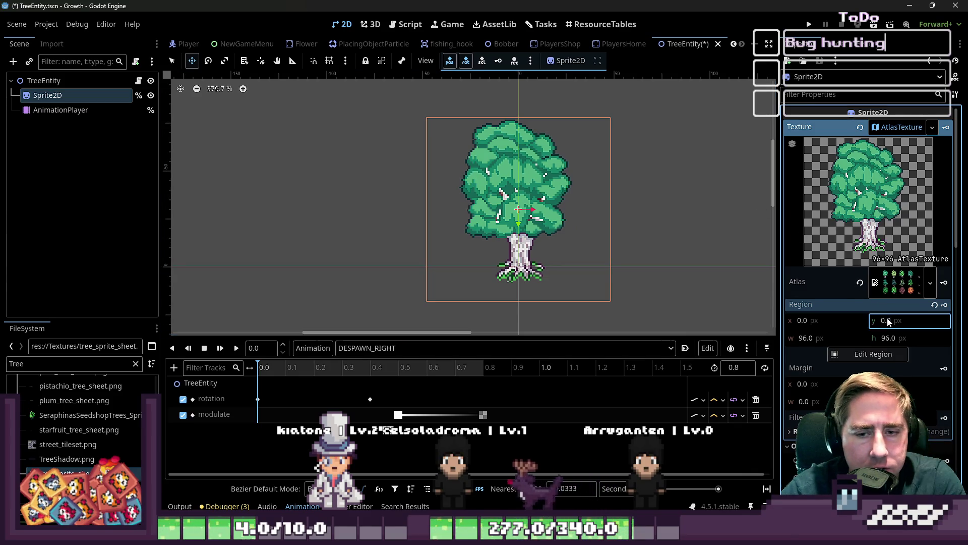
type("4")
key("Return")
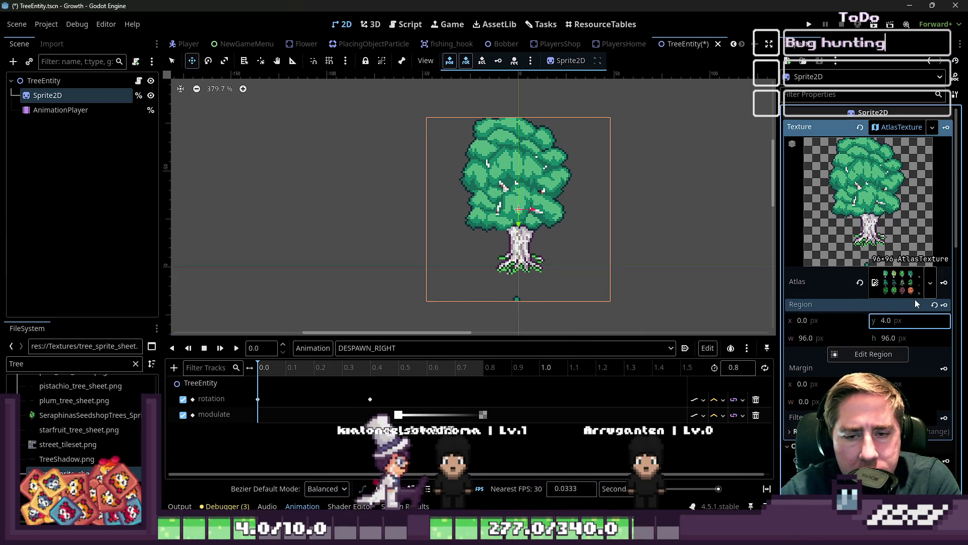
type("0")
key("Return")
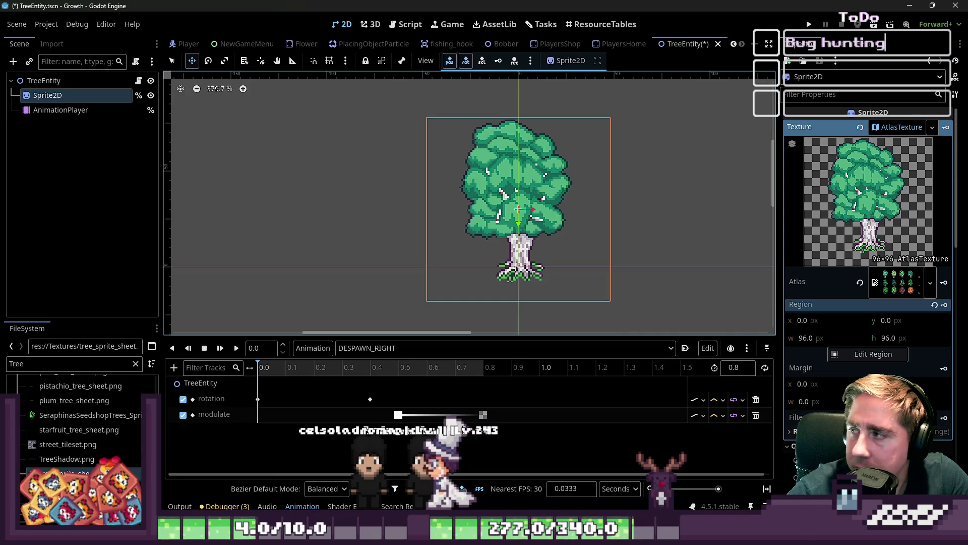
scroll(603, 225, "down", 3)
scroll(507, 206, "up", 2)
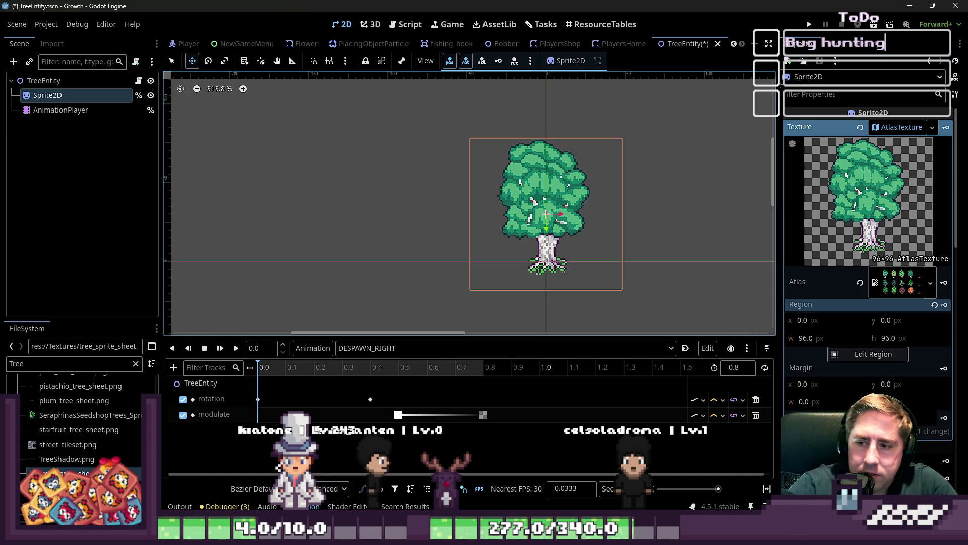
Step: Refresh the Sprite2D's texture properties, then switch to FarmingSuccess.gd in the Script workspace
left_click(61, 109)
left_click(60, 96)
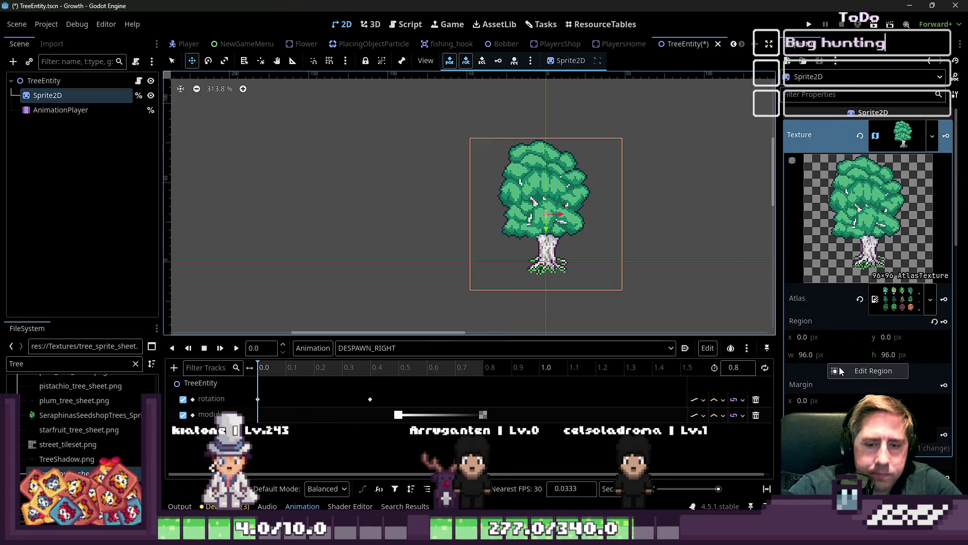
left_click(858, 384)
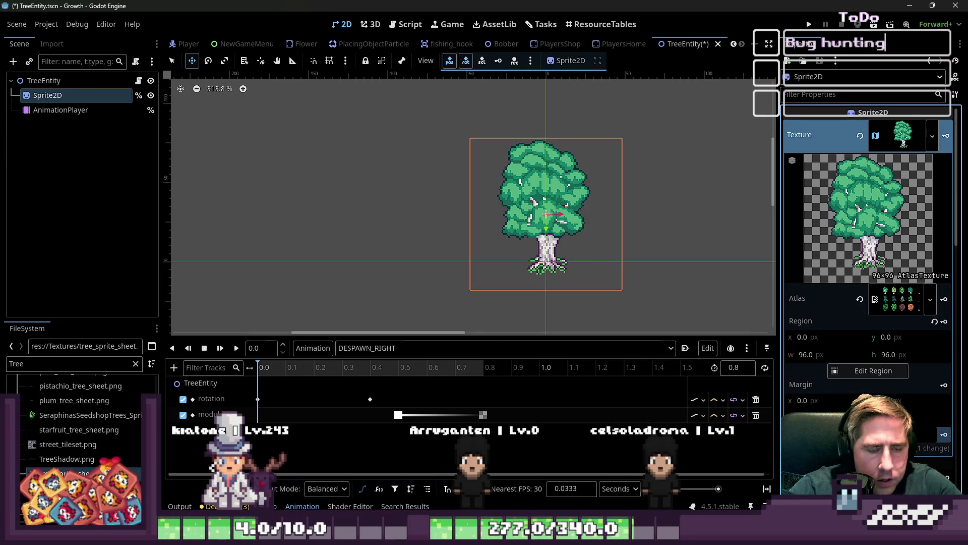
left_click(406, 24)
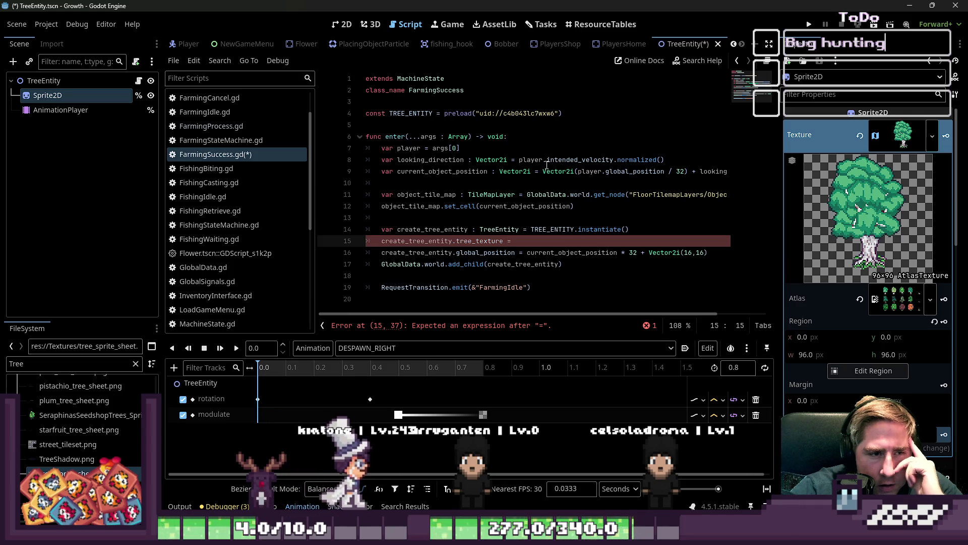
Step: Open the TileMapLayer class docs from the object_tile_map call on line 12
left_click(461, 206)
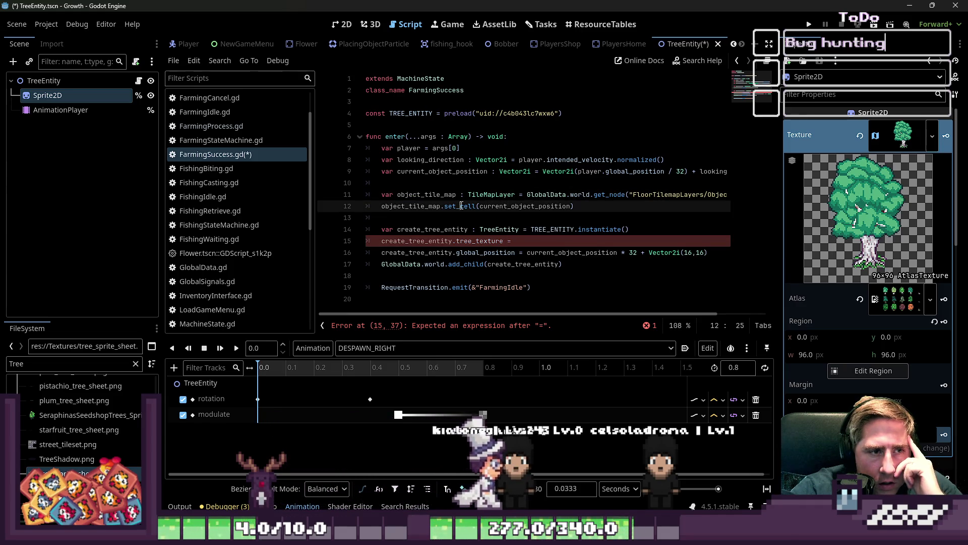
double_click(461, 206)
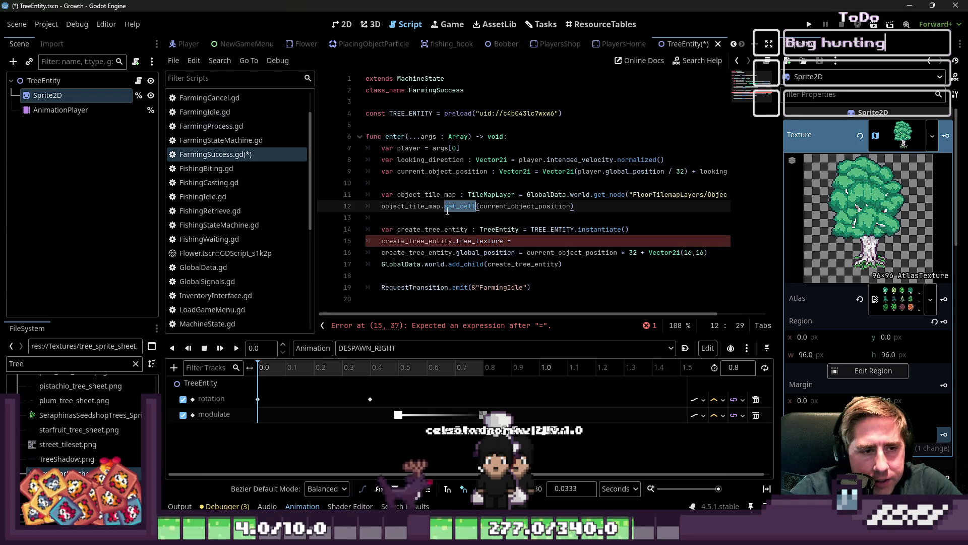
double_click(410, 205)
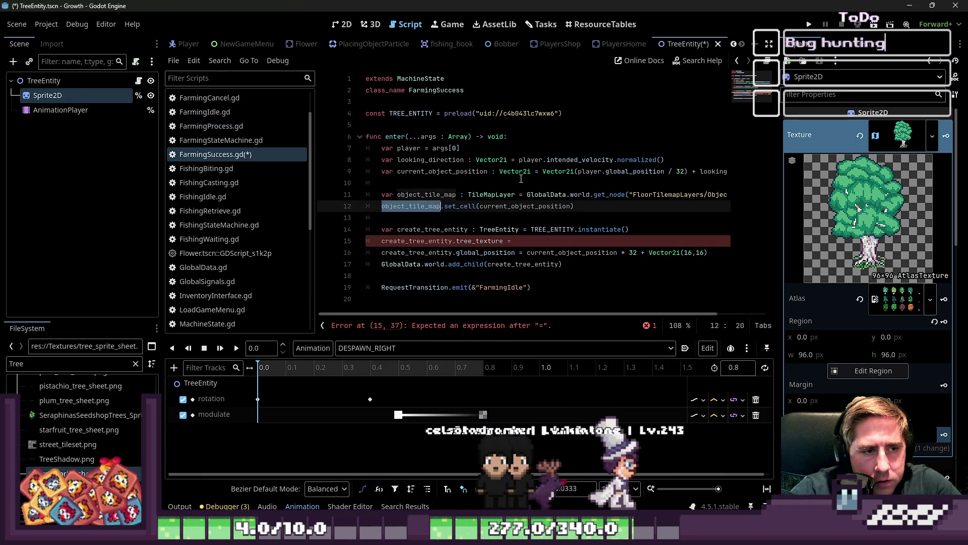
left_click(492, 194, "ctrl")
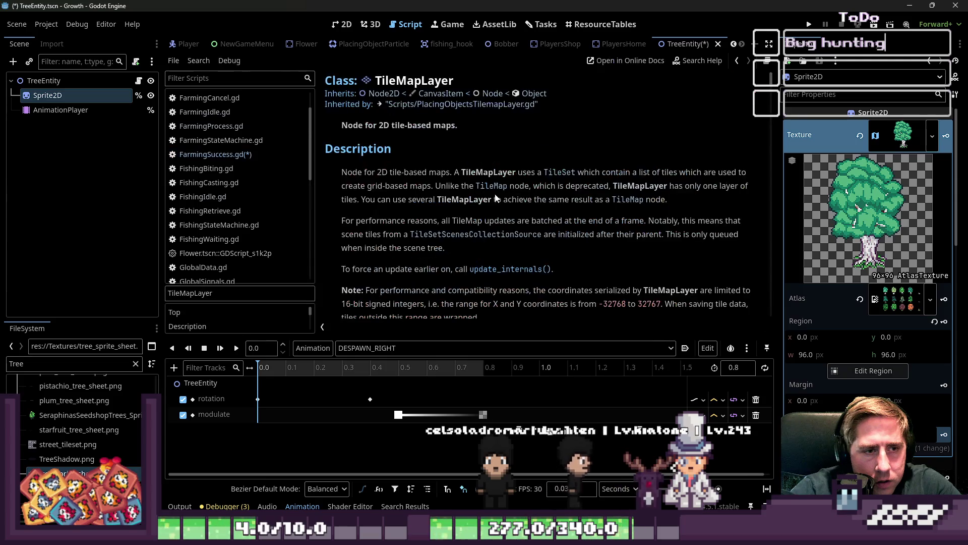
scroll(447, 219, "down", 6)
Step: Search the docs for get_cell_atlas_coords, then return to line 15 of FarmingSuccess.gd
key("ctrl+f")
type("get_cell")
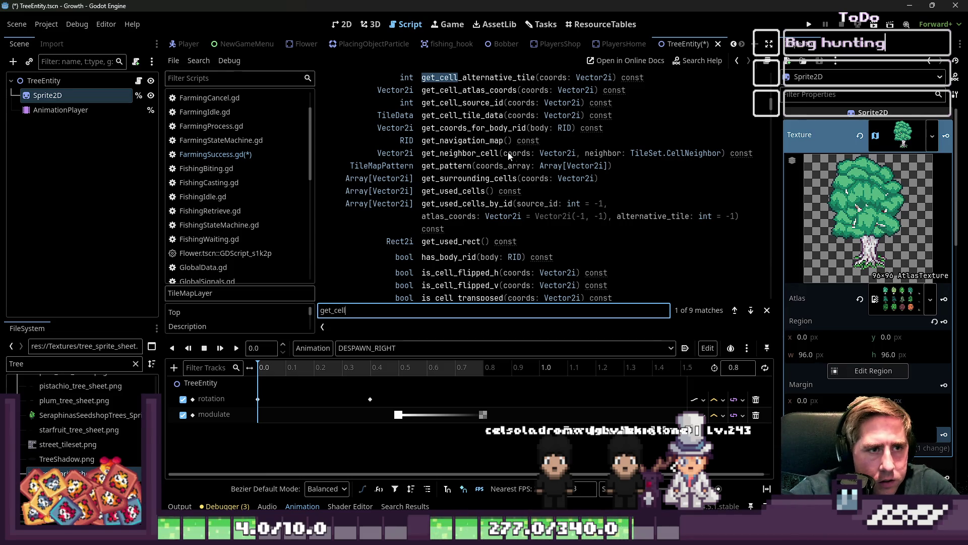
left_click(469, 92)
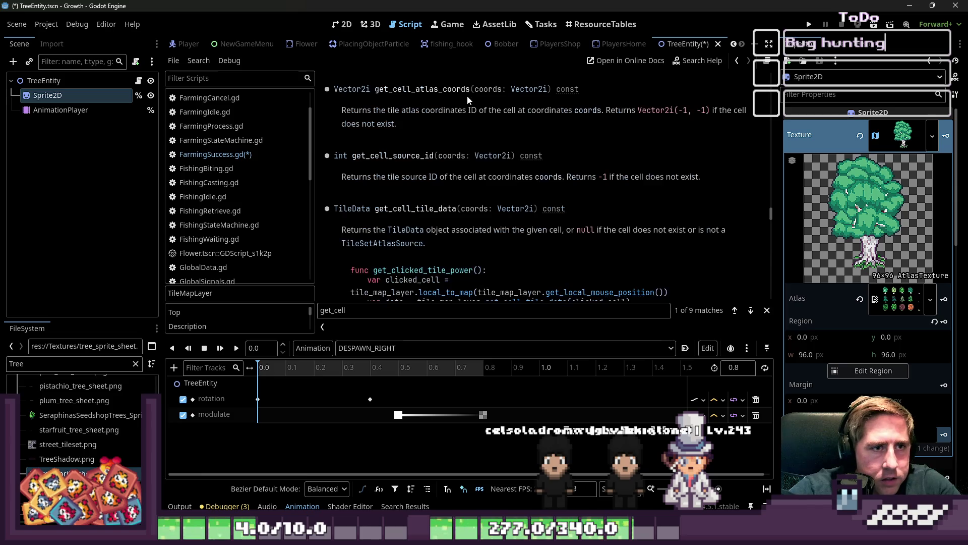
double_click(430, 92)
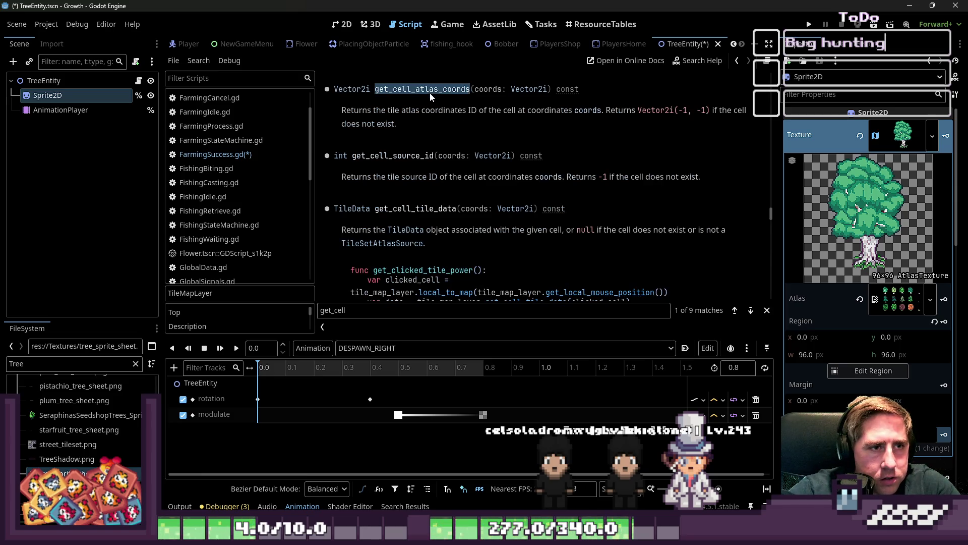
left_click(254, 159)
left_click(539, 245)
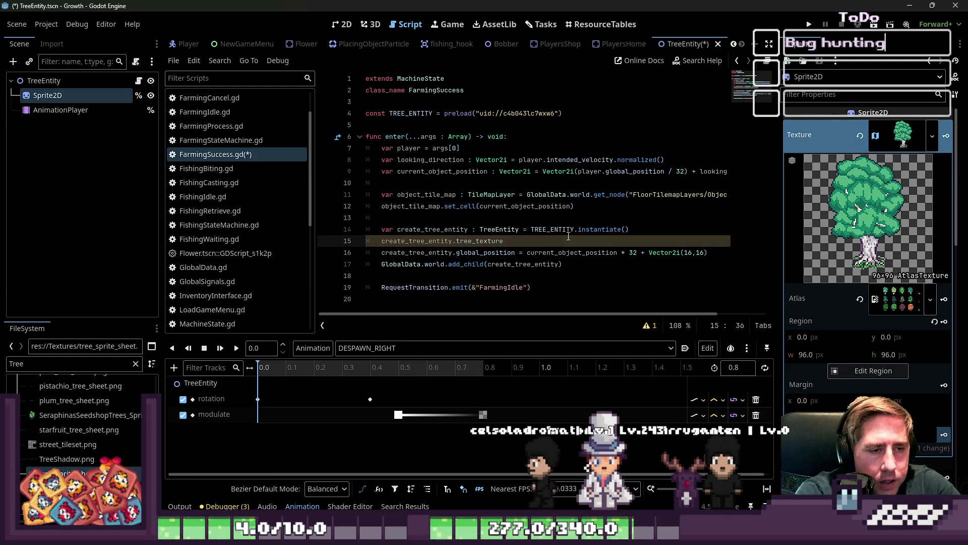
Step: Change line 15 to target get_node("Sprite2D").texture instead of tree_texture
key("ctrl+shift+Left")
type("ge")
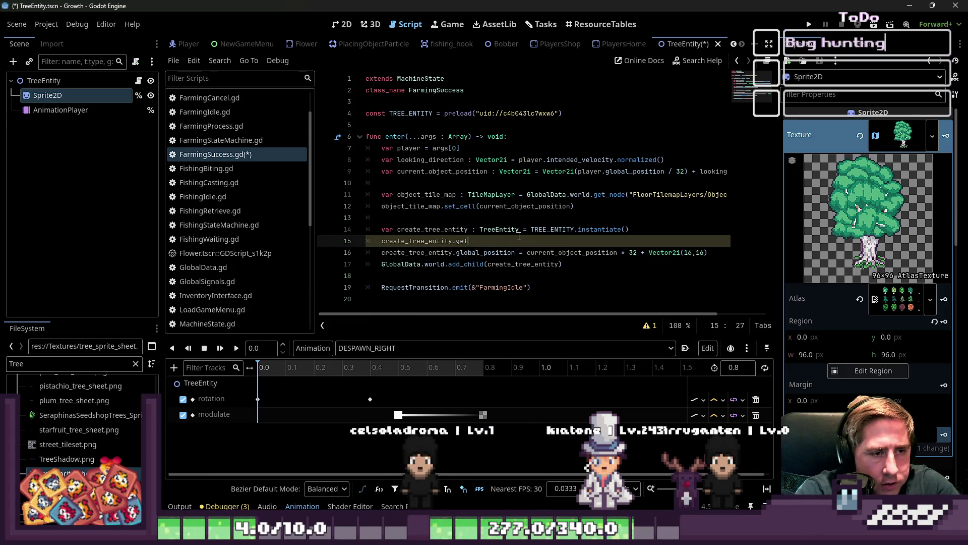
type("_node(\"Sprite2")
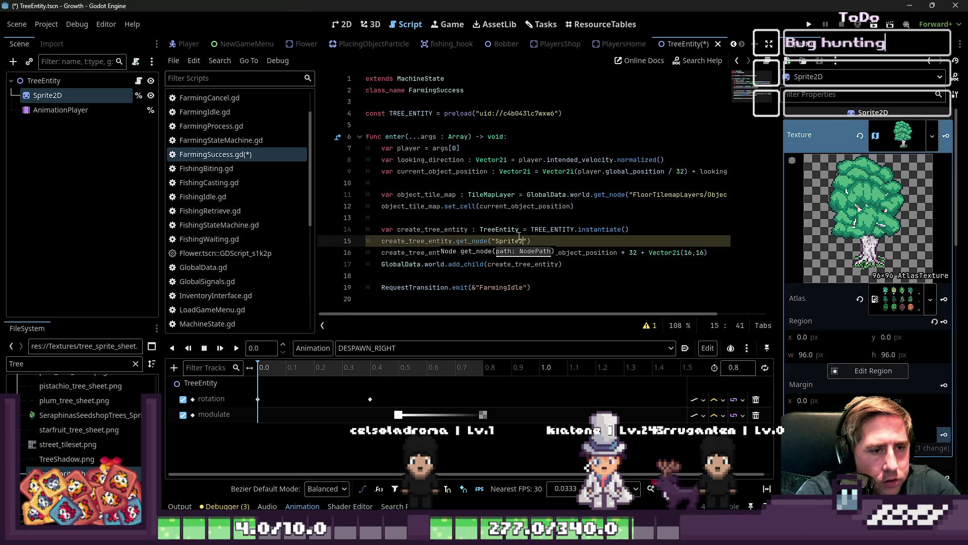
type("D")
key("End")
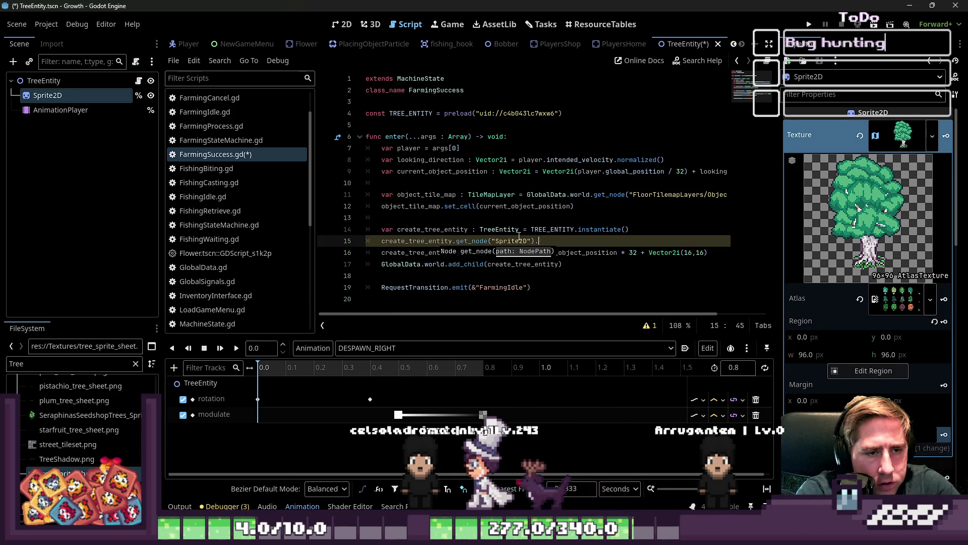
type(".set")
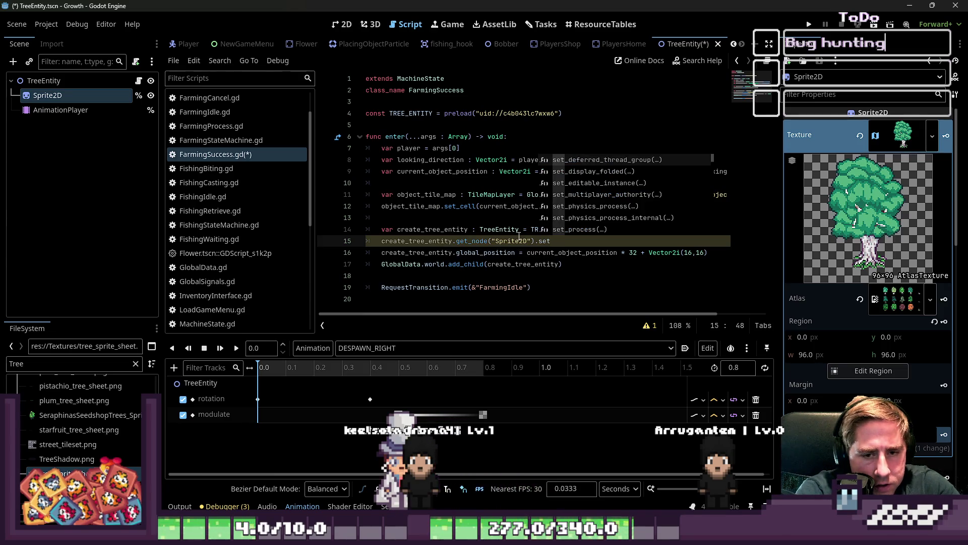
key("BackSpace")
key("BackSpace")
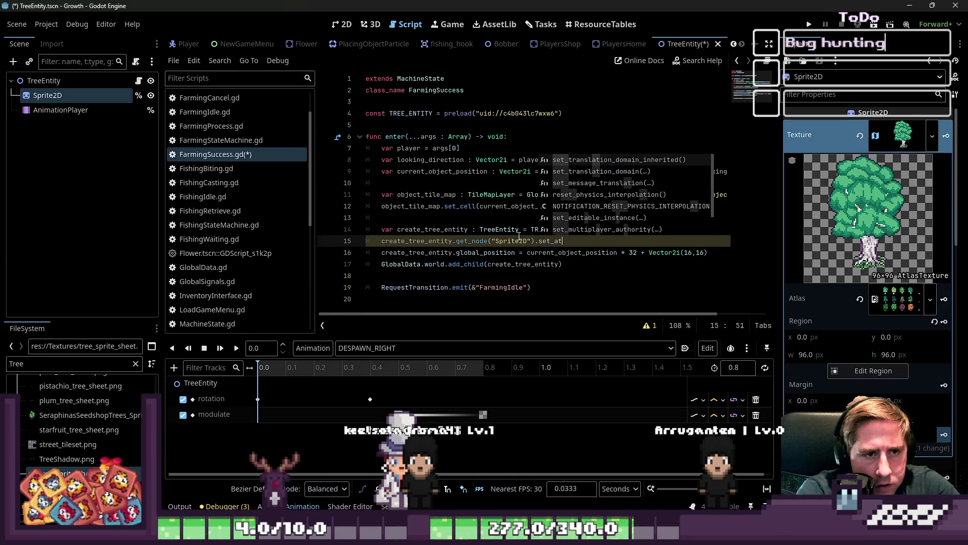
type("exture")
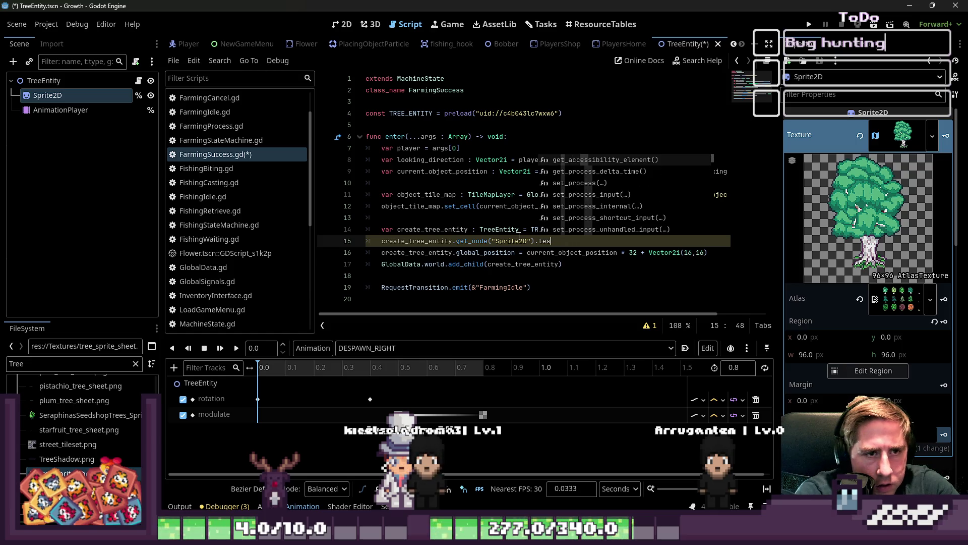
key("Return")
key("Return")
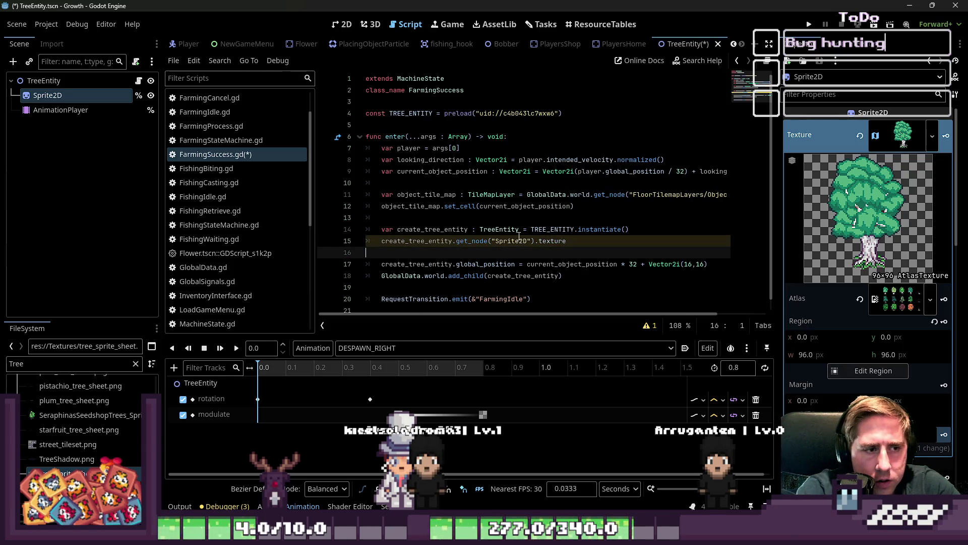
key("BackSpace")
left_click(888, 144)
left_click(889, 143)
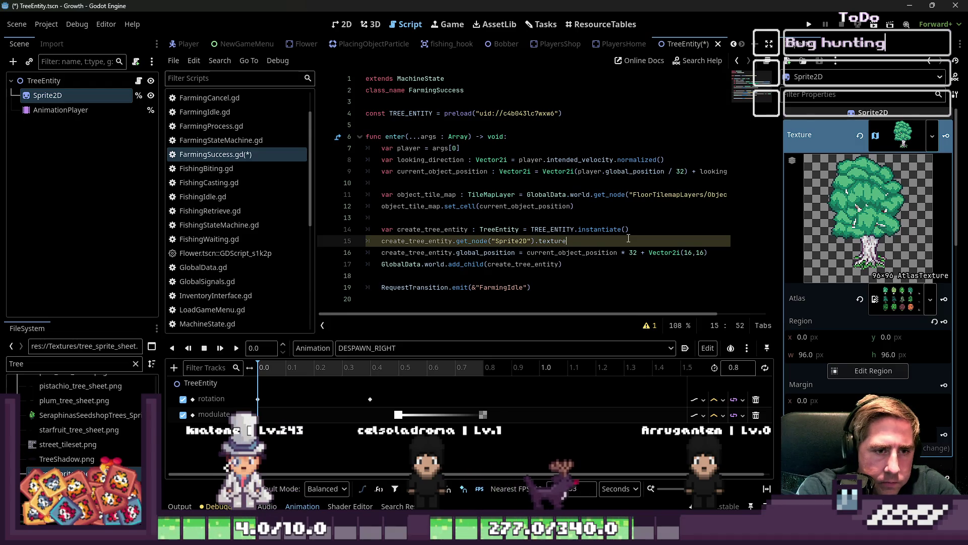
Step: Assign the region as object_tile_map.get_cell_atlas_coords * 96 on line 15
type(".region")
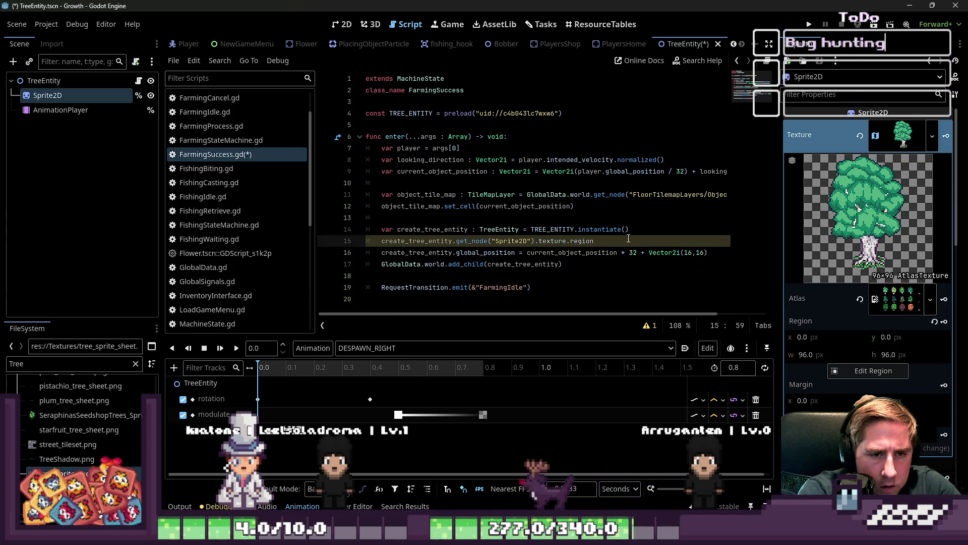
type(" =")
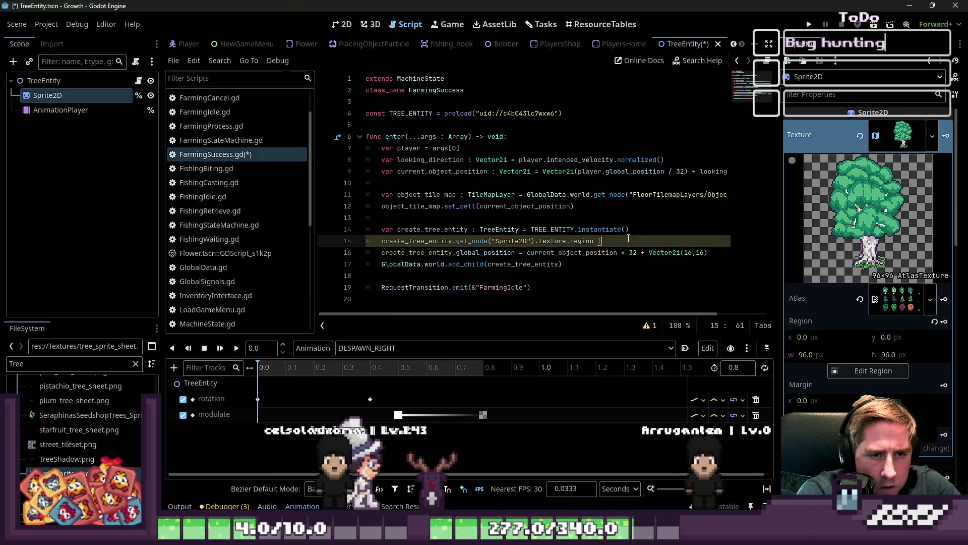
type(" get_cell_atlas_coords")
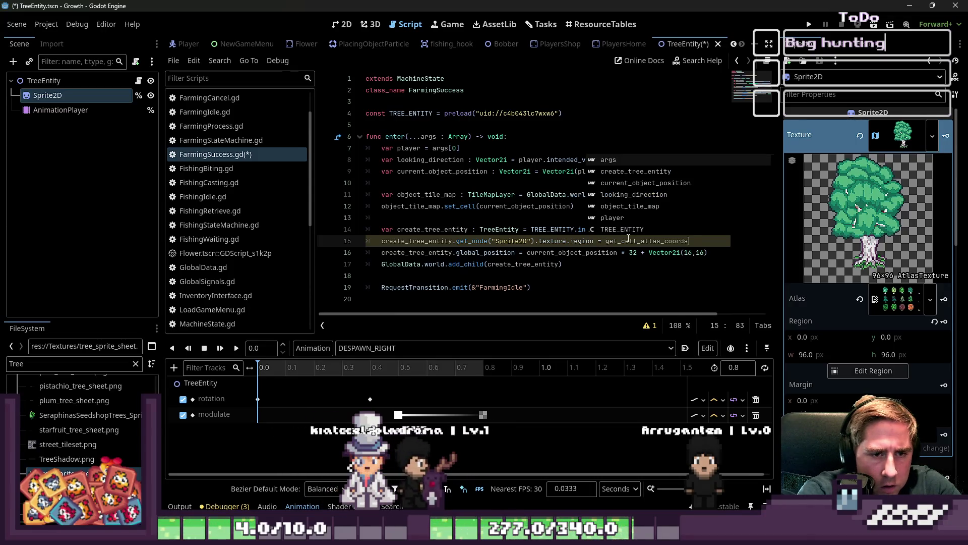
type("/")
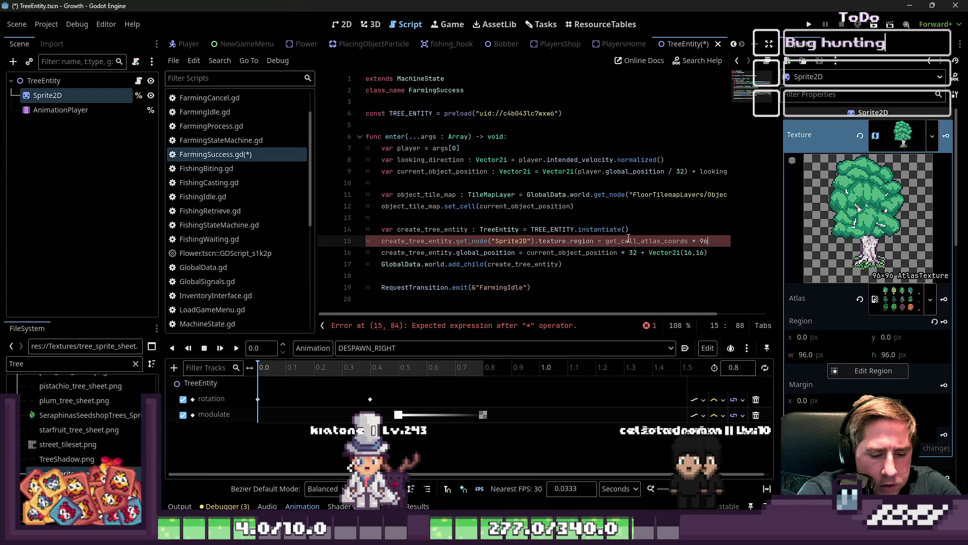
key("BackSpace")
key("BackSpace")
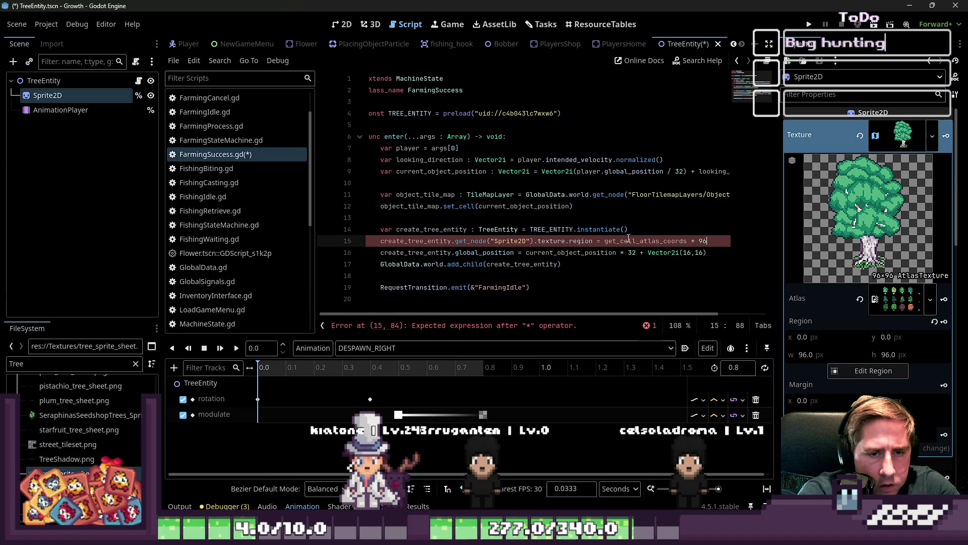
key("Up")
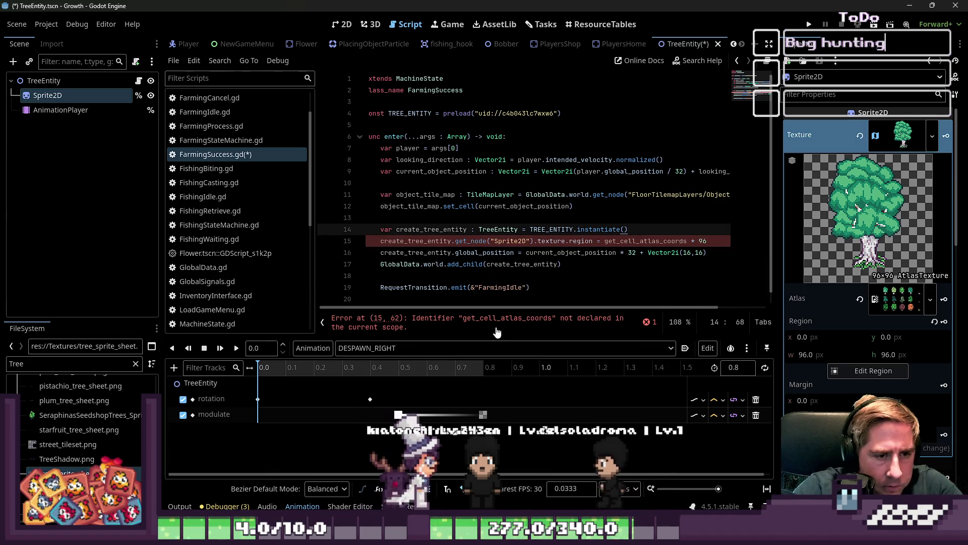
double_click(403, 206)
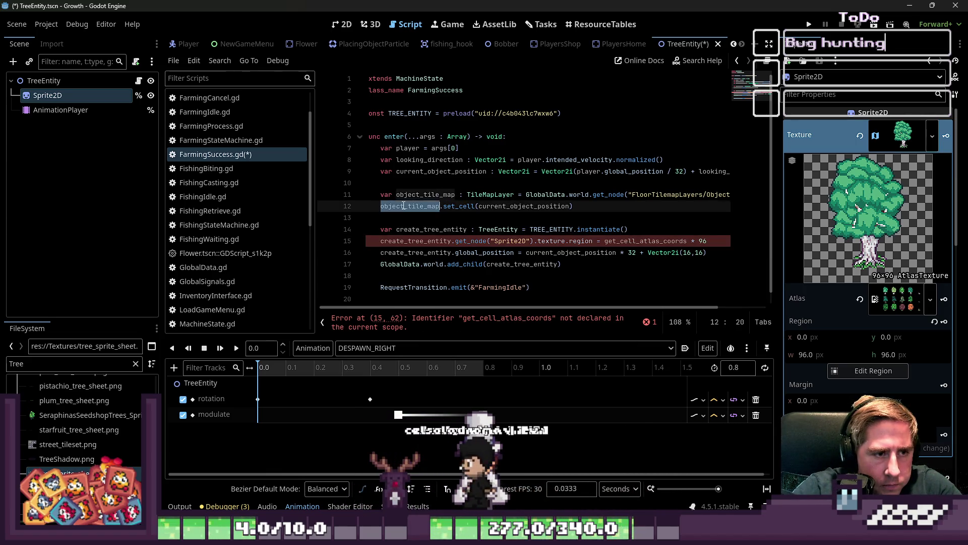
double_click(423, 195)
left_click(606, 241)
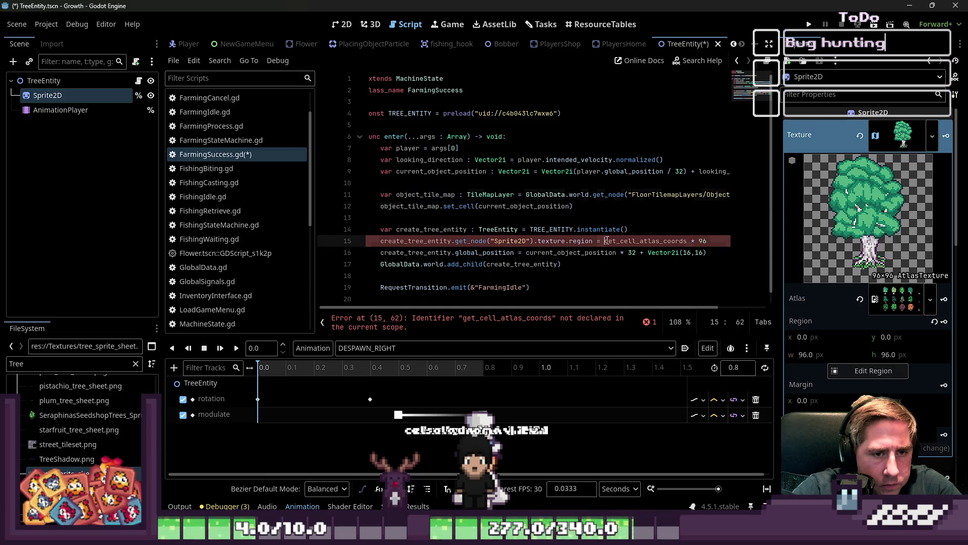
key("End")
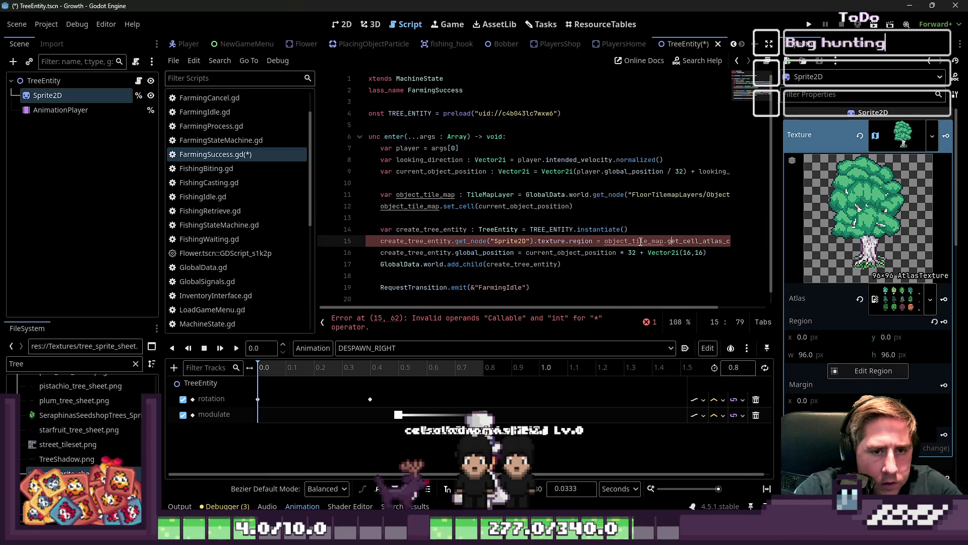
type("* 96")
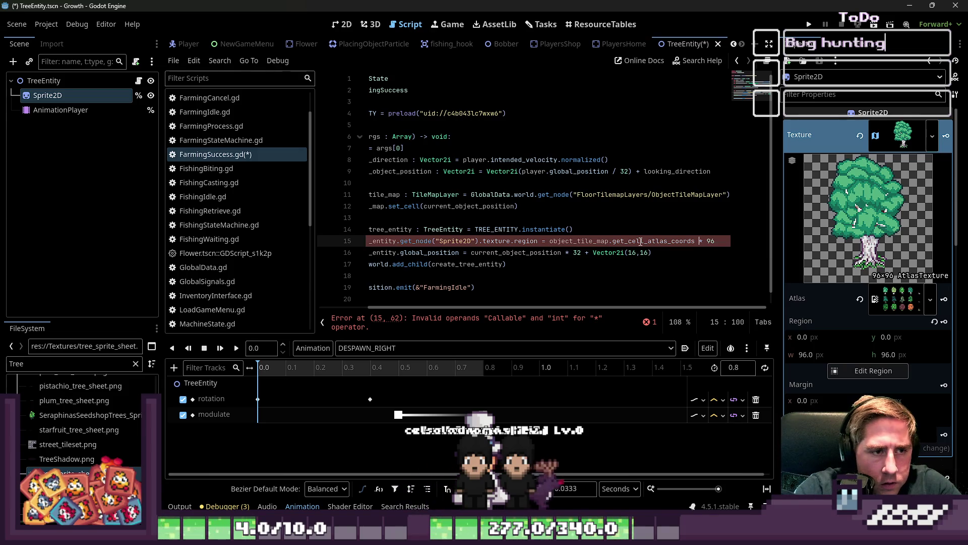
Step: Pass current_object_position to get_cell_atlas_coords and save the script
key("Up")
key("Up")
key("Up")
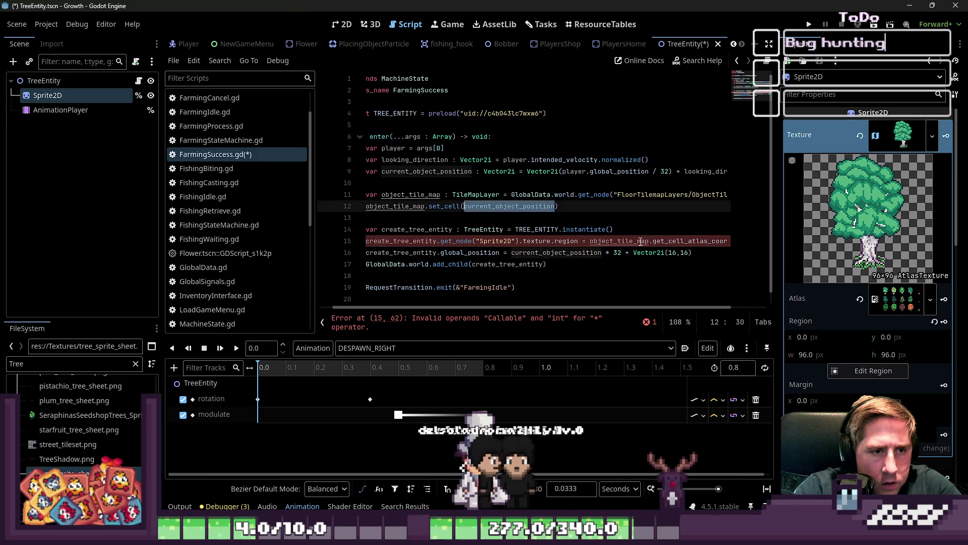
key("Down")
key("Down")
key("Down")
key("End")
key("Left")
key("Left")
key("Left")
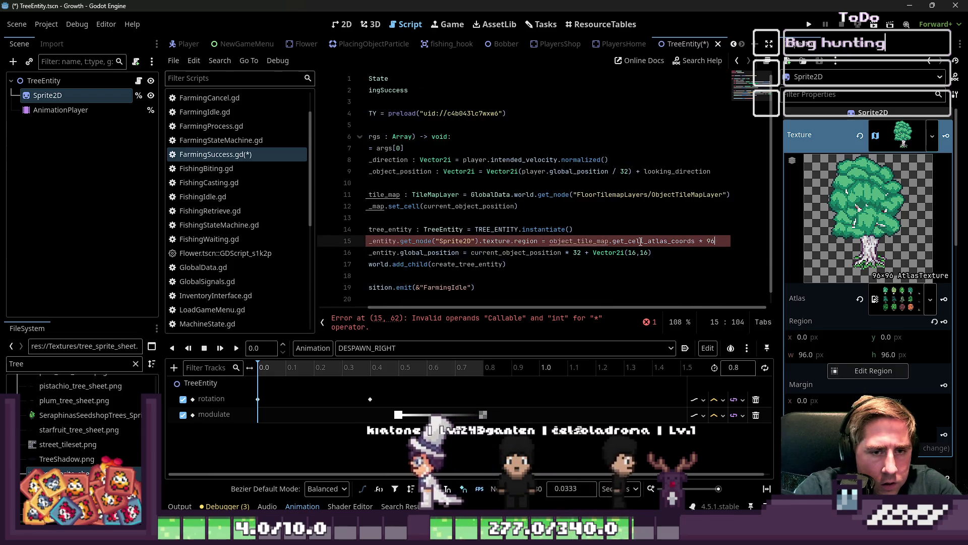
type("(current_object_position")
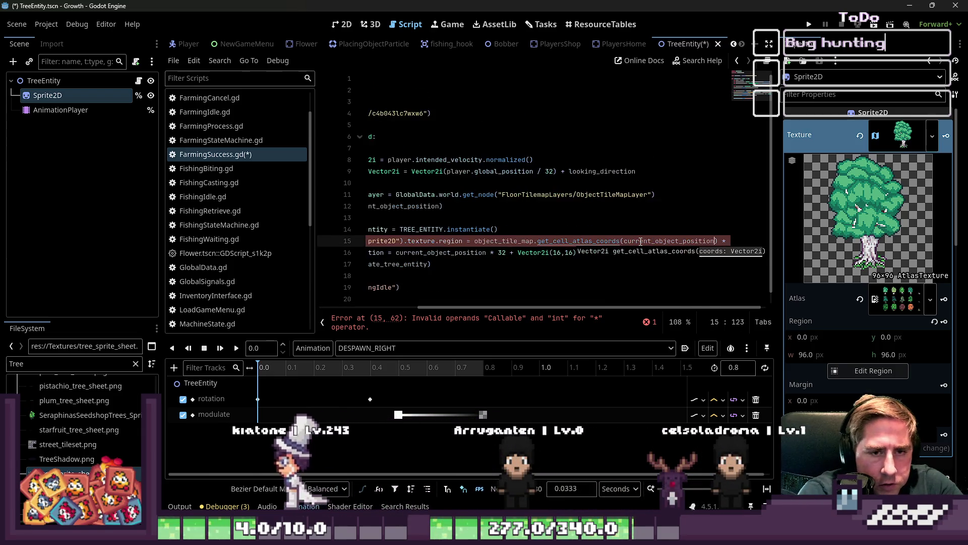
key("Home")
key("End")
key("Left")
key("Left")
key("Left")
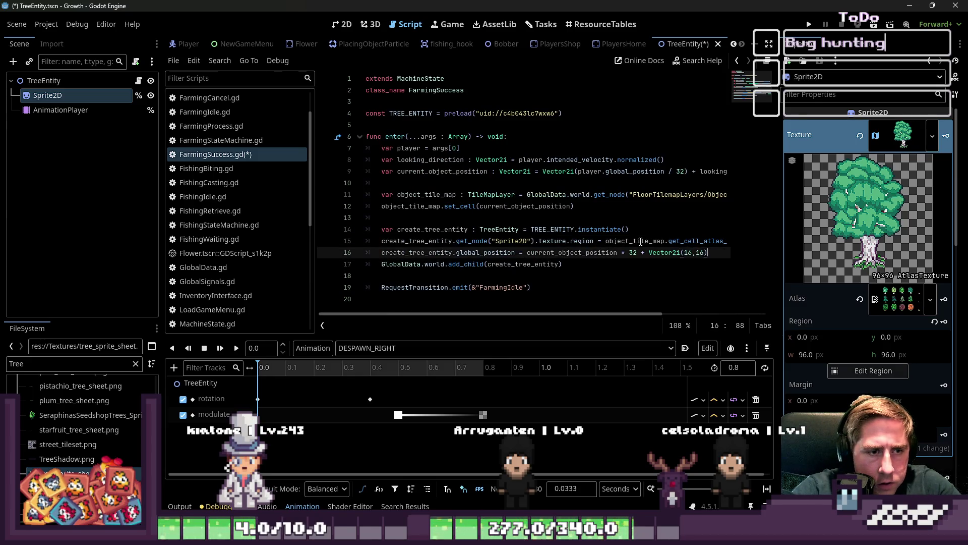
key("ctrl+s")
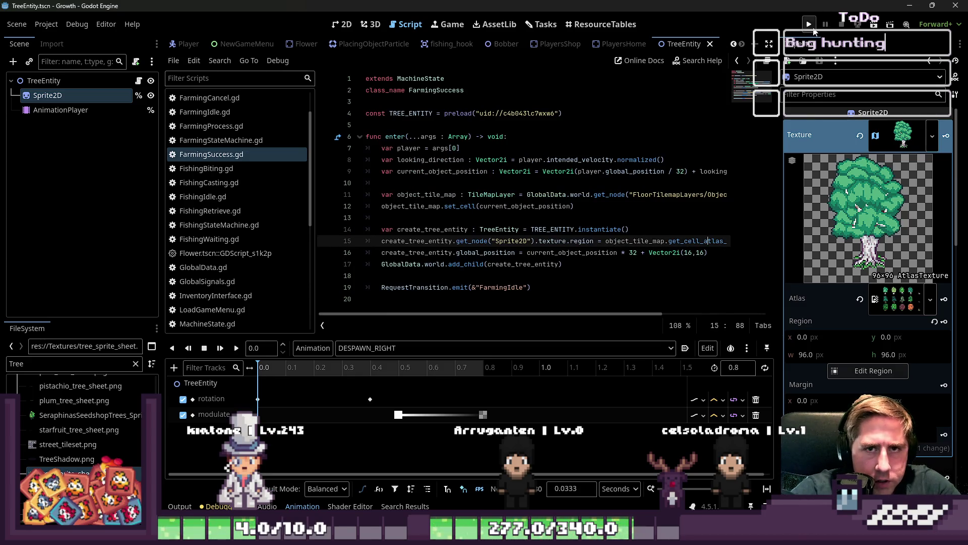
Step: Run the project, start a new game under a character name, and open the inventory
left_click(810, 25)
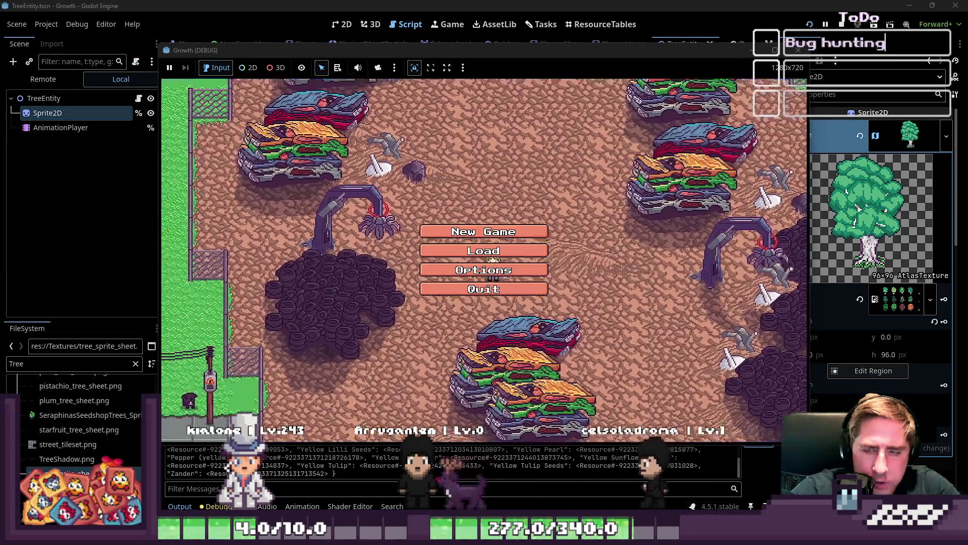
left_click(505, 232)
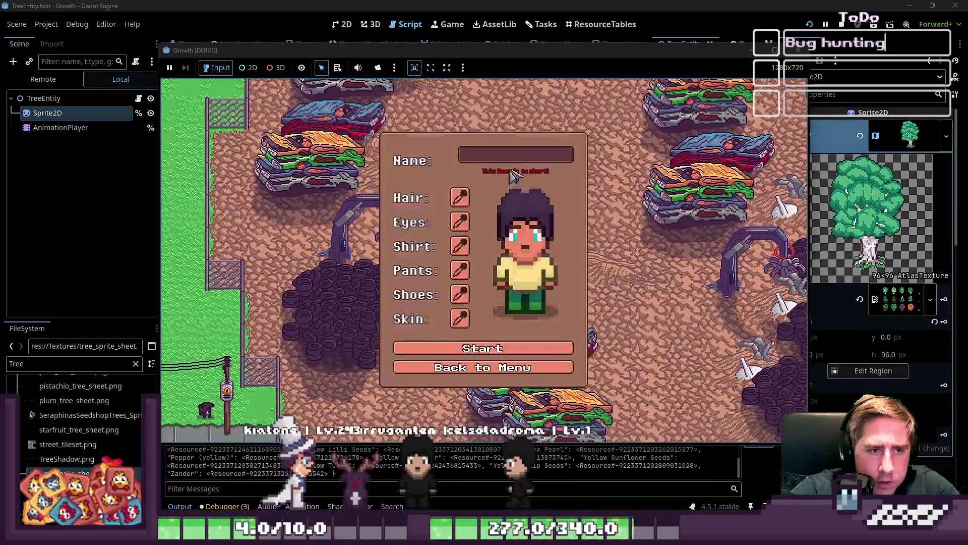
type("cx")
left_click(504, 351)
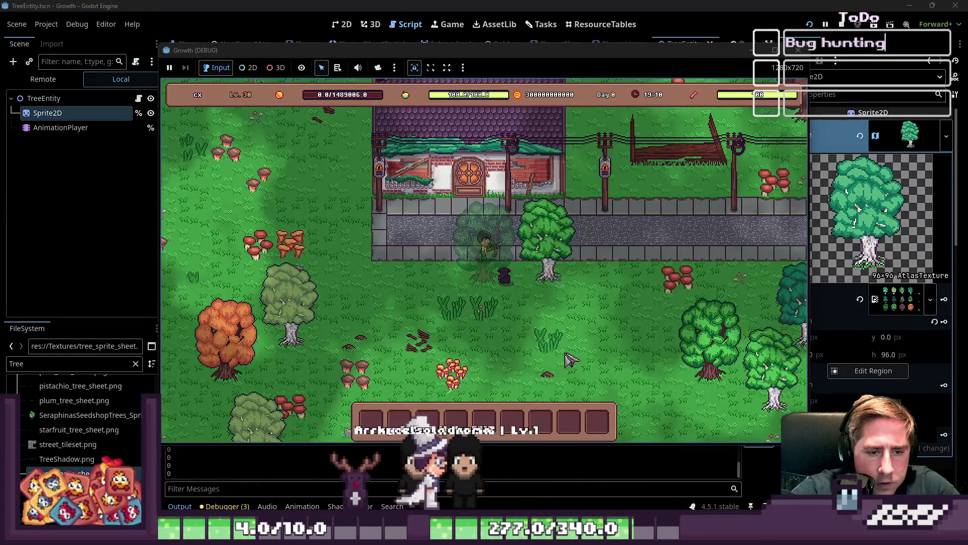
key("i")
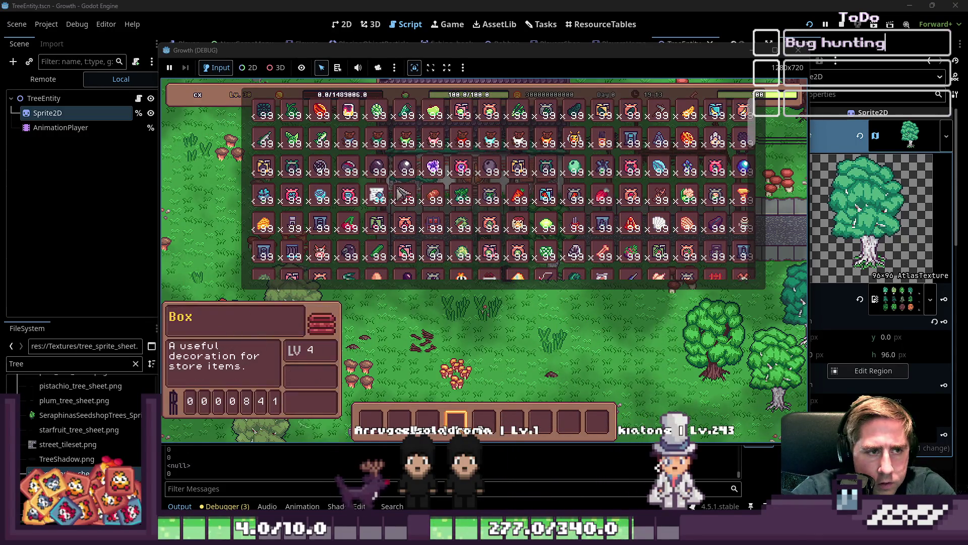
Step: Walk the character left toward the trees until the line 15 region error appears
scroll(395, 212, "down", 1)
scroll(395, 212, "up", 2)
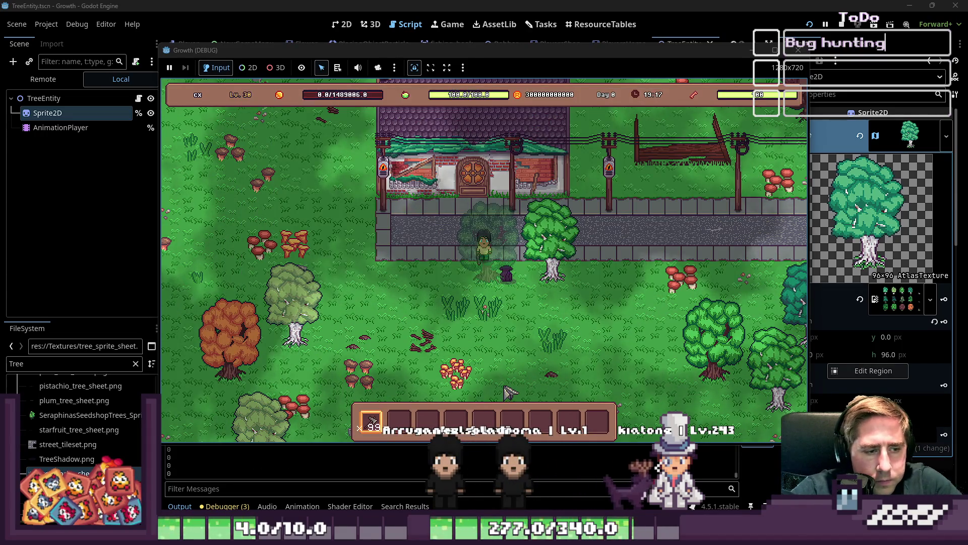
key("a")
key("s")
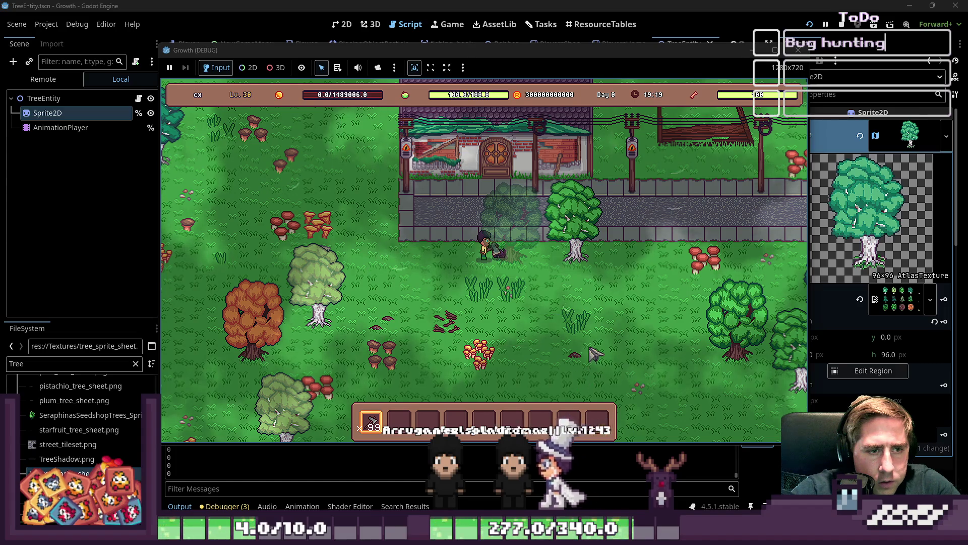
key("s")
key("a")
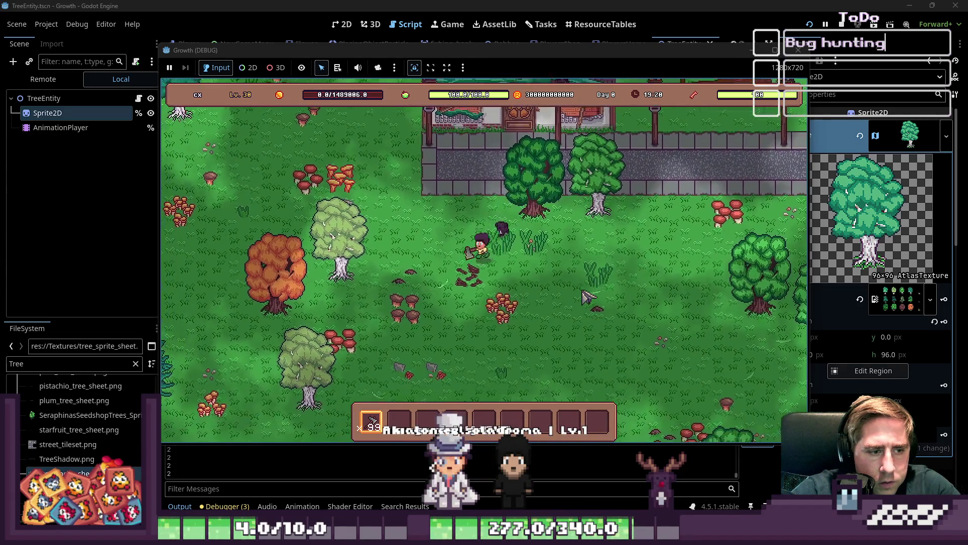
key("a")
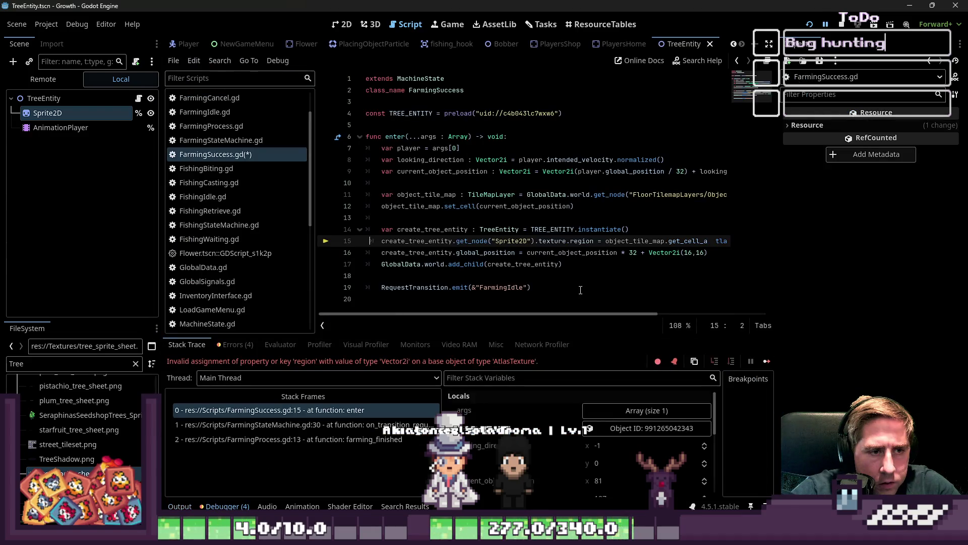
left_click(499, 275)
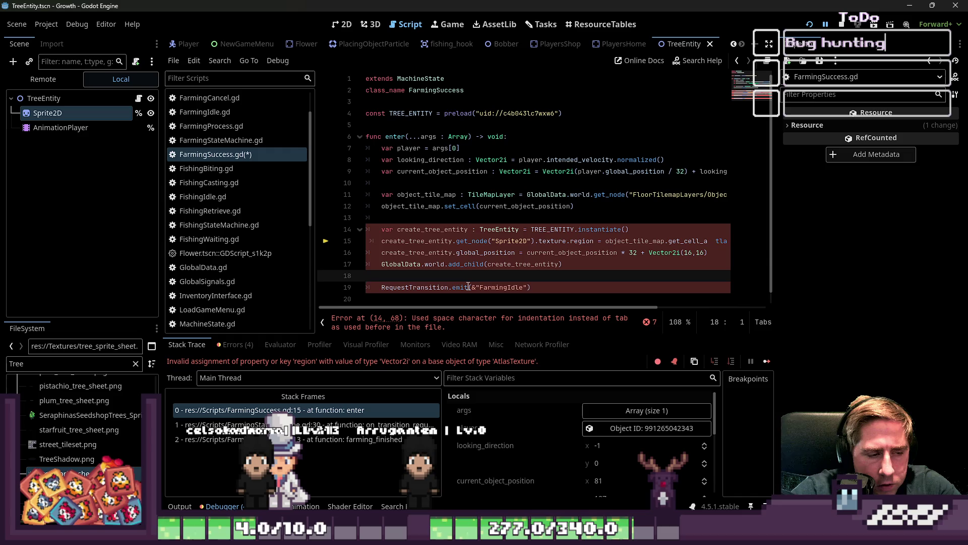
Step: Review line 15's region assignment next to the Sprite2D's texture region settings in the Inspector
left_click(564, 241)
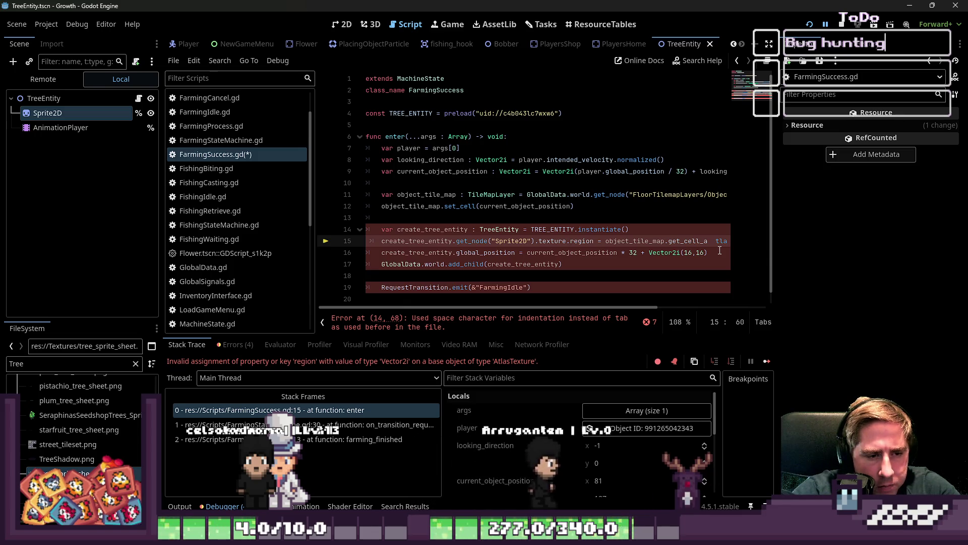
key("ctrl+Right")
key("ctrl+Right")
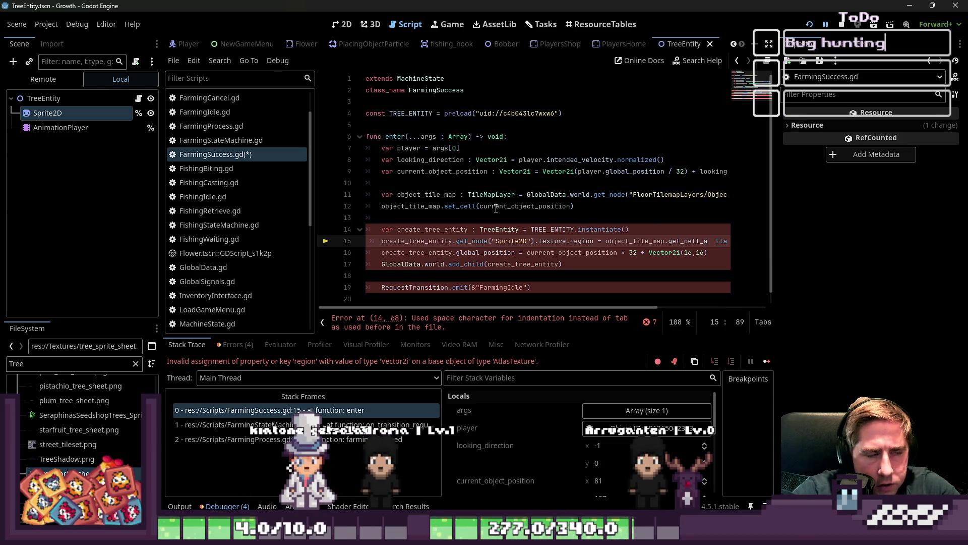
key("alt+Left")
key("alt+Right")
left_click(32, 128)
left_click(46, 113)
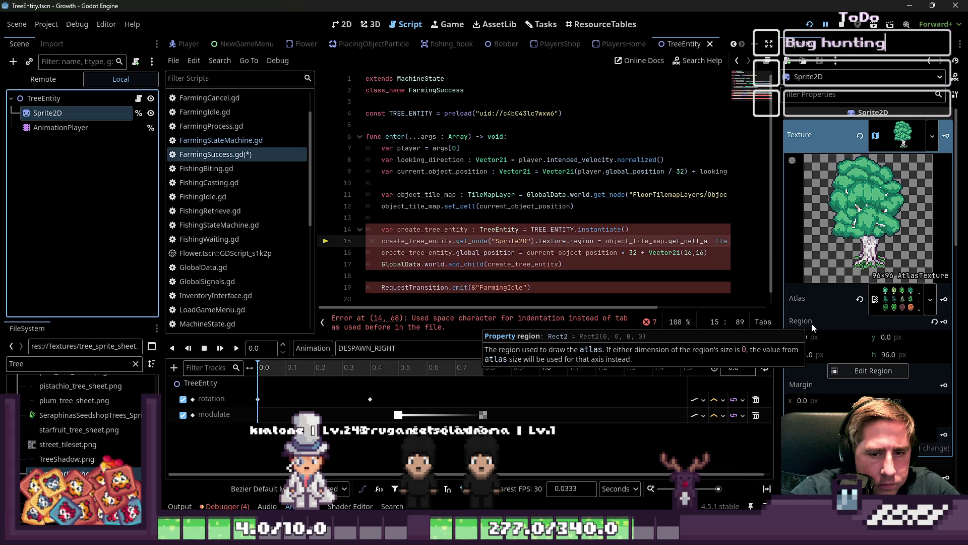
left_click_drag(592, 310, 717, 311)
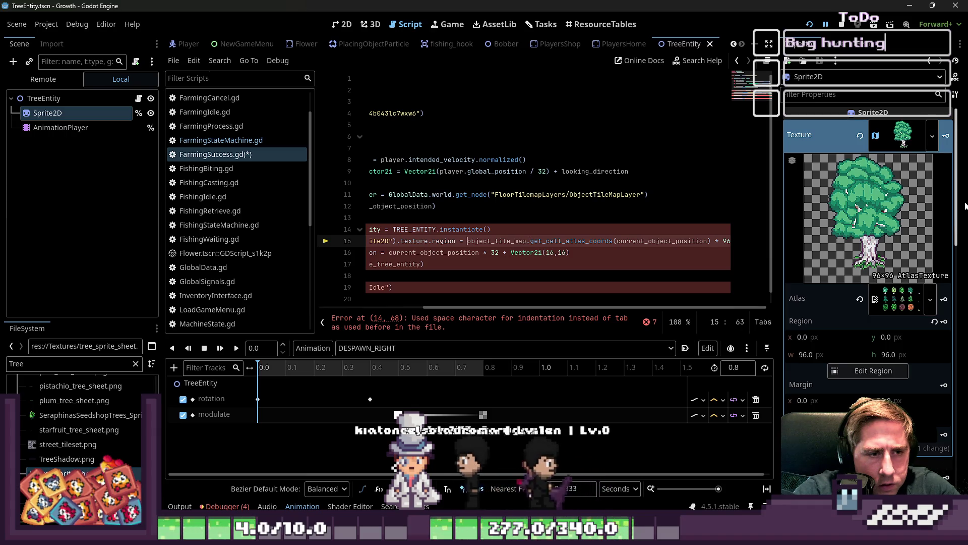
Step: Wrap line 15's region value in Rect2(… * 96, Vector2(96,96))
key("ctrl+Left")
key("ctrl+Left")
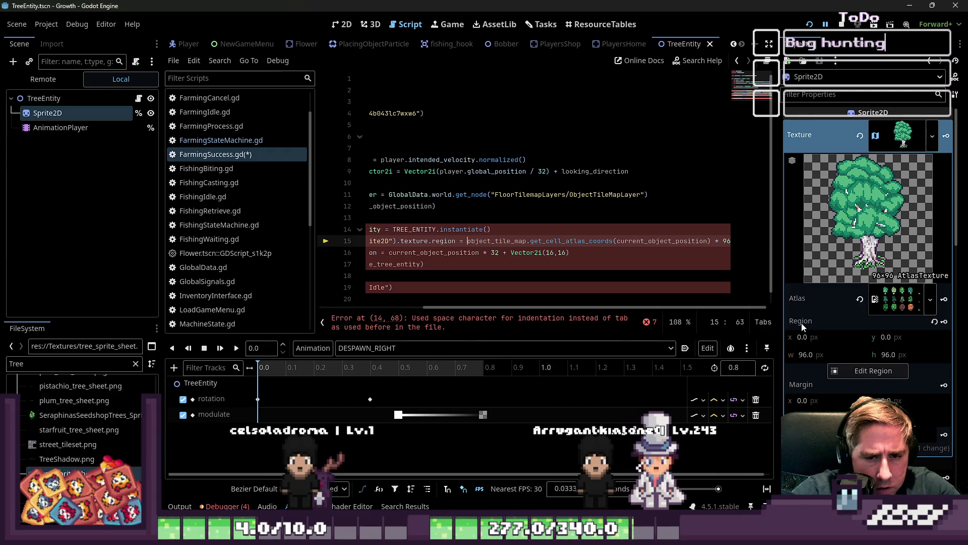
type("Rect2(")
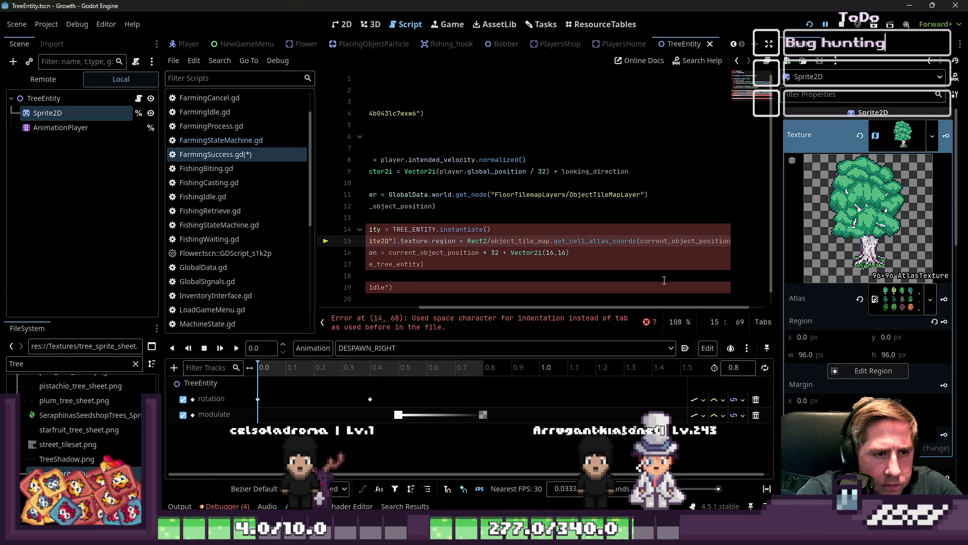
key("End")
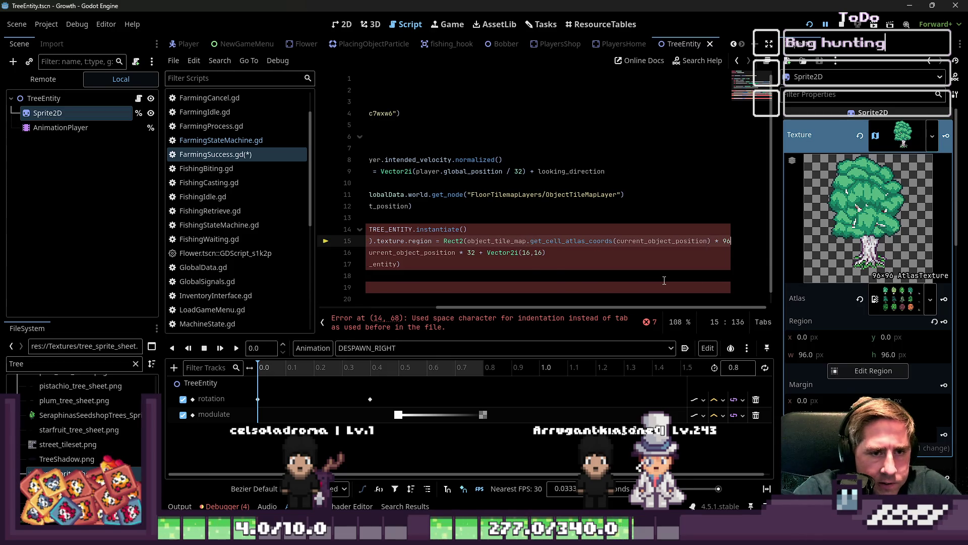
type(") * 96")
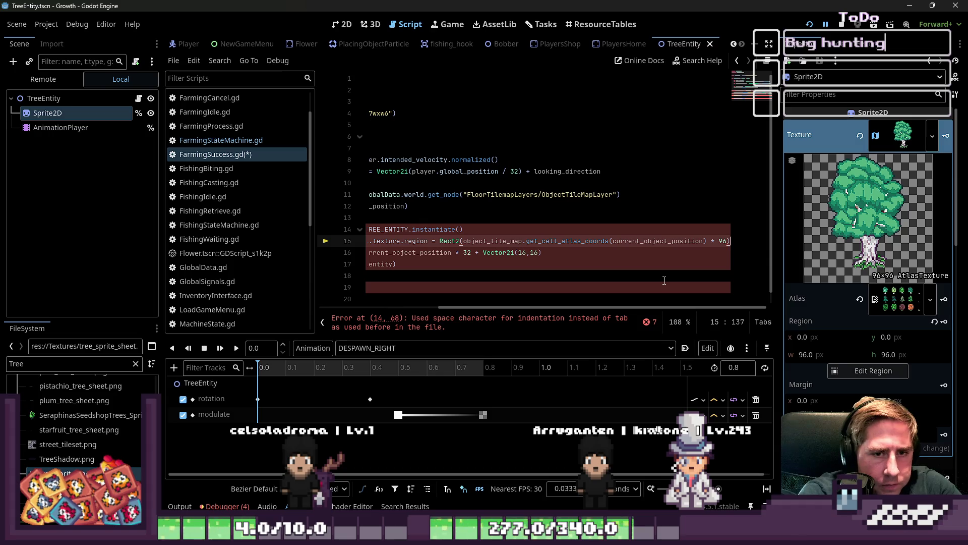
type(", Ve")
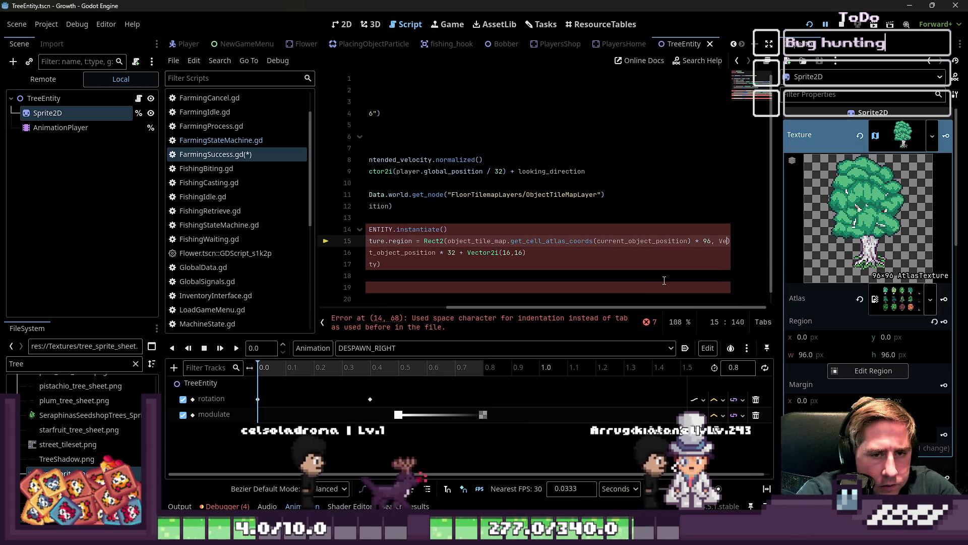
type("ctor2(")
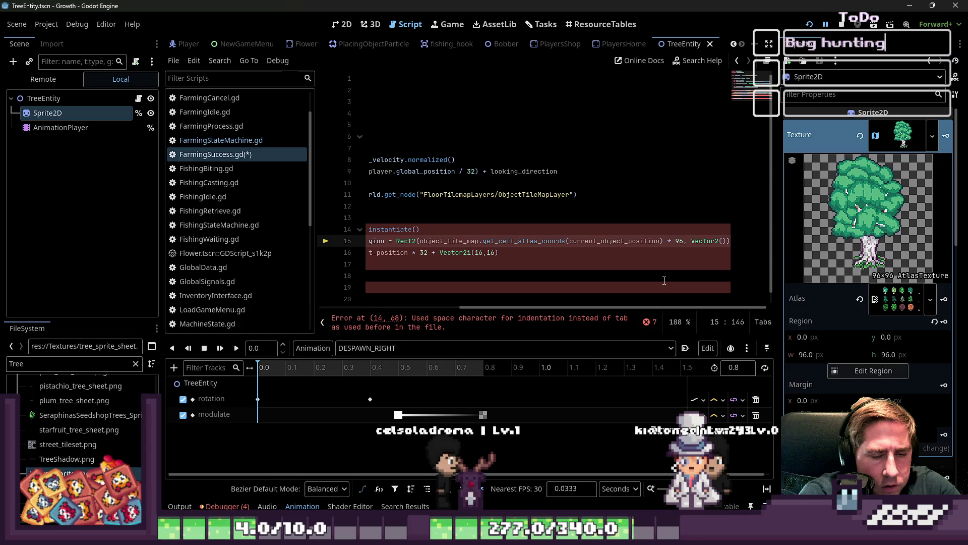
type("96,96")
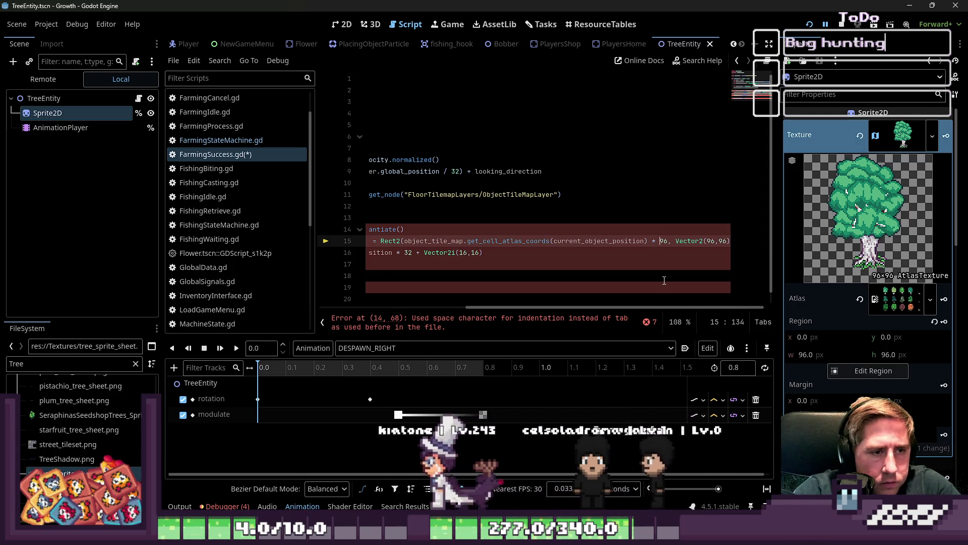
Step: Convert line 15's space indentation to a tab
key("Home")
key("Up")
key("Down")
key("Home")
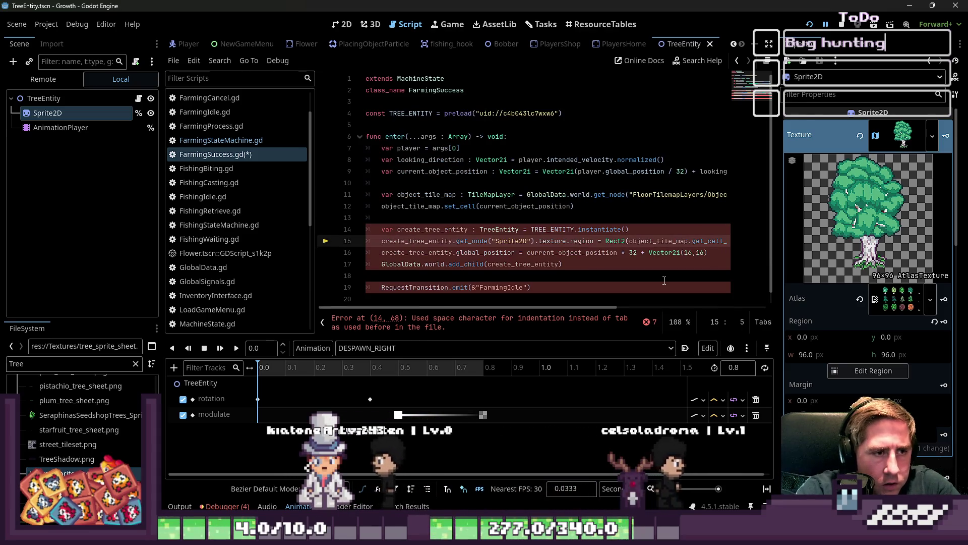
key("ctrl+shift+i")
Step: Wrap the scaled atlas coordinates in Vector2(...) and save FarmingSuccess.gd
key("Up")
key("Down")
key("ctrl+Right")
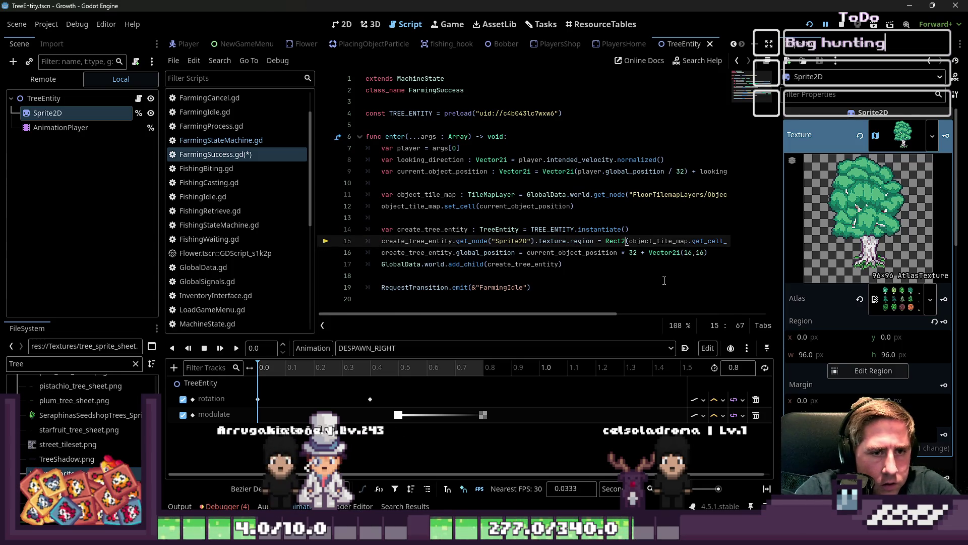
key("ctrl+Right")
key("ctrl+Right")
key("ctrl+Right")
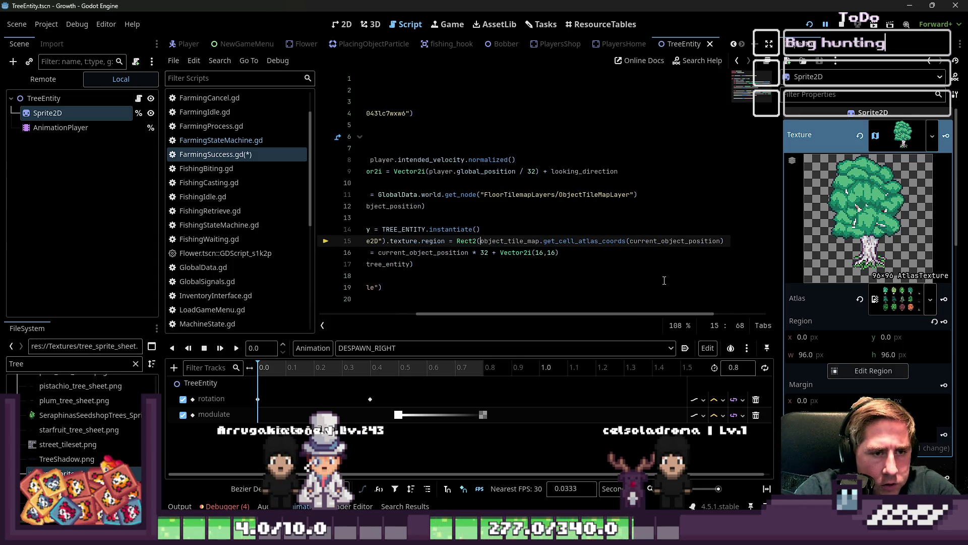
type("ctor2")
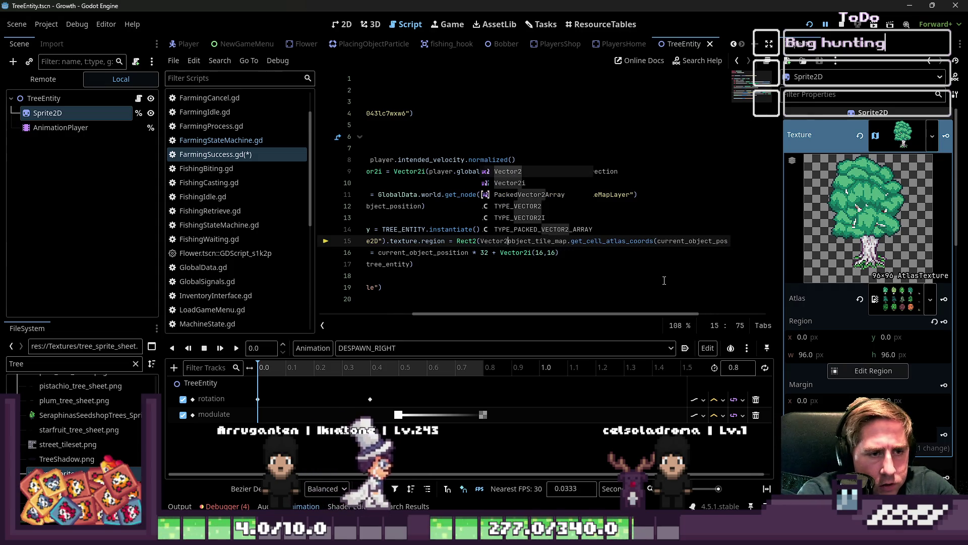
key("ctrl+shift+Right")
key("ctrl+shift+Right")
key("ctrl+shift+Right")
type("Vector2(96,")
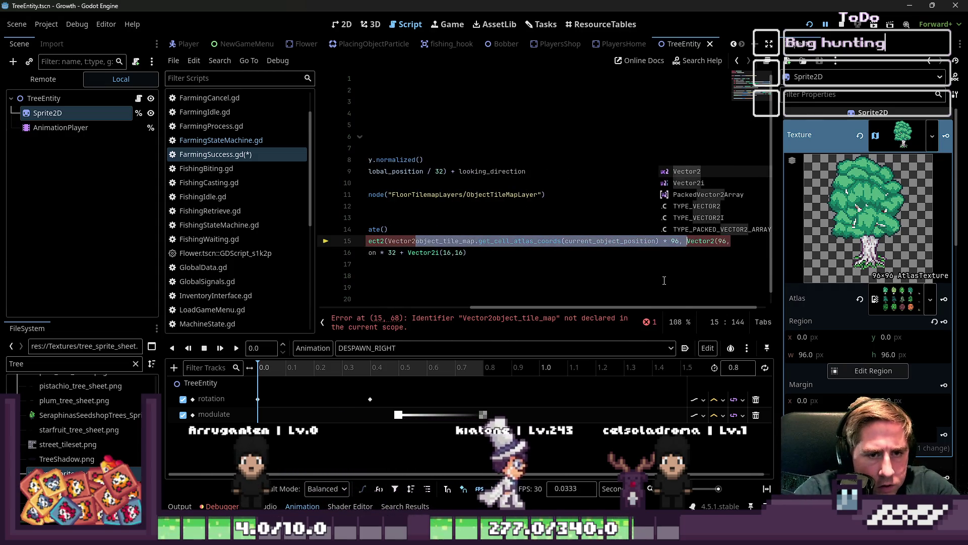
type("(")
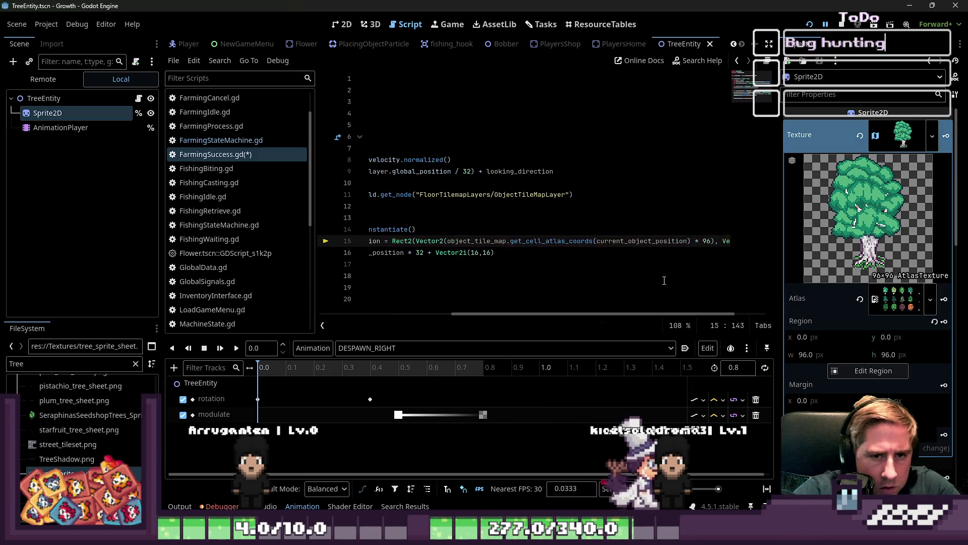
key("Home")
key("ctrl+s")
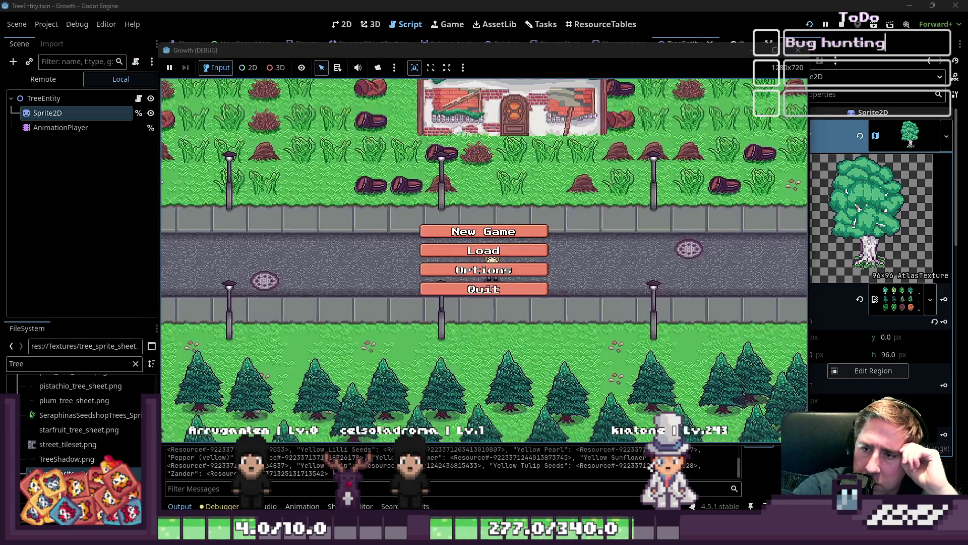
Step: Start a new game under a character name and switch to hotbar tool 2
left_click(538, 232)
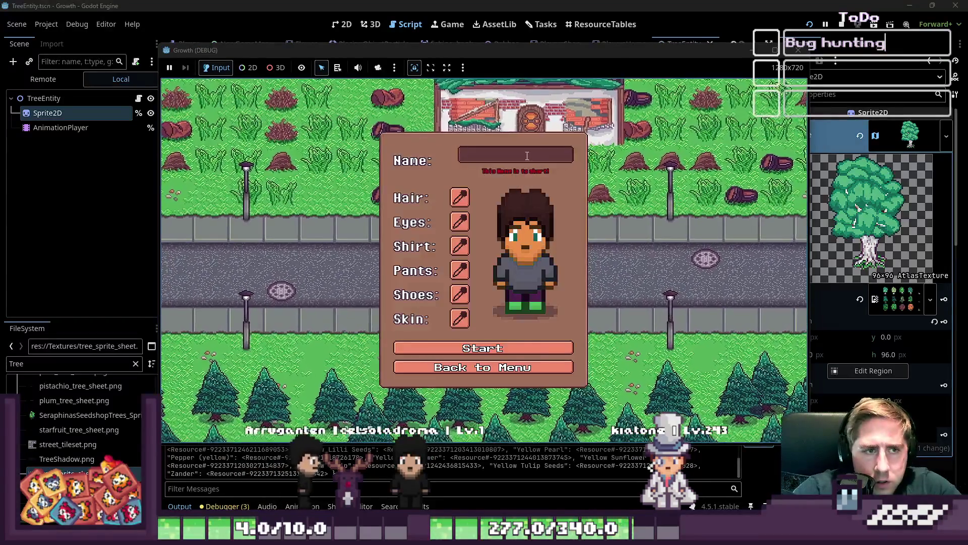
type("sdal")
left_click(460, 344)
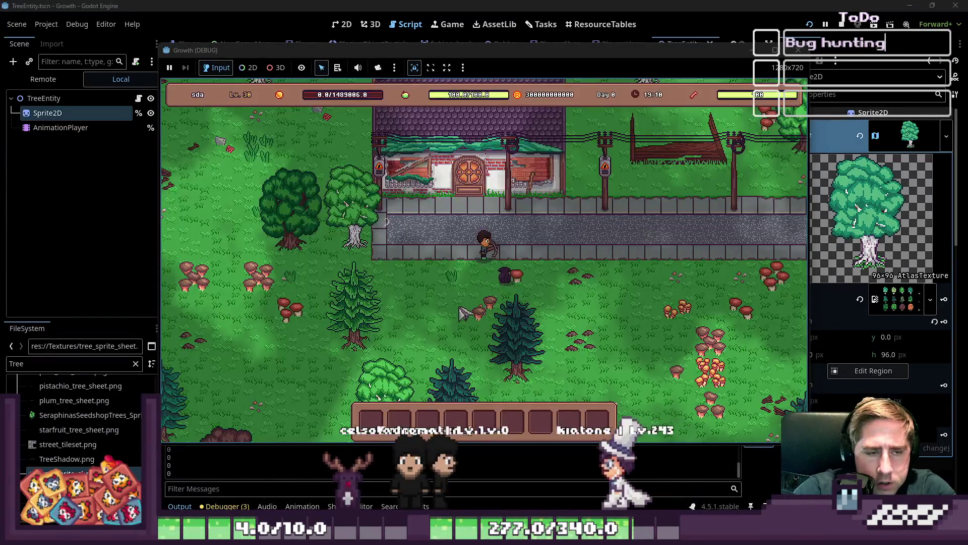
key("i")
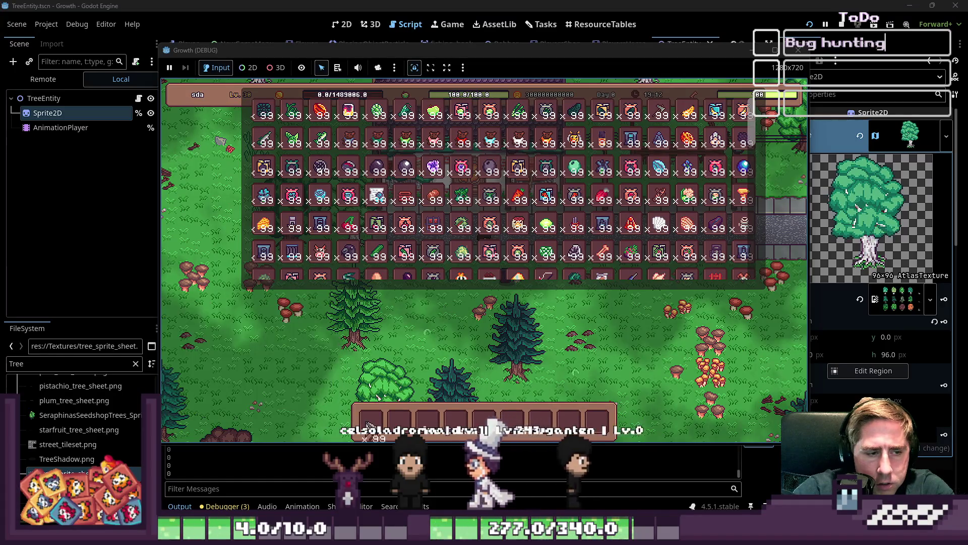
key("i")
key("2")
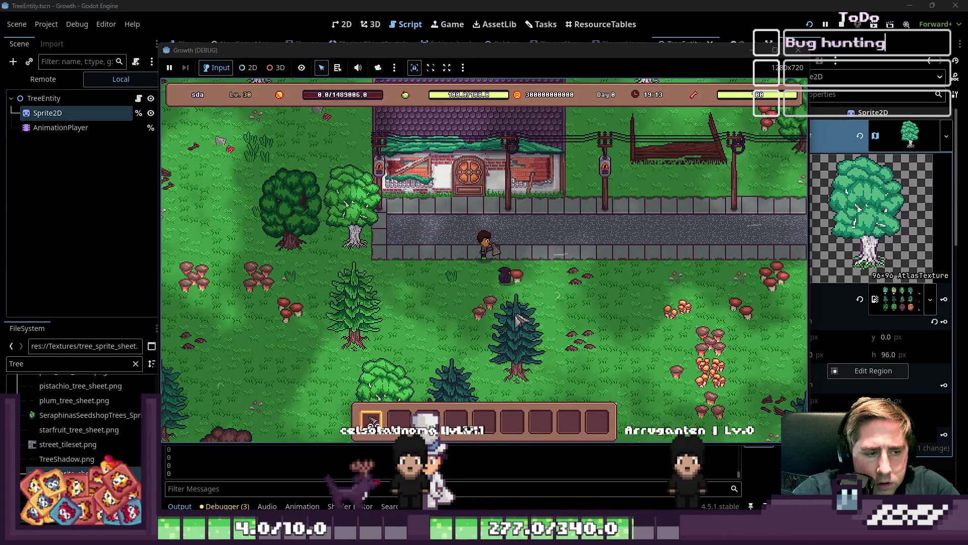
Step: Chop a nearby tree and a pine, then stop the running game
key("a")
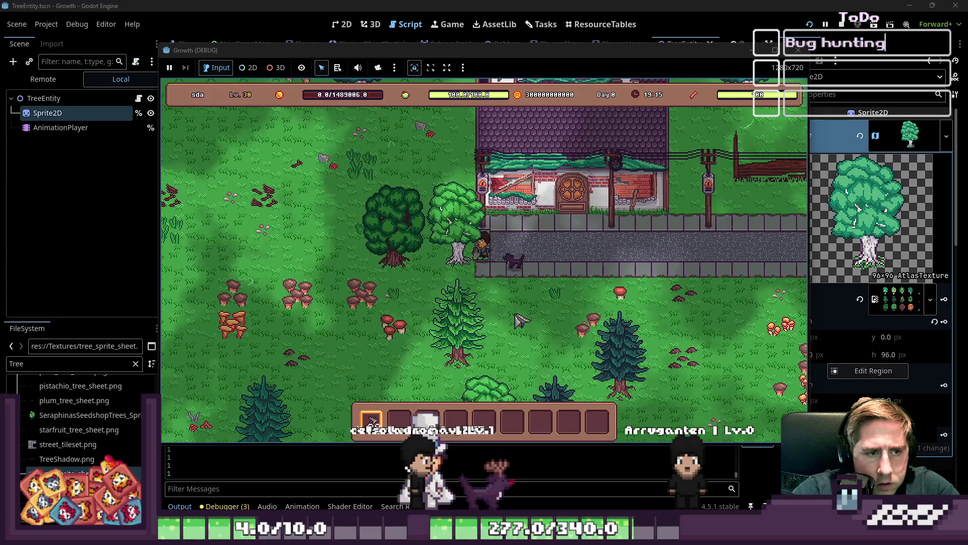
left_click(520, 319)
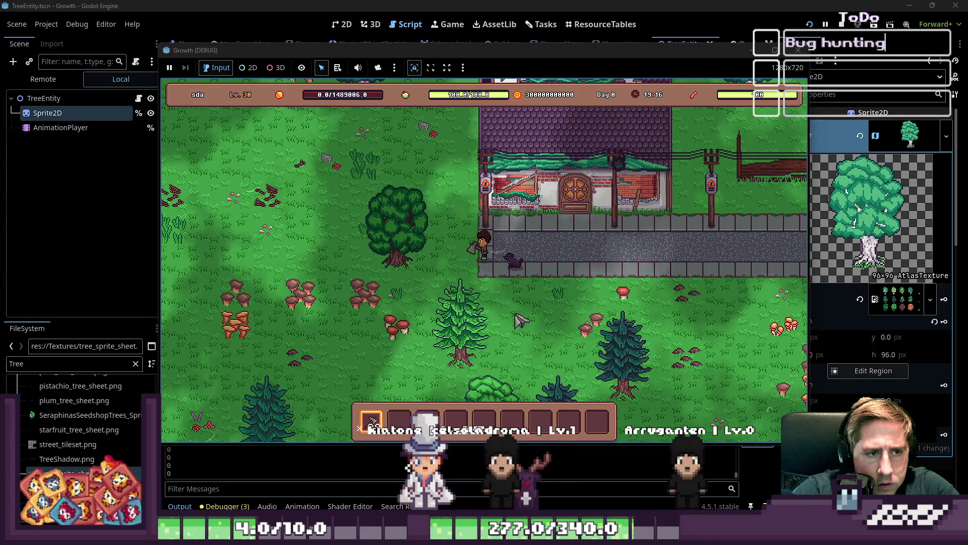
key("a")
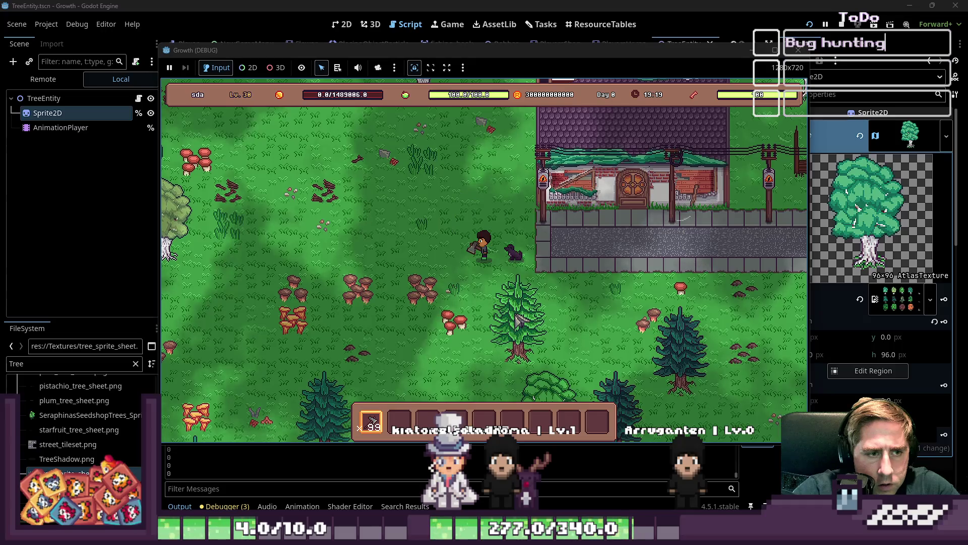
key("s")
key("d")
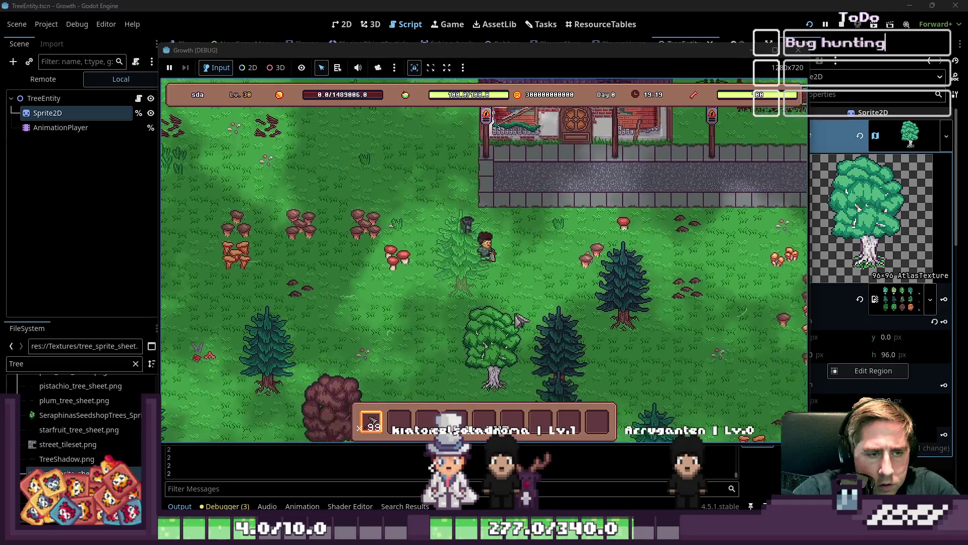
key("s")
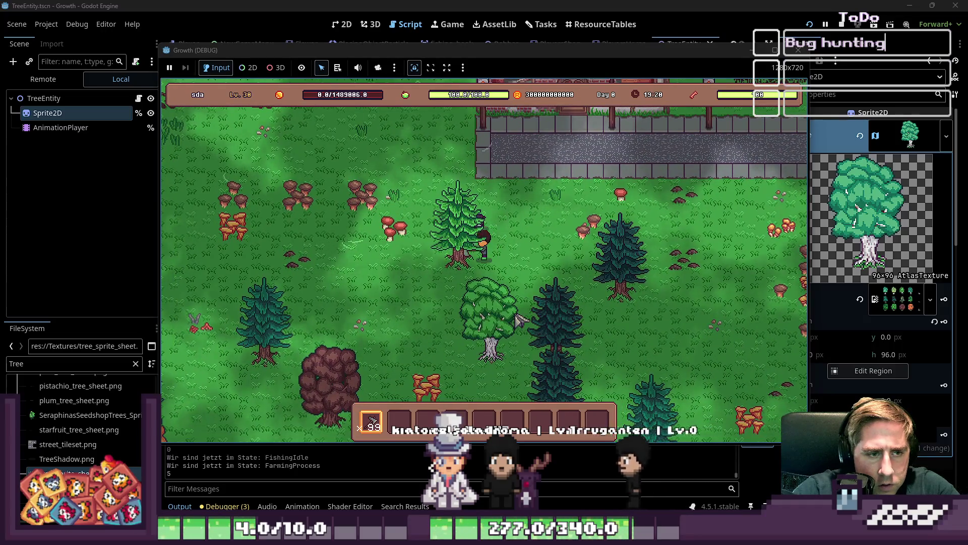
left_click(520, 319)
left_click(804, 49)
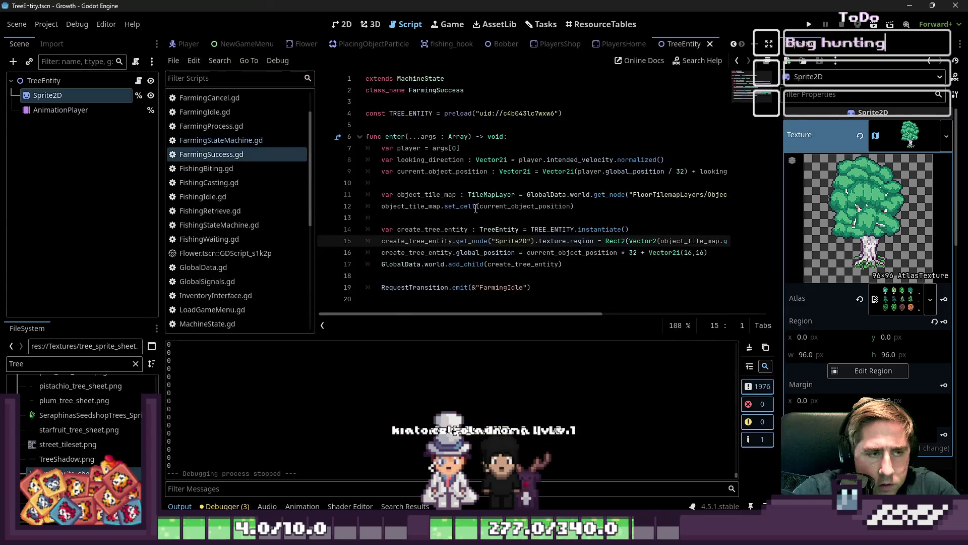
Step: Stop the running game and open the TreeEntity.gd script
left_click(465, 206)
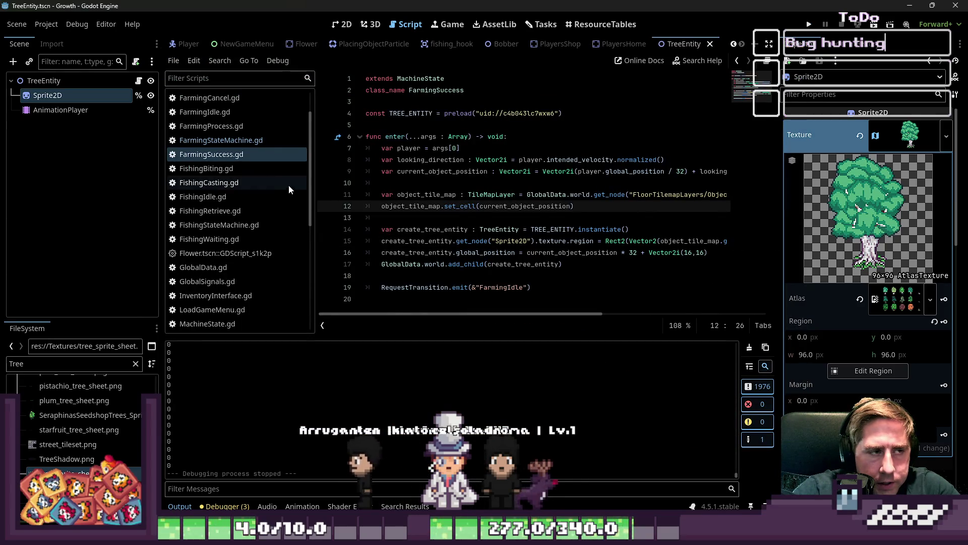
scroll(253, 183, "up", 3)
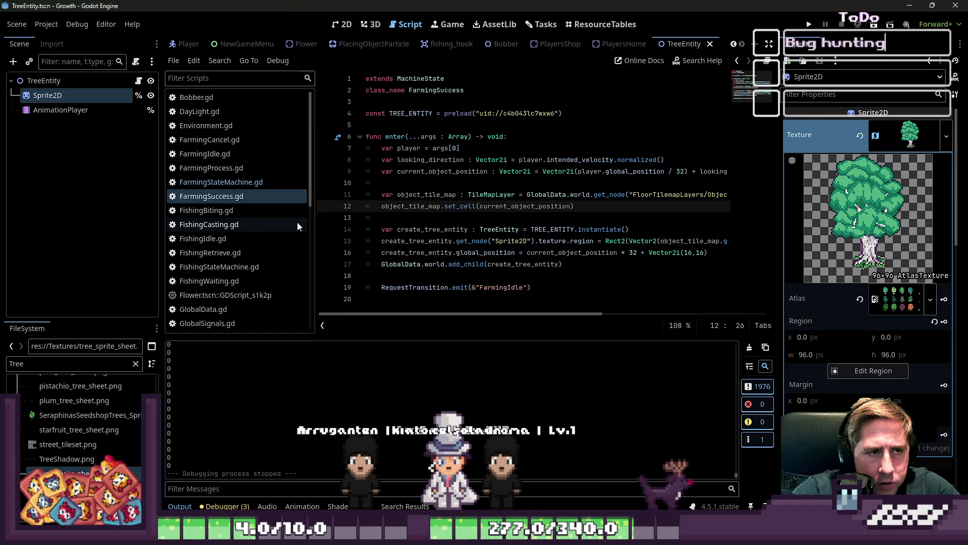
left_click(49, 110)
left_click(72, 81)
left_click(139, 80)
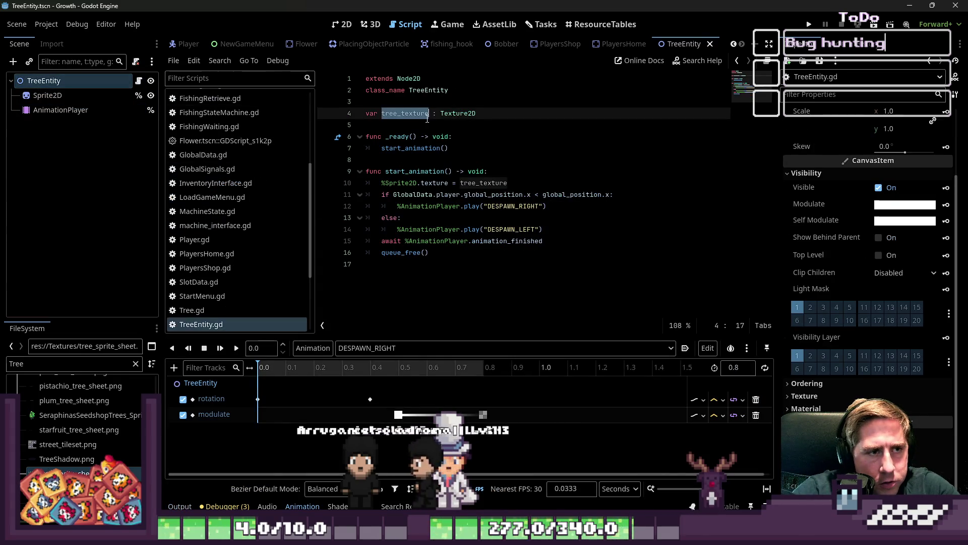
Step: Delete the var tree_texture line and the %Sprite2D.texture assignment, then relaunch the game
triple_click(482, 115)
key("ctrl+x")
key("Delete")
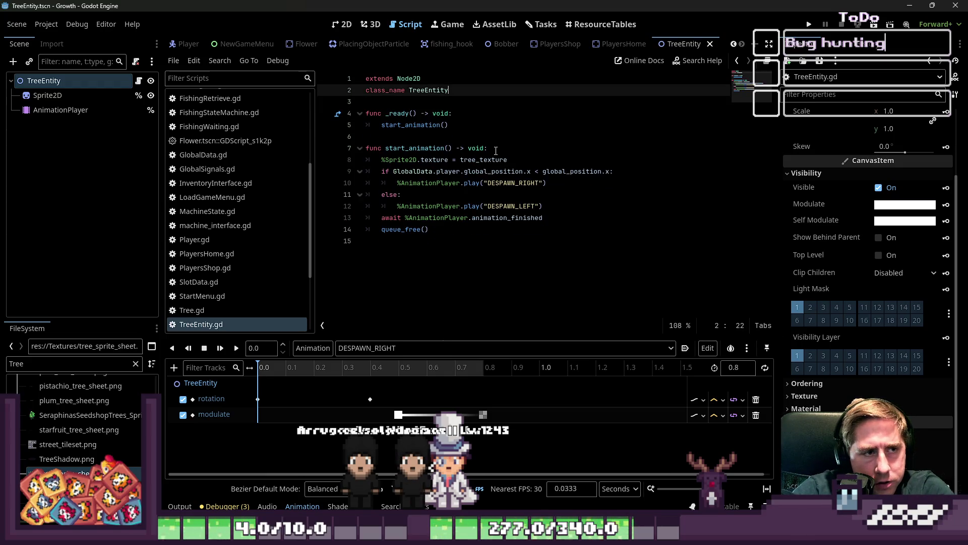
left_click(505, 160)
left_click(338, 160)
key("BackSpace")
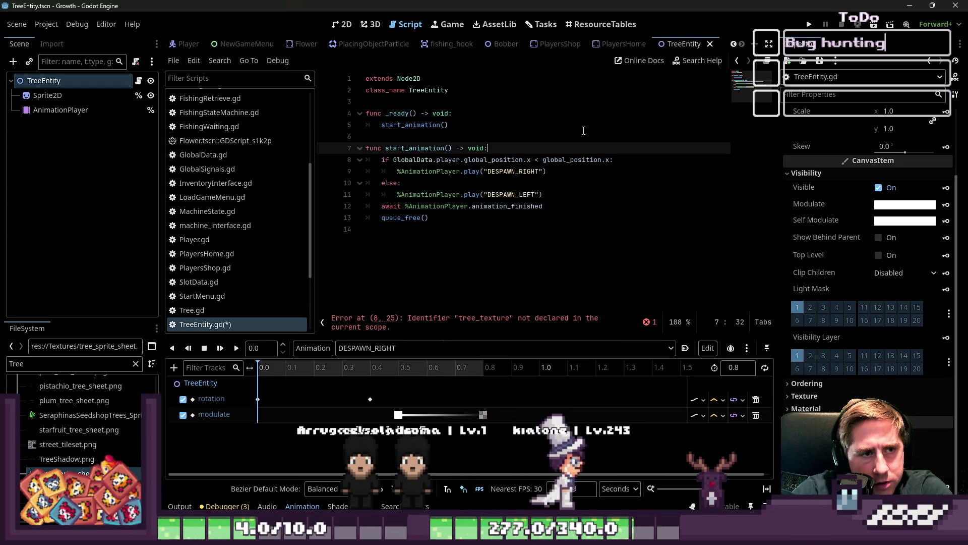
left_click(449, 125)
left_click(809, 24)
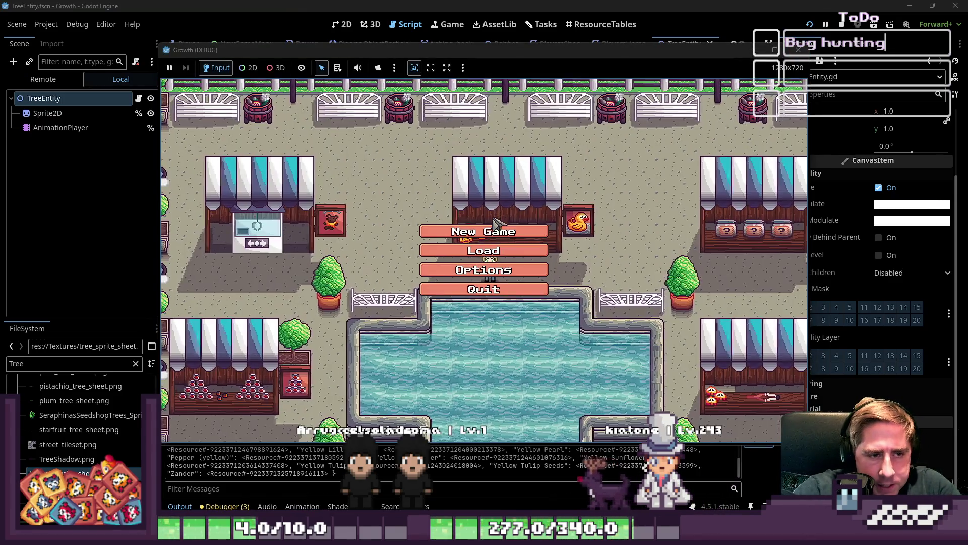
Step: Start a new game as 'asdv', check the inventory, and walk around to chop trees
left_click(492, 227)
type("asdv")
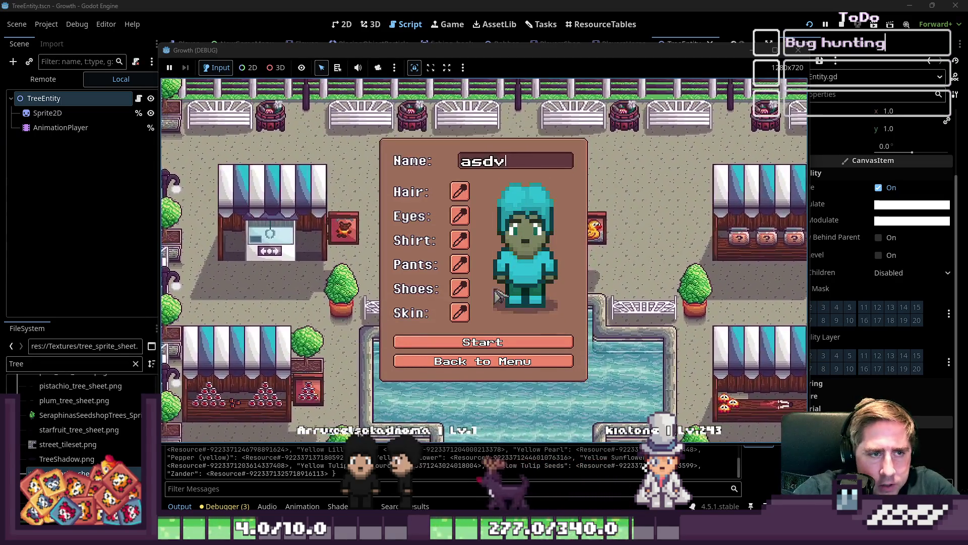
key("Return")
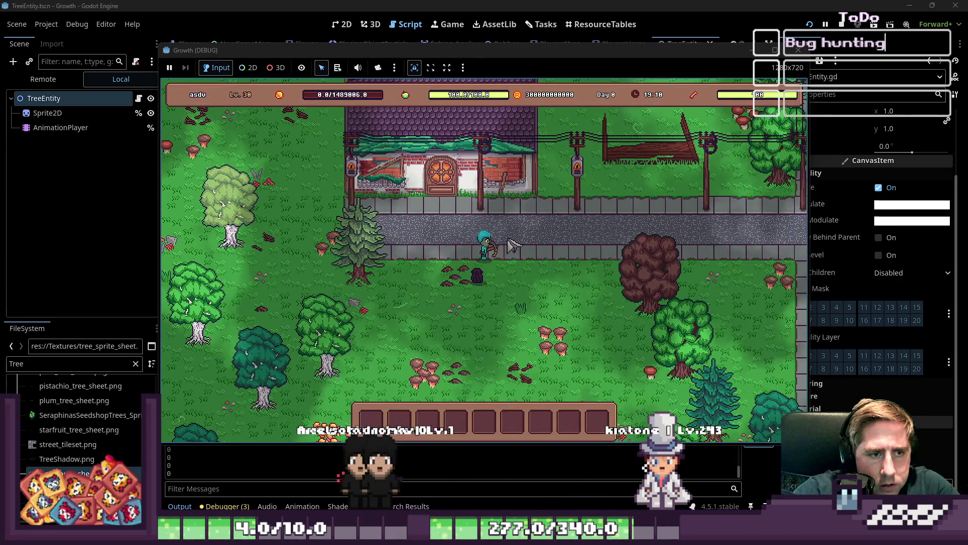
key("i")
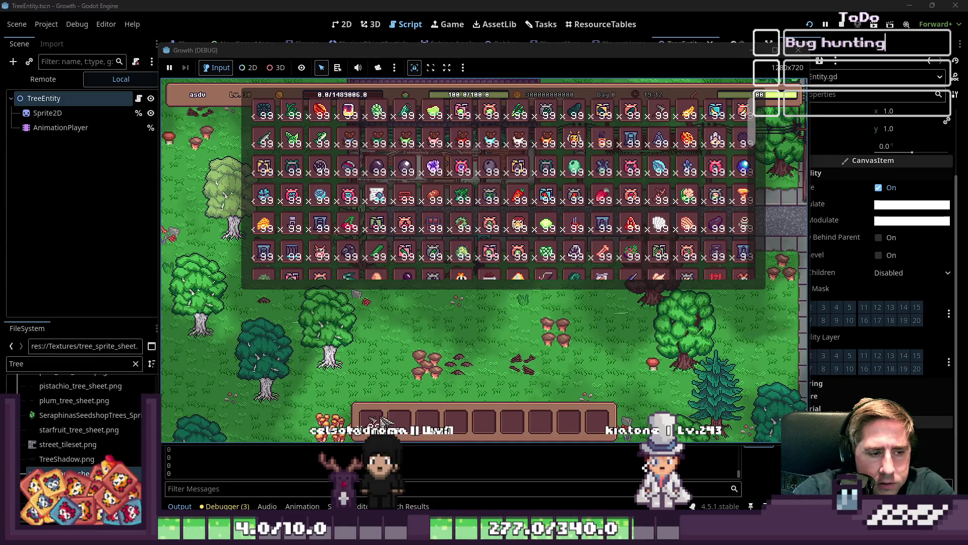
key("i")
key("a")
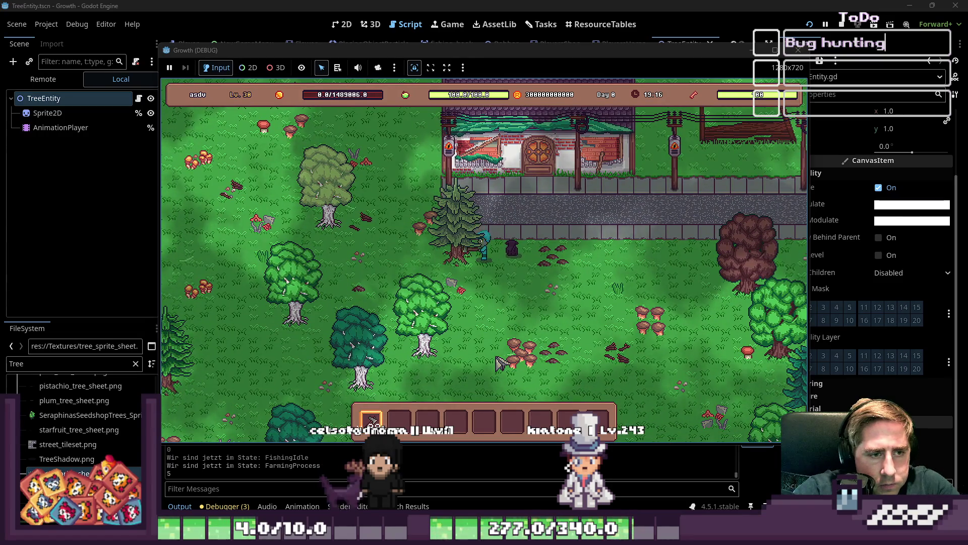
key("w")
key("a")
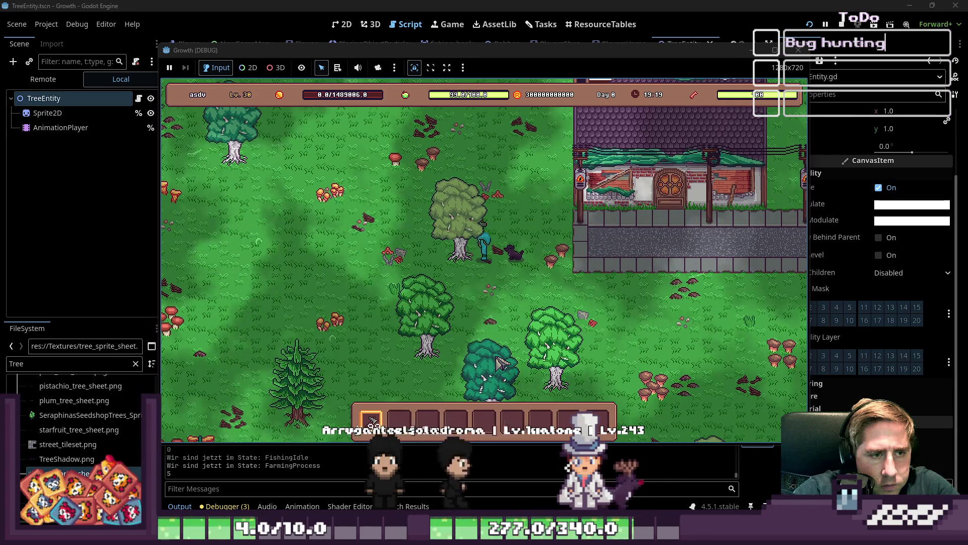
Step: Stop the game and view TreeEntity's Sprite2D with its 96×96 atlas region in 2D
left_click(799, 50)
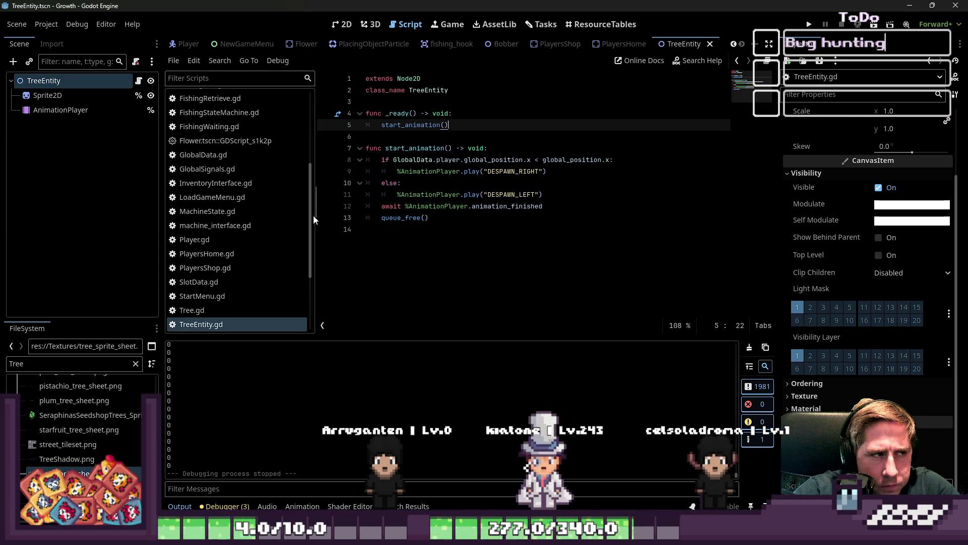
left_click(80, 95)
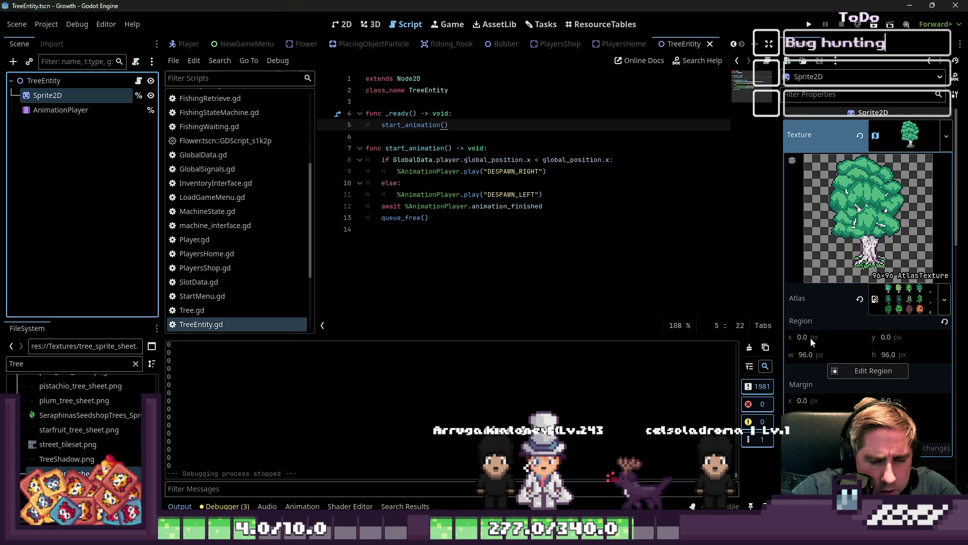
left_click(345, 29)
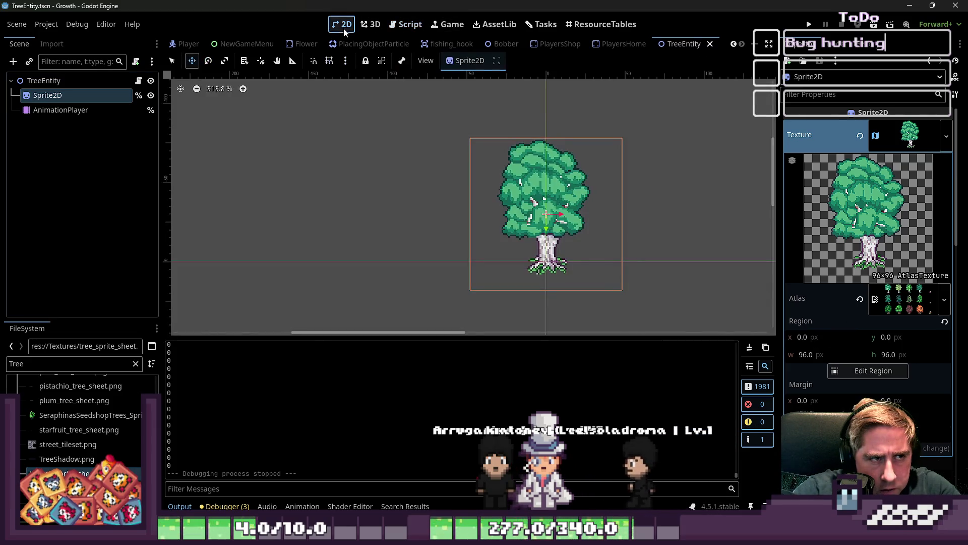
Step: Scroll the script list and open the TileMapLayer documentation page
left_click(403, 31)
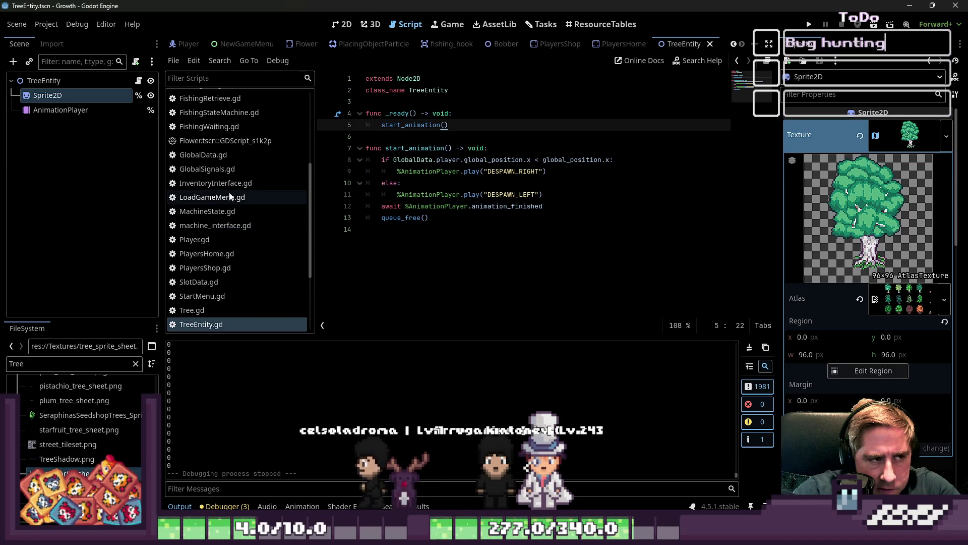
scroll(225, 214, "down", 4)
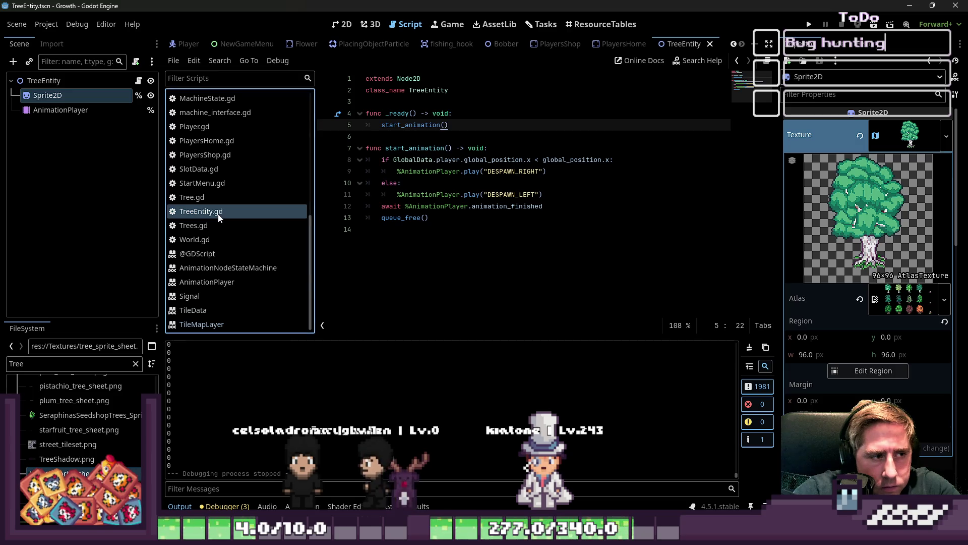
left_click(202, 323)
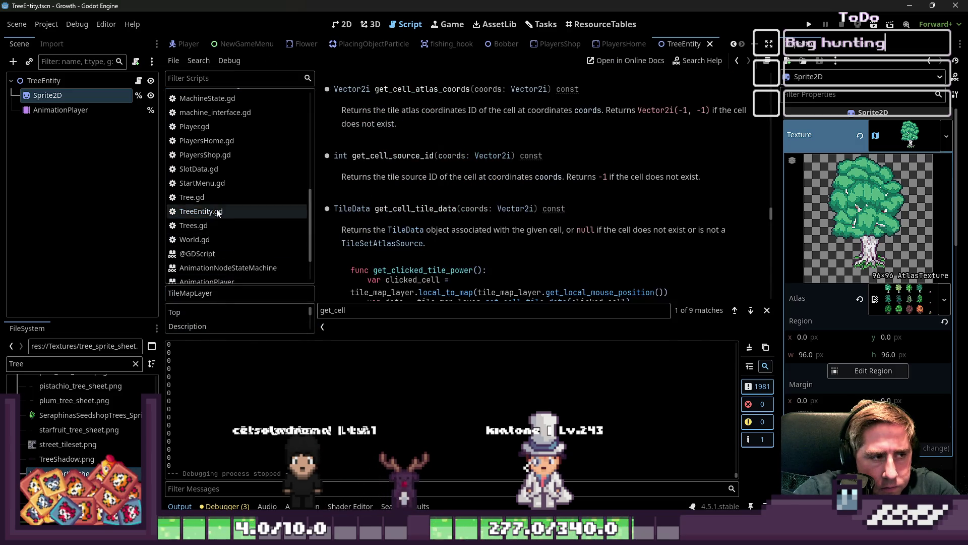
scroll(218, 211, "up", 10)
Step: Open FarmingSuccess.gd and select the get_cell_atlas_coords lookup on line 15
left_click(211, 192)
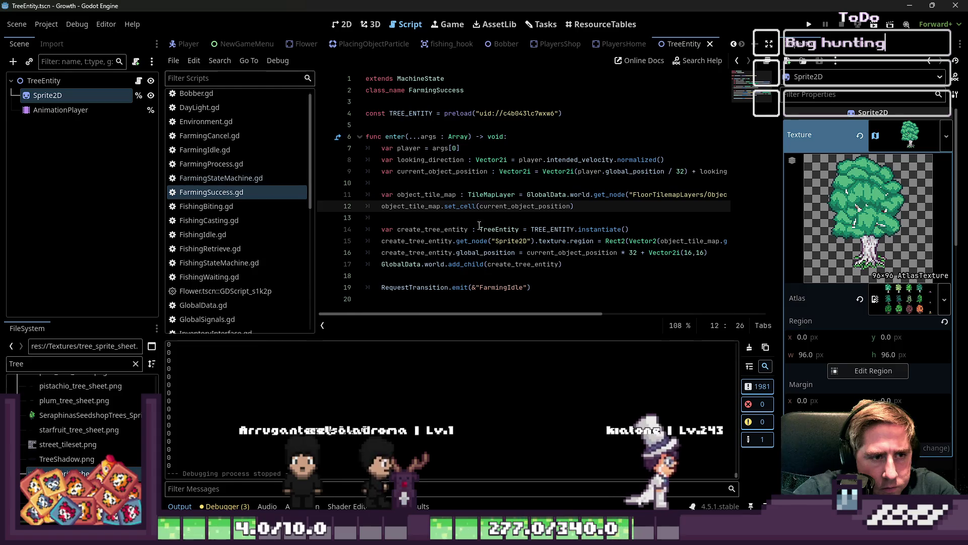
mouse_move(539, 315)
left_mouse_down()
mouse_move(646, 319)
mouse_move(372, 324)
left_mouse_up()
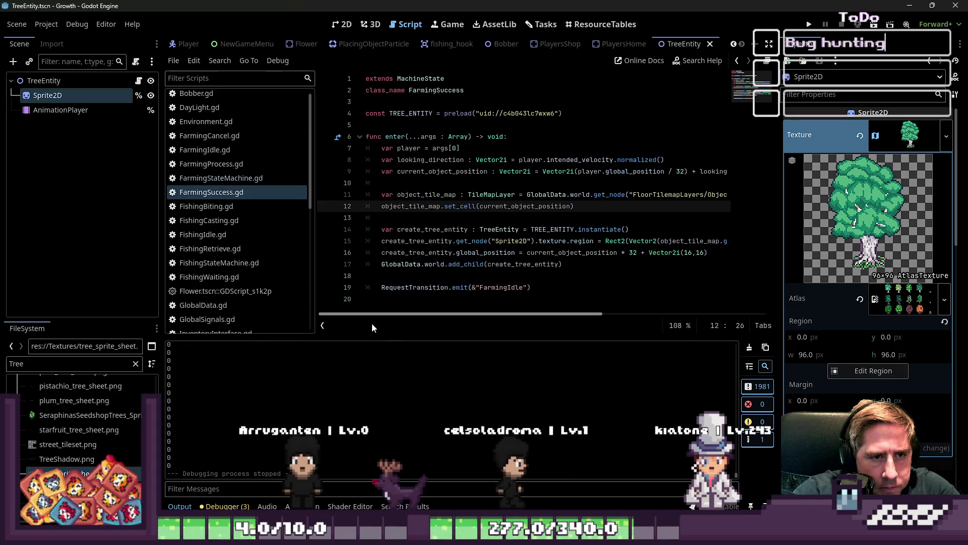
left_click_drag(550, 316, 666, 321)
left_click_drag(475, 238, 720, 241)
left_click(510, 223)
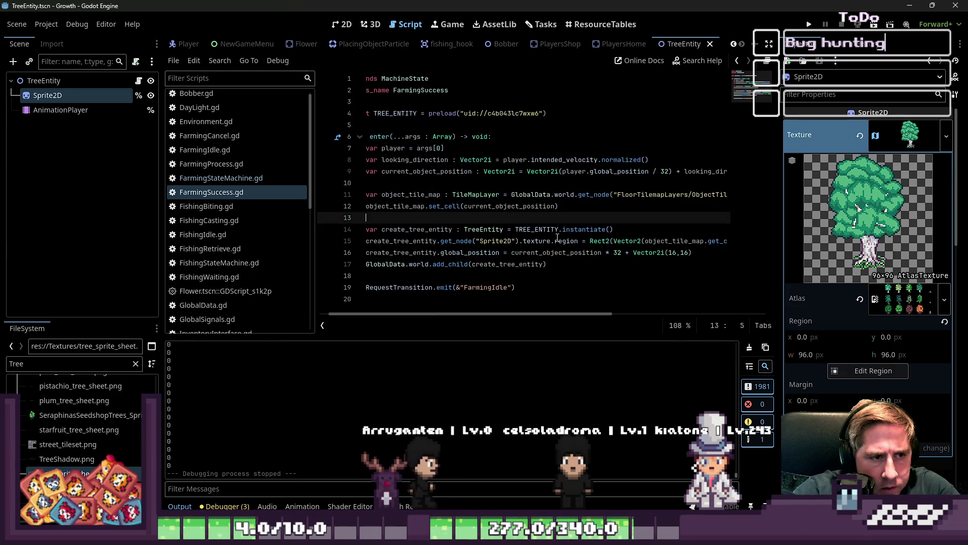
Step: Add print(object_tile_map.get_cell_atlas_coords(current_object_position)) on a new line 14
key("Return")
type("print(/")
key("ctrl+v")
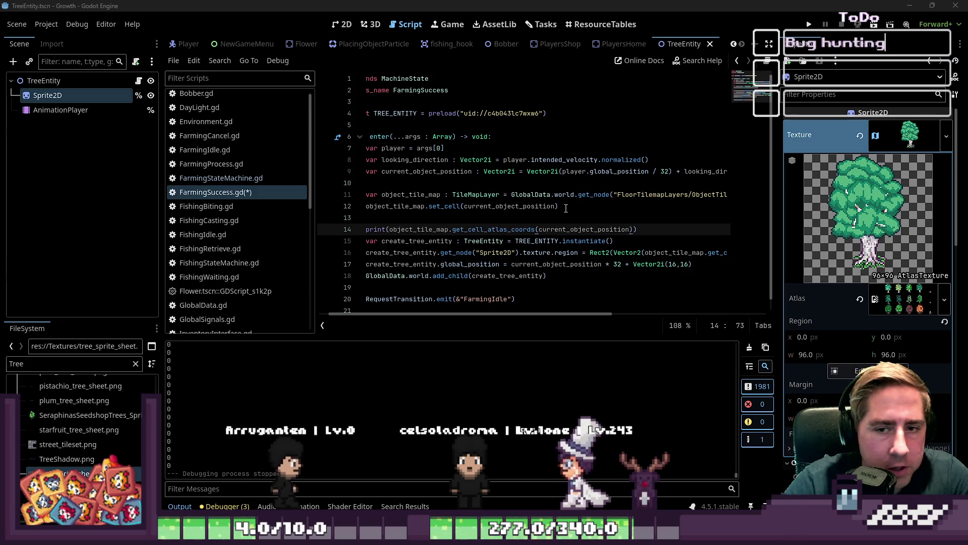
left_click(539, 230)
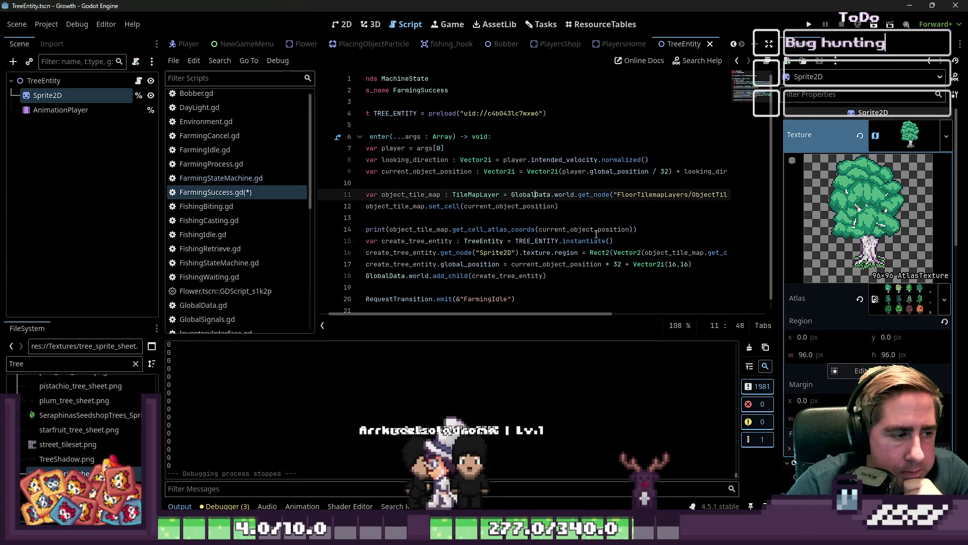
scroll(256, 135, "up", 1)
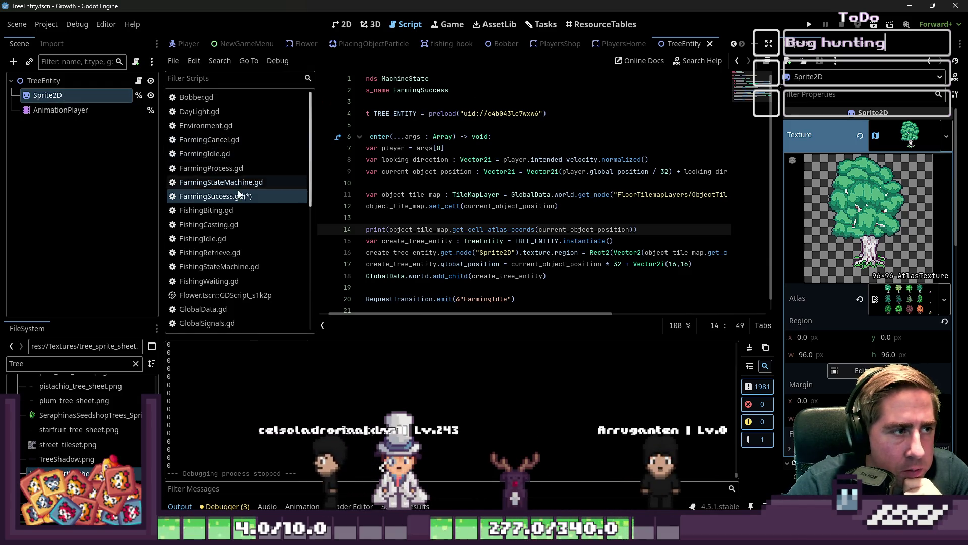
scroll(236, 234, "down", 5)
scroll(236, 234, "down", 1)
Step: Delete the print(NewPlayerState) line from Player.gd and run the game
left_click(217, 209)
scroll(441, 200, "up", 10)
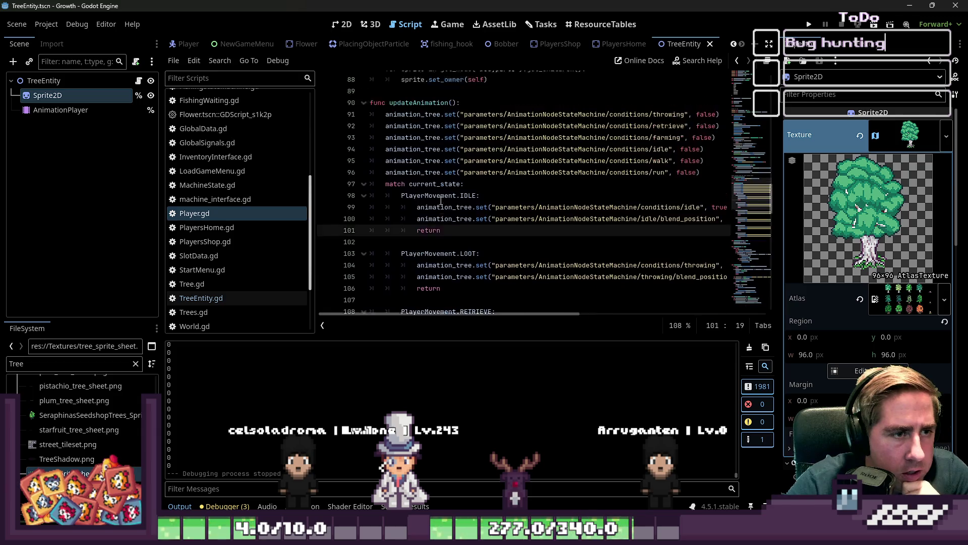
scroll(441, 201, "up", 3)
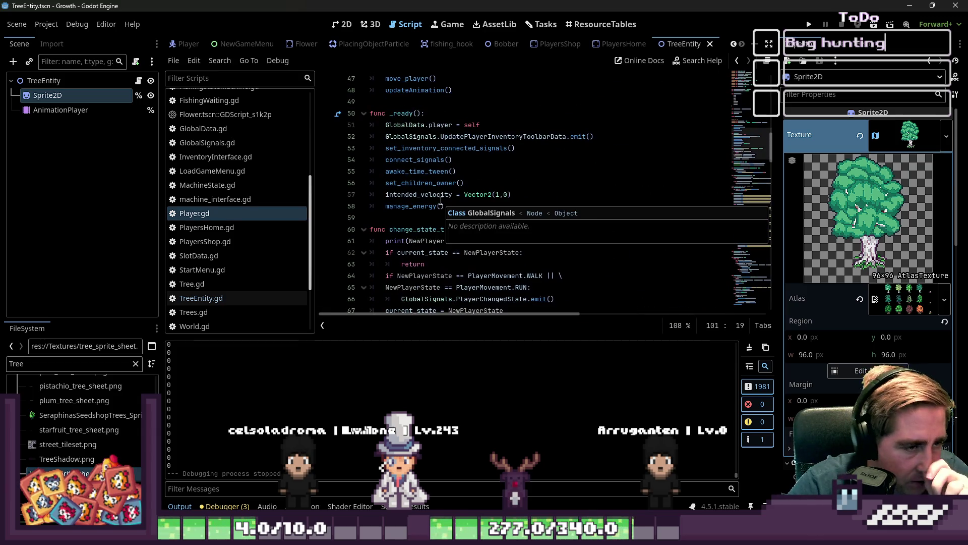
scroll(441, 202, "down", 1)
left_click(454, 252)
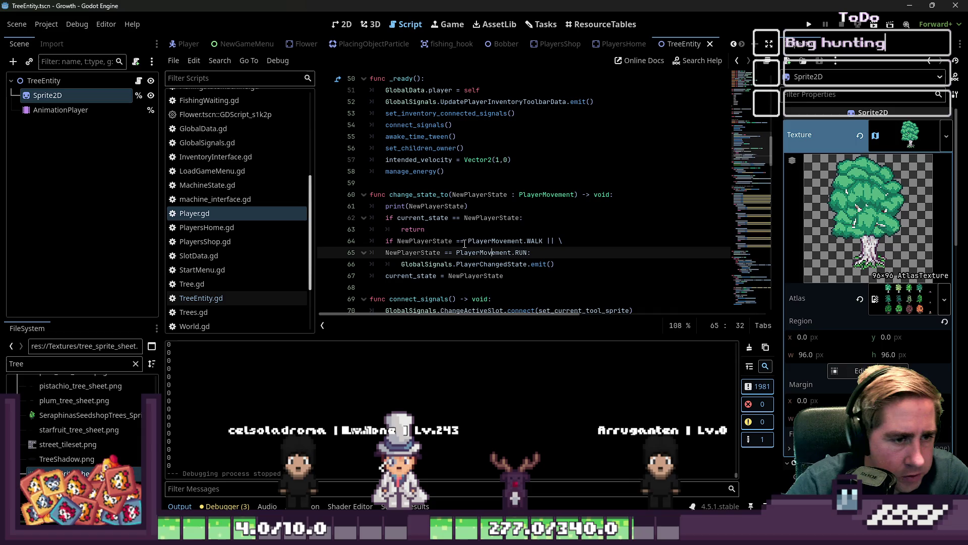
left_click(455, 230)
left_click_drag(480, 211, 614, 195)
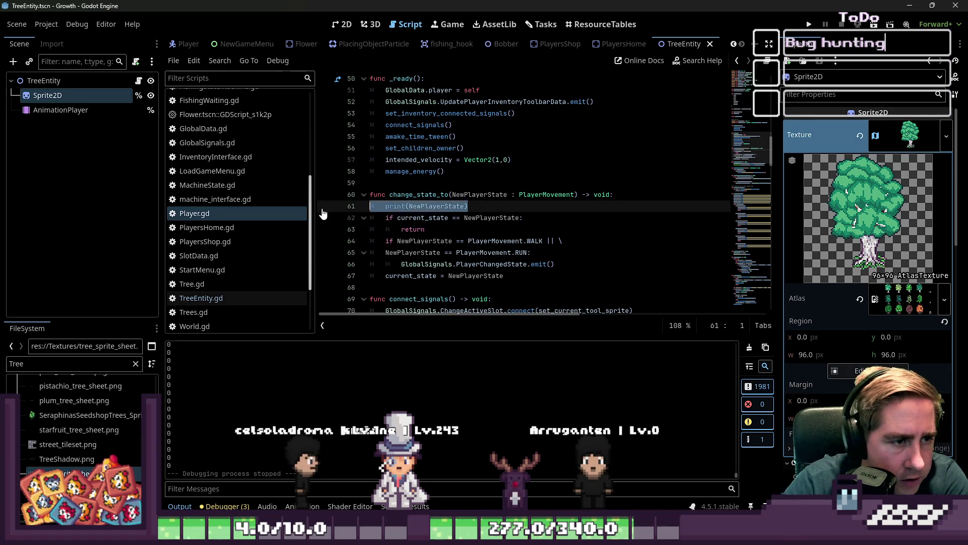
key("BackSpace")
left_click(810, 25)
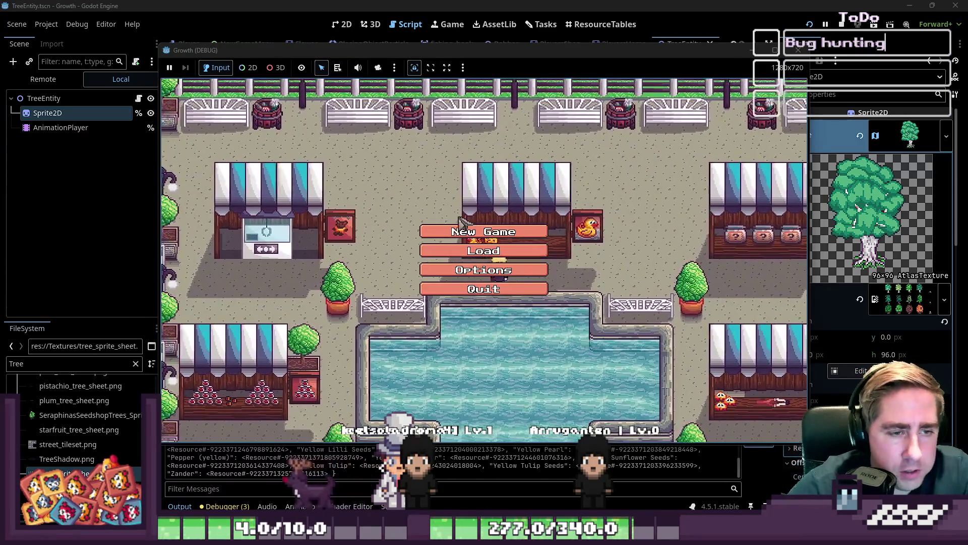
Step: Start a new game as 'asdvf', walk to the orange tree to farm it, then stop with F8
left_click(463, 234)
type("asdvf")
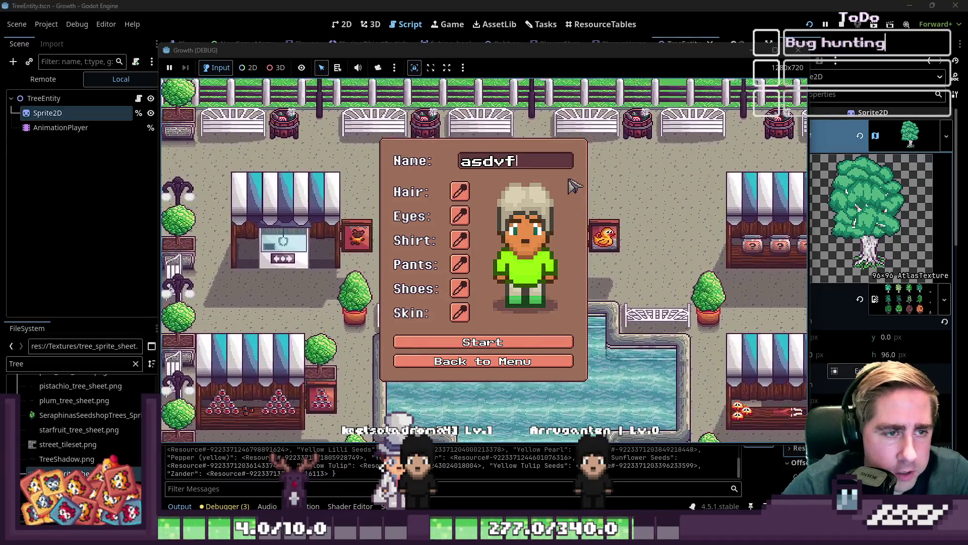
key("Return")
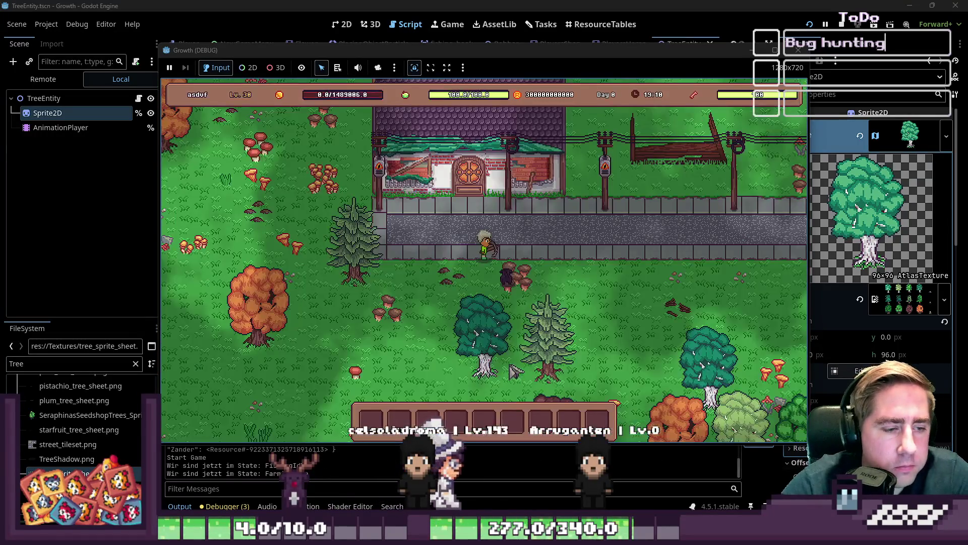
key("d")
key("i")
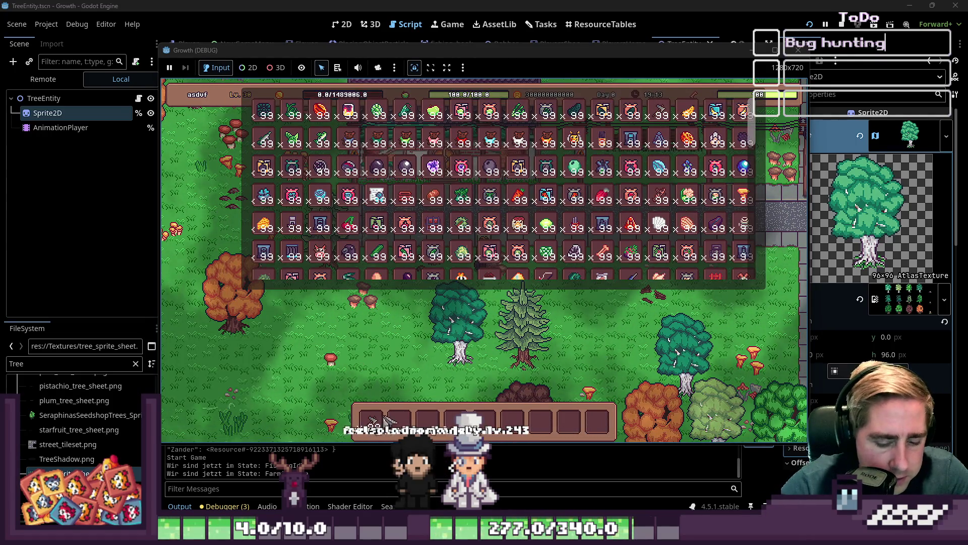
key("i")
key("w")
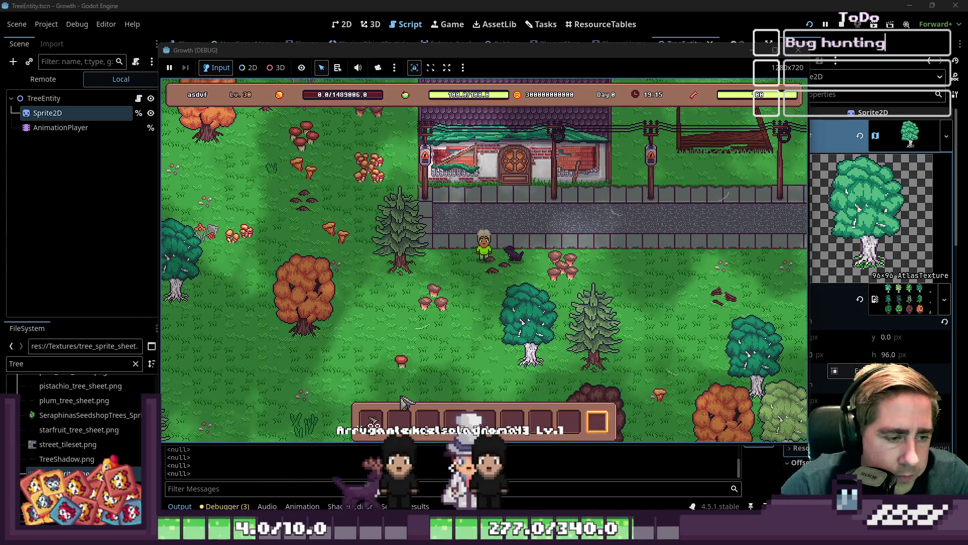
key("a")
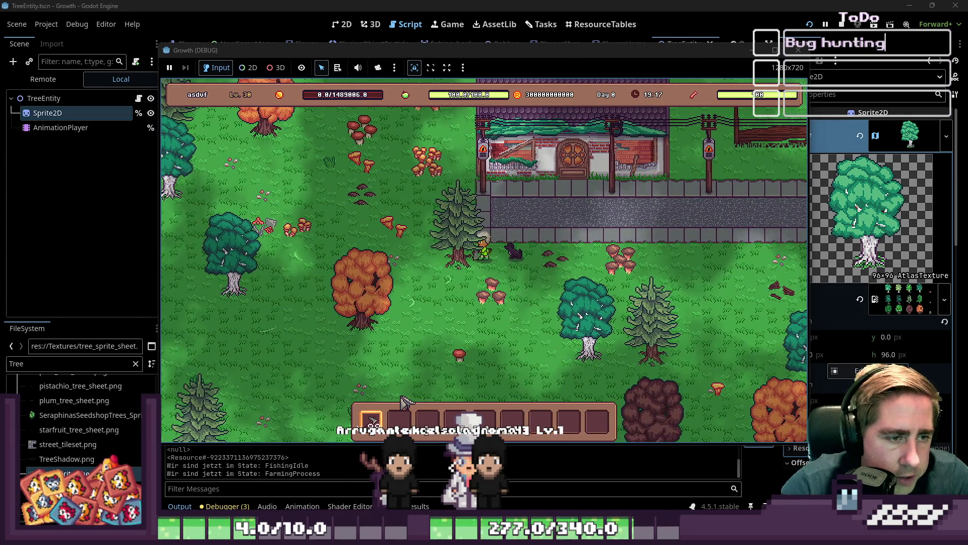
key("s")
key("a")
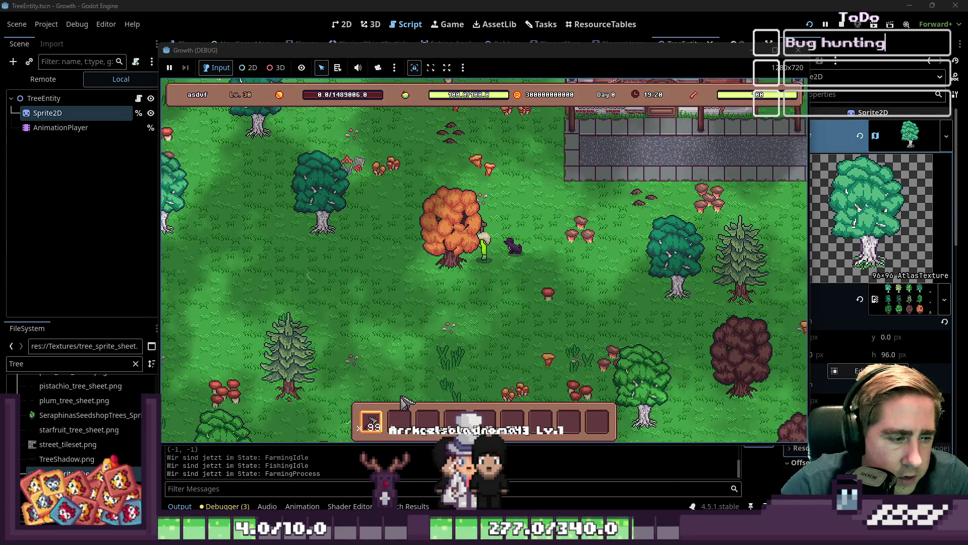
key("F8")
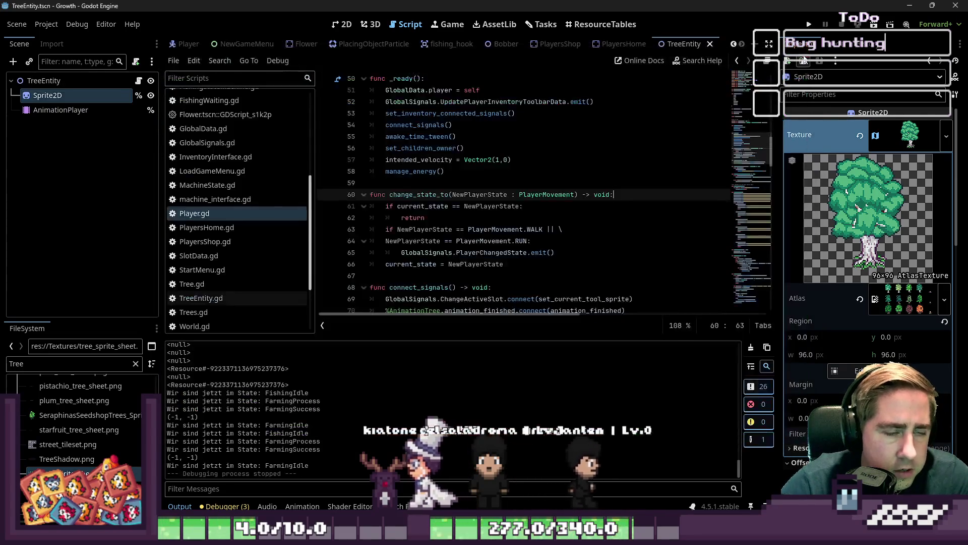
Step: Scroll the script list and reopen FarmingSuccess.gd
scroll(564, 221, "down", 5)
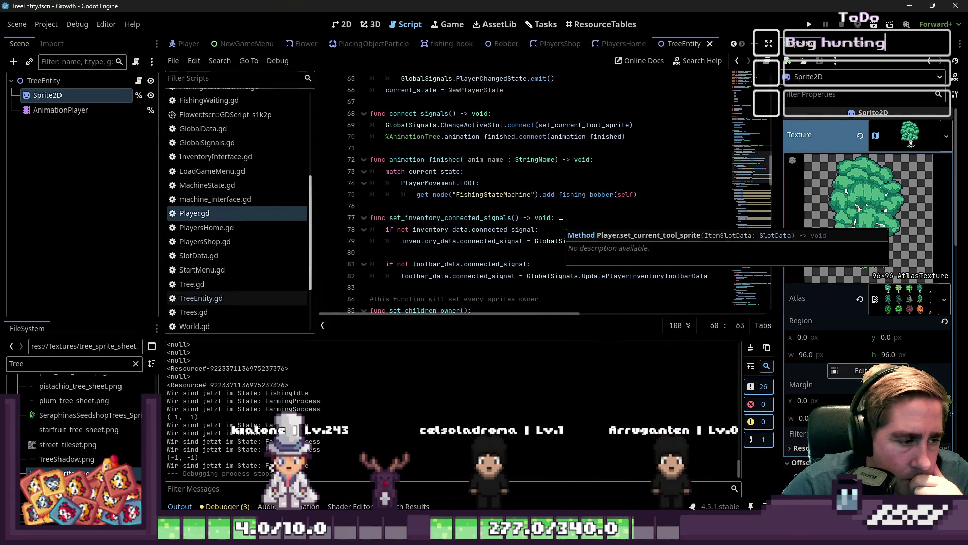
scroll(561, 222, "down", 13)
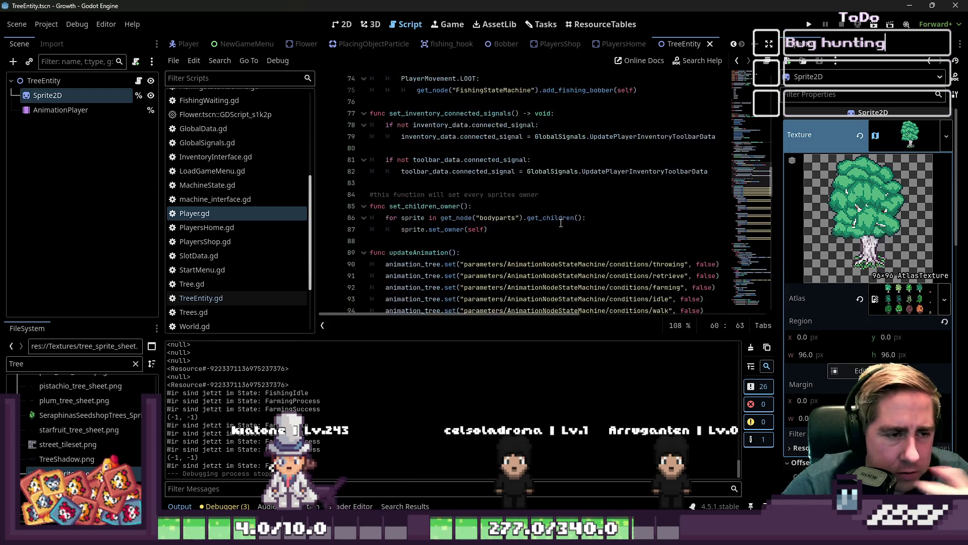
scroll(561, 222, "down", 3)
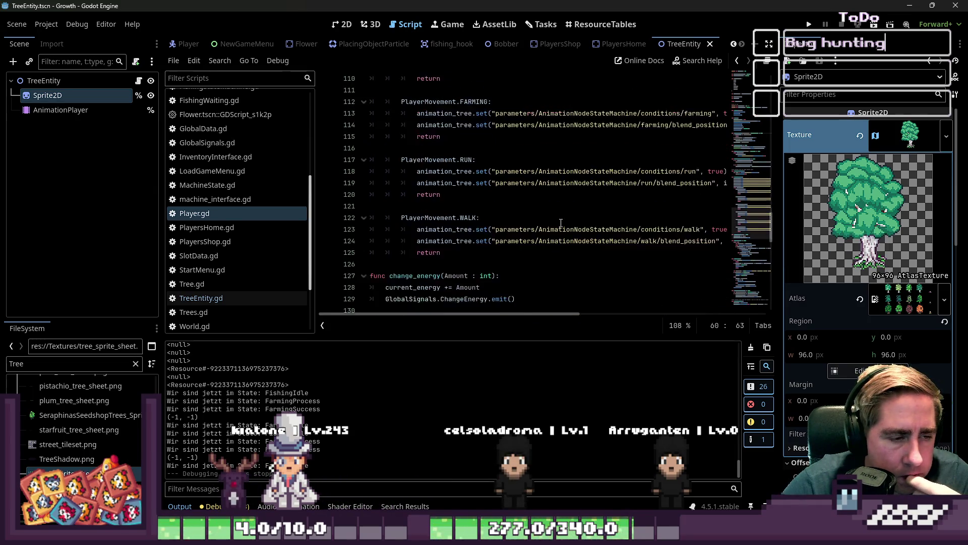
scroll(561, 223, "down", 6)
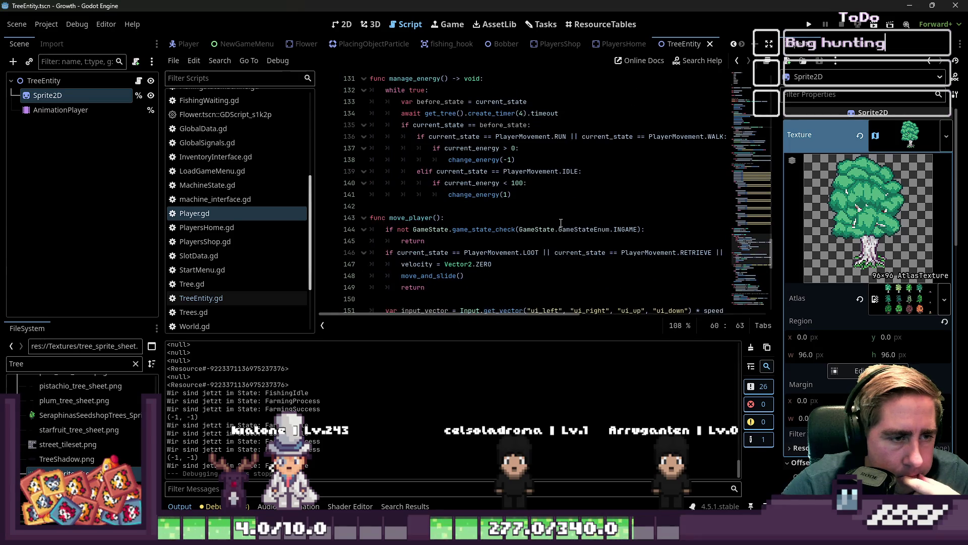
scroll(227, 202, "up", 5)
left_click(215, 166)
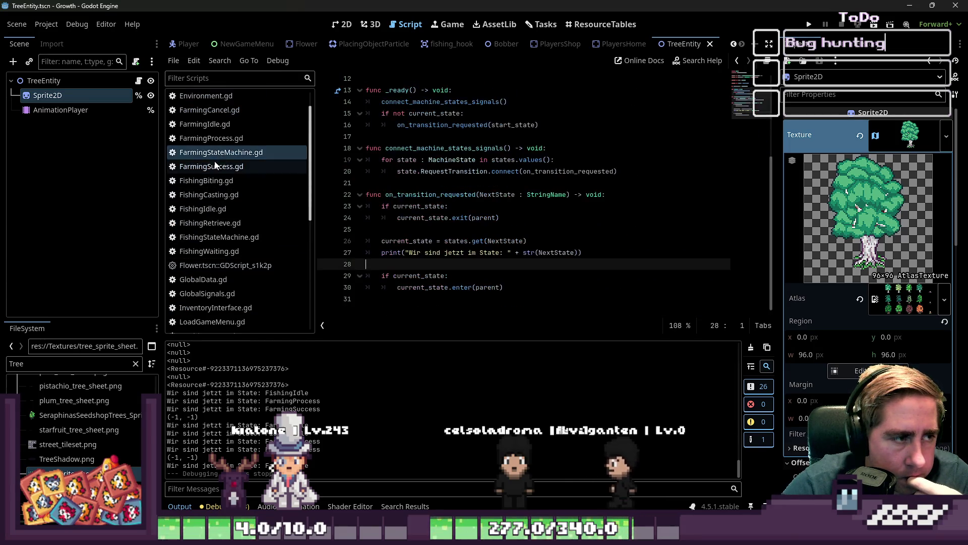
left_click(214, 152)
left_click(213, 164)
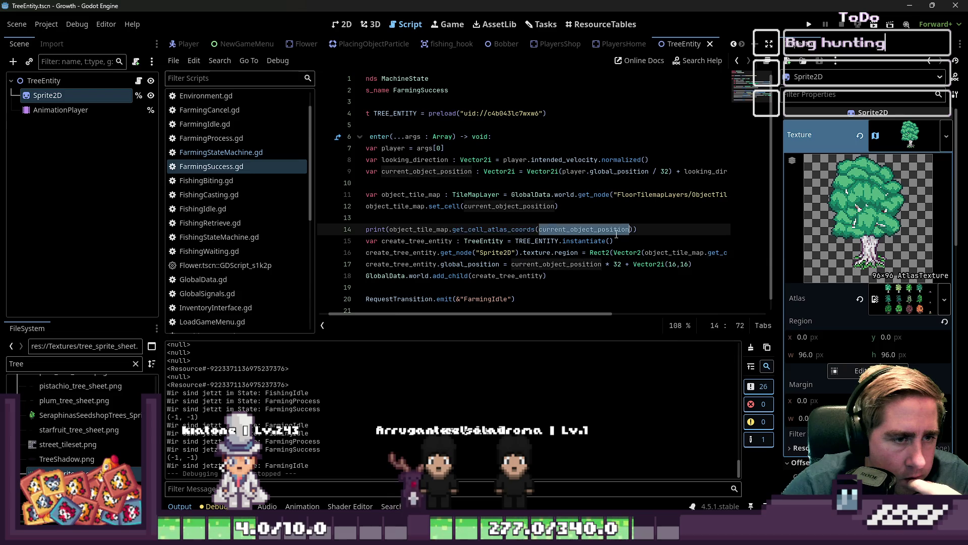
Step: Inspect current_object_position and get_cell_atlas_coords on line 14, then open Search Help for them
mouse_move(617, 235)
scroll(558, 316, "left", 1)
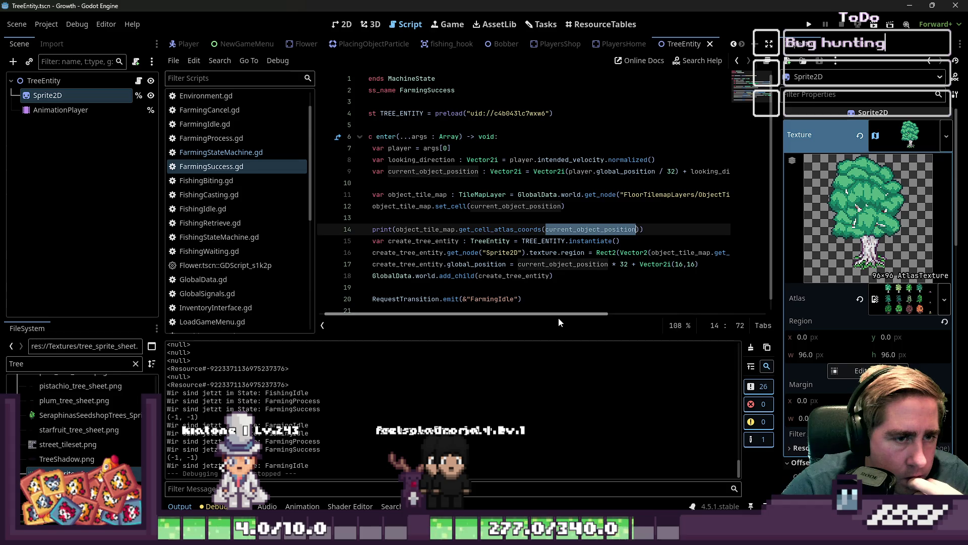
double_click(630, 230)
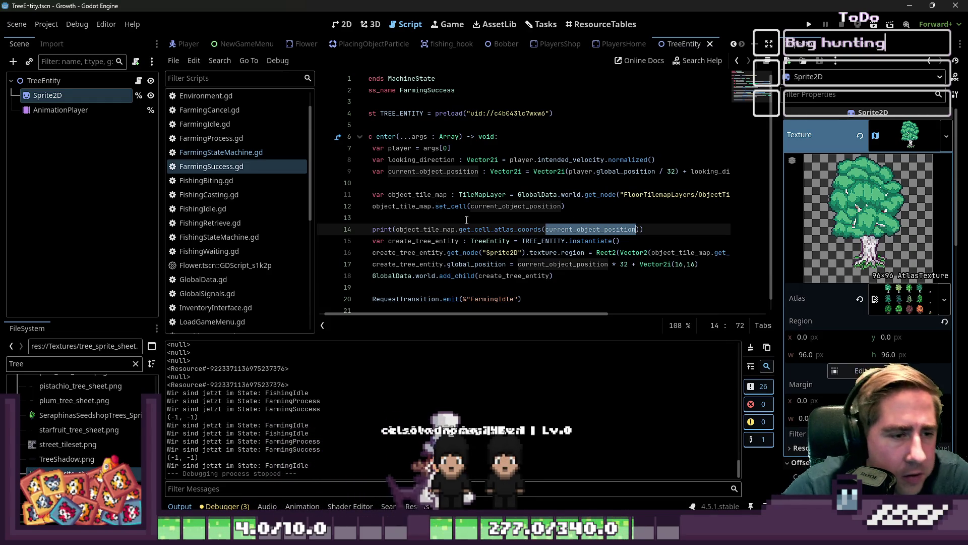
mouse_move(482, 231)
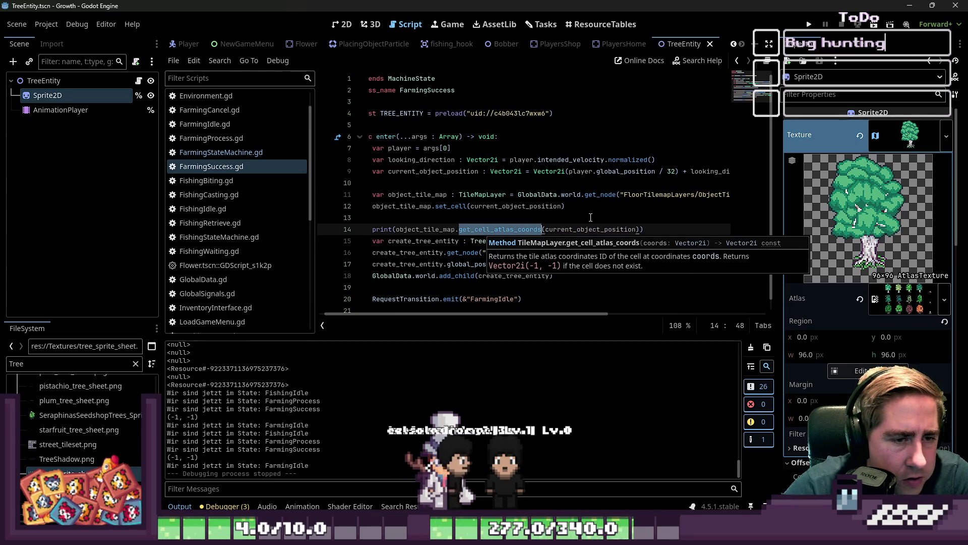
double_click(596, 230)
key("ctrl+c")
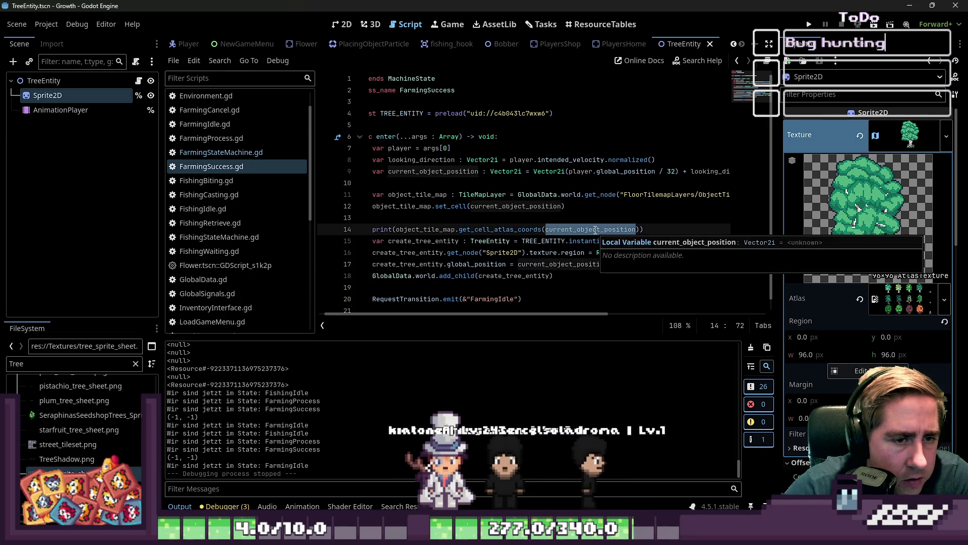
left_click(513, 229)
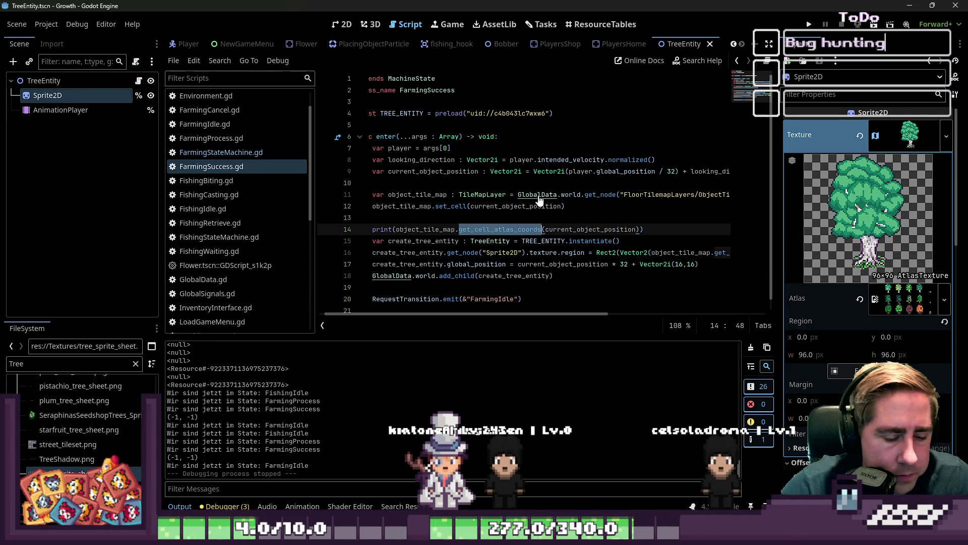
left_click(701, 59)
key("Return")
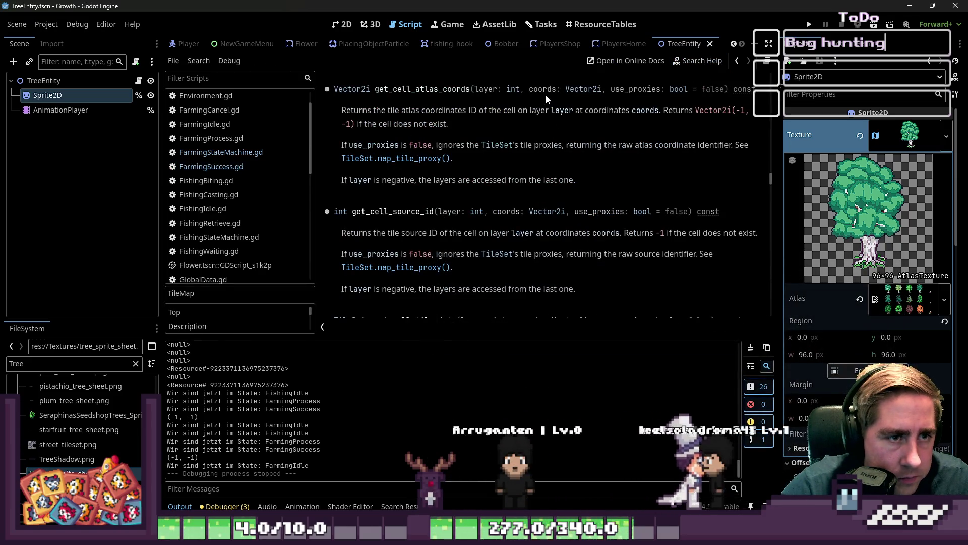
Step: Back in FarmingSuccess.gd, re-enter current_object_position as get_cell_atlas_coords' argument to see its parameter hint
left_click(233, 154)
left_click(208, 169)
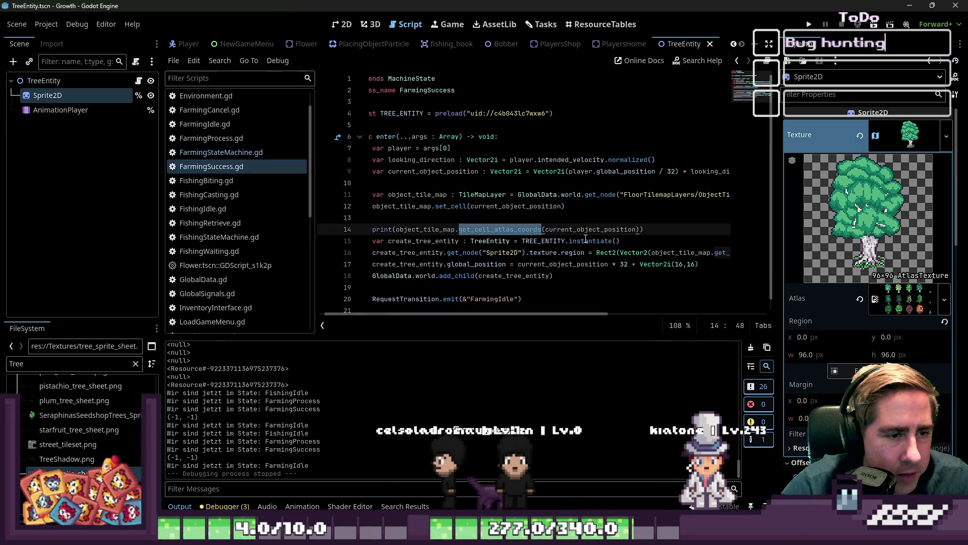
key("ctrl+shift+Right")
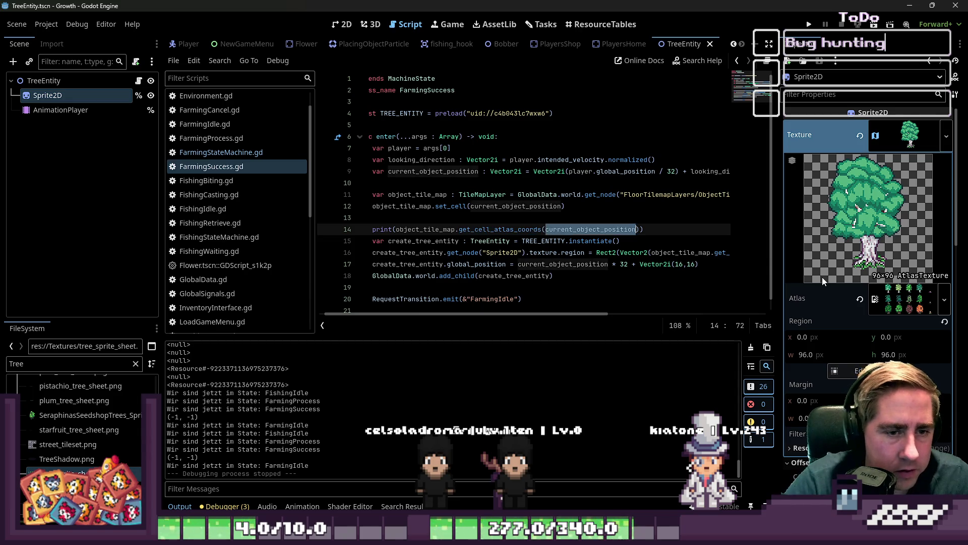
key("BackSpace")
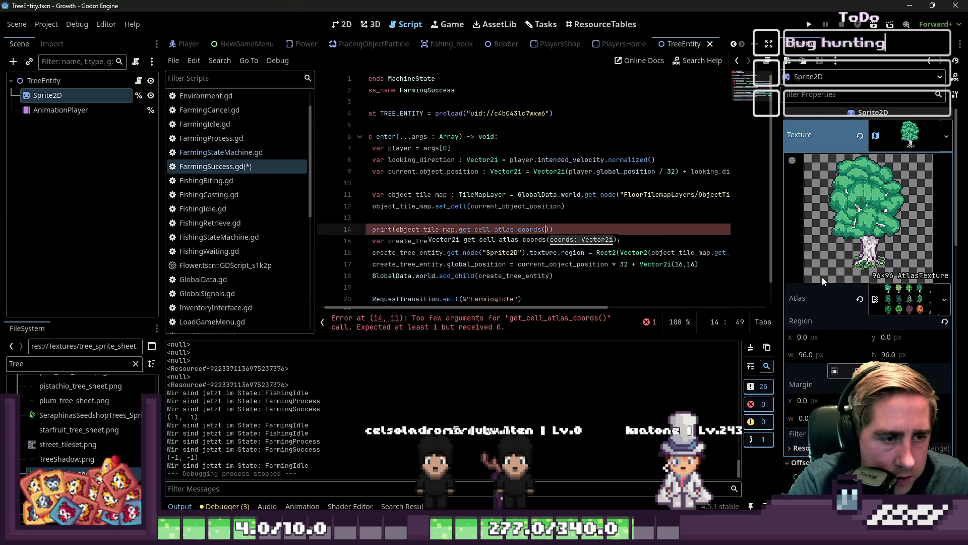
key("ctrl+v")
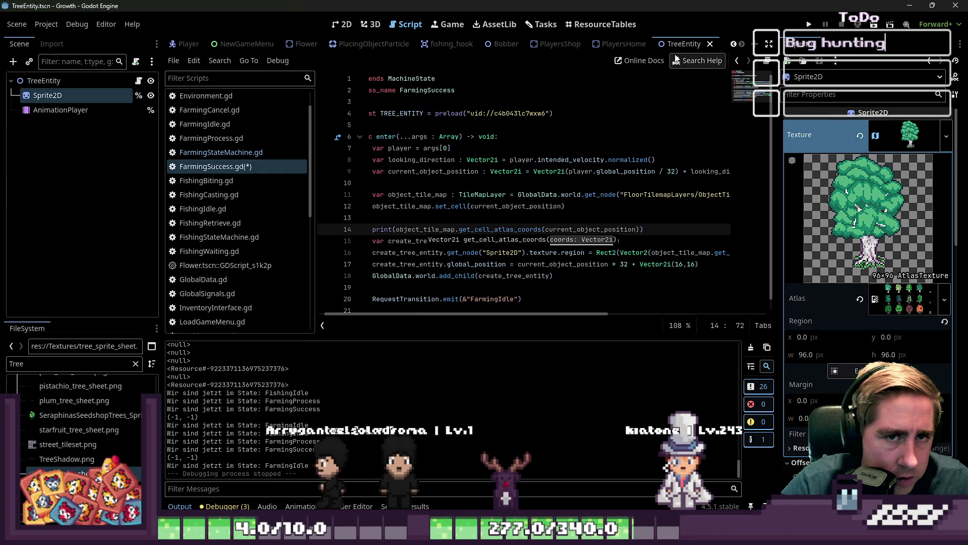
Step: Open the TileMap get_cell_atlas_coords documentation via F1
left_click(698, 61)
key("Escape")
key("F1")
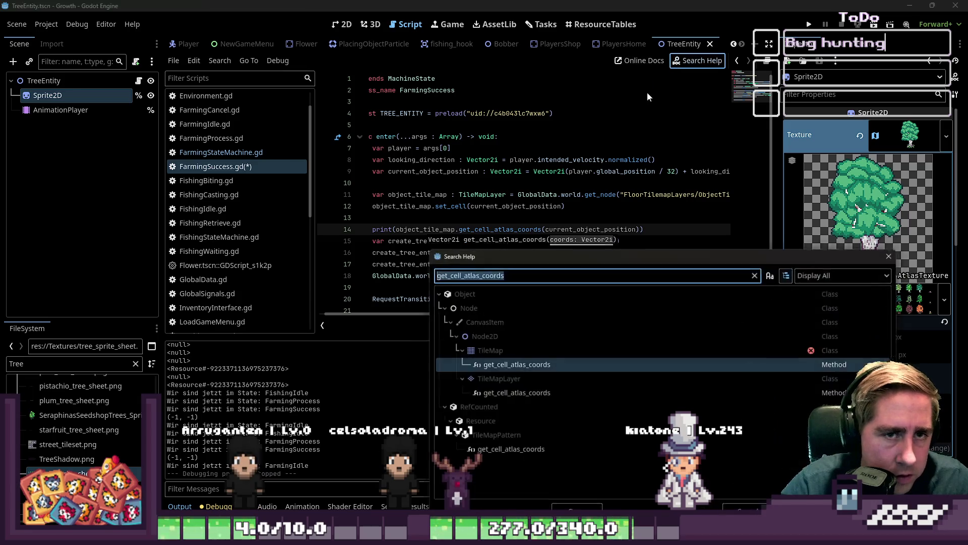
double_click(484, 365)
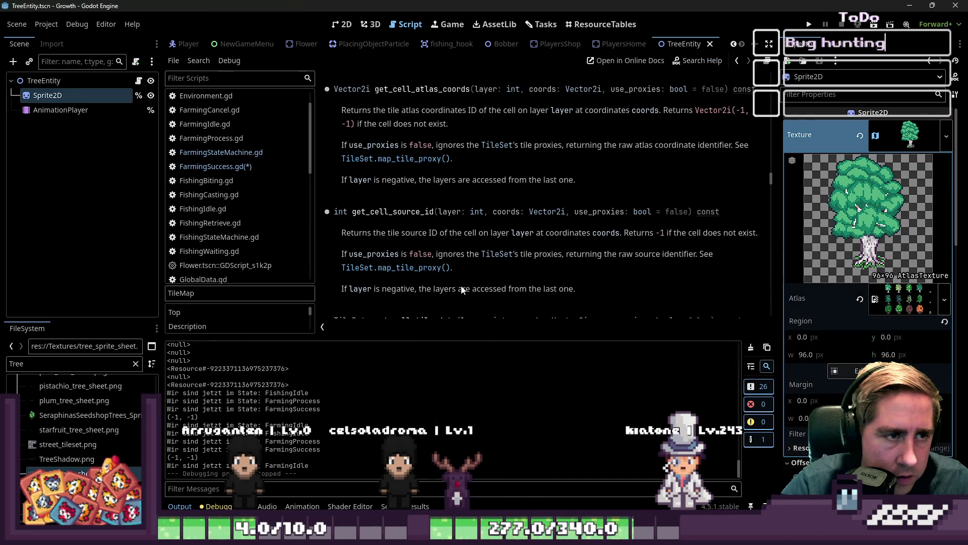
scroll(454, 242, "up", 2)
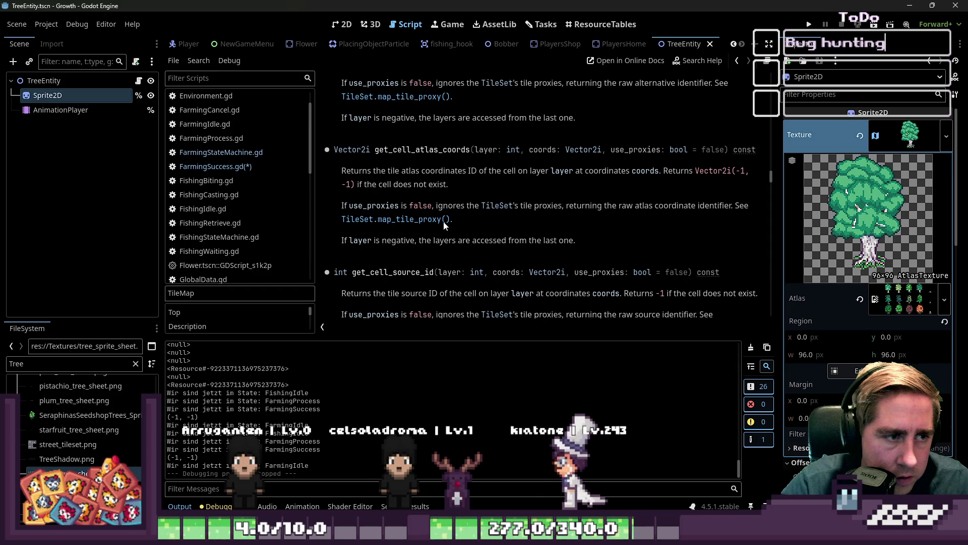
scroll(444, 220, "up", 12)
left_click_drag(771, 151, 782, 59)
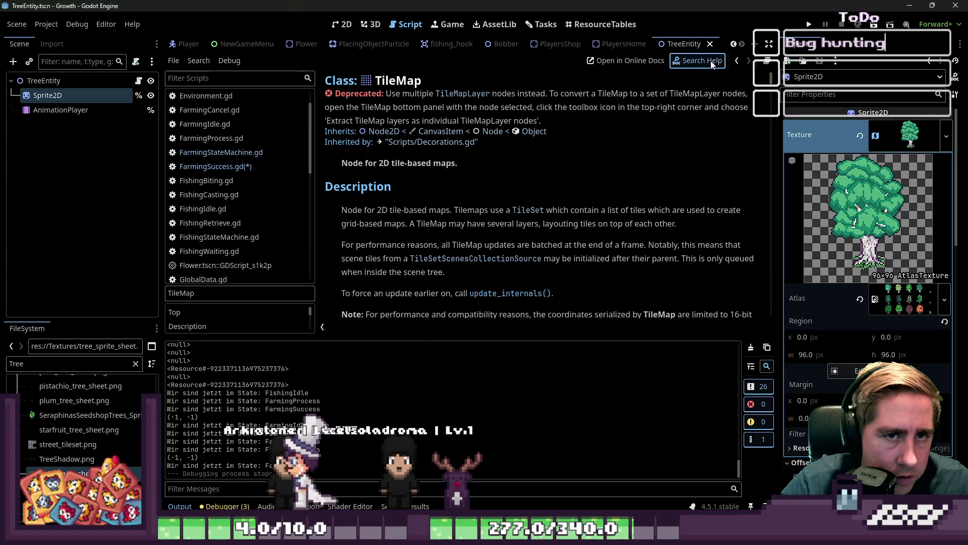
Step: Search help for get_cell_atlas_coords, open the TileMapLayer entry, and return to FarmingSuccess.gd
left_click(698, 61)
type("get_ceel")
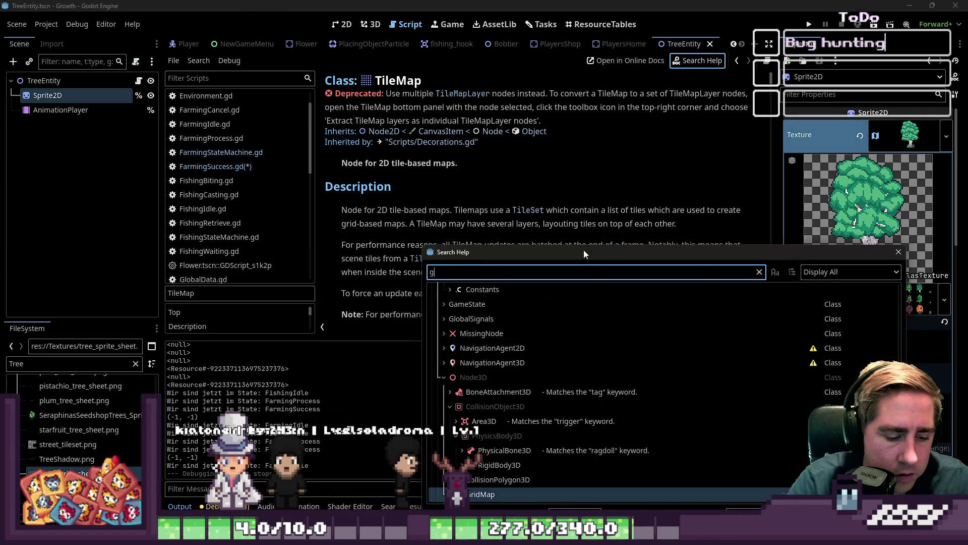
key("BackSpace")
key("BackSpace")
type("ll_atkl")
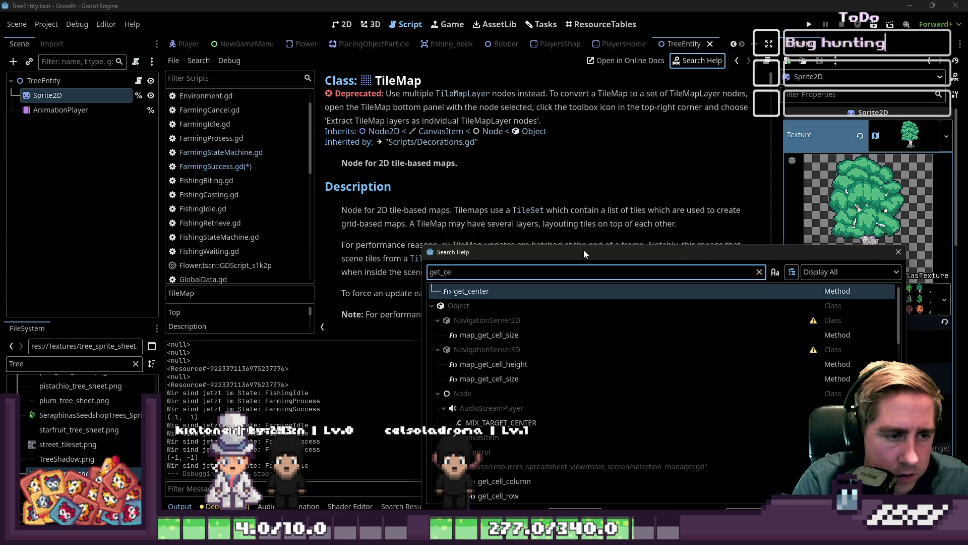
key("BackSpace")
key("BackSpace")
key("BackSpace")
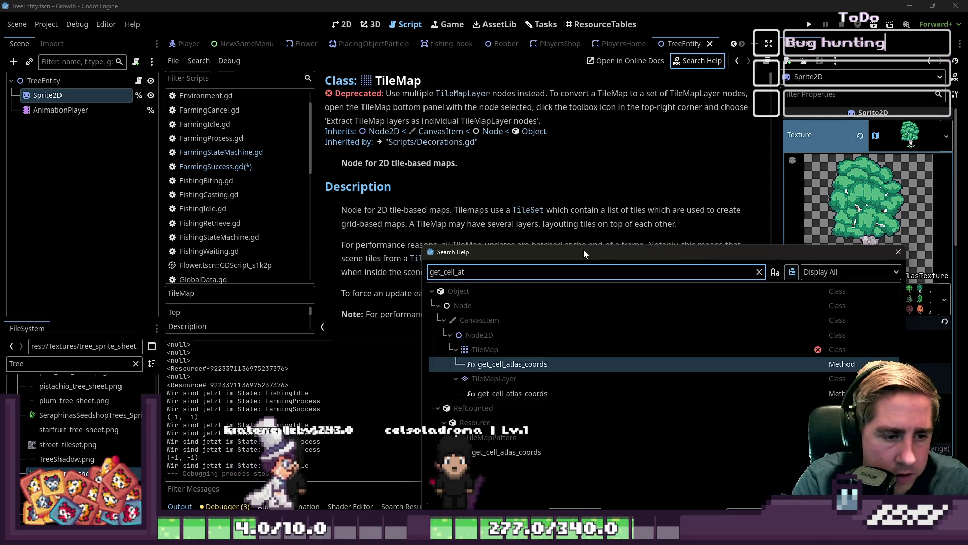
double_click(514, 392)
type("get_cell")
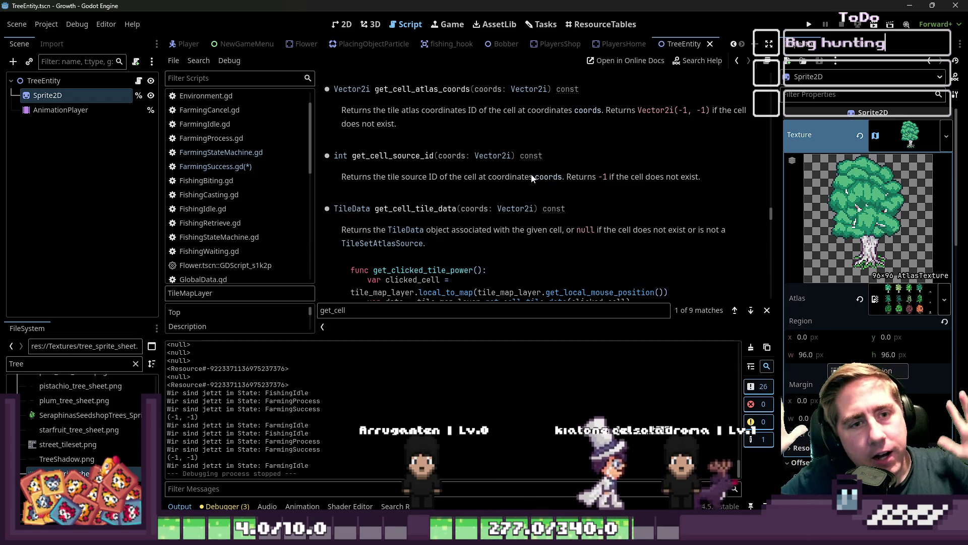
left_click(212, 167)
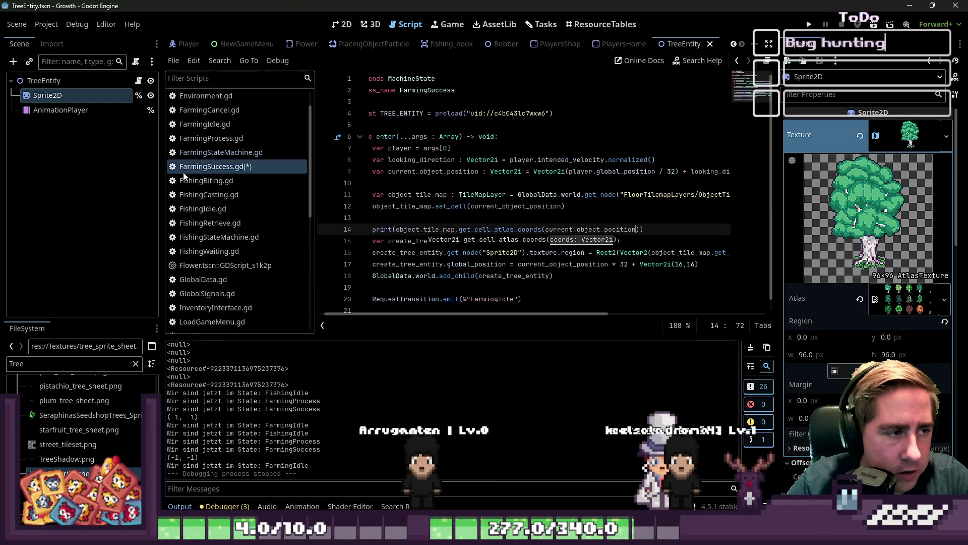
type(")")
Step: Cut the print line from line 14, place it after current_object_position, and run the game
left_click(521, 219)
left_click(520, 229)
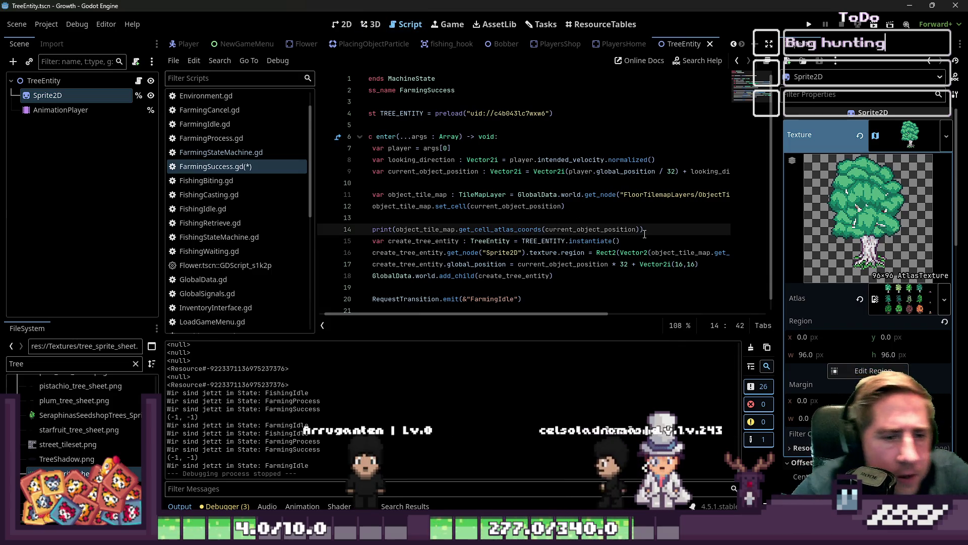
key("ctrl+x")
left_click(399, 182)
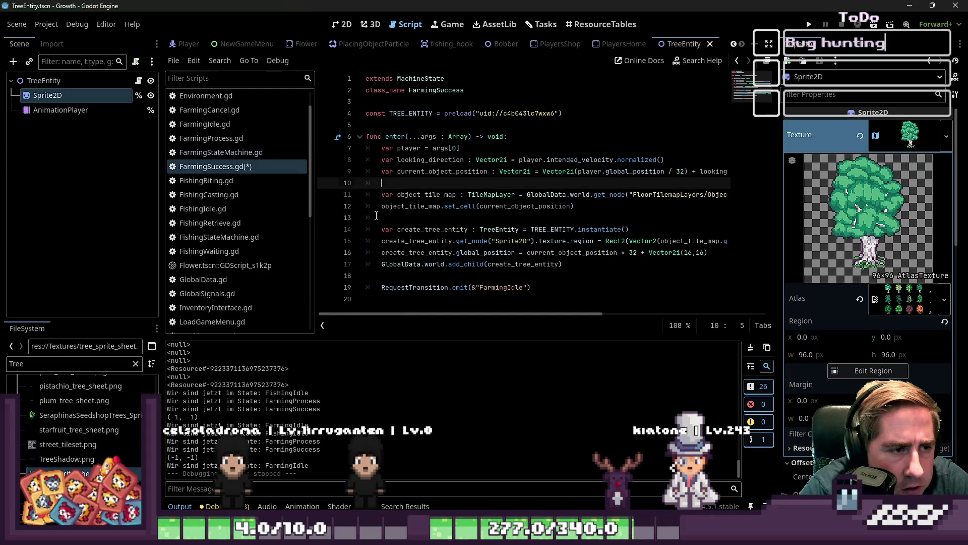
key("Return")
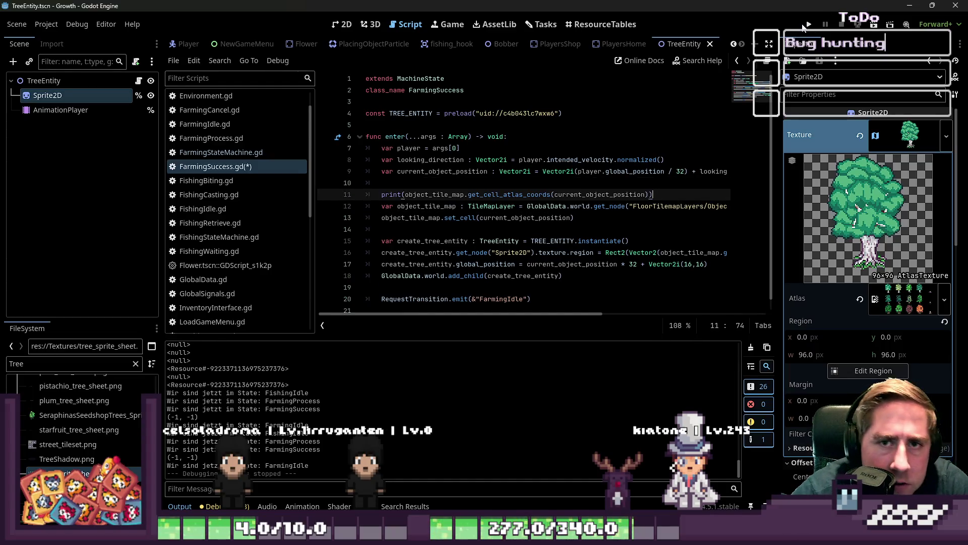
left_click(807, 25)
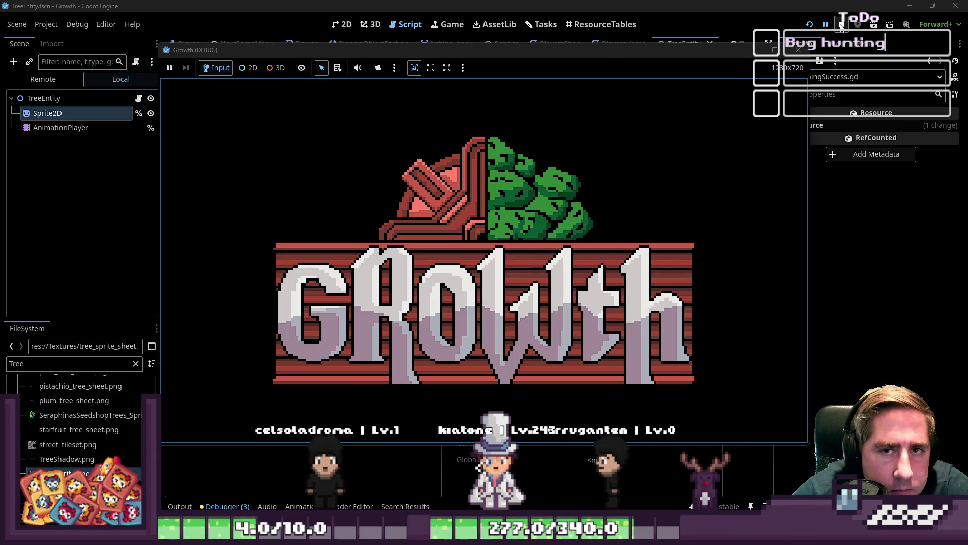
Step: Stop the game, move the print line below the object_tile_map declaration above set_cell, and relaunch
left_click(841, 28)
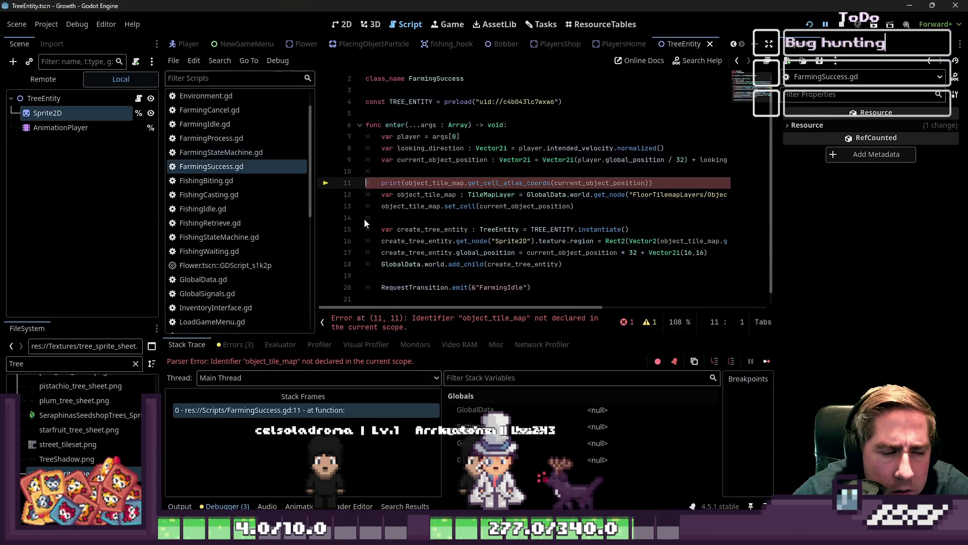
left_click(583, 176)
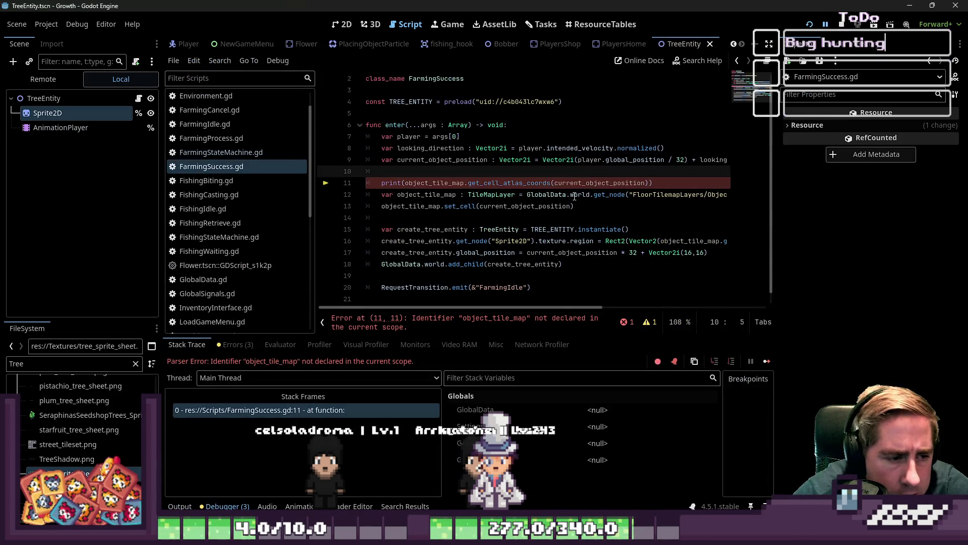
double_click(586, 184)
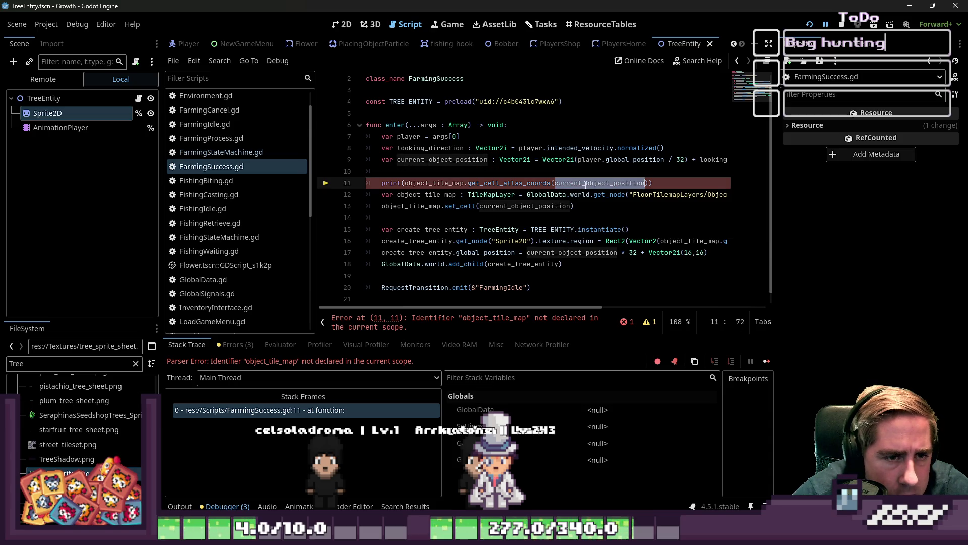
left_click(467, 183)
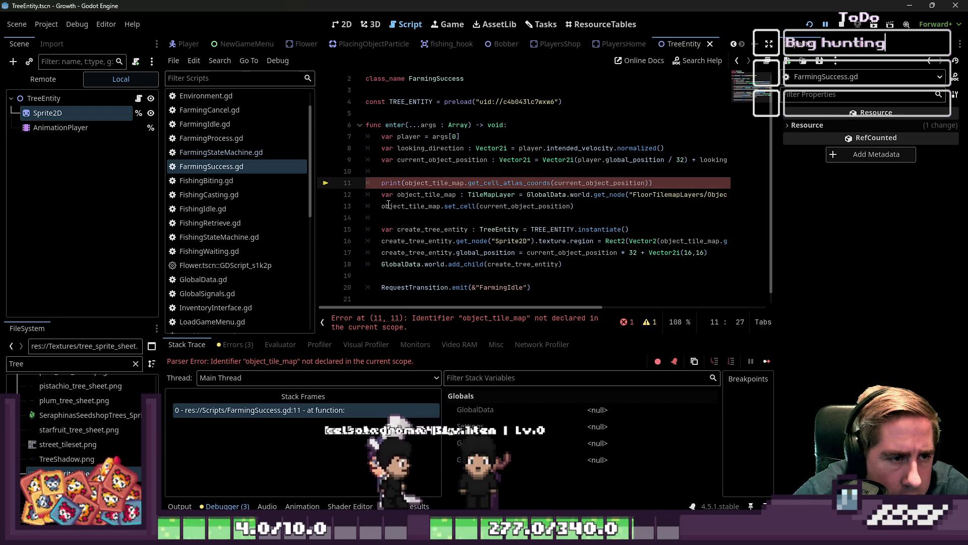
left_click_drag(379, 182, 671, 188)
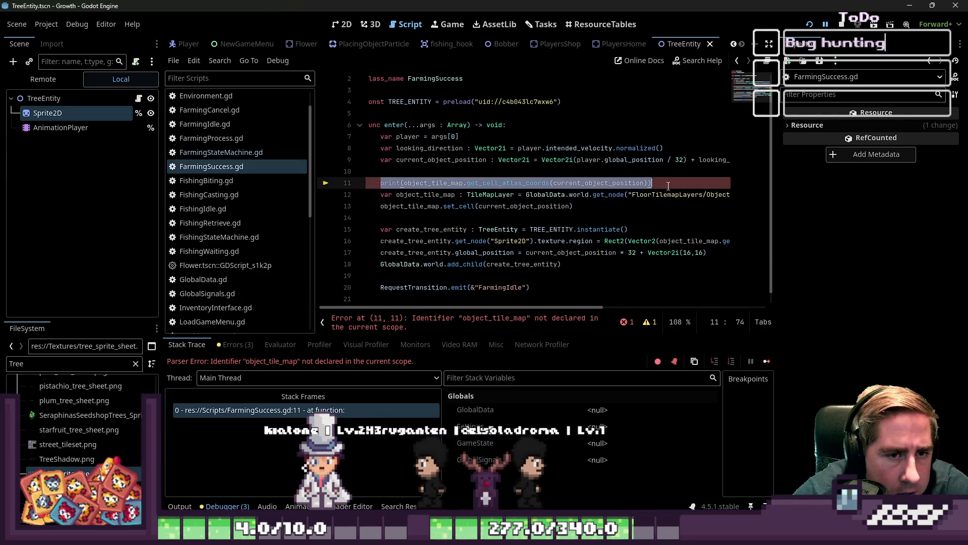
key("ctrl+x")
key("ctrl+shift+k")
key("Down")
key("Down")
key("ctrl+v")
key("alt+Up")
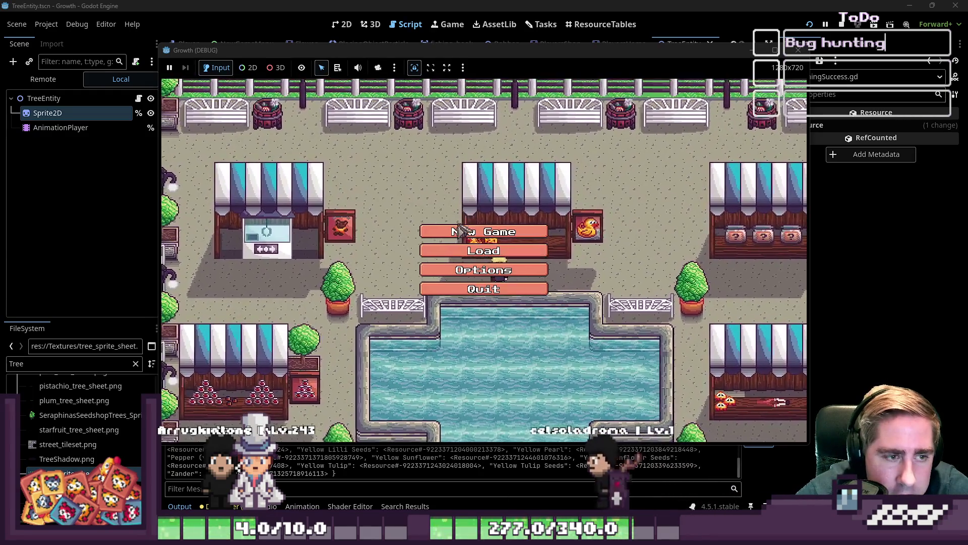
Step: Start a new game as 'd', walk to the pine tree and chop it, then stop with F8
left_click(459, 224)
type("d")
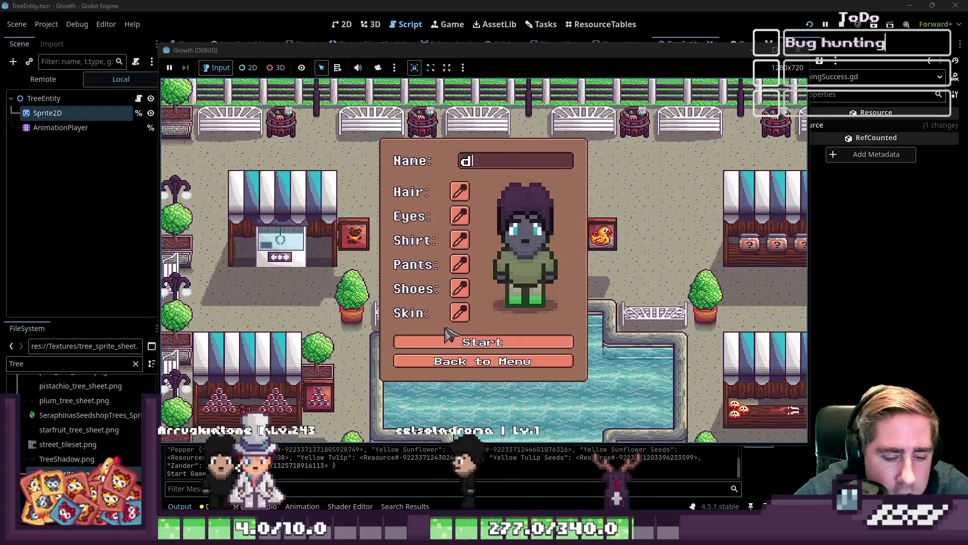
left_click(447, 341)
key("i")
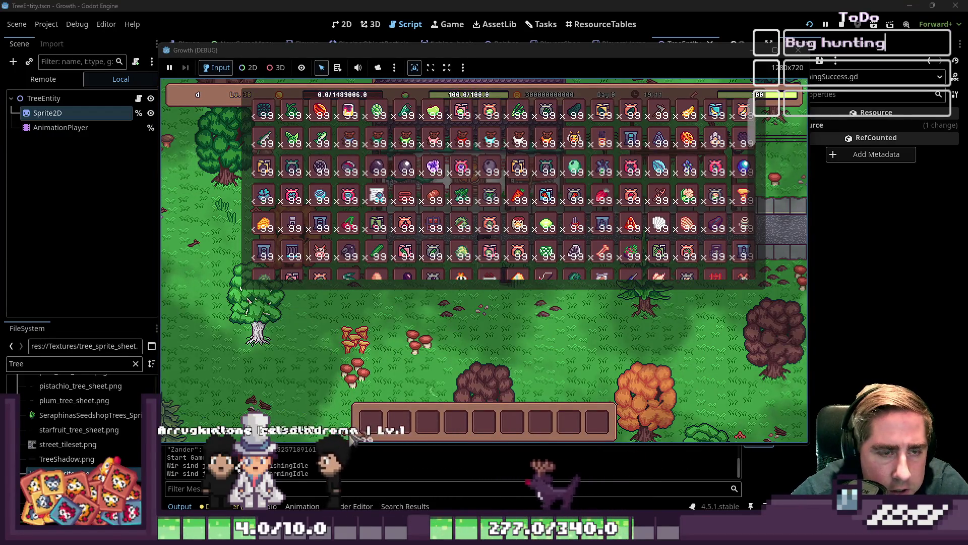
key("i")
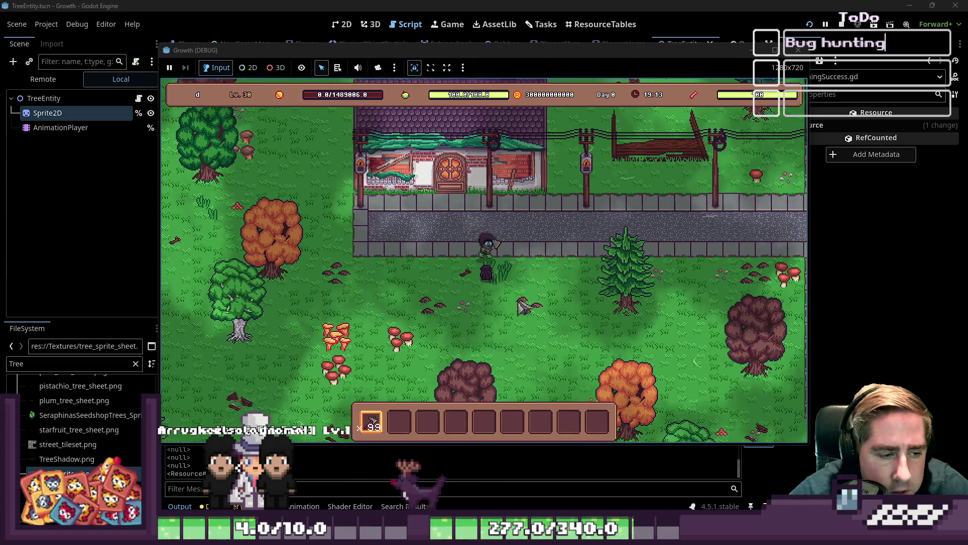
key("d")
key("s")
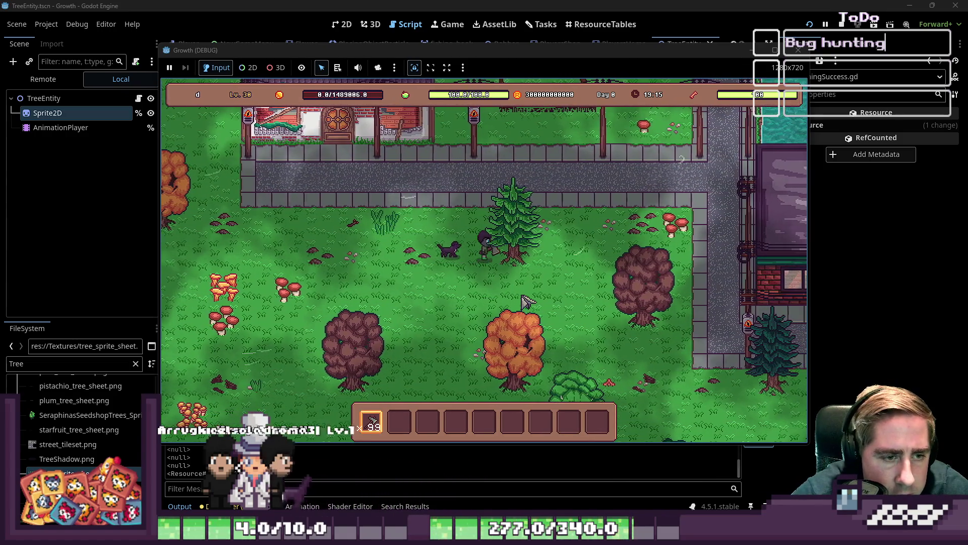
key("d")
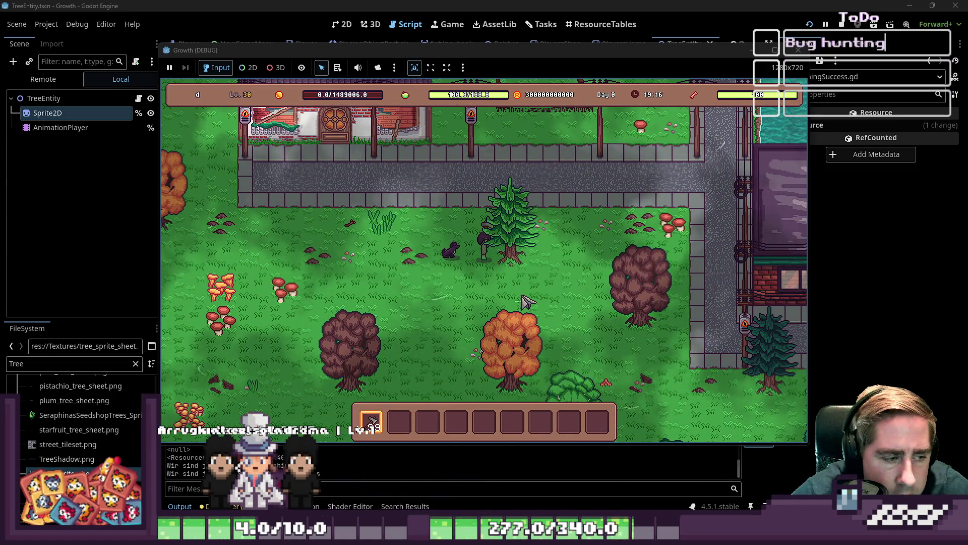
left_click(527, 302)
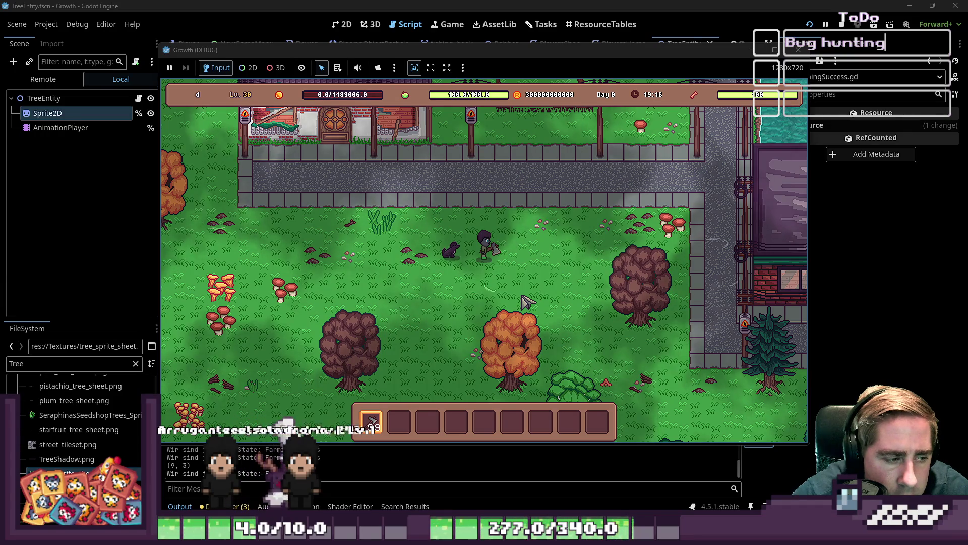
key("F8")
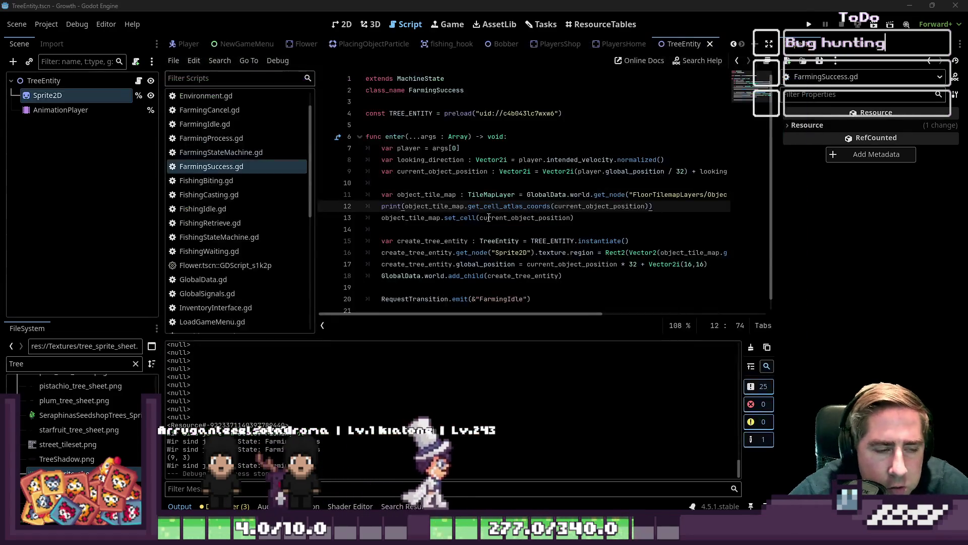
Step: Turn line 12's print call into an object_tile_atlas_position variable holding the cell's atlas coords
left_click(413, 207)
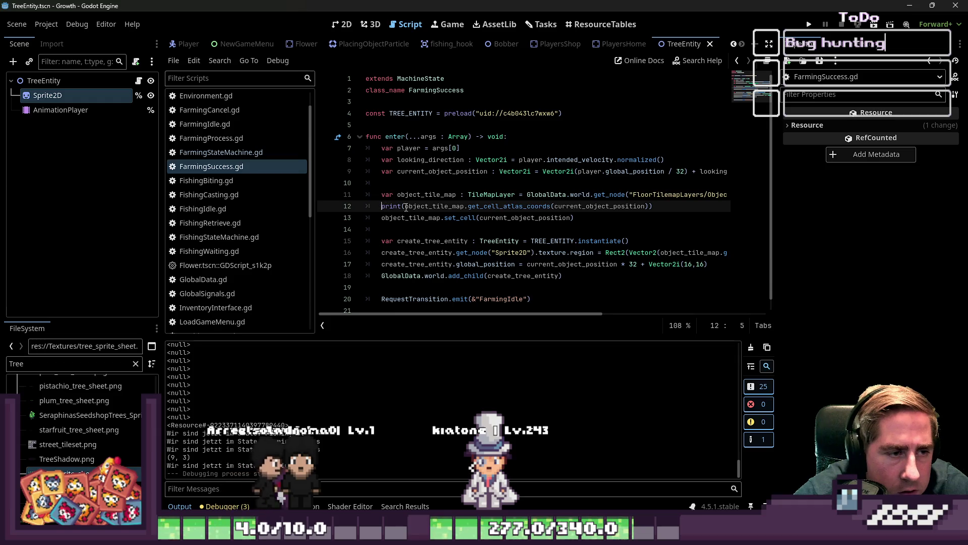
type("var ob")
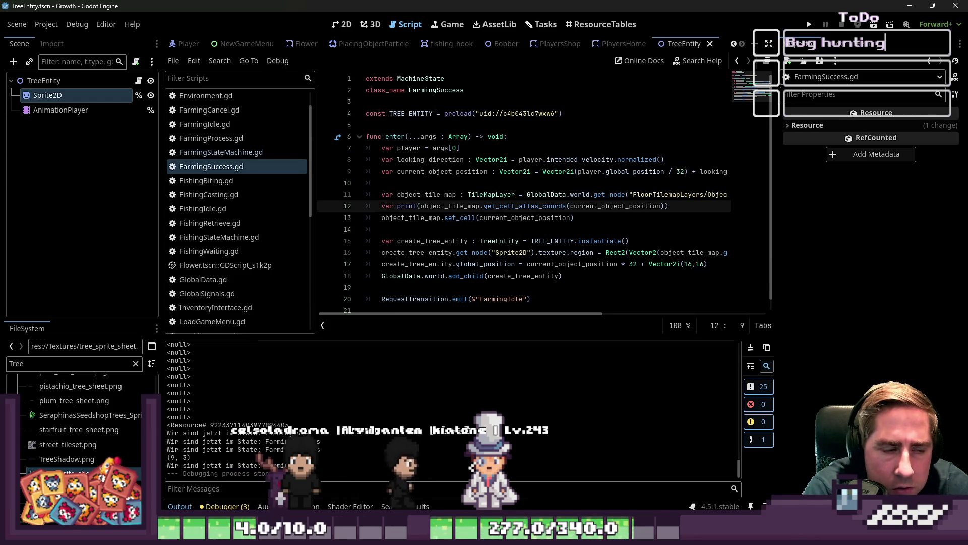
type("ject_tile_")
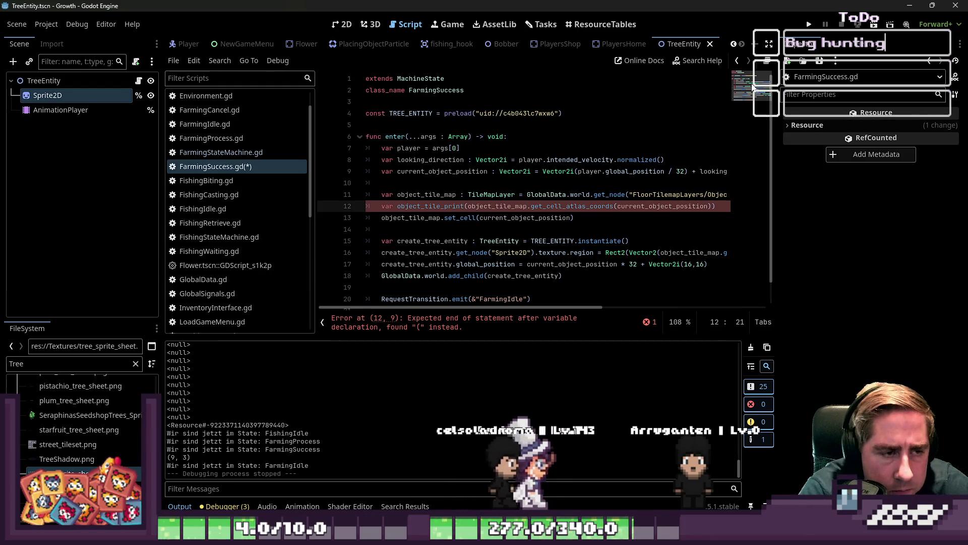
type("atlas_position ")
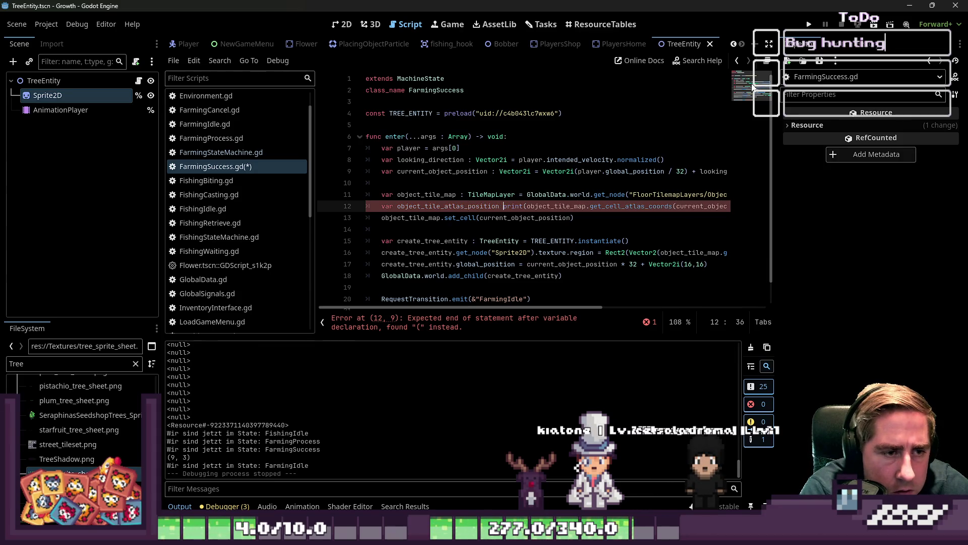
type("2i")
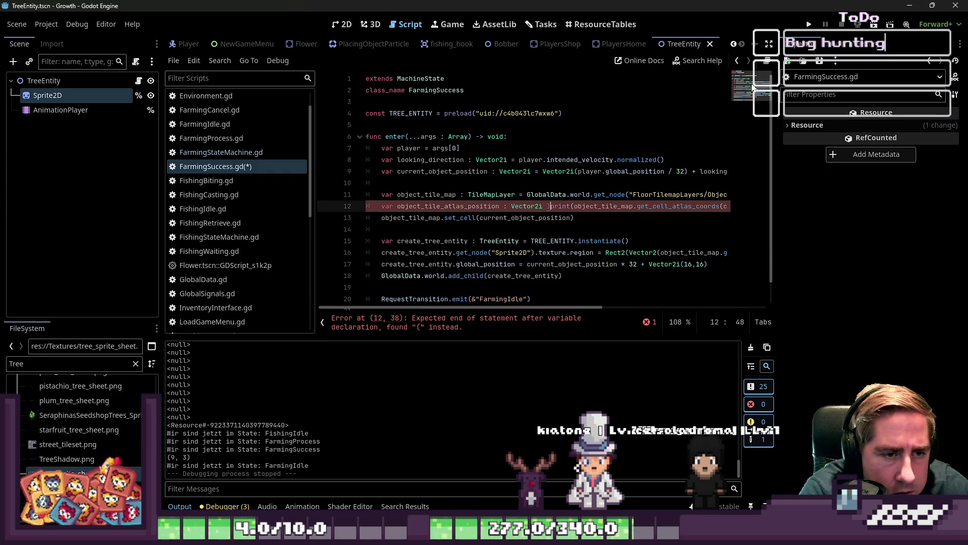
type("=")
key("Delete")
key("Delete")
key("Delete")
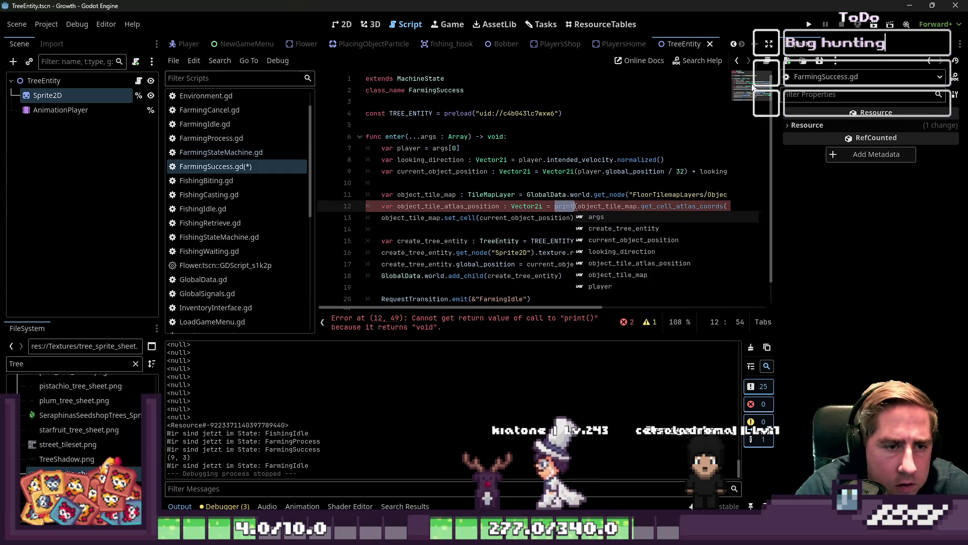
key("End")
key("BackSpace")
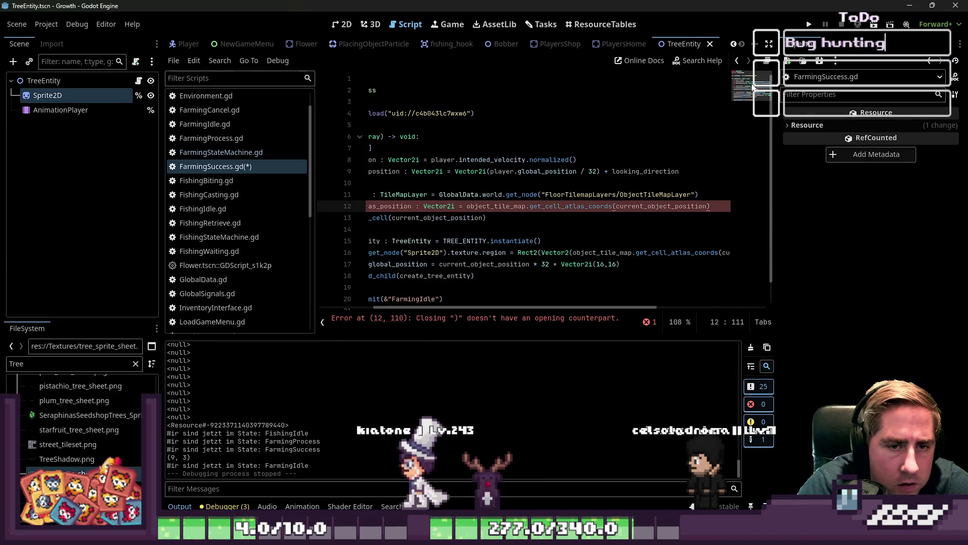
key("Home")
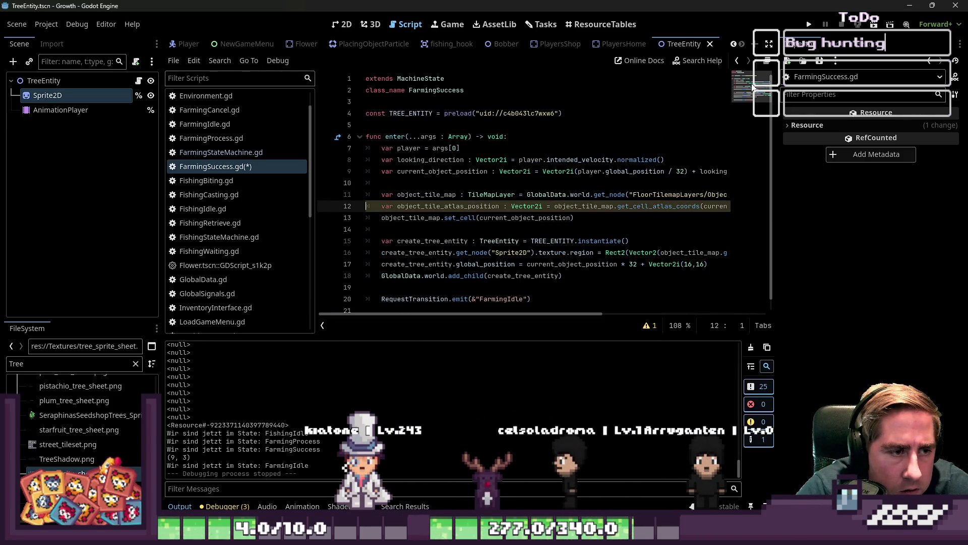
Step: Remove the set_cell clearing line from below the new variable
key("Down")
key("shift+End")
key("BackSpace")
key("Up")
key("Down")
key("Down")
key("Down")
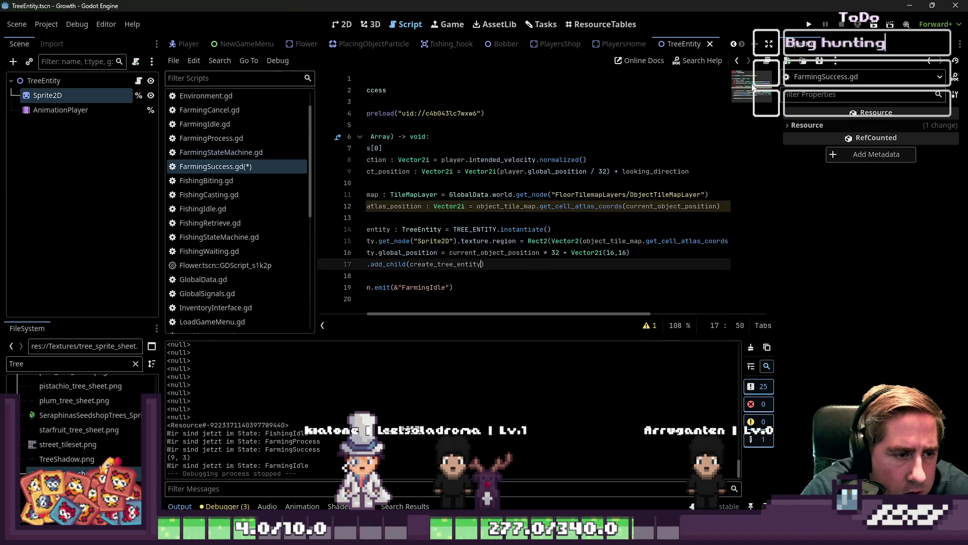
key("Home")
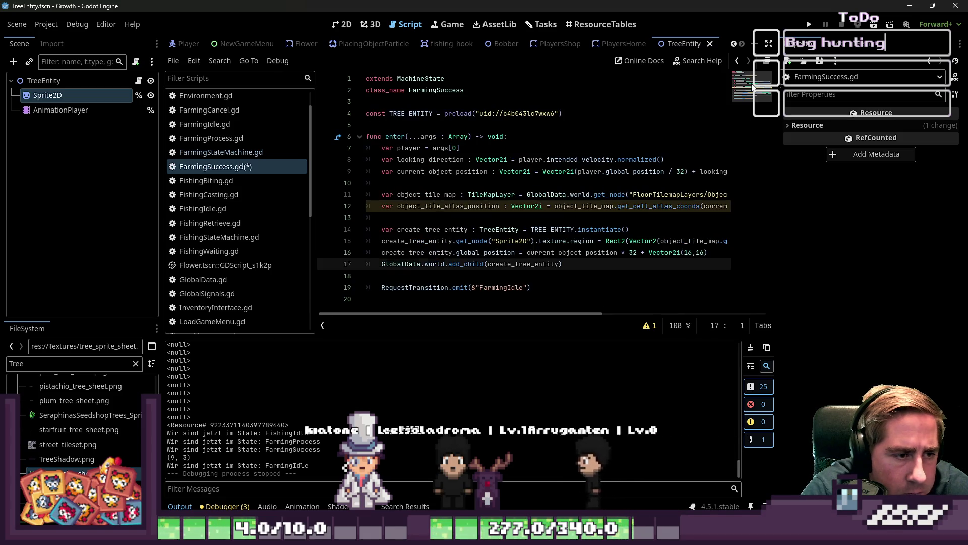
Step: Retype object_tile_map.set_cell(current_object_position) on a new line after add_child
key("Up")
key("Up")
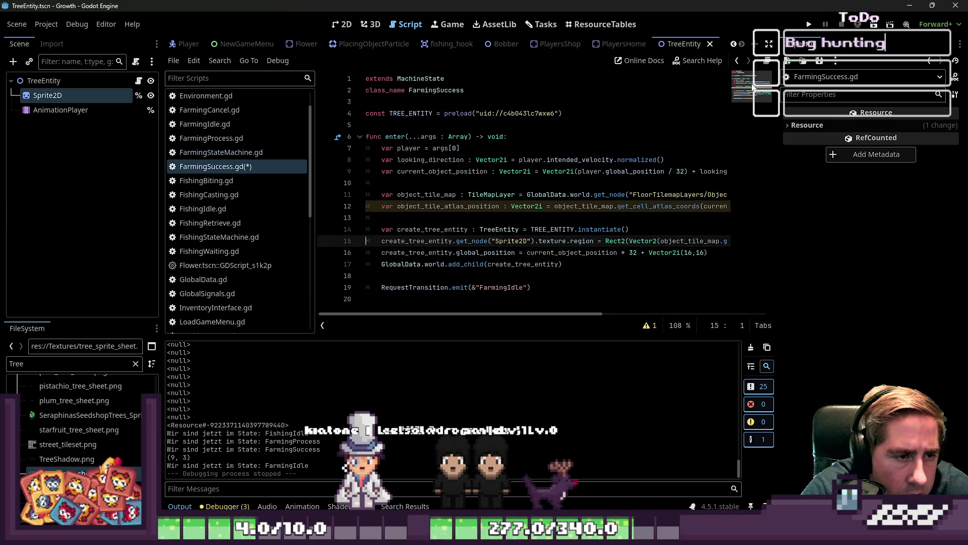
key("Down")
key("Return")
key("Up")
key("alt+Down")
key("alt+Down")
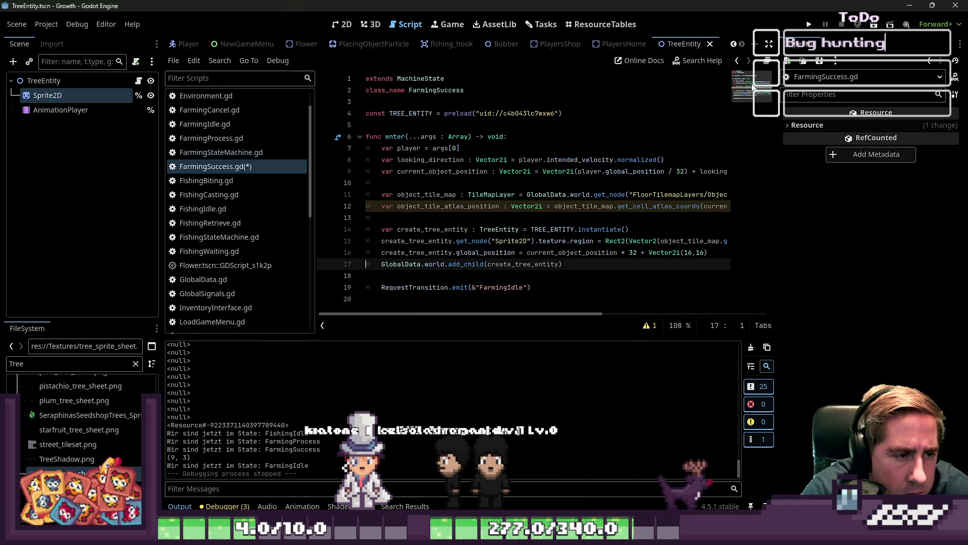
key("Down")
type("object_tile_map.set_cell(current_object_position)")
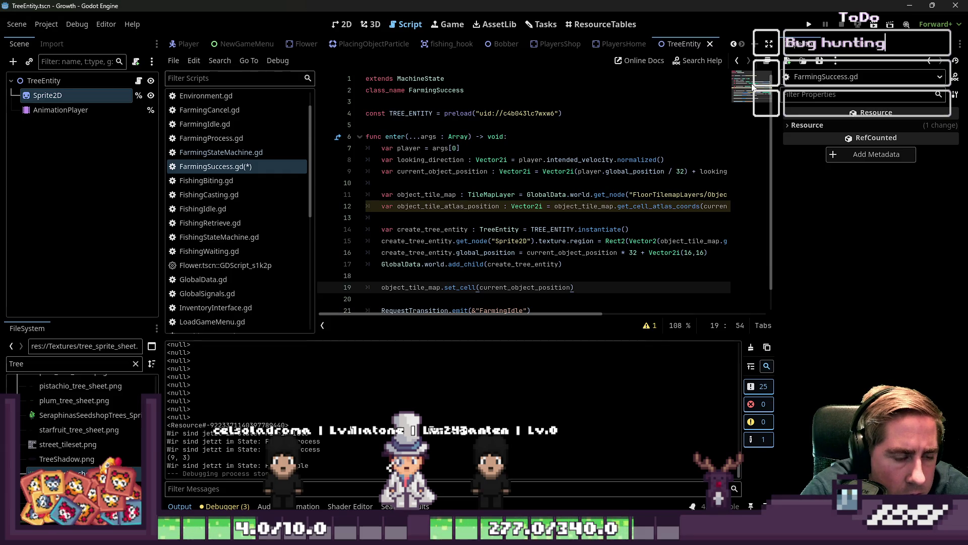
Step: Move the set_cell(current_object_position) call from after add_child to above the global_position line
left_click(428, 246)
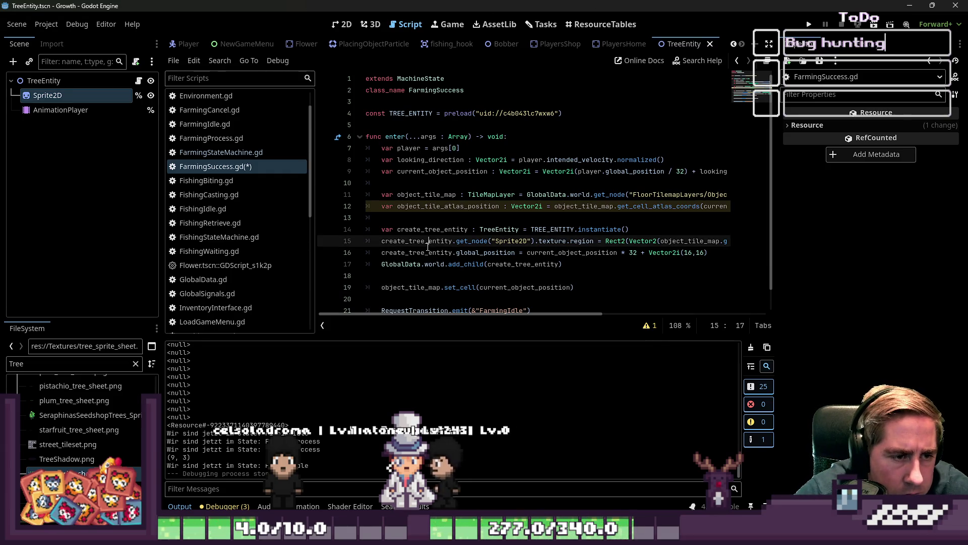
left_click_drag(582, 290, 418, 287)
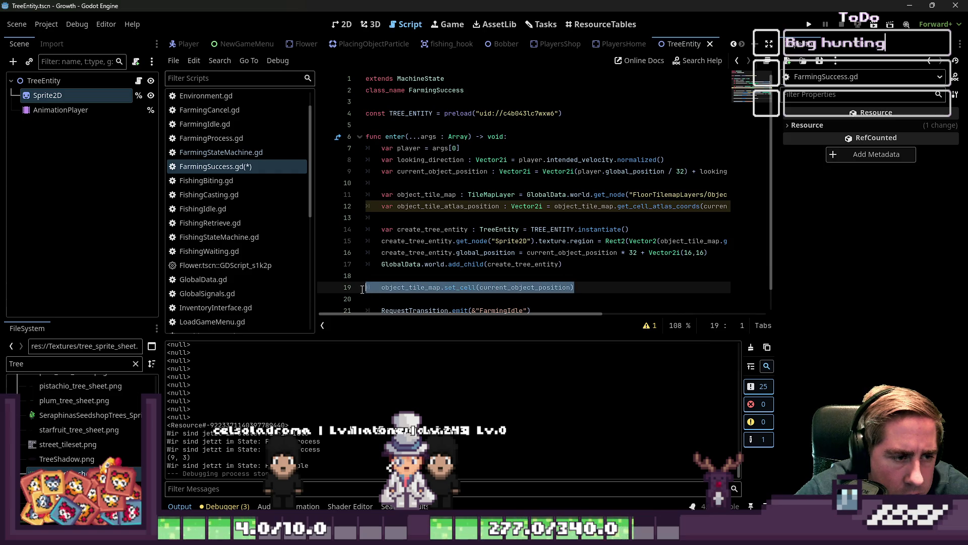
key("BackSpace")
key("BackSpace")
key("Up")
key("Up")
key("Return")
key("Return")
key("Return")
key("Up")
key("Up")
type("object_tile_map.set_cell(current_object_position)")
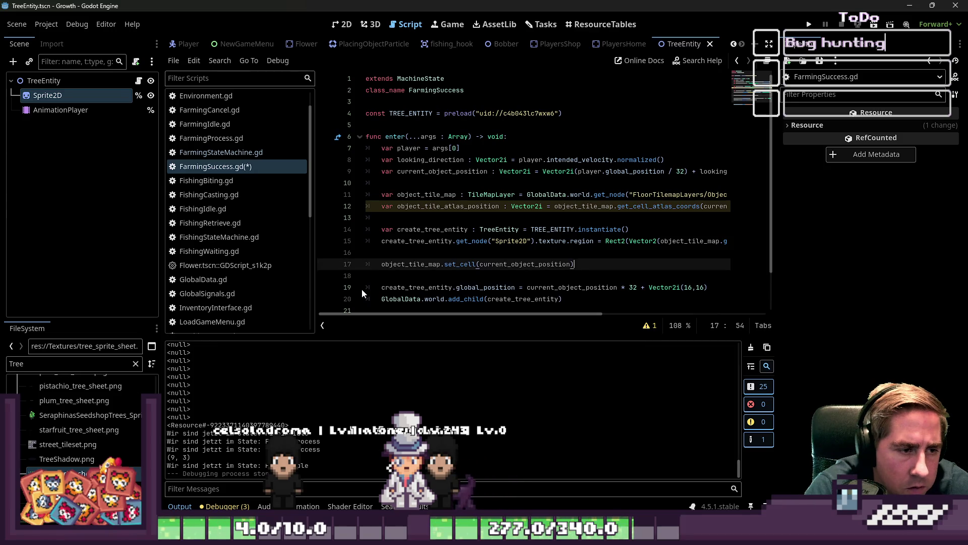
Step: Replace get_cell_atlas_coords in the Rect2 region with object_tile_atlas_position and save
left_click(337, 182)
double_click(444, 206)
key("ctrl+c")
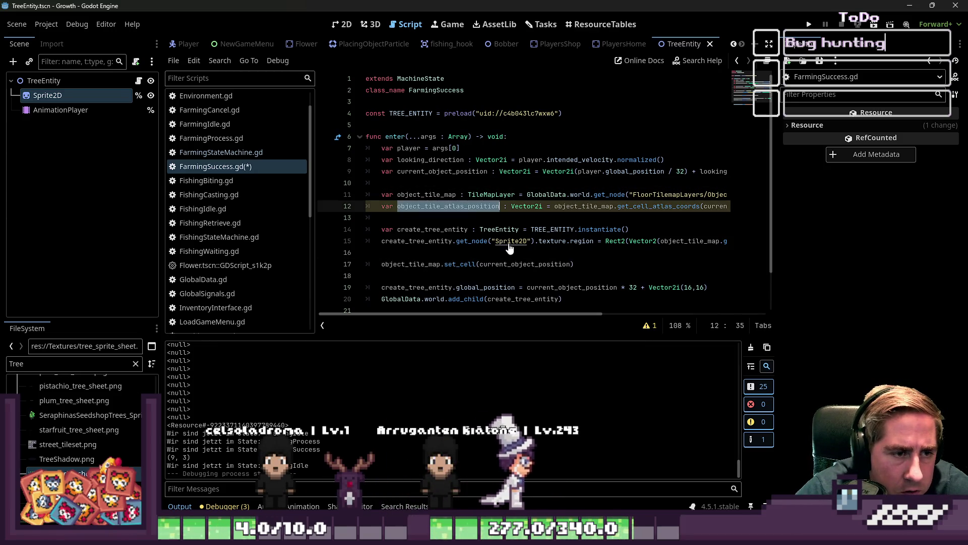
left_click(662, 242)
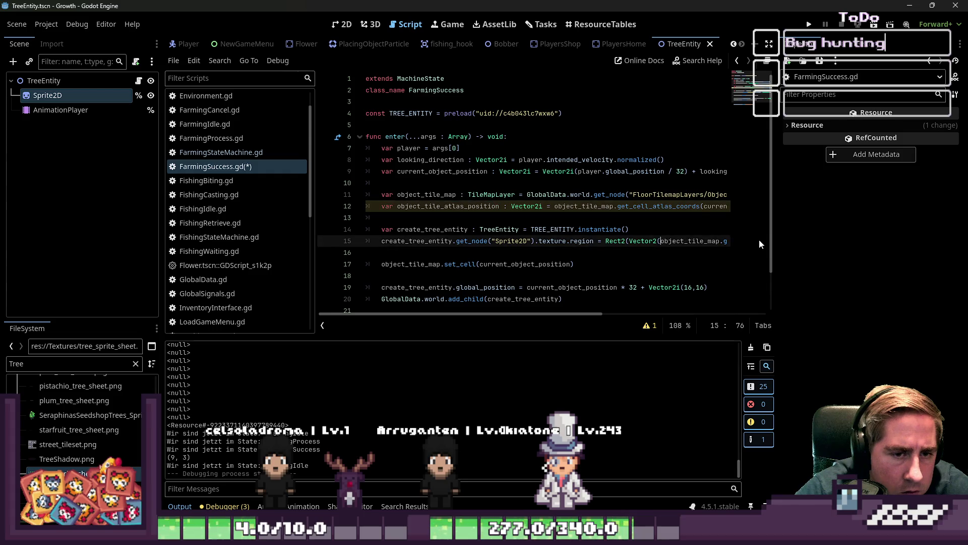
key("ctrl+Right")
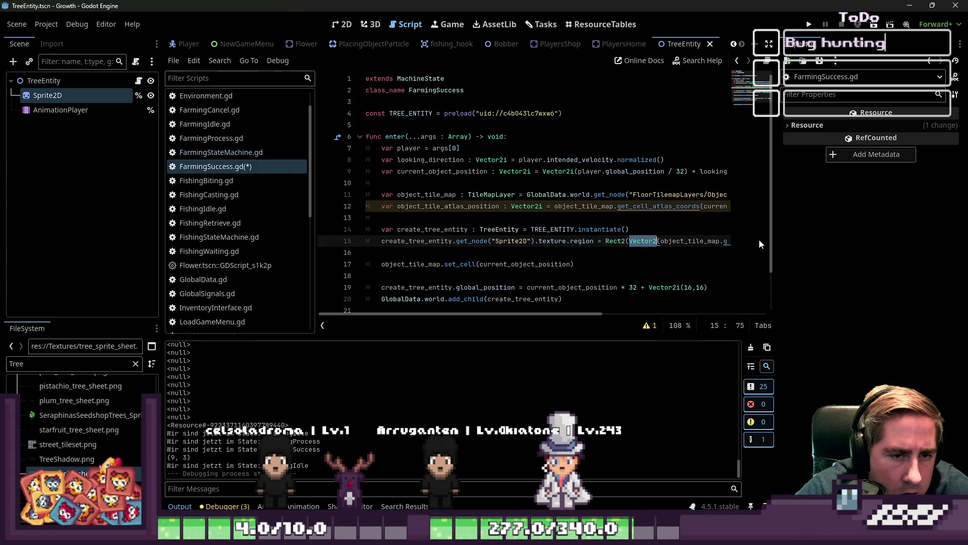
key("Right")
key("ctrl+shift+Right")
key("ctrl+shift+Right")
key("ctrl+shift+Right")
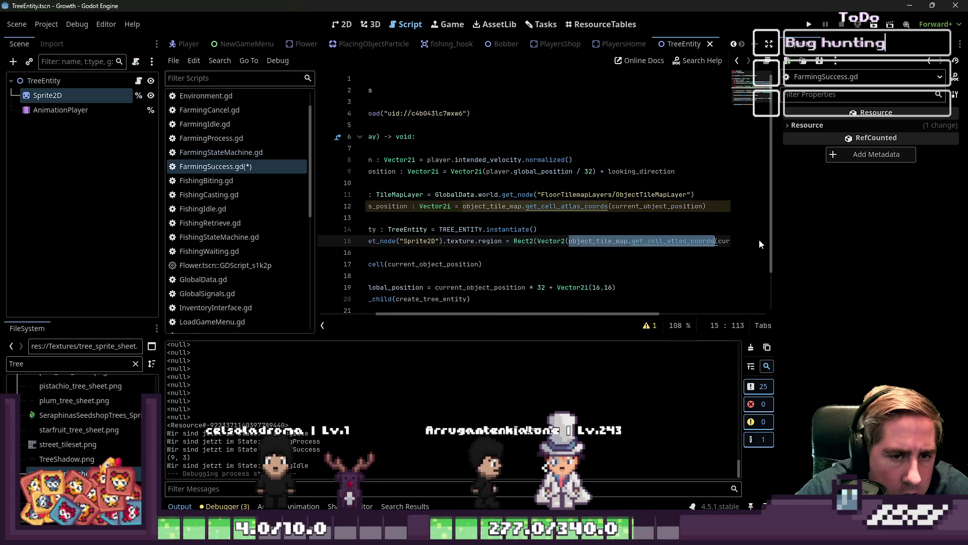
key("ctrl+v")
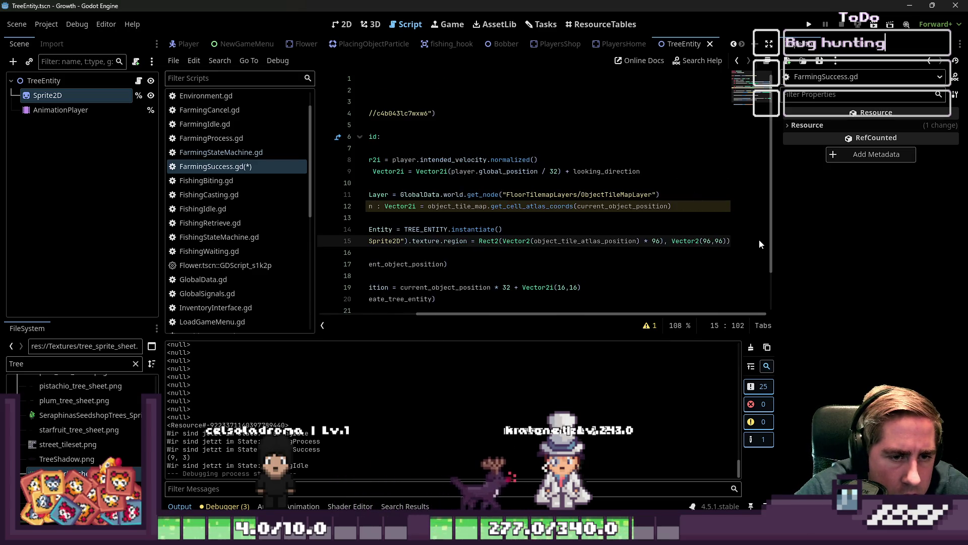
key("ctrl+s")
Step: Review line 15's region values and preview tree_sprite_sheet.png to check the tile size
key("ctrl+Left")
key("ctrl+Left")
key("ctrl+Left")
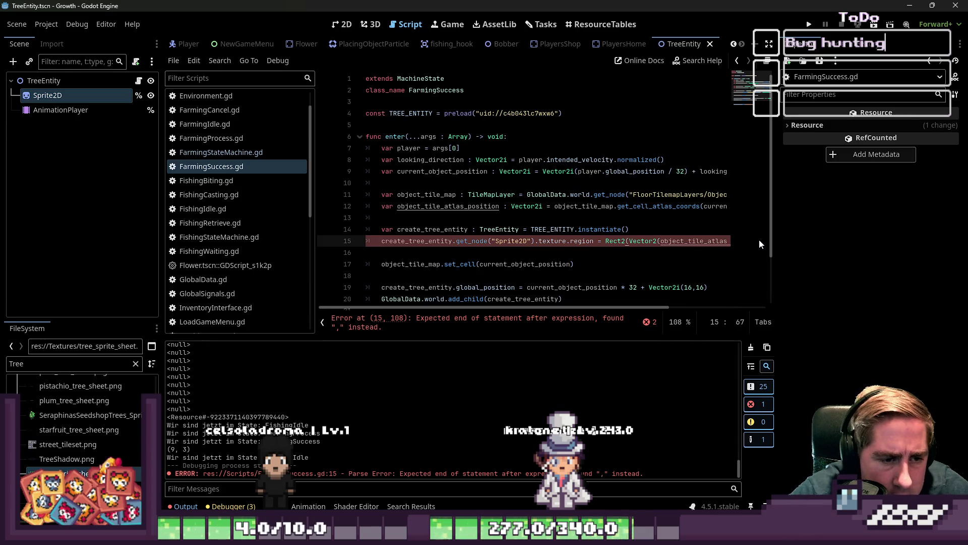
key("ctrl+Right")
key("ctrl+Right")
key("ctrl+Right")
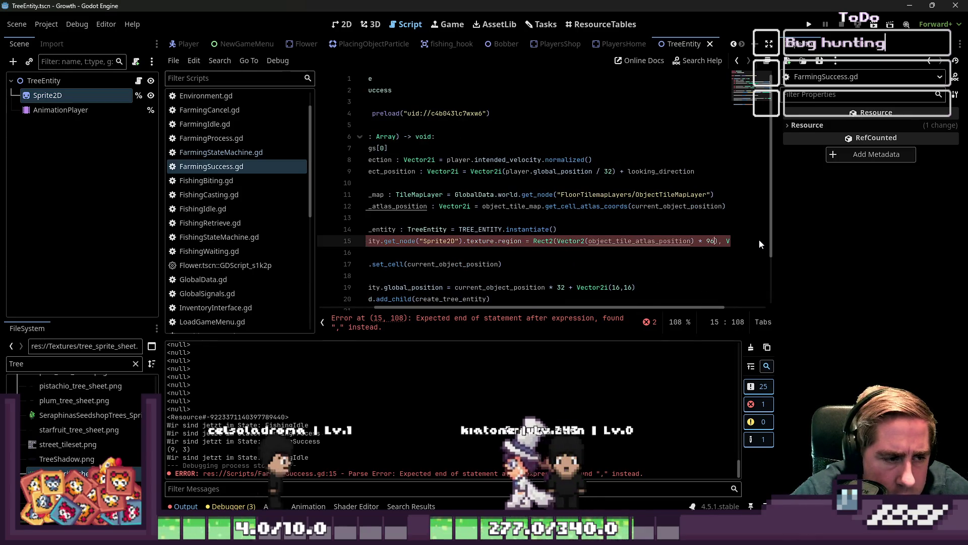
key("ctrl+Right")
key("ctrl+Right")
key("ctrl+Right")
key("ctrl+Right")
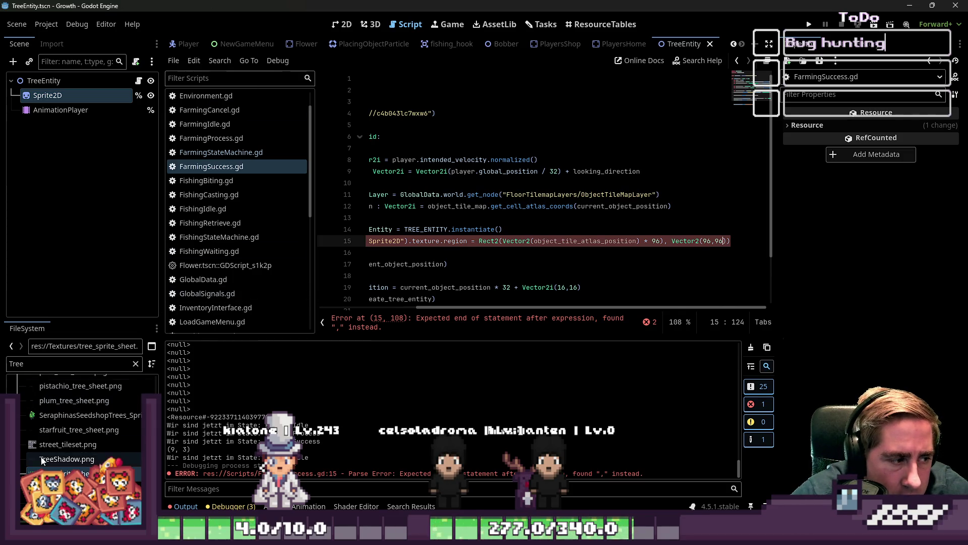
left_click(81, 473)
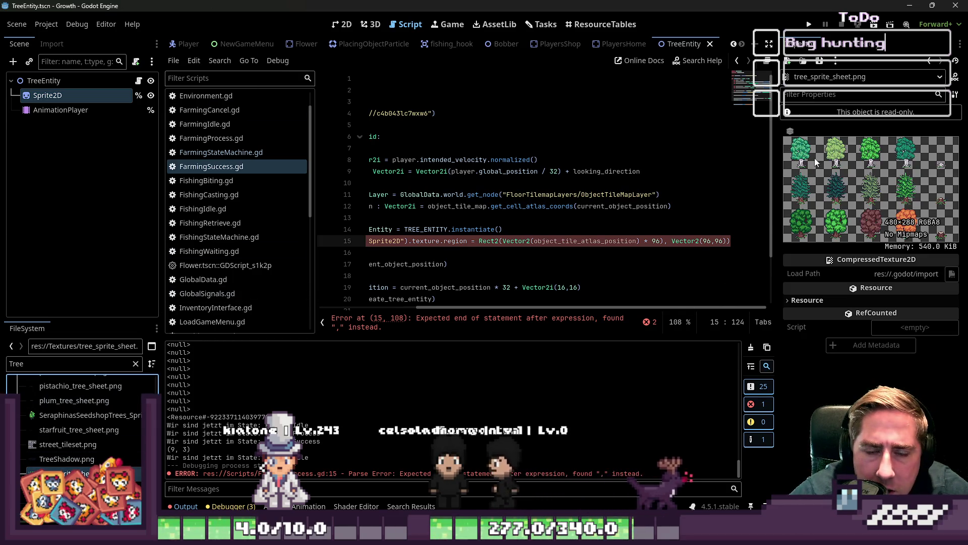
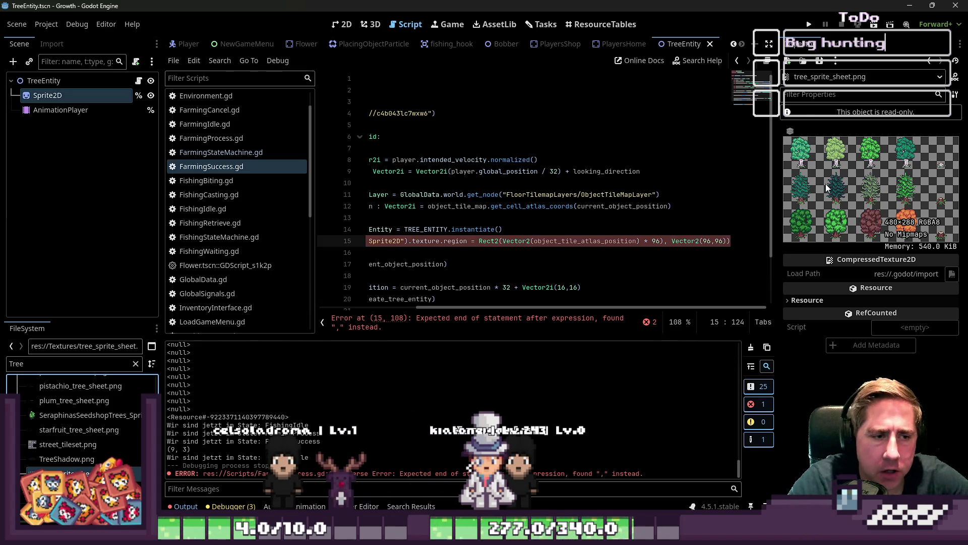
Step: Select lines 13–15 of FarmingSuccess.gd, which hold the broken Sprite2D texture.region line
left_click(580, 225)
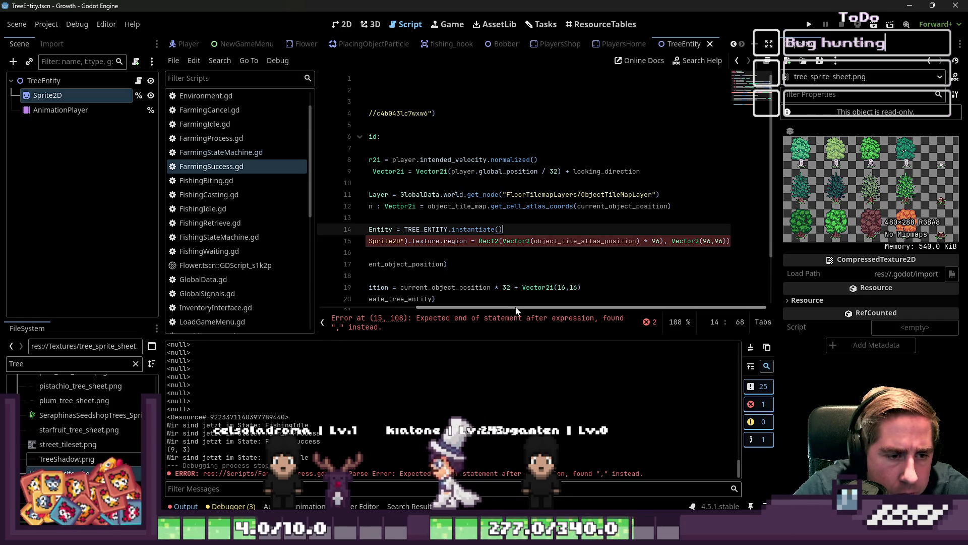
left_click_drag(524, 308, 389, 321)
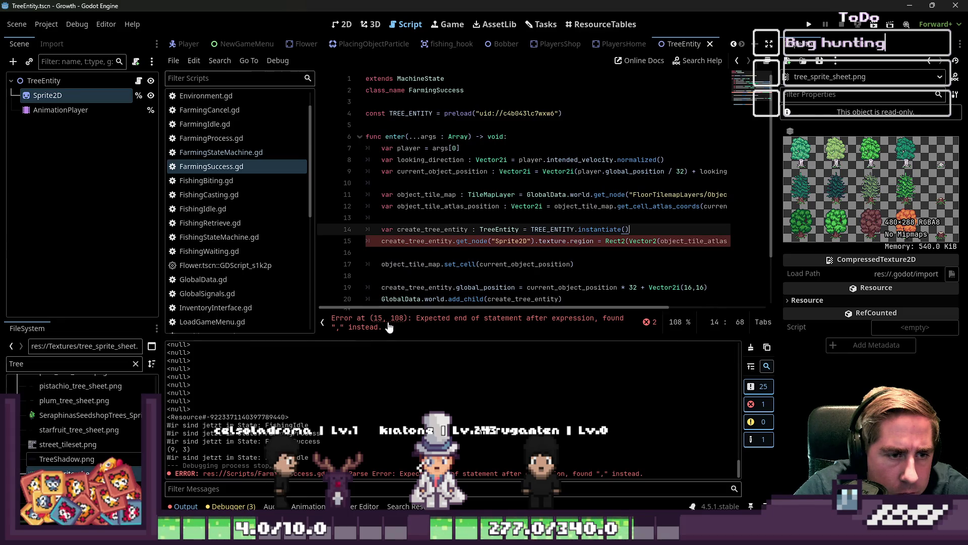
mouse_move(370, 252)
left_mouse_down()
mouse_move(341, 224)
mouse_move(341, 238)
left_mouse_up()
Step: Delete the broken texture-region line and the leftover empty lines, including empty line 10
key("BackSpace")
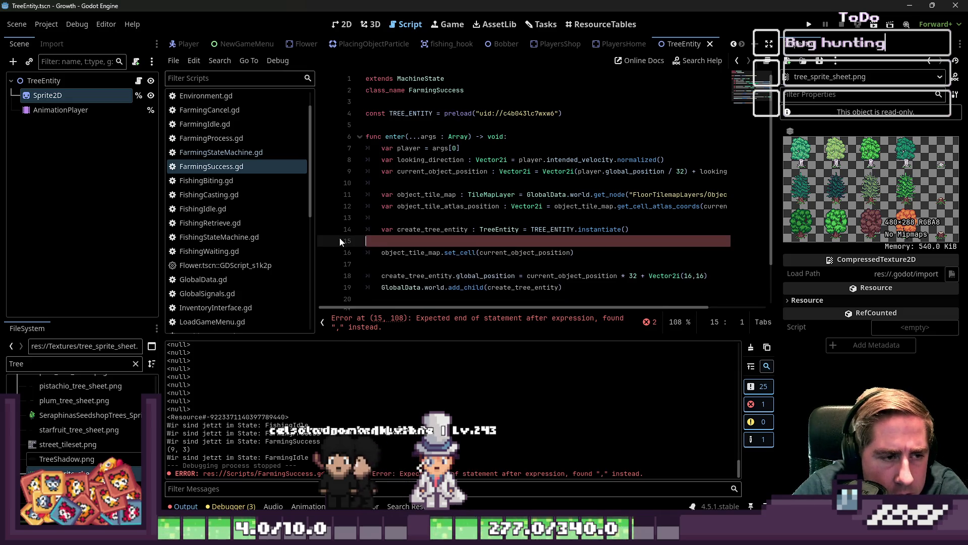
key("Up")
key("Up")
key("BackSpace")
left_click(337, 192)
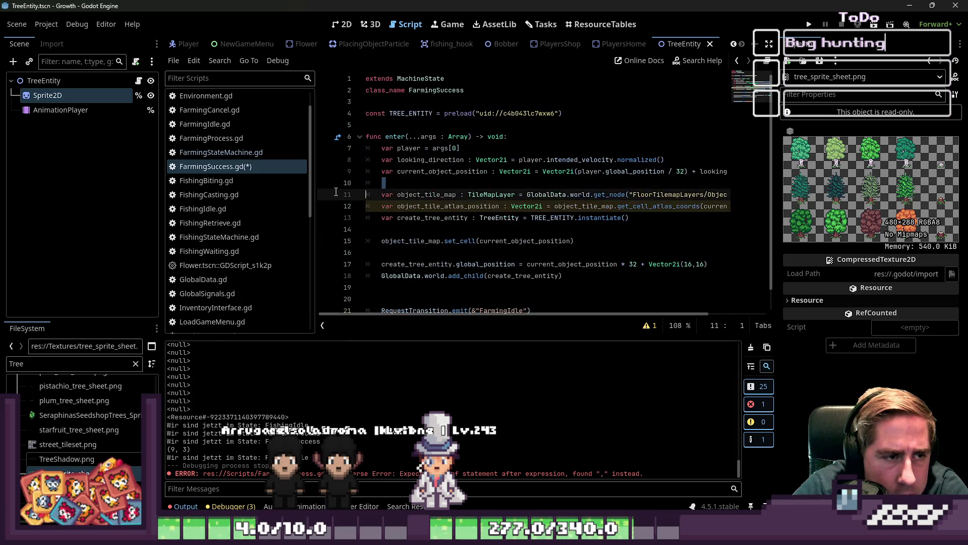
left_click(389, 180)
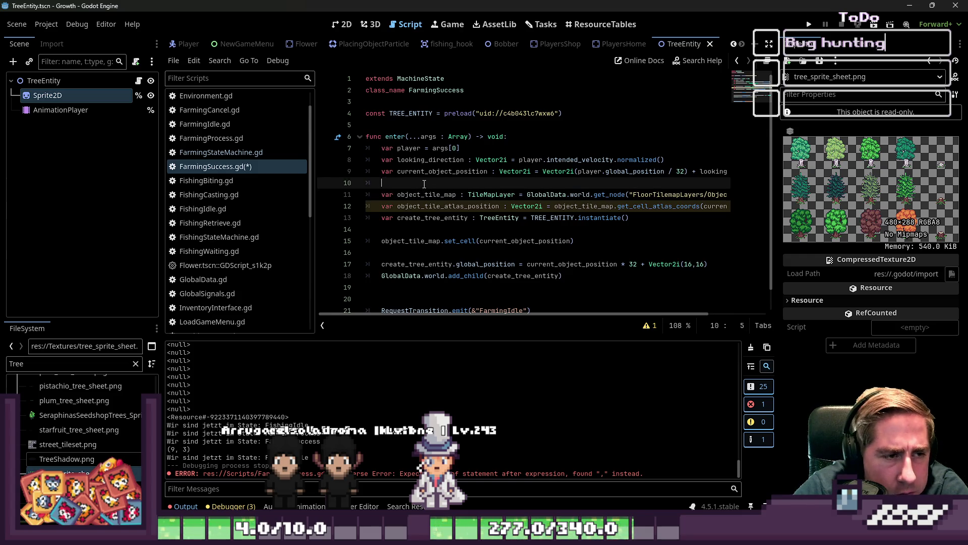
left_click(335, 173)
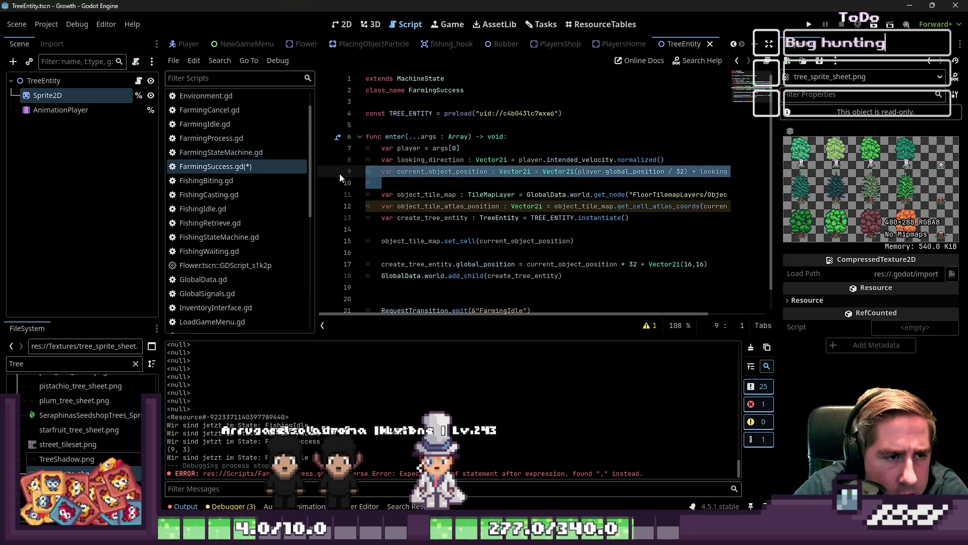
left_click(384, 179)
key("BackSpace")
key("BackSpace")
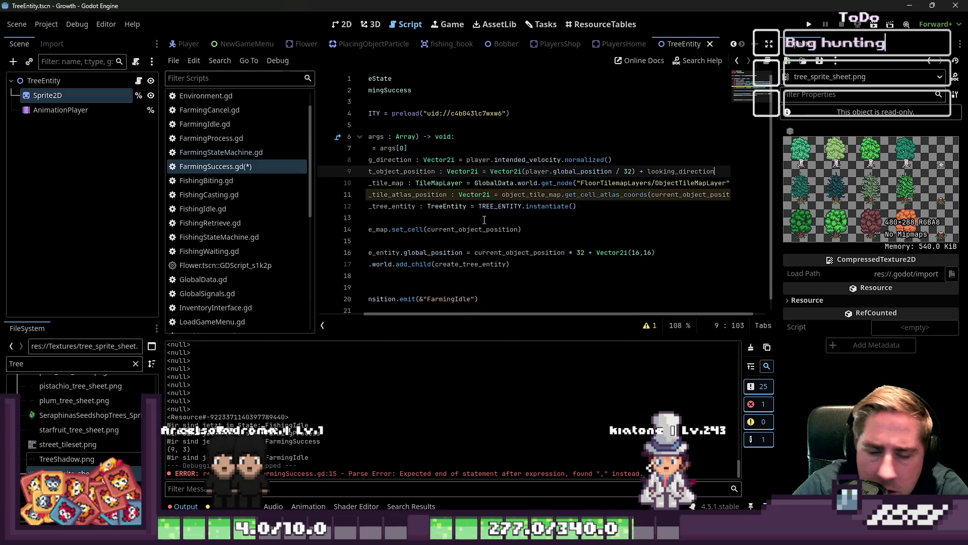
Step: Save the tidied FarmingSuccess script
left_click_drag(463, 314, 372, 310)
left_click(394, 215)
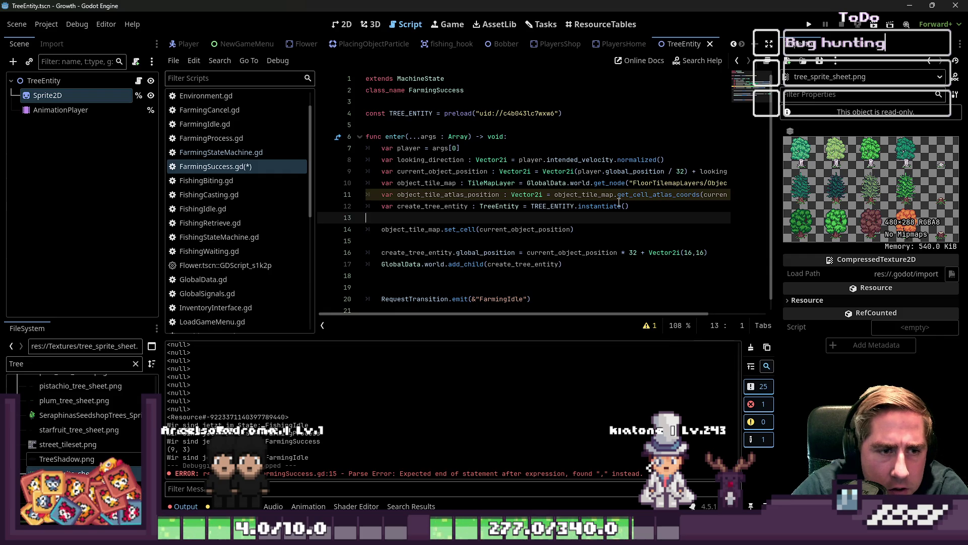
mouse_move(656, 198)
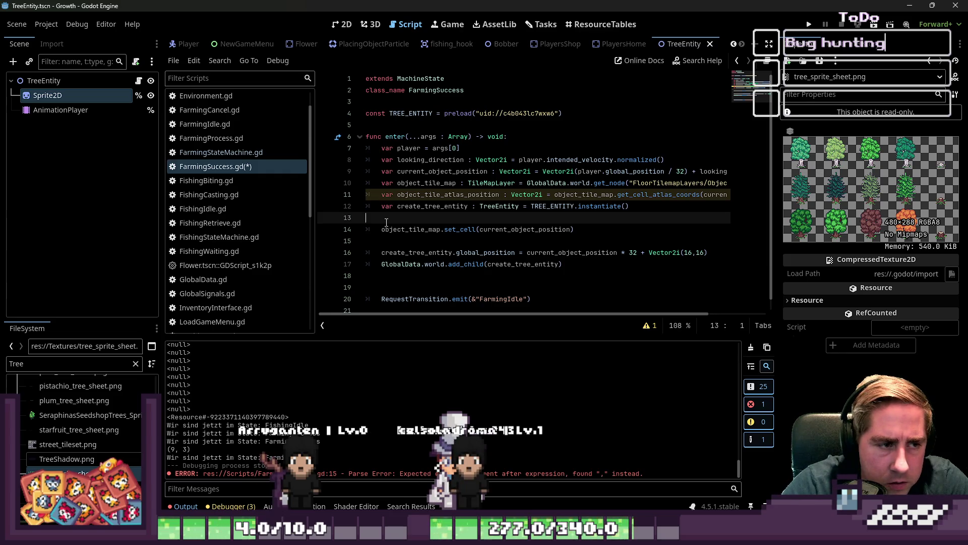
left_click(438, 182)
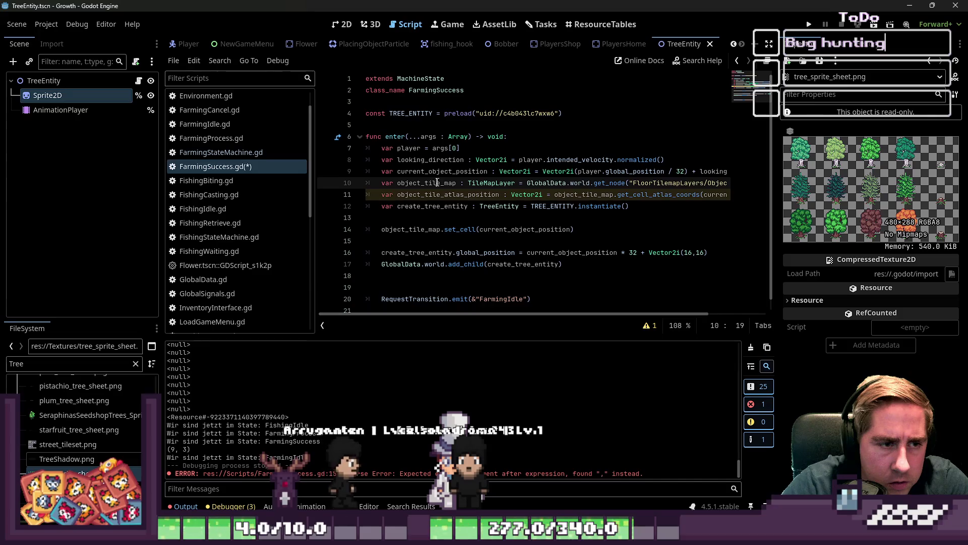
left_click(439, 215)
left_click(704, 194)
key("ctrl+s")
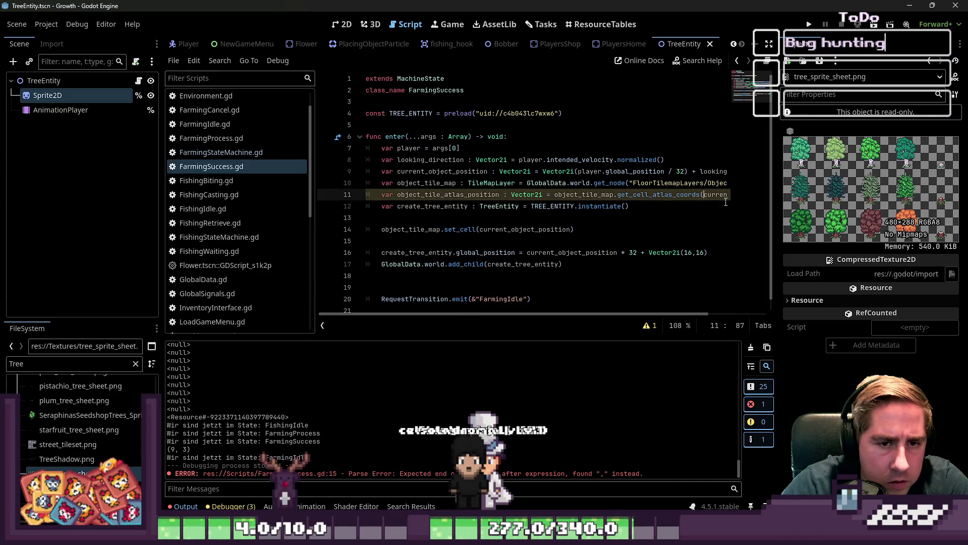
Step: Select the object_tile_atlas_position line on line 11
key("Up")
key("Up")
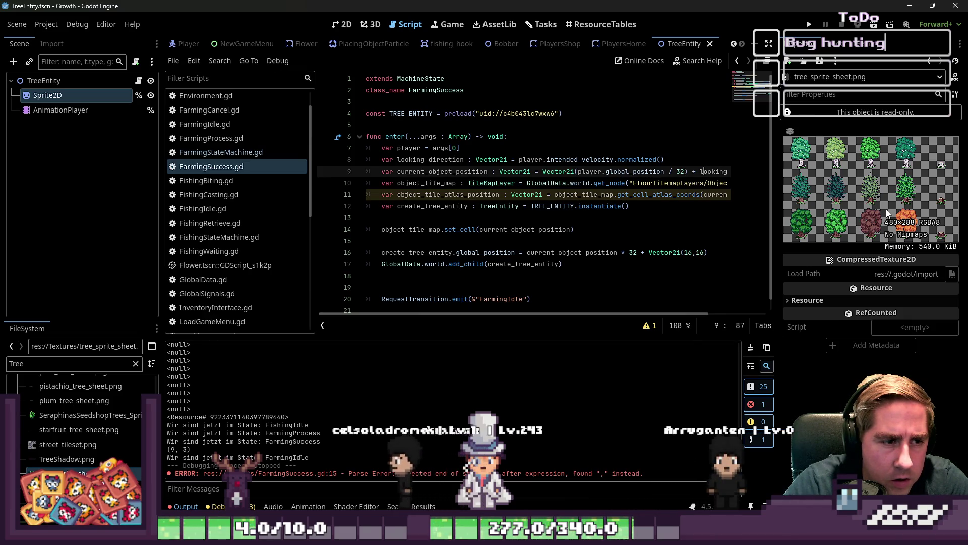
key("Right")
key("Right")
key("Right")
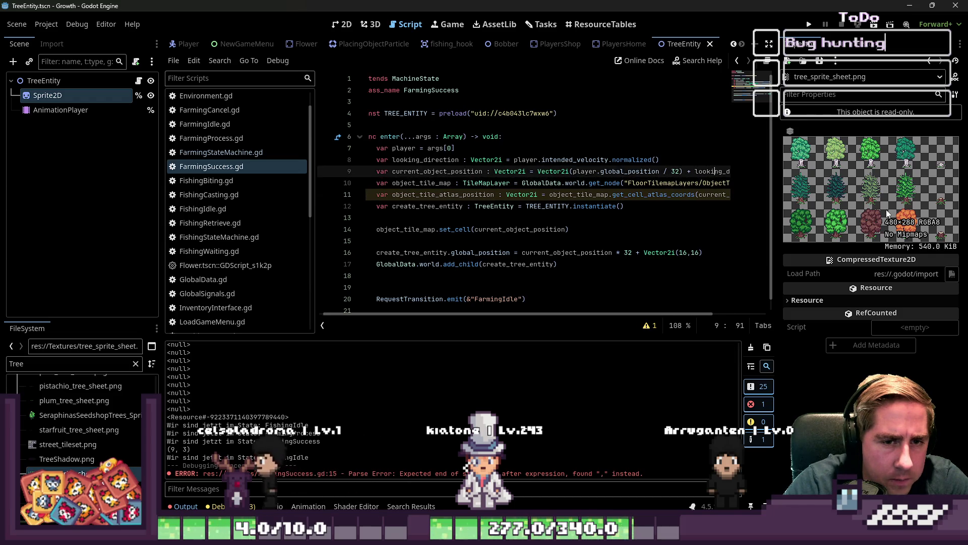
key("Return")
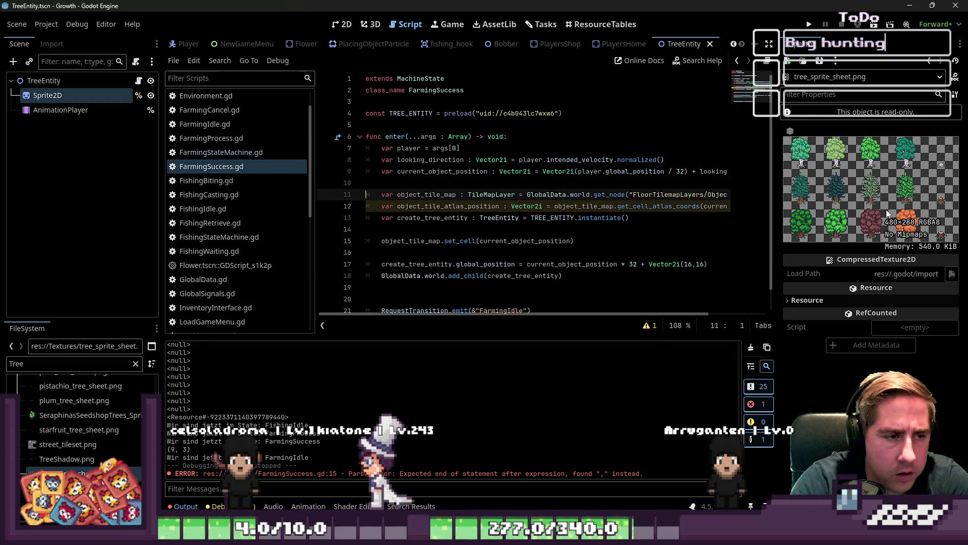
key("BackSpace")
key("Down")
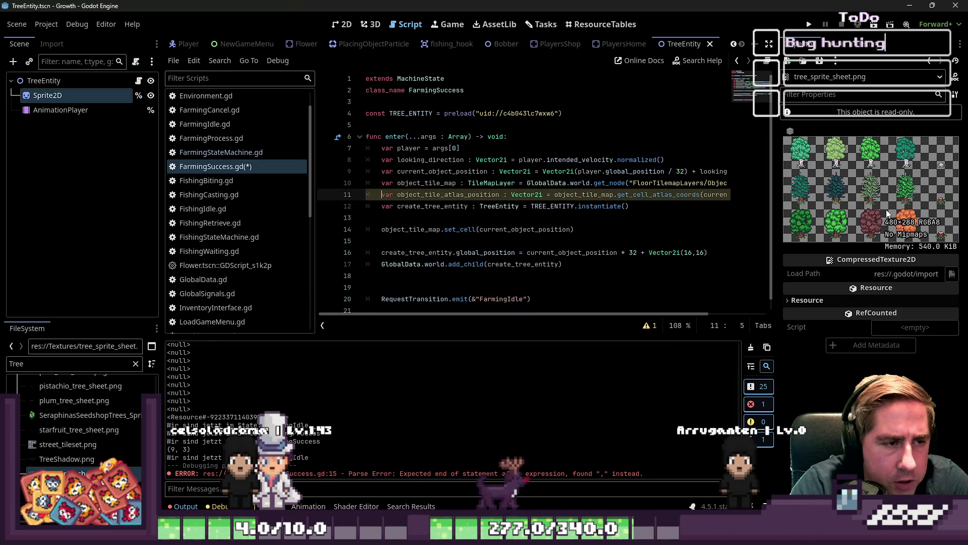
key("Home")
key("shift+Down")
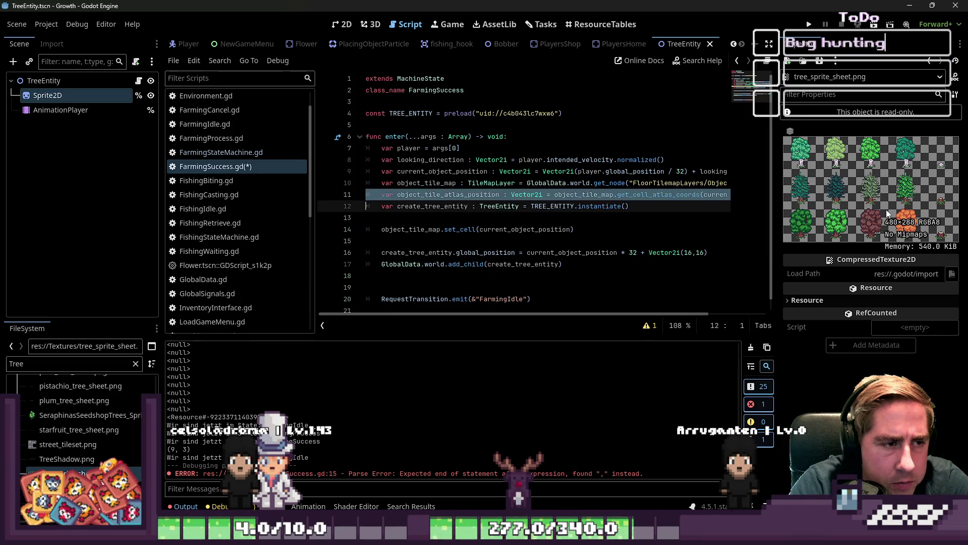
Step: Delete the object_tile_atlas_position line and rearrange the blank lines around set_cell
key("Delete")
key("Down")
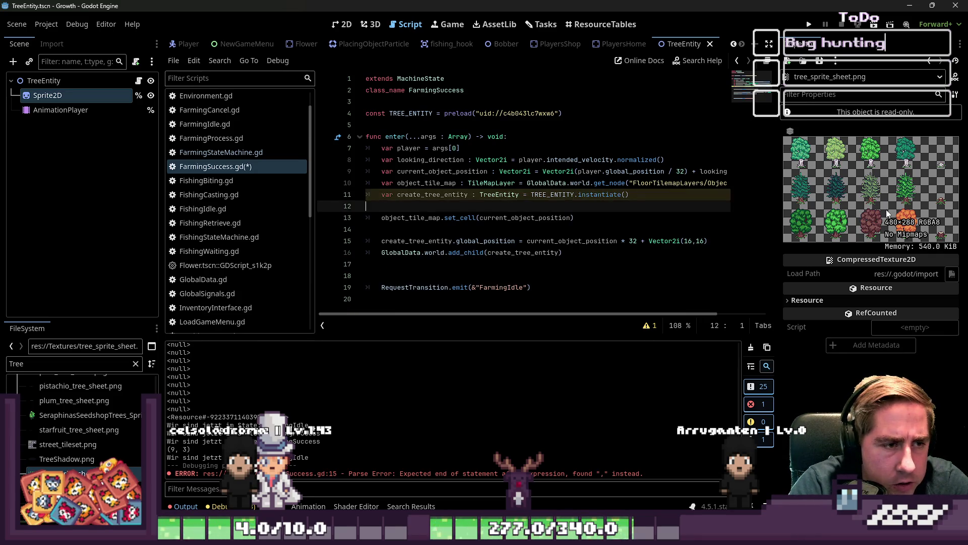
key("BackSpace")
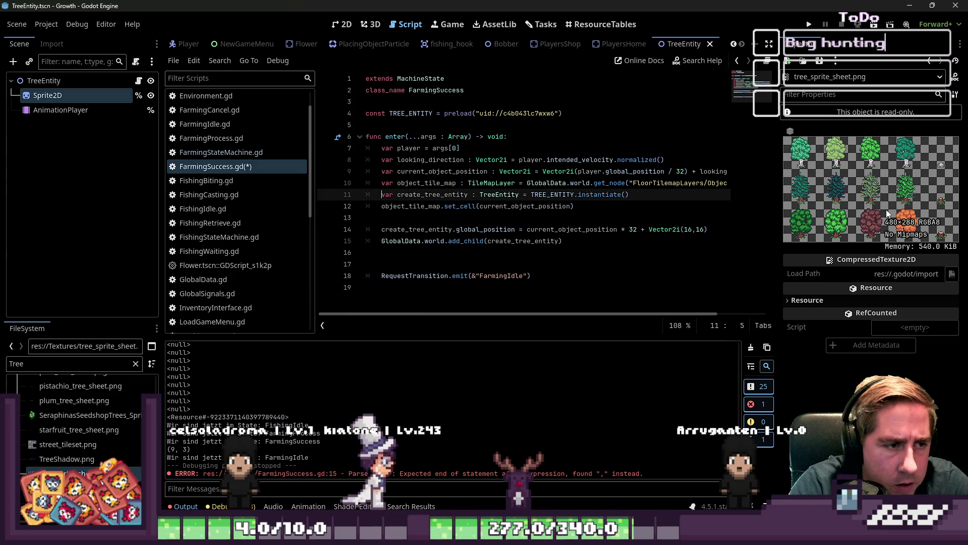
key("Home")
key("Return")
key("Down")
key("Down")
key("BackSpace")
key("Up")
key("Up")
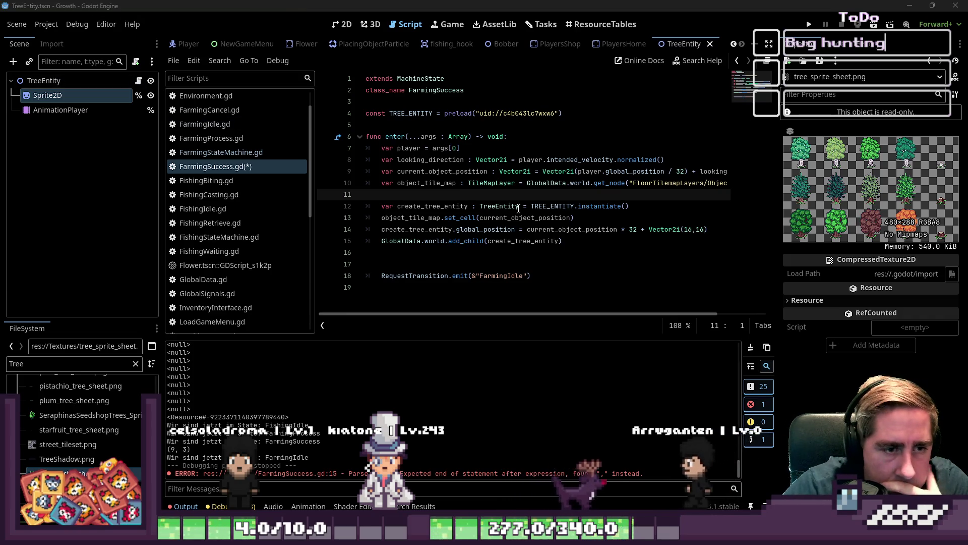
Step: Move the set_cell line up directly under the object_tile_map lookup
left_click(465, 218)
key("End")
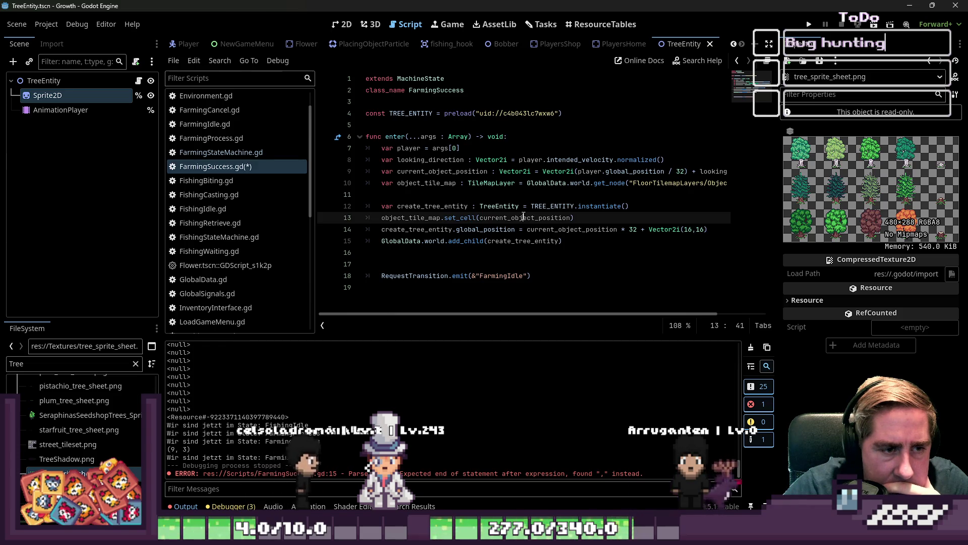
left_click(359, 217, "shift")
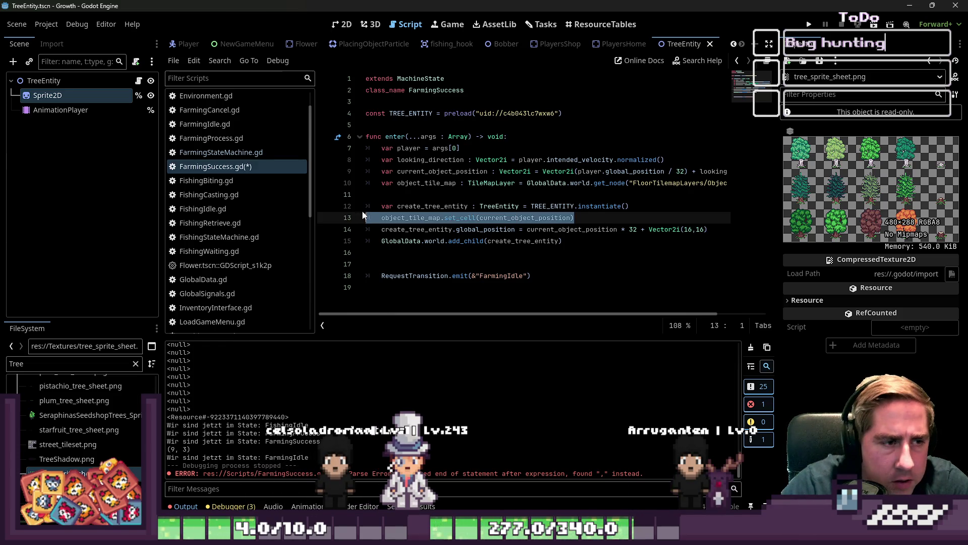
key("alt+Up")
key("alt+Up")
key("End")
key("Left")
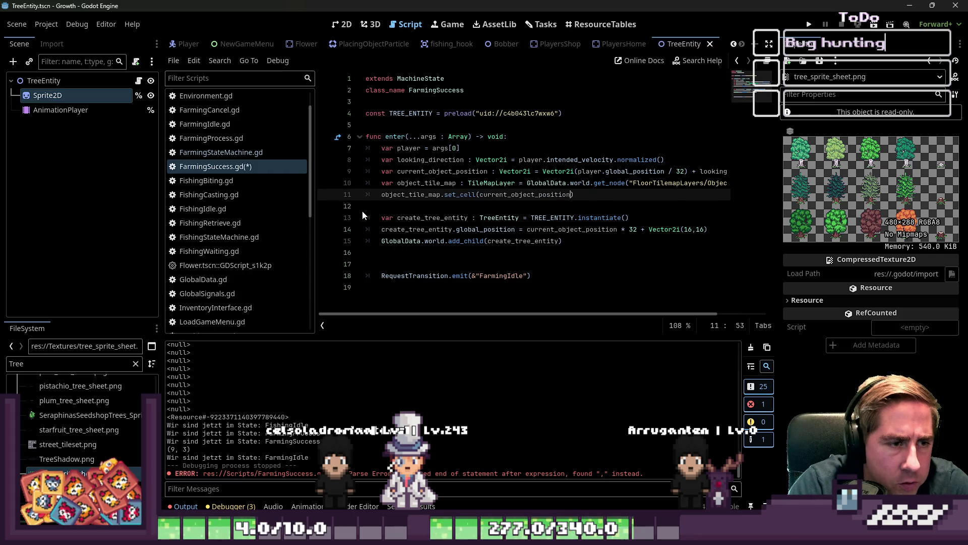
Step: Insert a blank line 10 and begin a new declaration with 'var'
key("Up")
key("ctrl+Left")
key("ctrl+Left")
key("ctrl+Left")
key("Return")
key("Down")
key("Down")
key("Down")
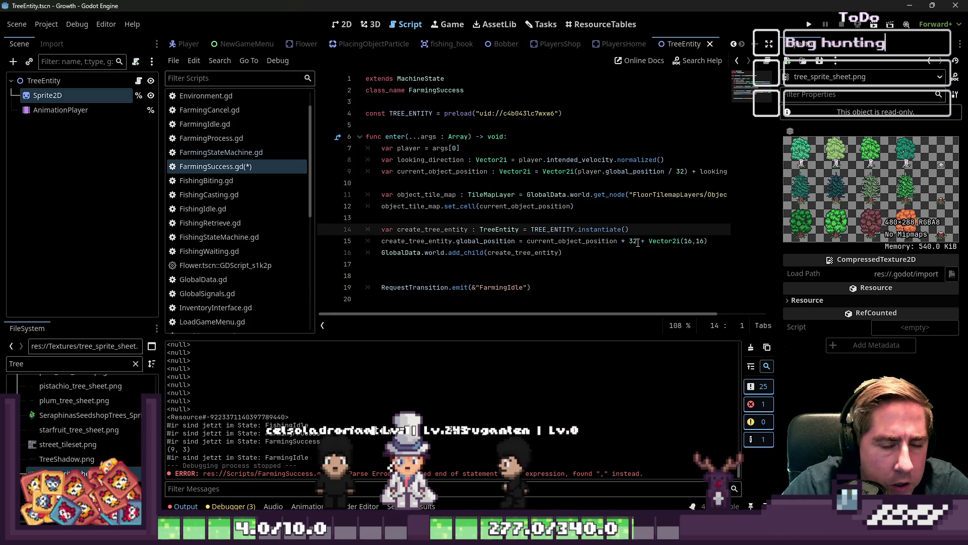
left_click(536, 207)
key("Up")
key("Up")
type("var")
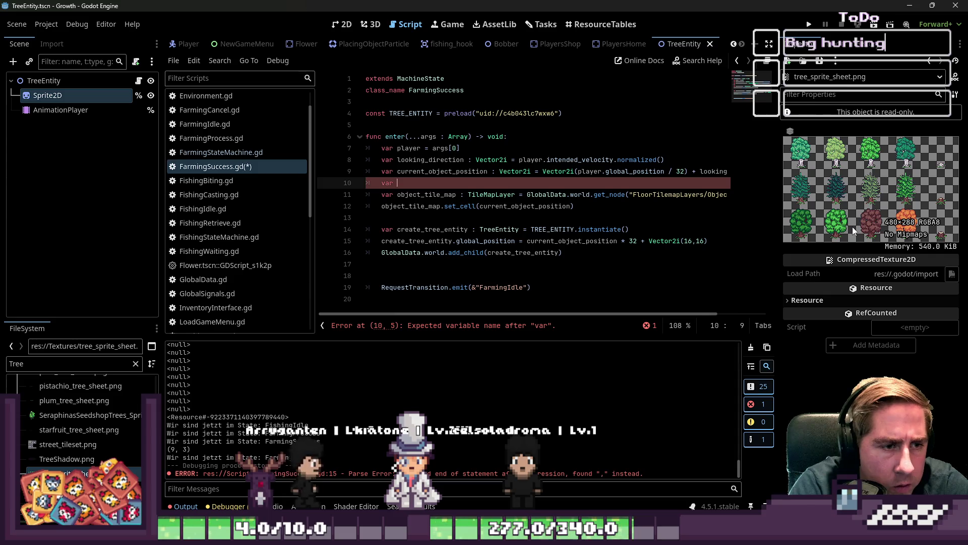
Step: Select the current_tile_data lookup line in FarmingIdle's check_tile_data for reuse
key("Down")
key("Down")
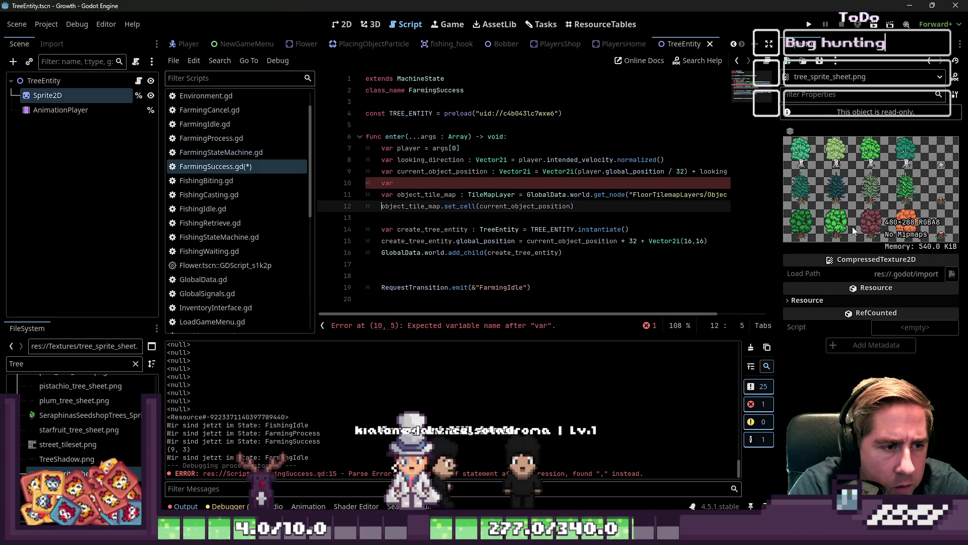
scroll(243, 152, "up", 2)
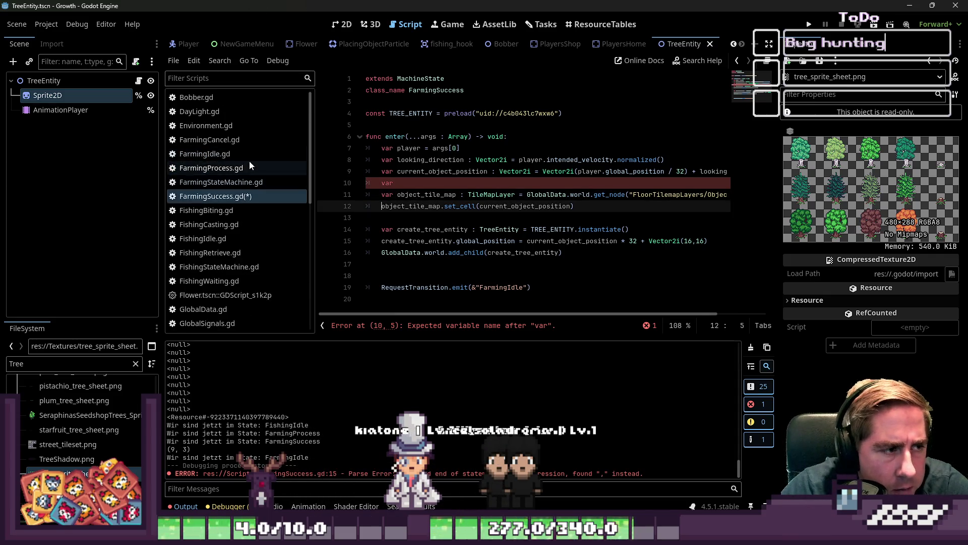
left_click(247, 153)
left_click(423, 229)
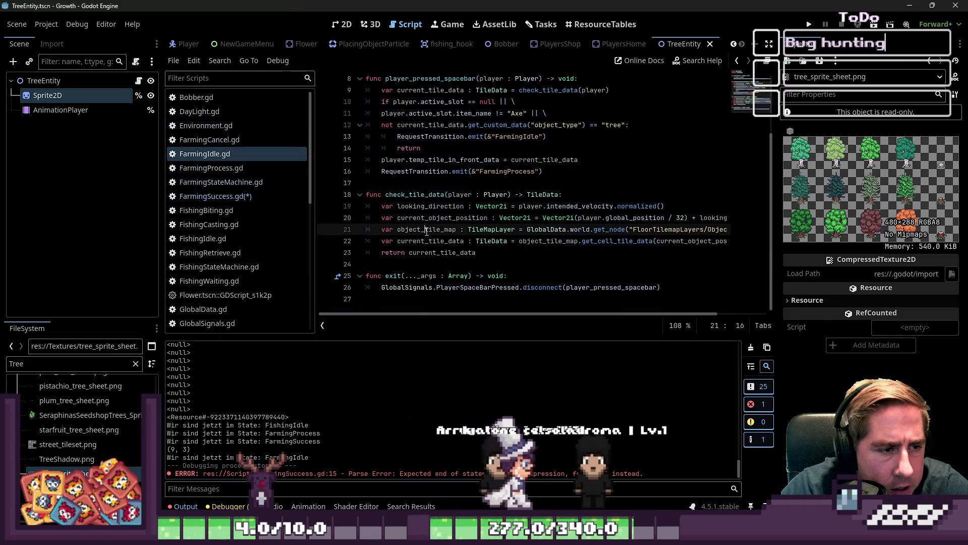
left_click(437, 252)
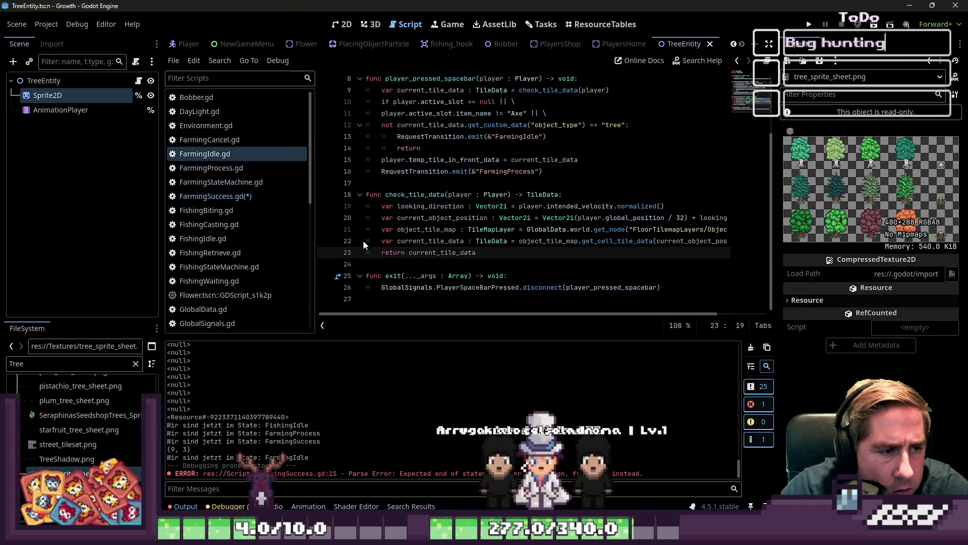
left_click_drag(361, 244, 364, 252)
key("ctrl+c")
Step: Paste the current_tile_data lookup over the incomplete 'var' on line 10 of FarmingSuccess
left_click(222, 198)
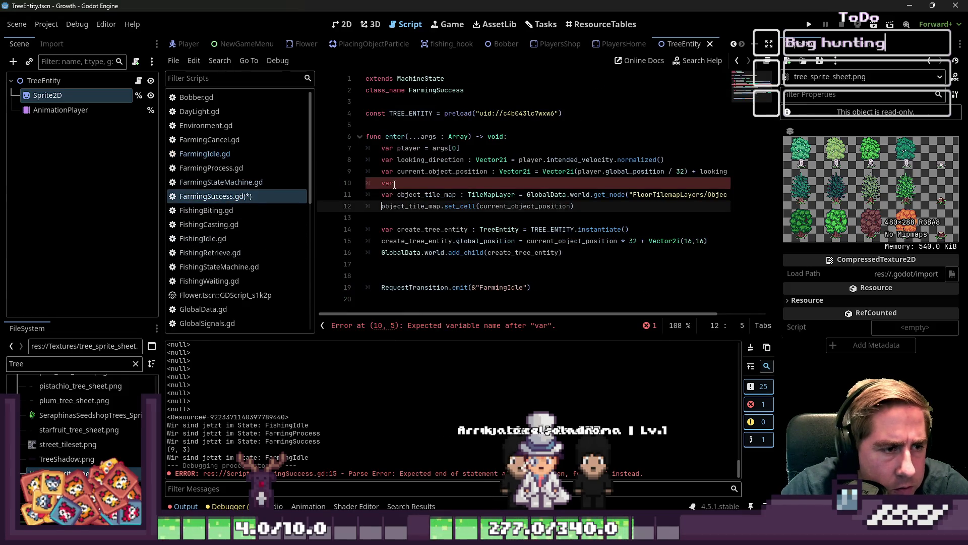
left_click_drag(395, 184, 366, 183)
key("ctrl+v")
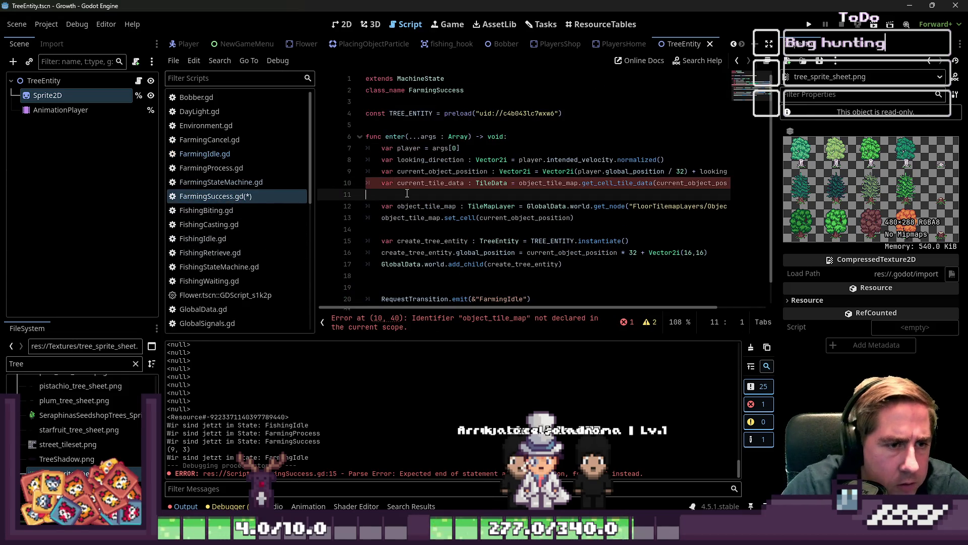
key("BackSpace")
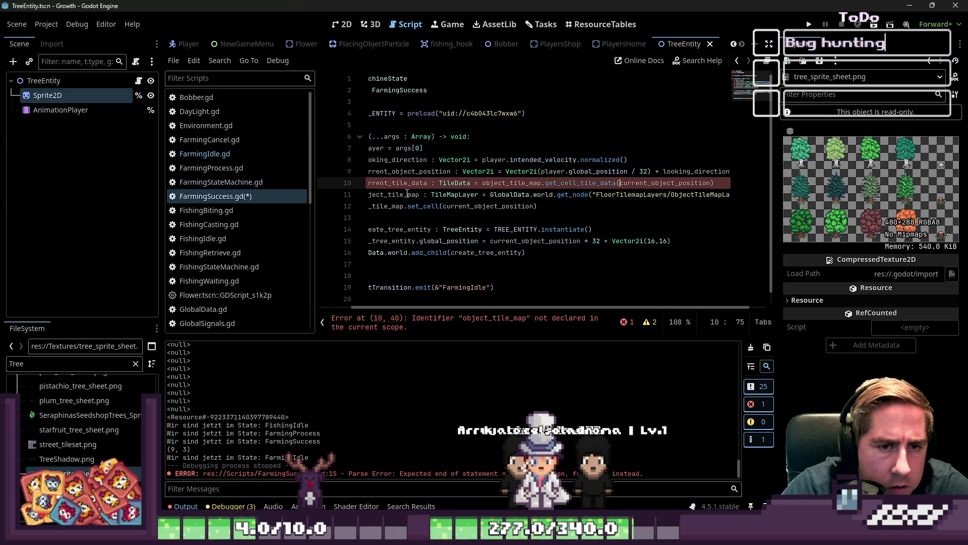
key("Up")
key("Up")
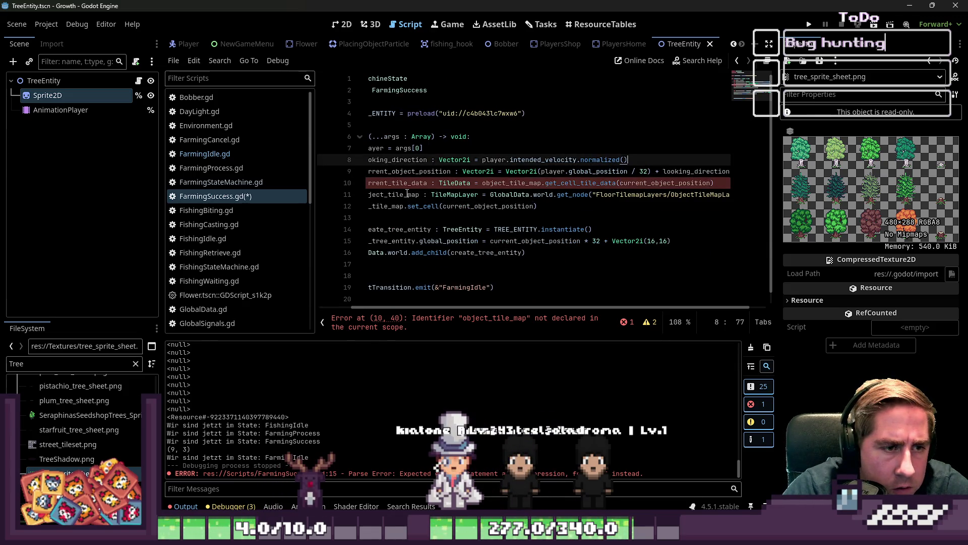
key("Home")
key("Down")
key("Down")
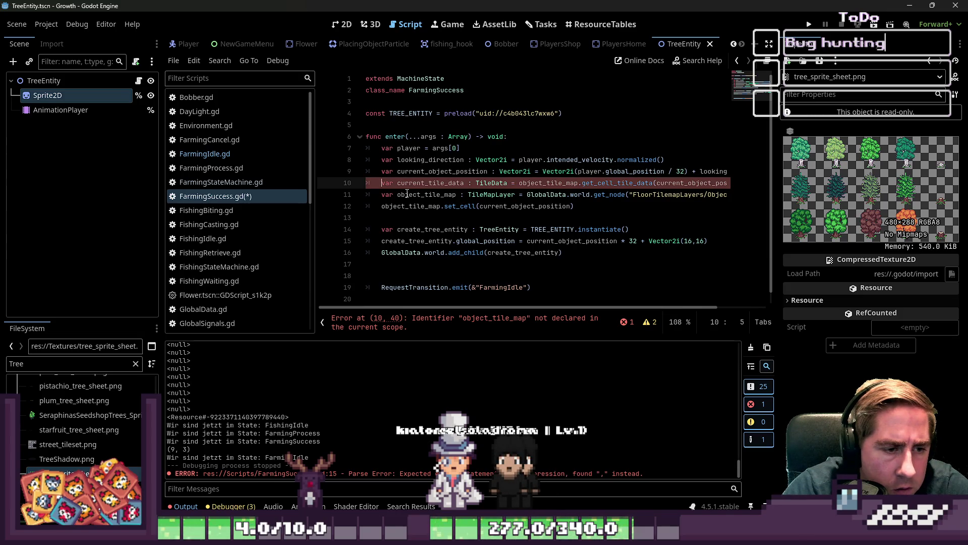
key("Down")
key("Down")
key("Down")
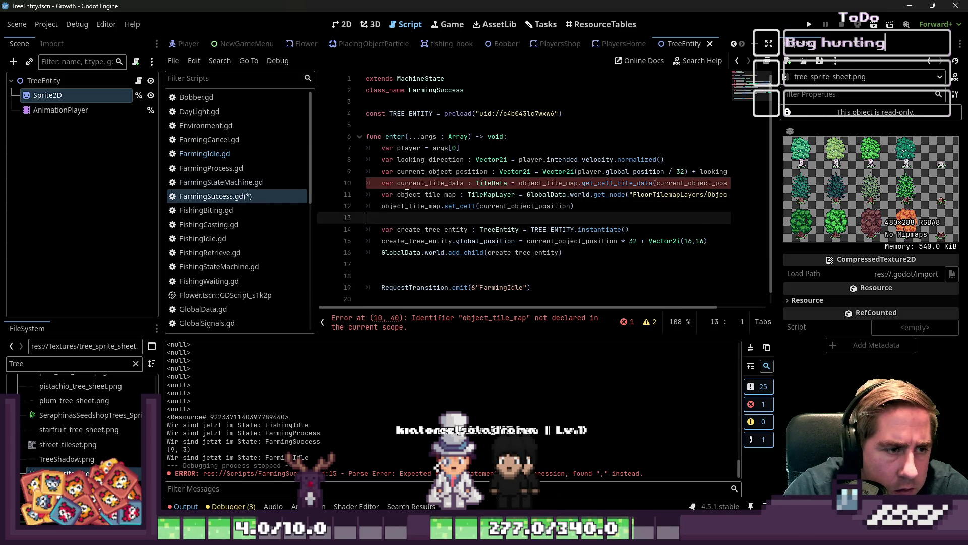
Step: Move the current_tile_data line below object_tile_map, onto line 11
key("Up")
key("Up")
key("Up")
key("shift+End")
key("BackSpace")
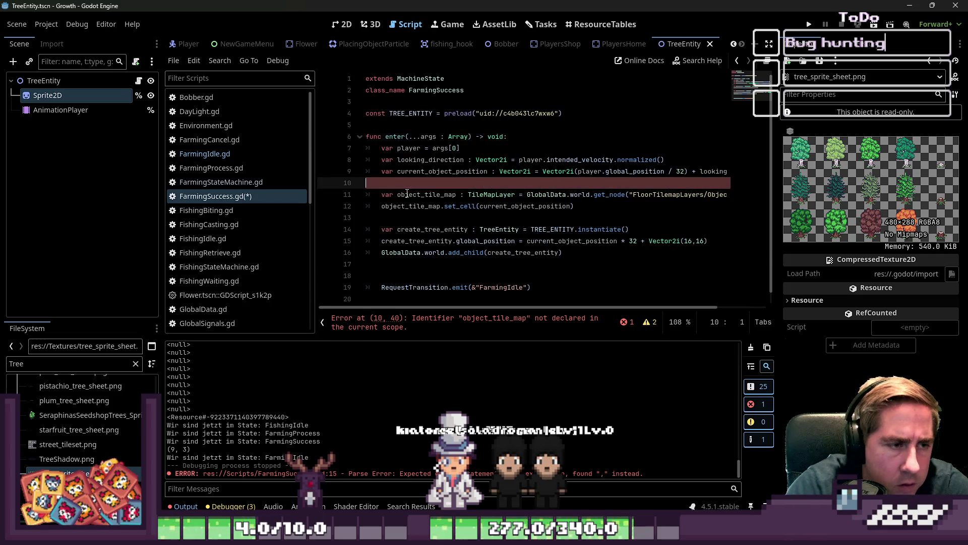
key("alt+Down")
key("ctrl+v")
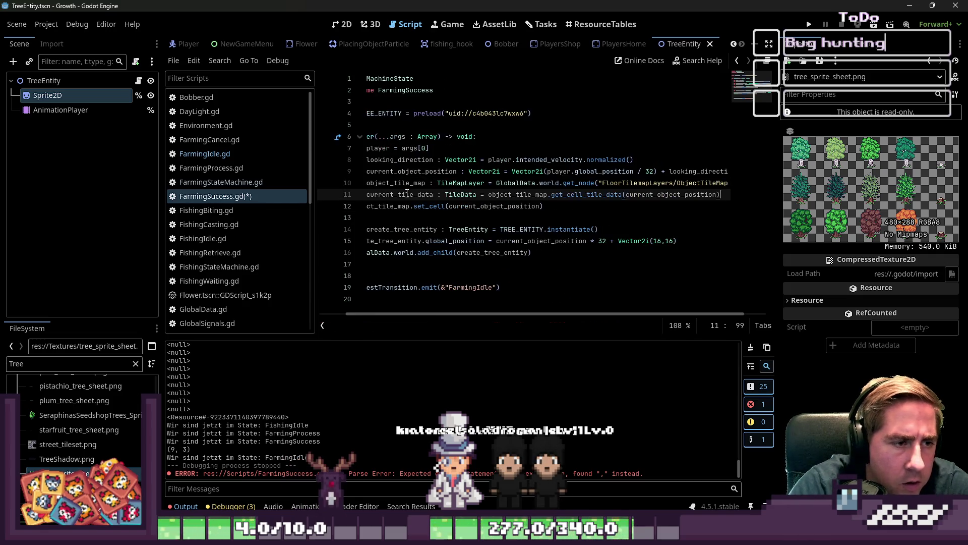
key("Up")
key("Right")
key("Right")
key("Right")
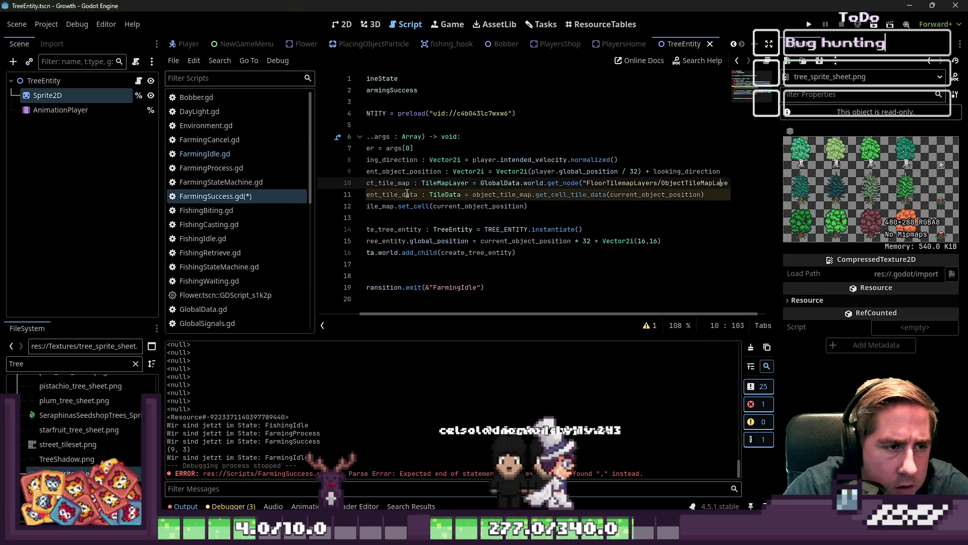
key("Home")
key("Down")
key("ctrl+Right")
key("Down")
key("Down")
key("Down")
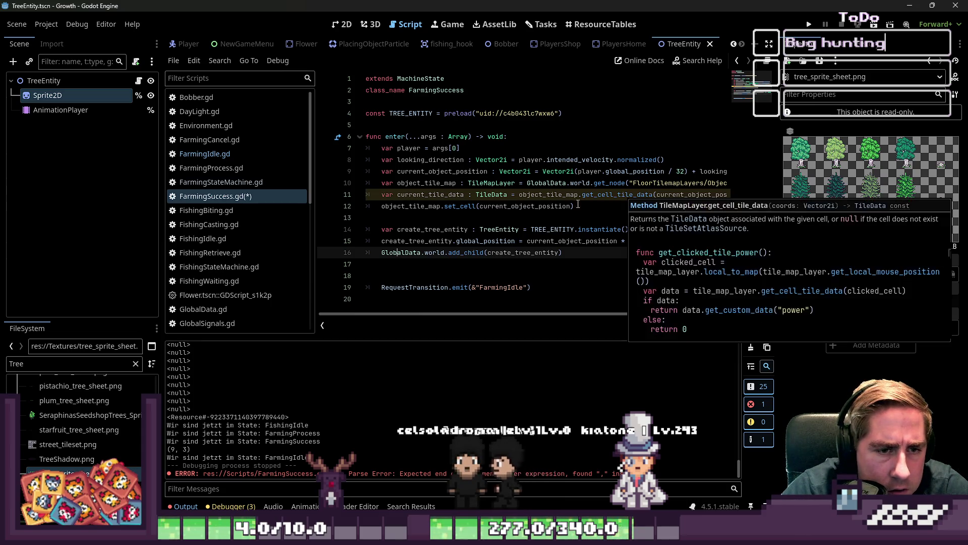
left_click(204, 153)
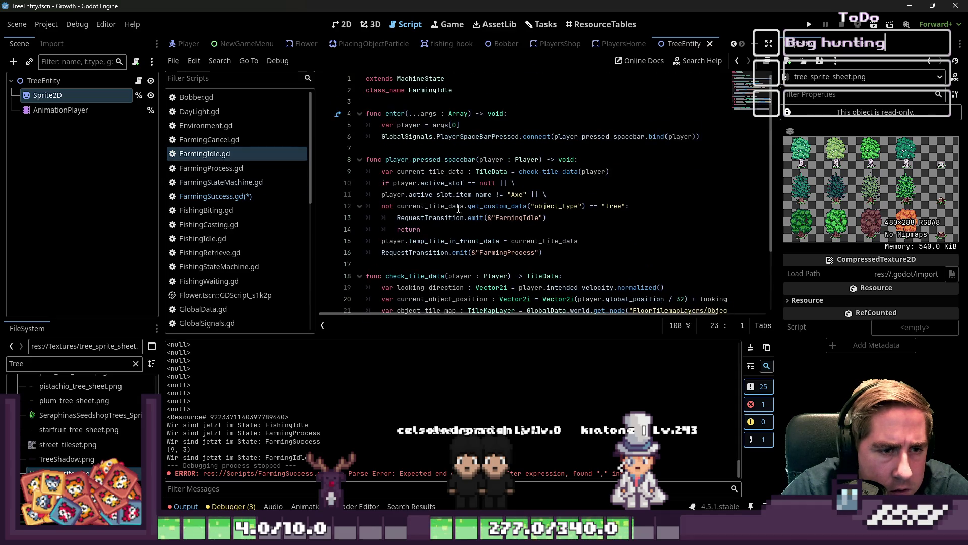
double_click(563, 208)
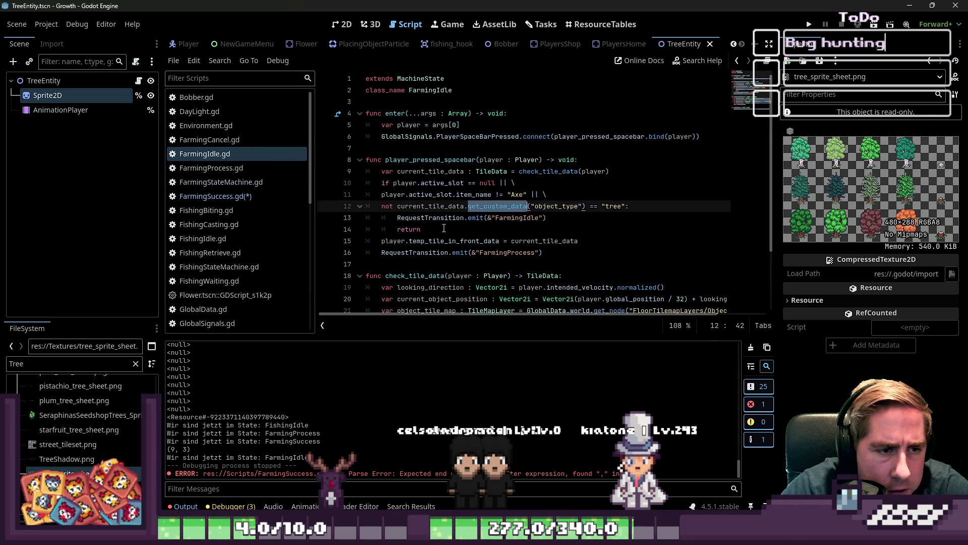
left_click(227, 196)
left_click(416, 272)
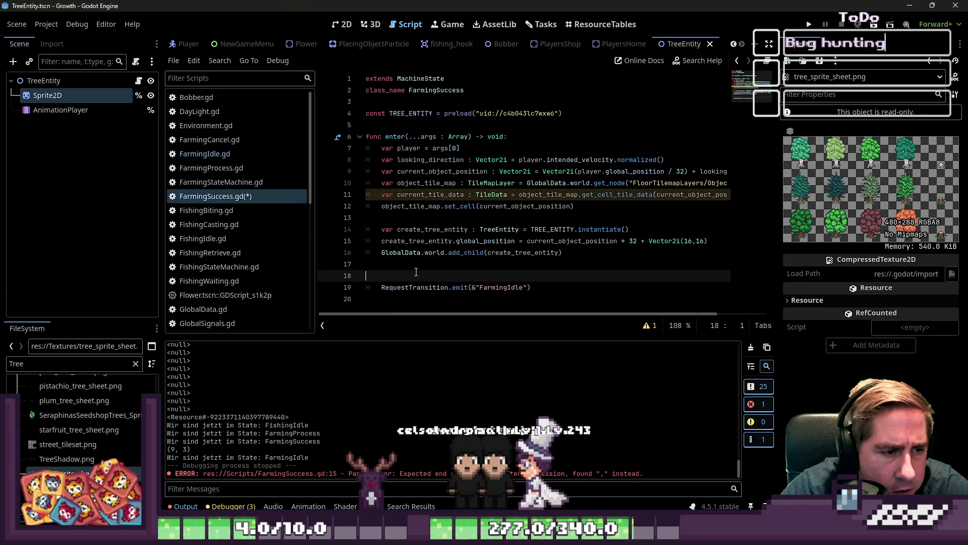
left_click(418, 260)
left_click(514, 241)
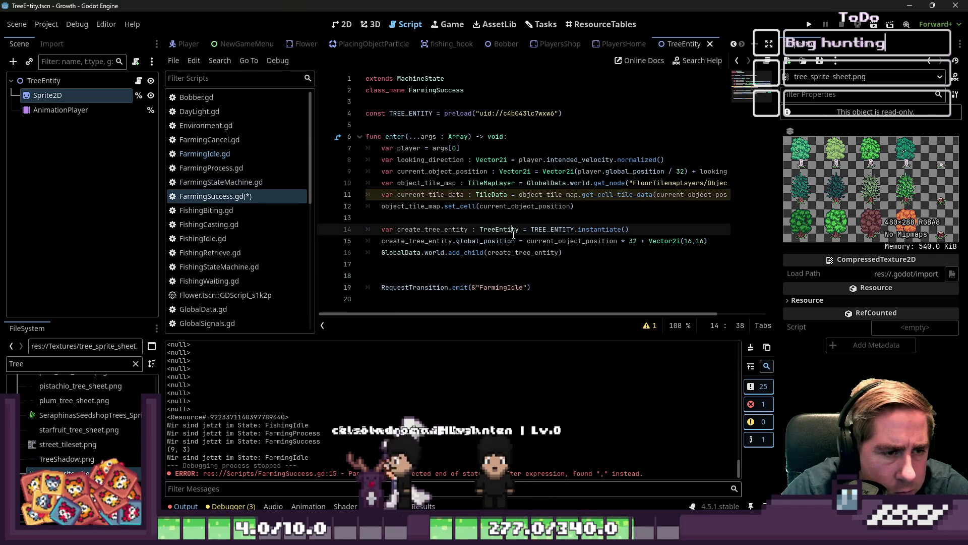
key("ctrl+shift+Left")
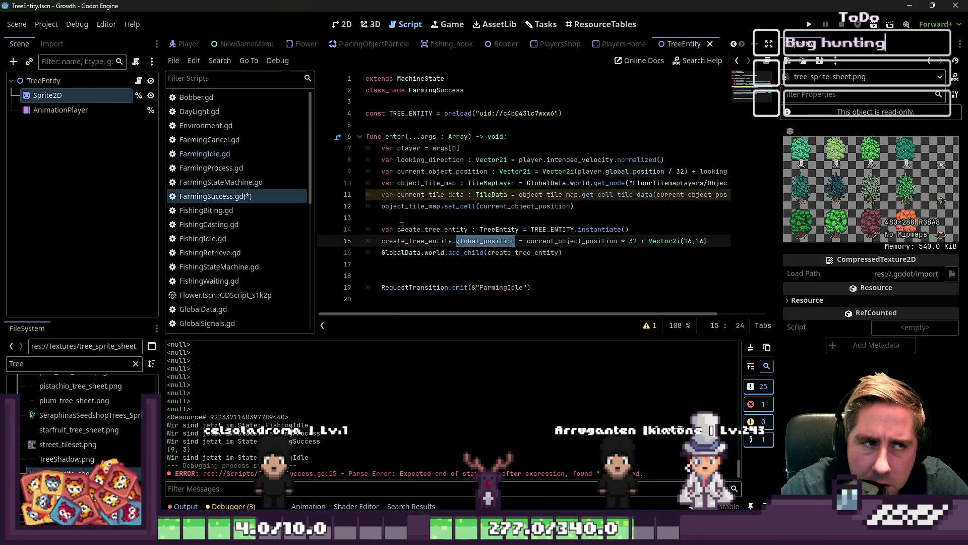
scroll(87, 443, "up", 5)
scroll(86, 443, "up", 10)
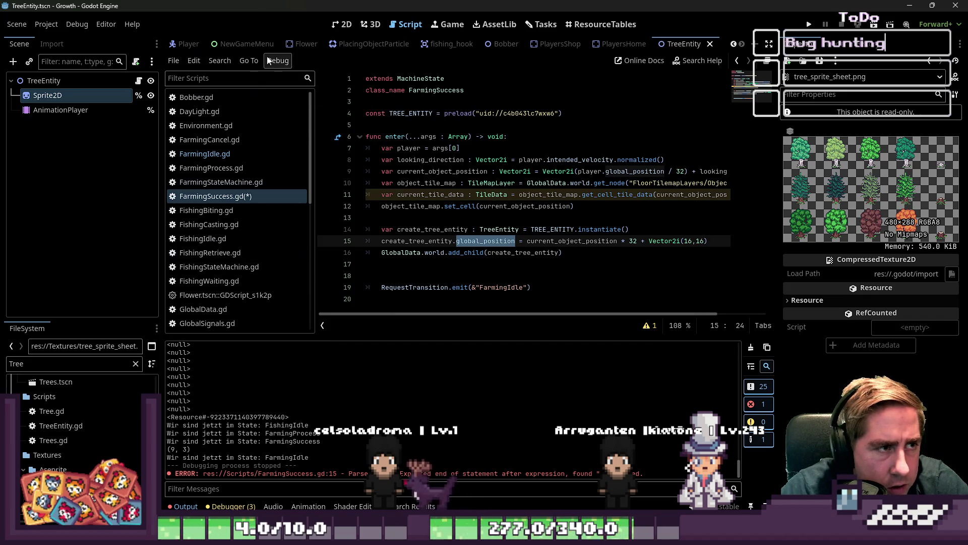
Step: Expand FloorTilemapLayers in the World scene and select ObjectTileMapLayer
scroll(275, 44, "up", 5)
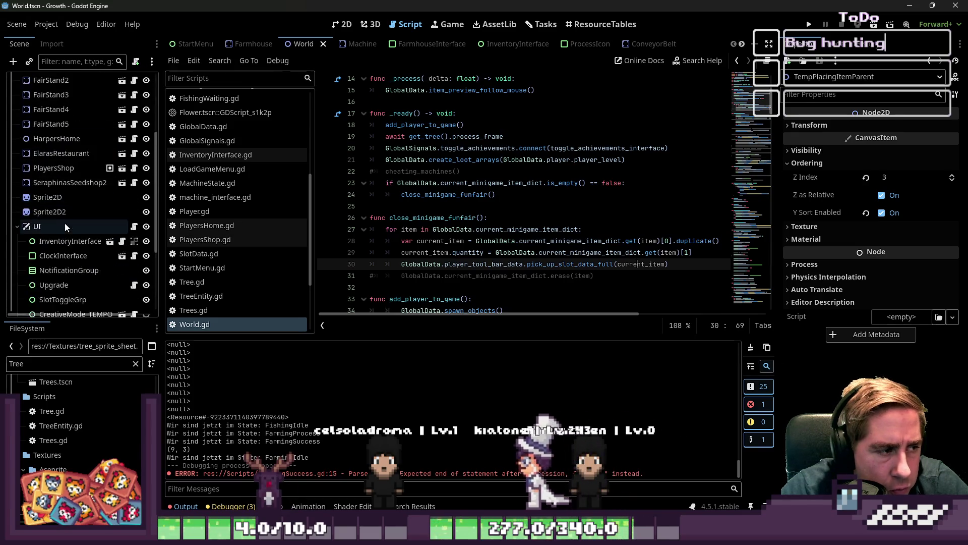
scroll(64, 224, "up", 3)
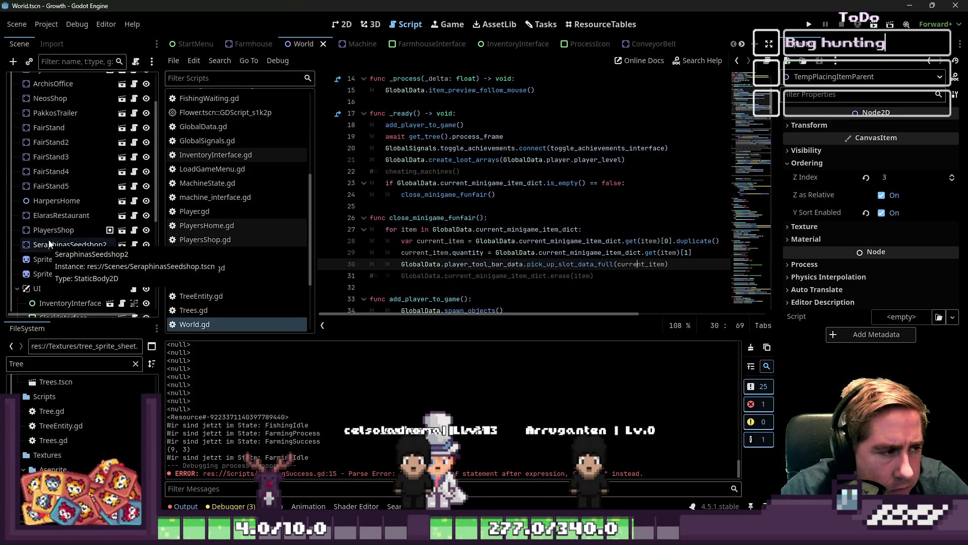
scroll(61, 217, "up", 3)
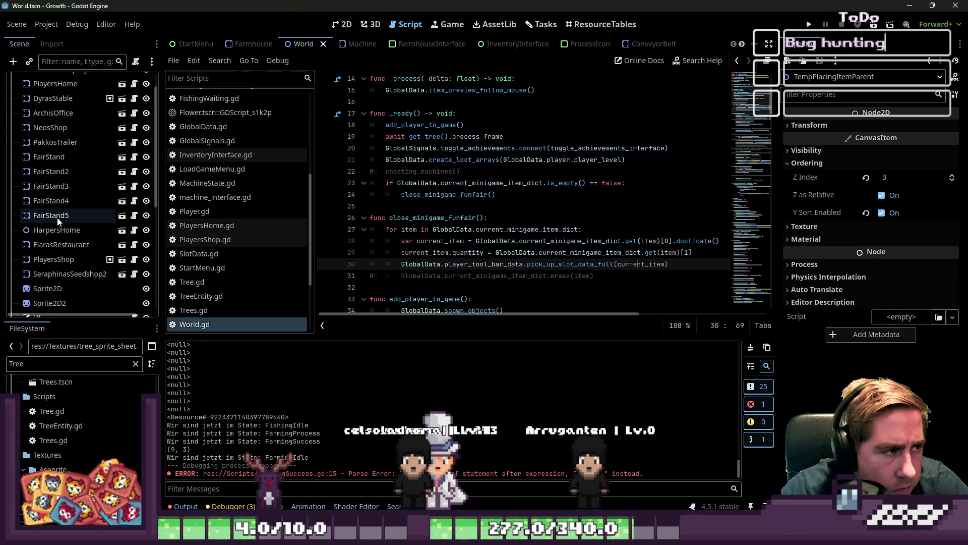
left_click(17, 95)
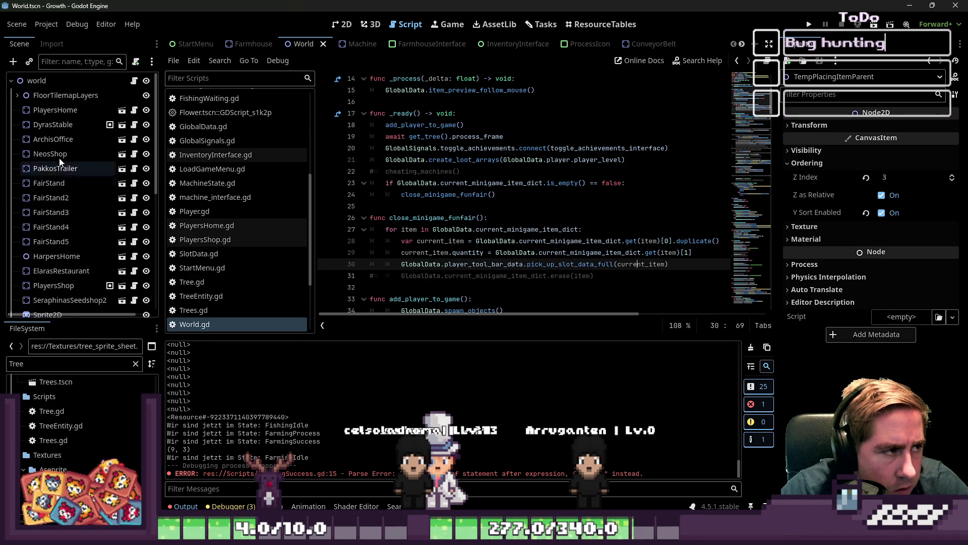
left_click(57, 216)
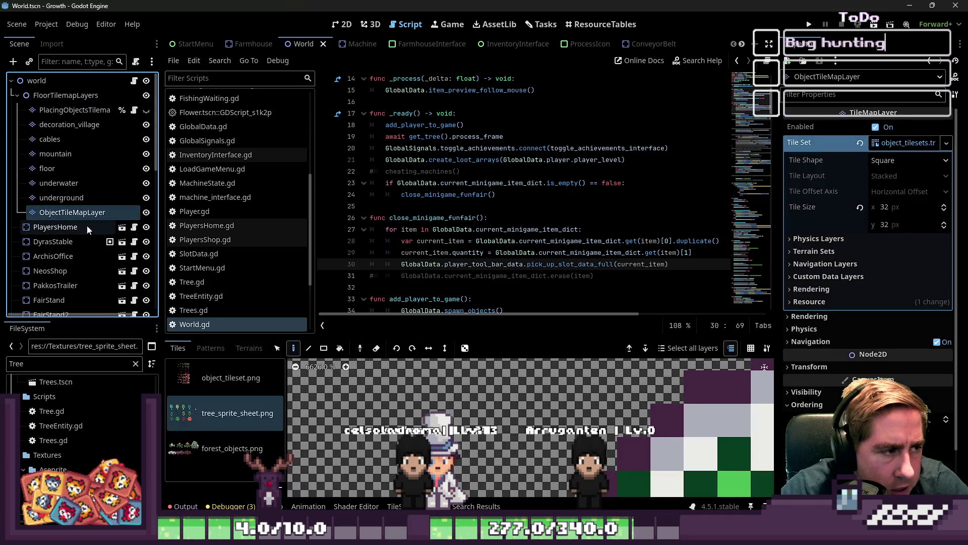
Step: Switch to the TileSet panel, enlarge it, and expand Custom Data Layers in the Inspector
scroll(580, 399, "down", 15)
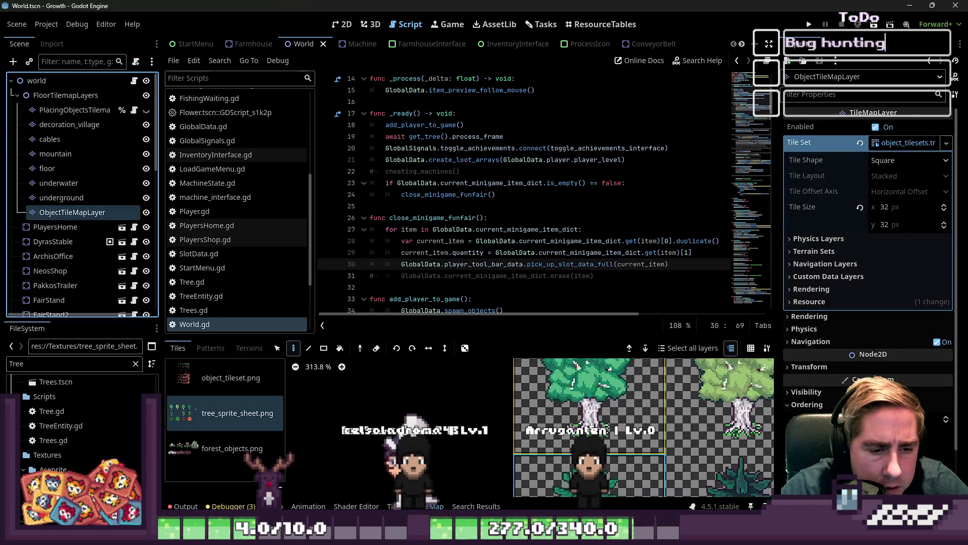
scroll(584, 404, "up", 12)
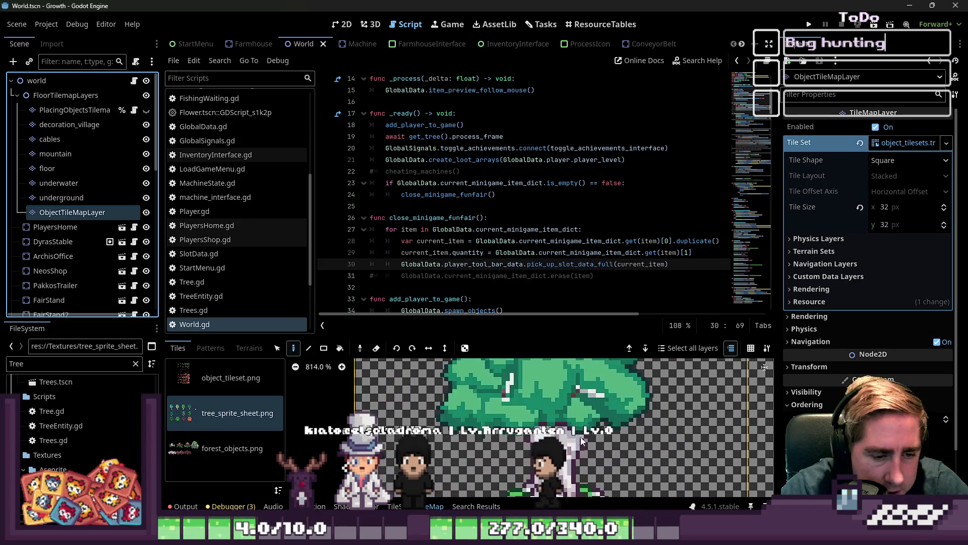
scroll(579, 442, "down", 14)
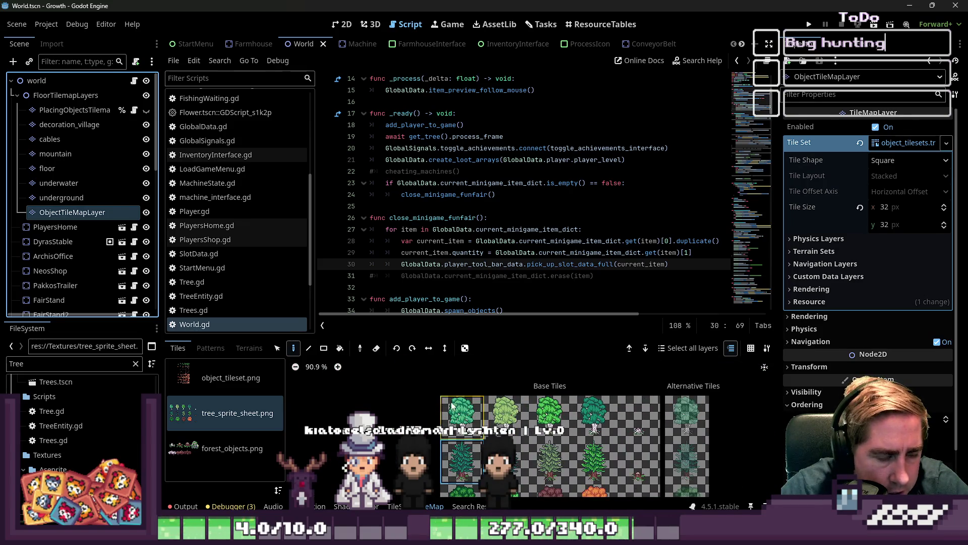
left_click(398, 505)
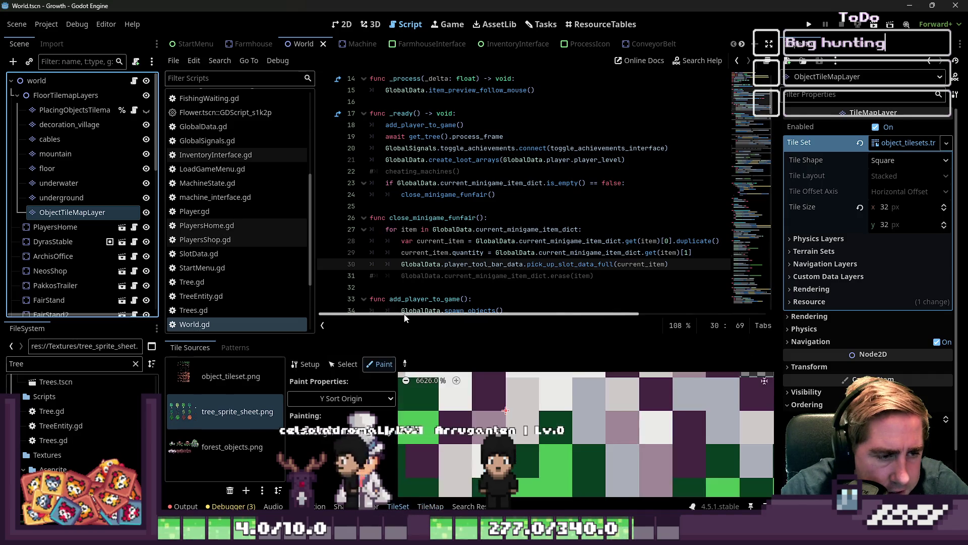
left_click_drag(454, 333, 455, 179)
scroll(509, 333, "down", 12)
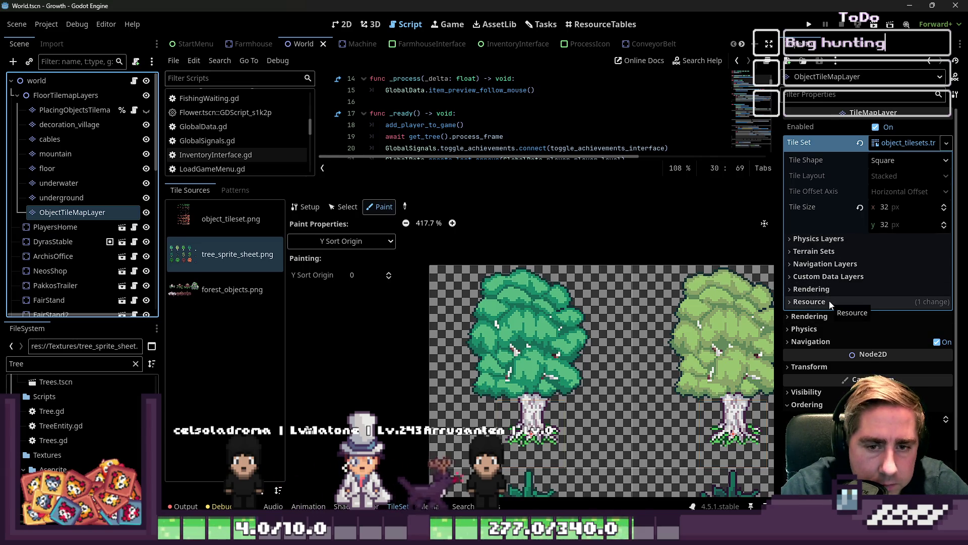
left_click(830, 277)
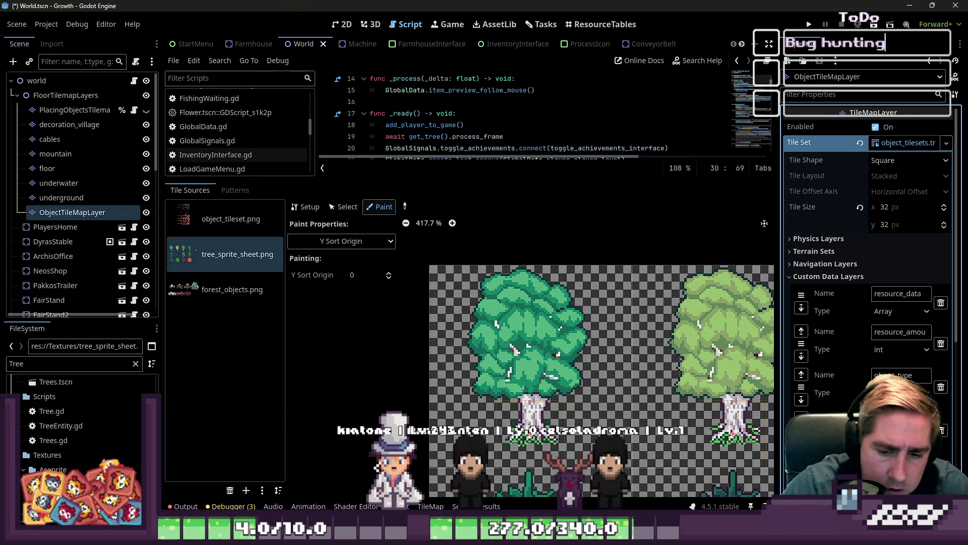
Step: Check a custom data layer's type, then choose TextureAtlasCoords as the paint property for the tree tiles
left_click(903, 393)
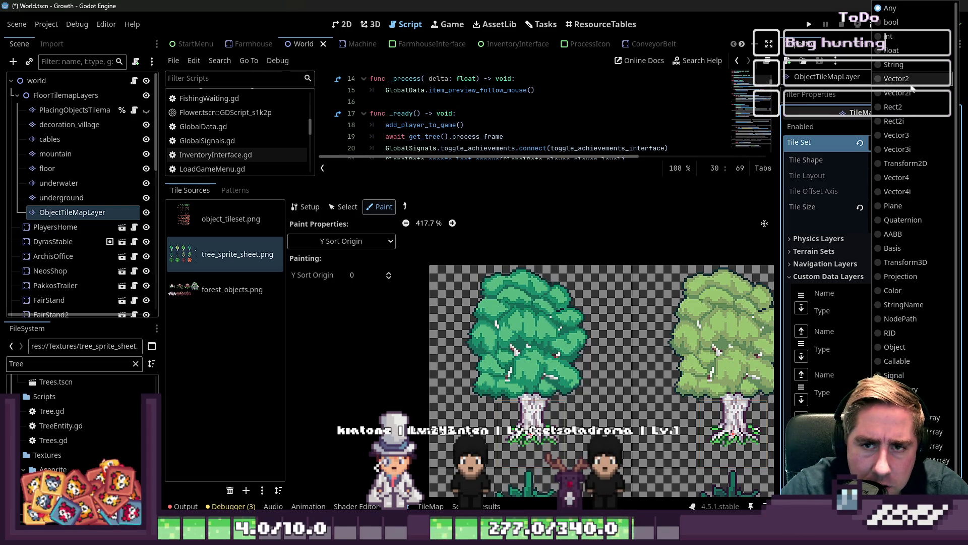
left_click(912, 87)
left_click(534, 349)
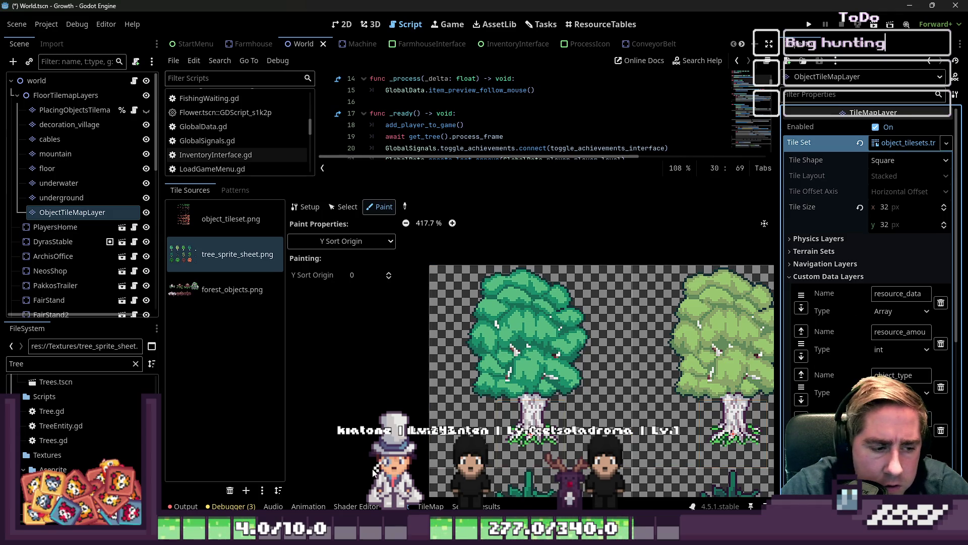
left_click(343, 241)
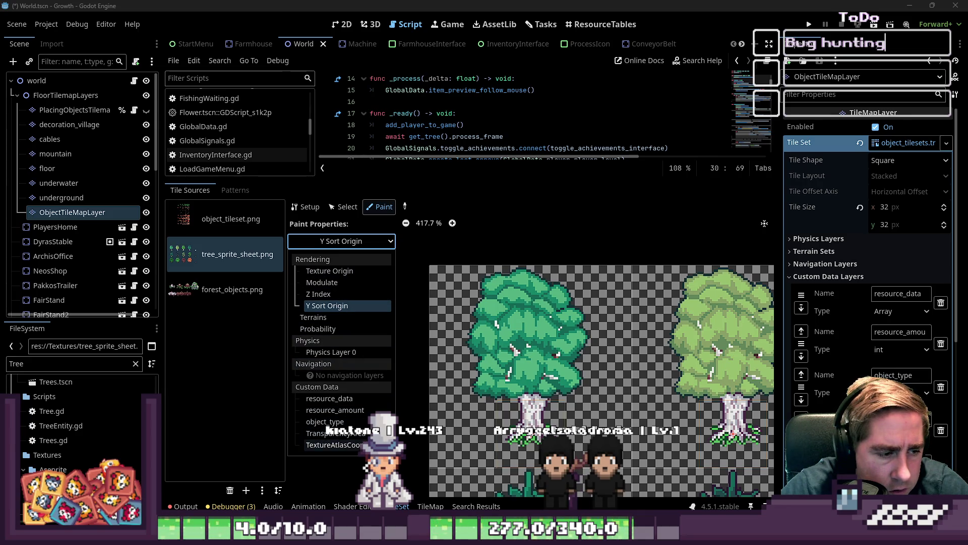
left_click(333, 445)
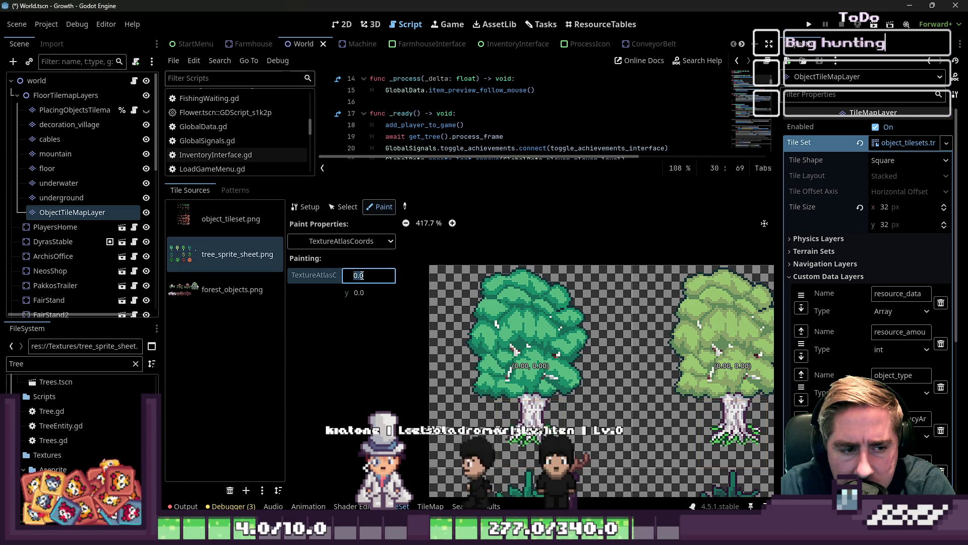
Step: Inspect the light-green tree tile and set the TextureAtlasCoords x value to 1
left_click(363, 294)
scroll(536, 356, "down", 4)
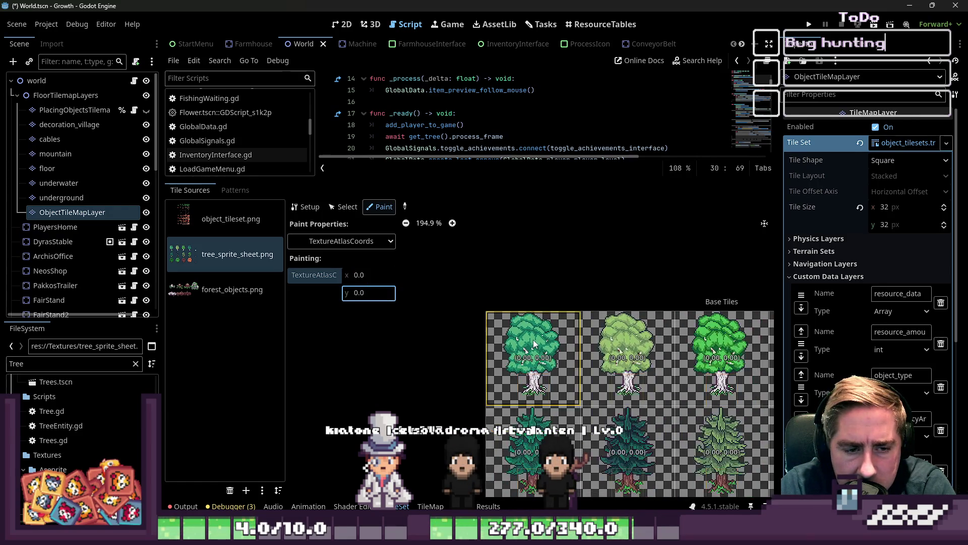
scroll(536, 356, "up", 1)
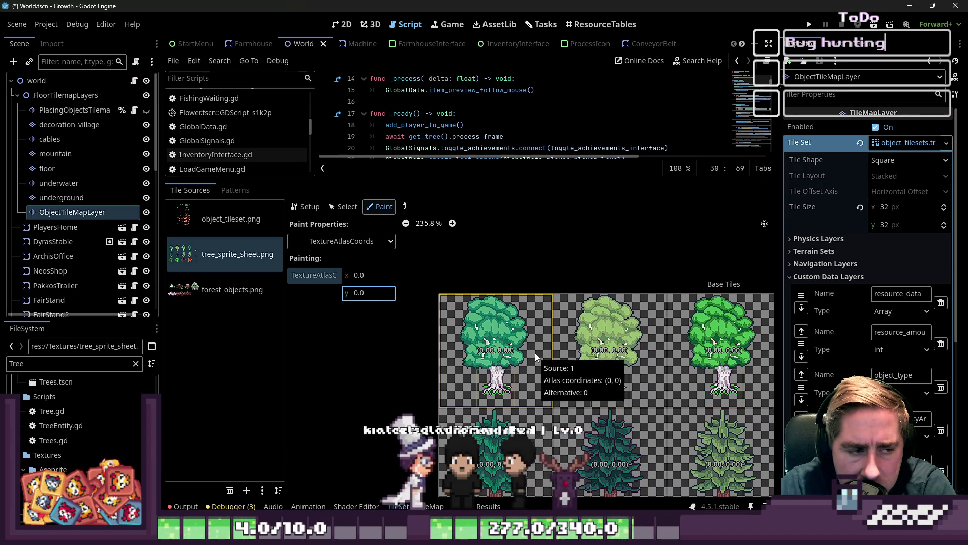
left_click(606, 350)
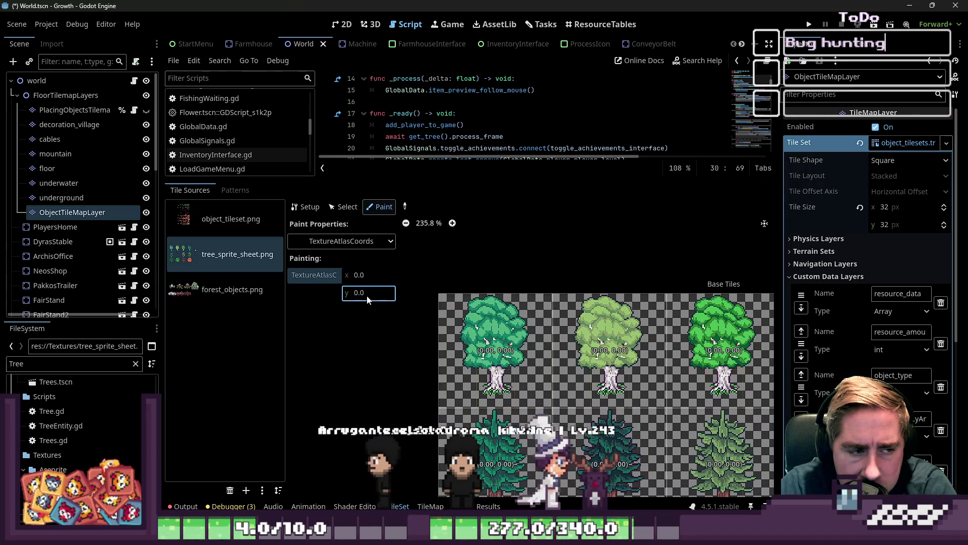
left_click(358, 276)
type("4")
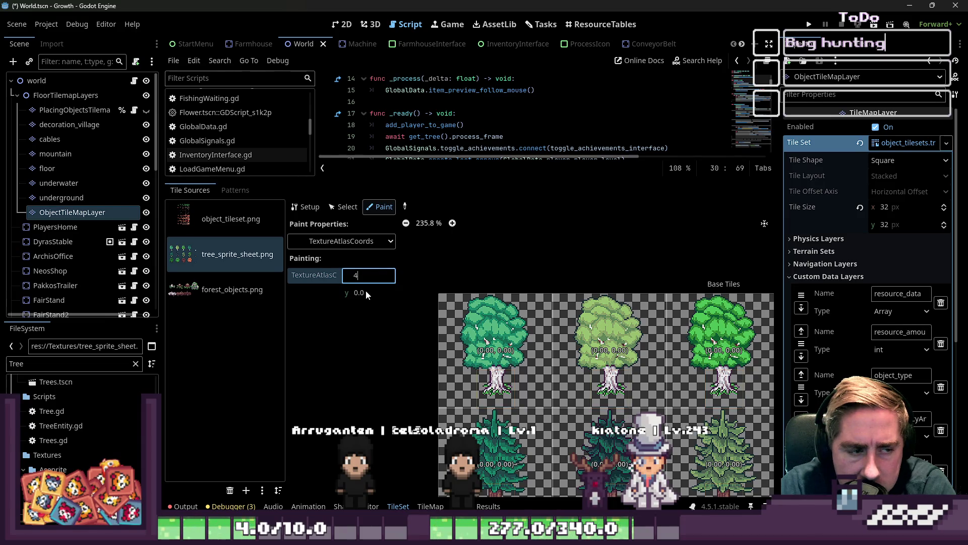
key("BackSpace")
type("1")
left_click(370, 297)
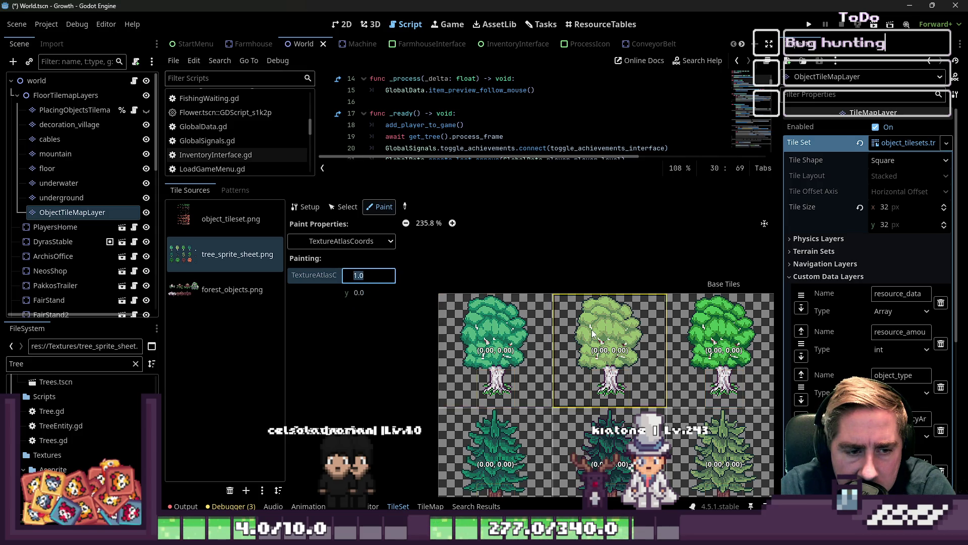
Step: Paint x 3 onto the fourth tree tile and x 2 onto the third
scroll(487, 289, "down", 2)
scroll(588, 311, "down", 2)
key("BackSpace")
type("3")
left_click(660, 323)
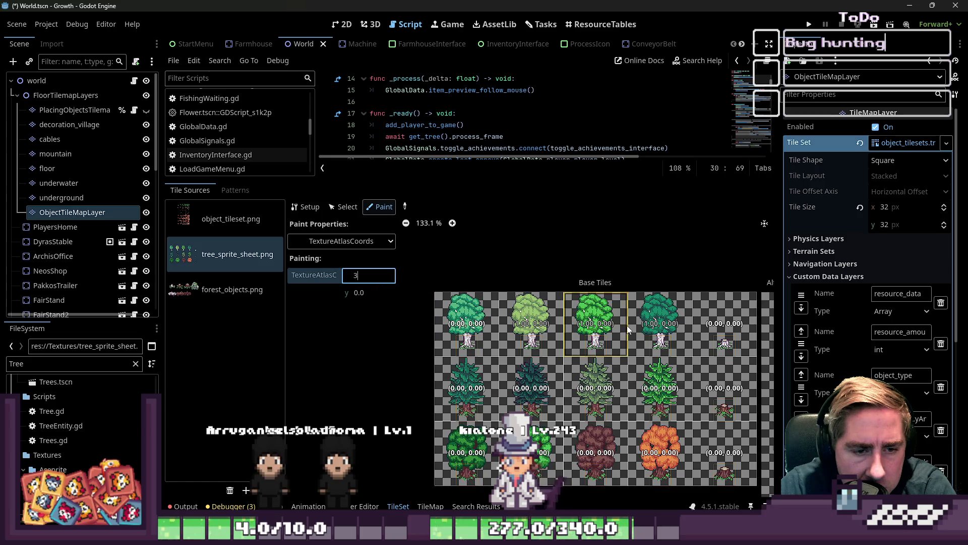
left_click(659, 323)
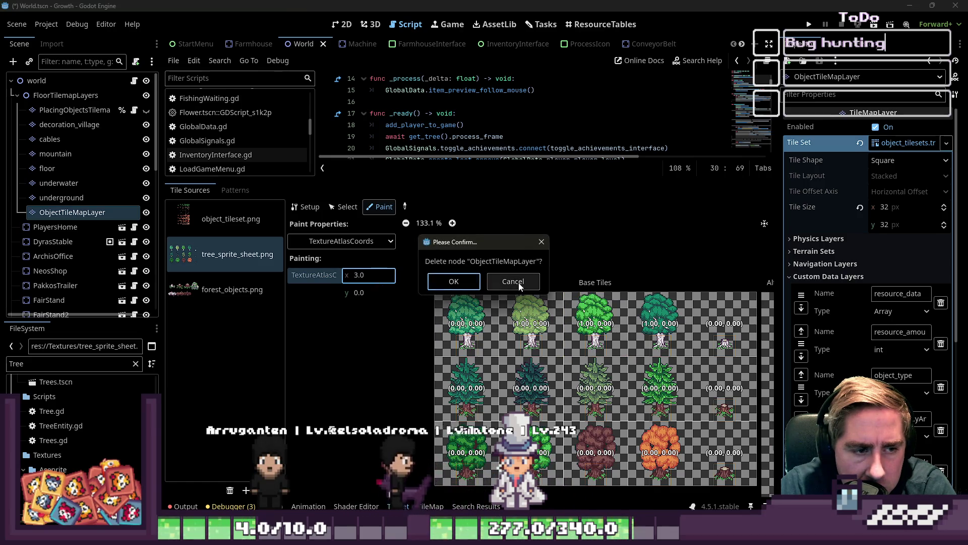
left_click(513, 281)
key("BackSpace")
type("2")
left_click(595, 328)
Step: Set the coordinates to (0, 1) and paint them on the first pine tile
left_click(367, 277)
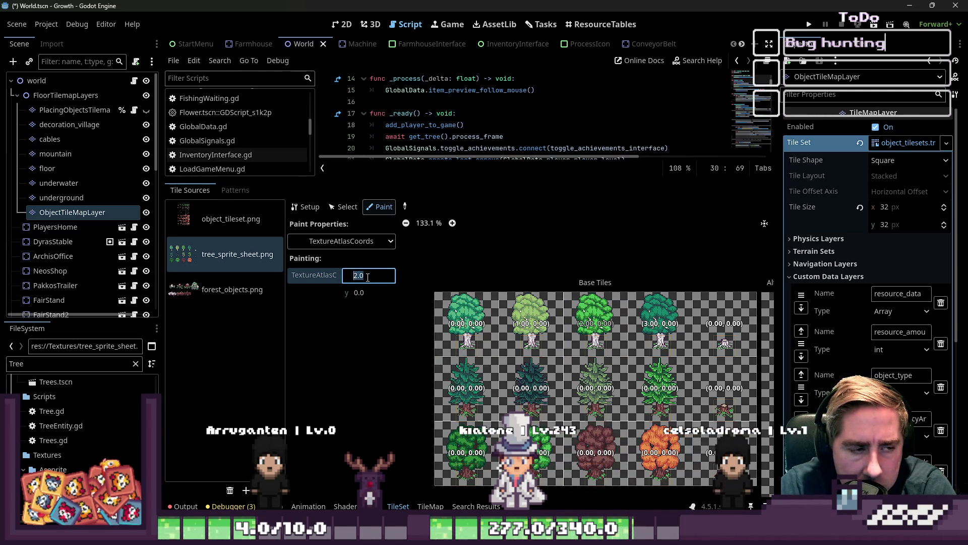
type("0")
left_click(355, 295)
type("1")
key("Return")
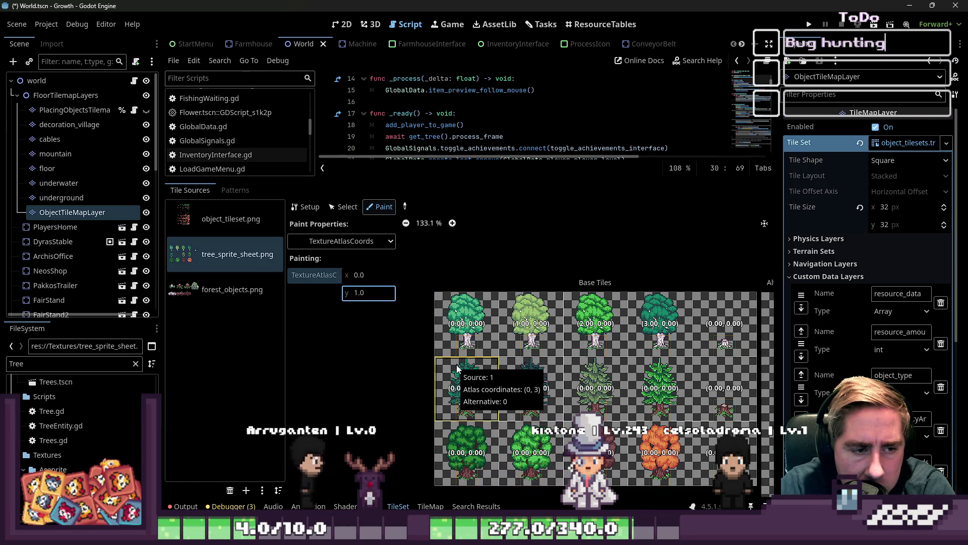
left_click(458, 369)
Step: Enter x 1 and paint the fourth pine tile, then drag the panel split down
left_click(369, 276)
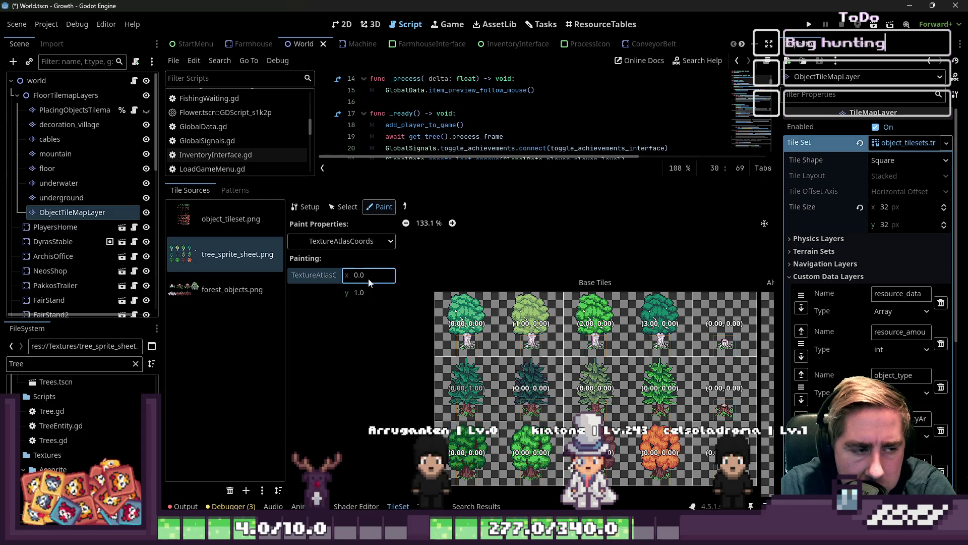
type("1,")
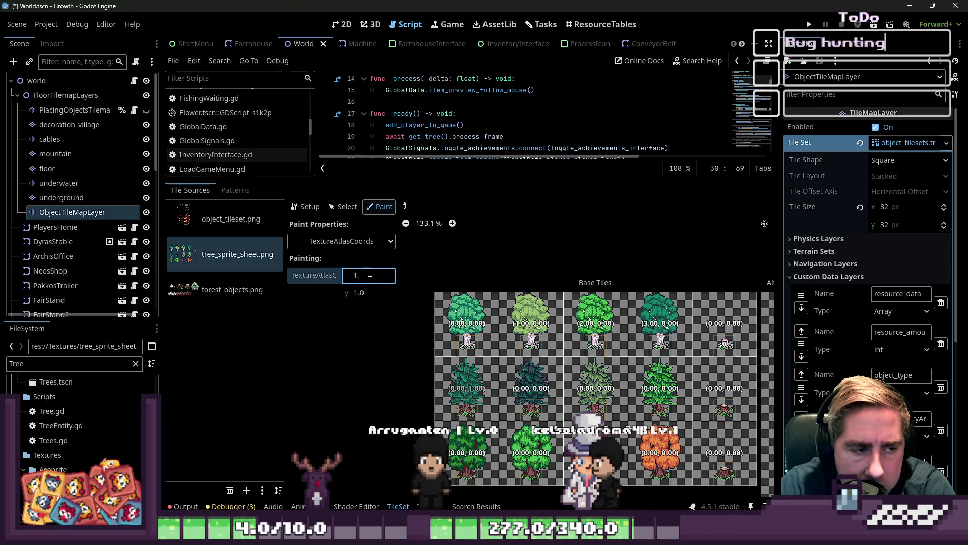
key("BackSpace")
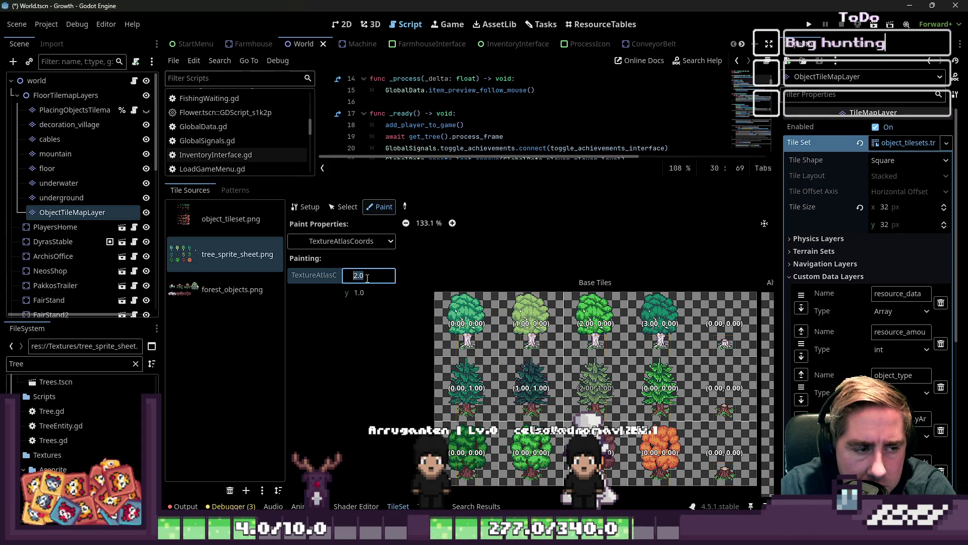
left_click(658, 384)
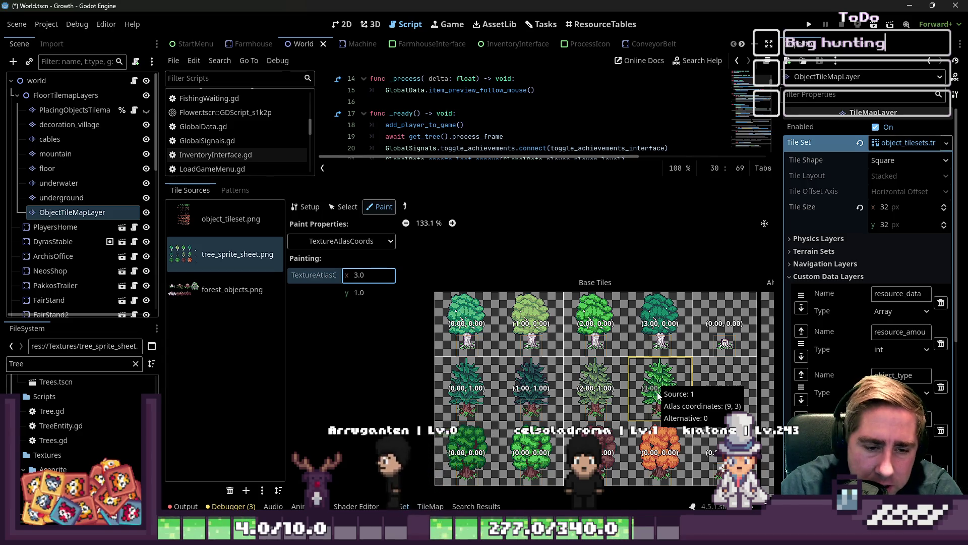
scroll(635, 383, "down", 3)
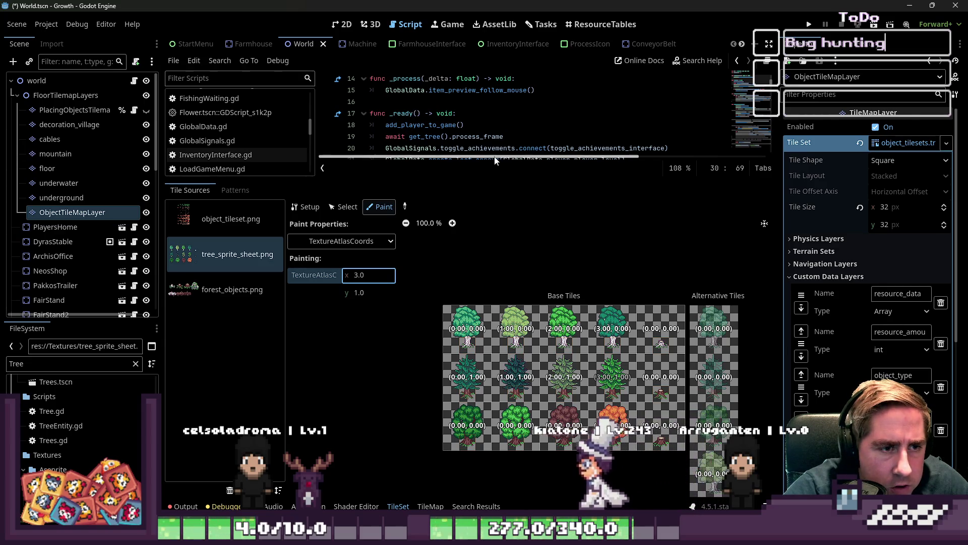
mouse_move(484, 183)
left_mouse_down()
mouse_move(450, 337)
mouse_move(449, 404)
left_mouse_up()
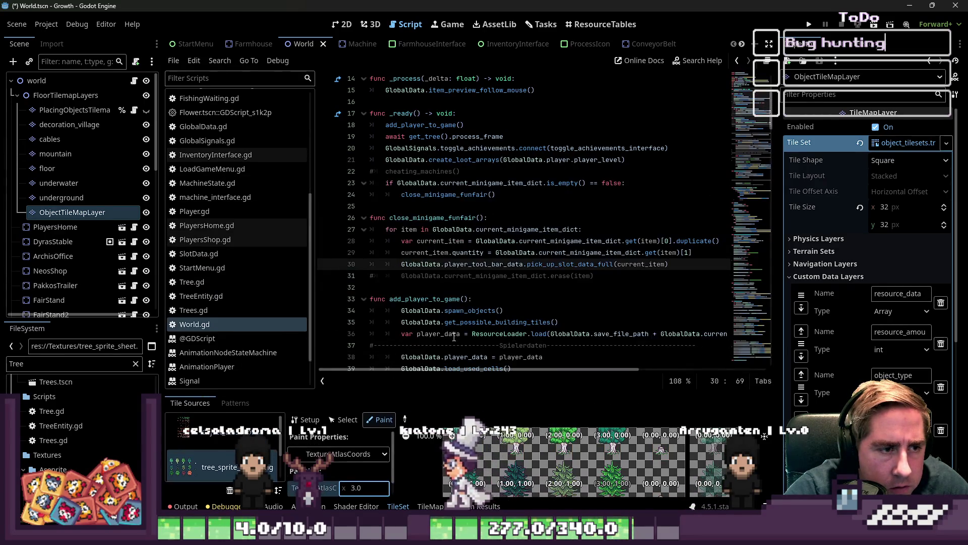
Step: Switch from World.gd to the FarmingSuccess.gd script and place the caret on line 13
left_click(447, 298)
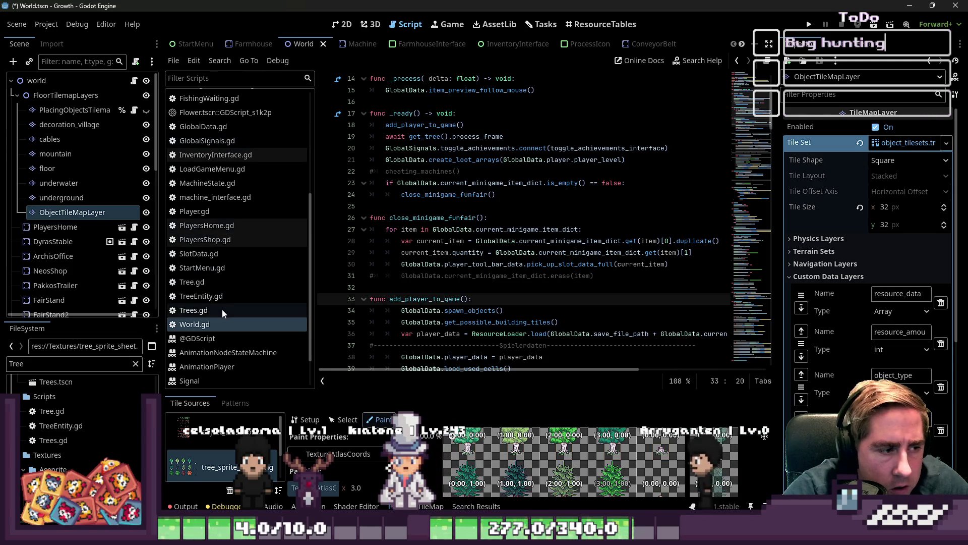
scroll(224, 197, "up", 5)
left_click(224, 197)
left_click(490, 214)
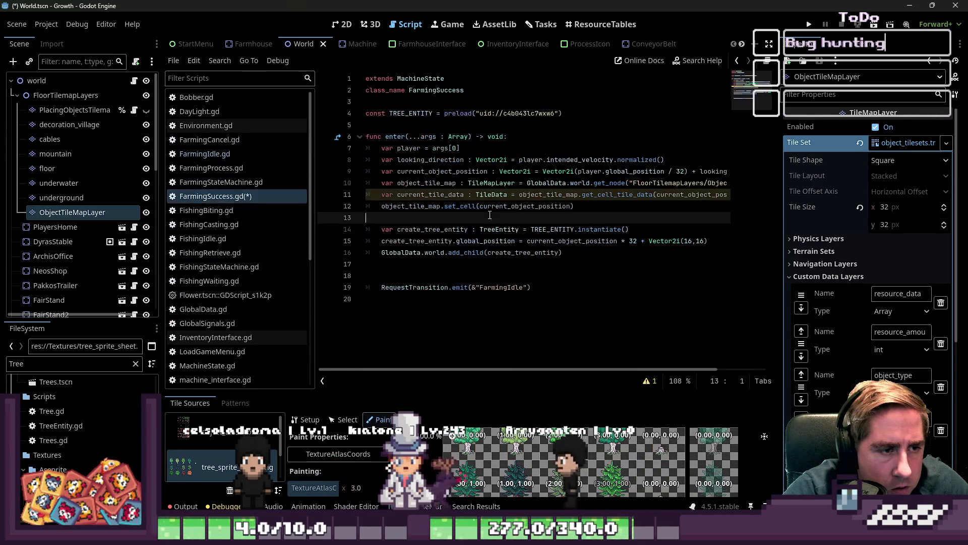
key("ctrl+shift+k")
key("ctrl+shift+k")
key("ctrl+z")
key("ctrl+z")
key("ctrl+z")
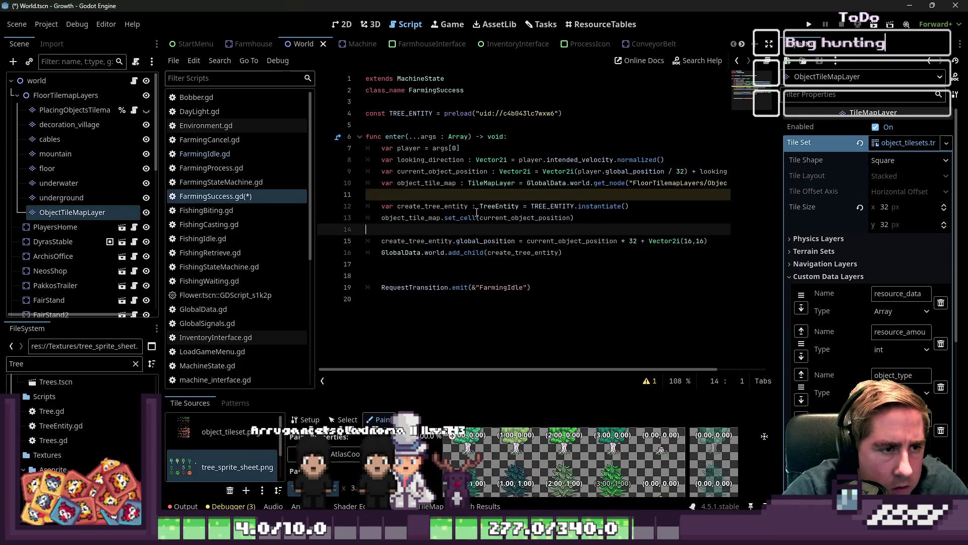
key("ctrl+z")
key("ctrl+z")
key("ctrl+z")
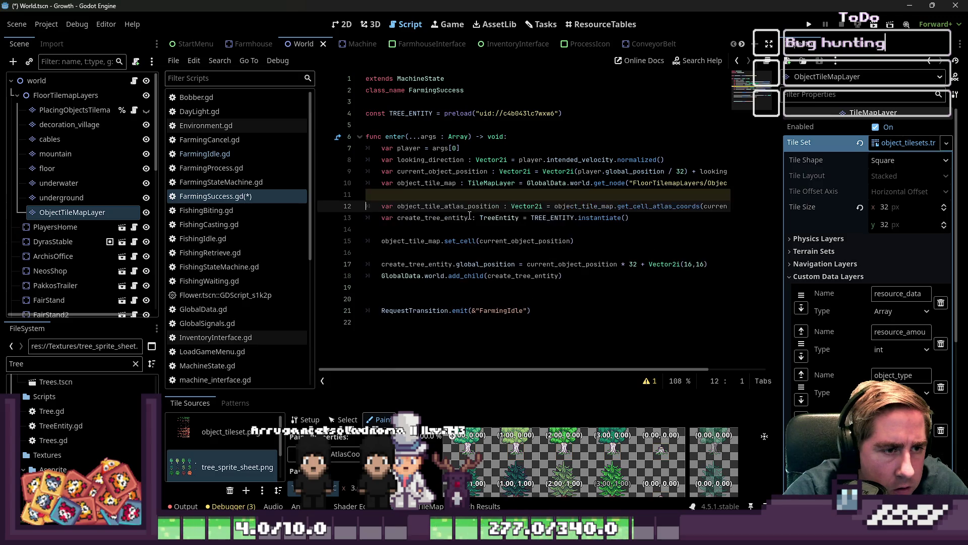
Step: Paste the Sprite2D texture.region Rect2 line below the atlas position variable
key("Down")
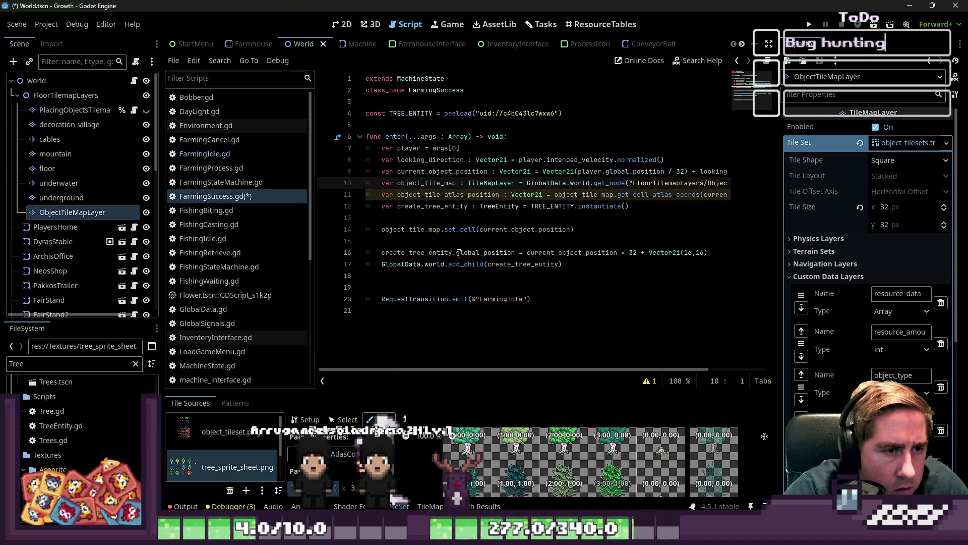
key("End")
key("Return")
key("Down")
key("Down")
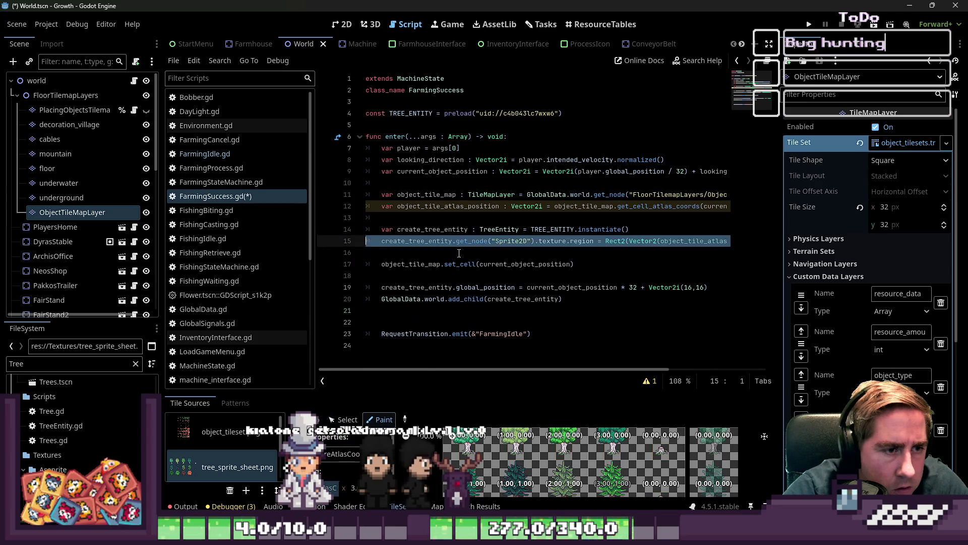
type("object_tile_map.get_cell_atlas_coords(current_object_position)")
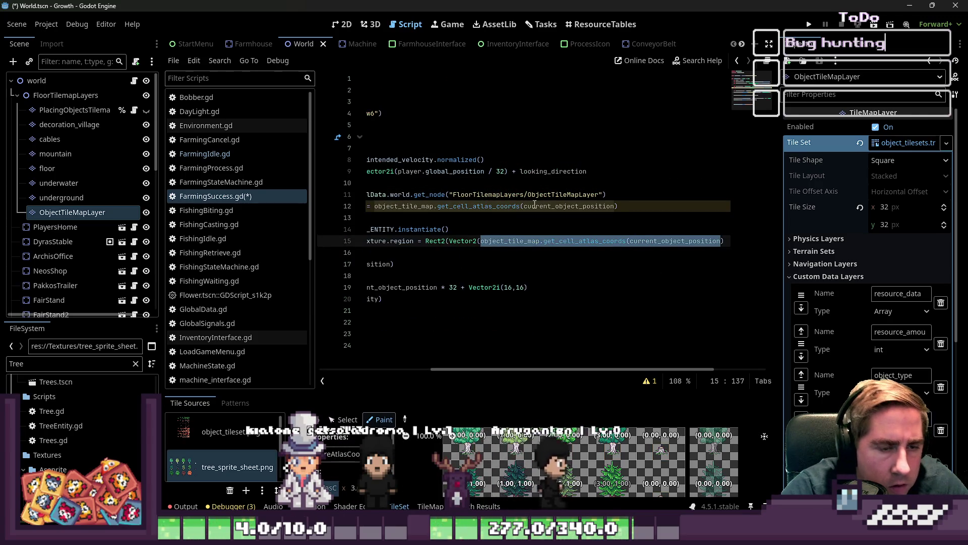
Step: Fix the region line's multiplier to 96, add a division, and save FarmingSuccess.gd
left_click(608, 240)
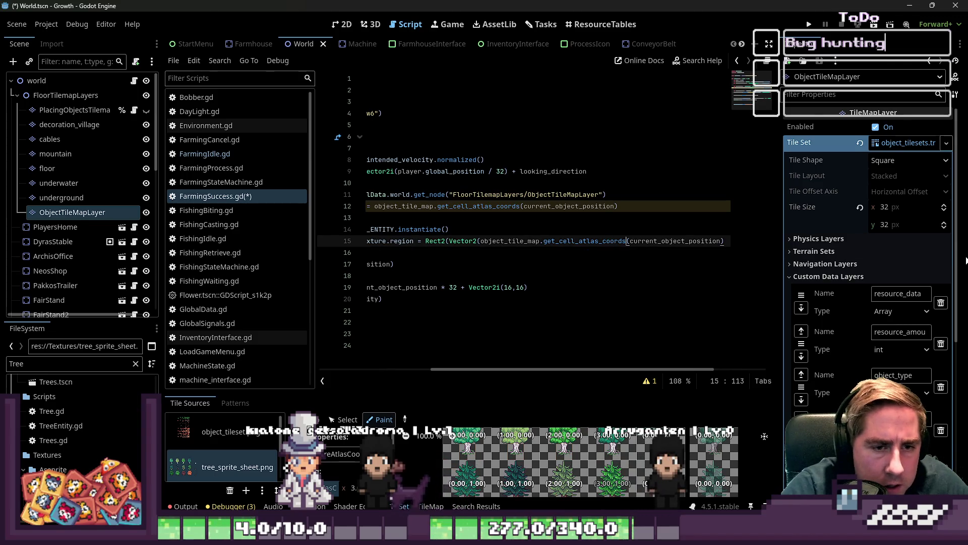
key("ctrl+Right")
key("ctrl+Right")
key("ctrl+Right")
key("Left")
key("BackSpace")
type("9")
key("Left")
key("Left")
key("Left")
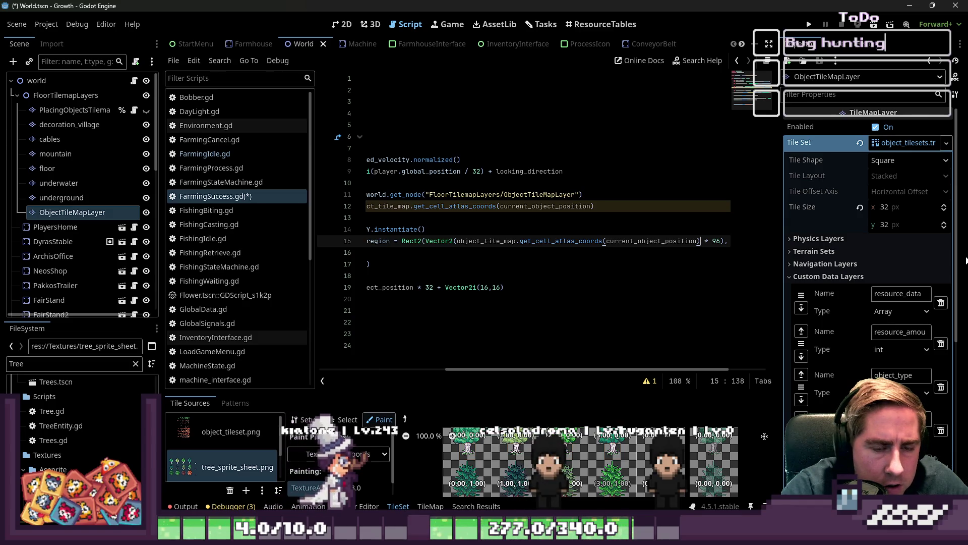
type("/ 3")
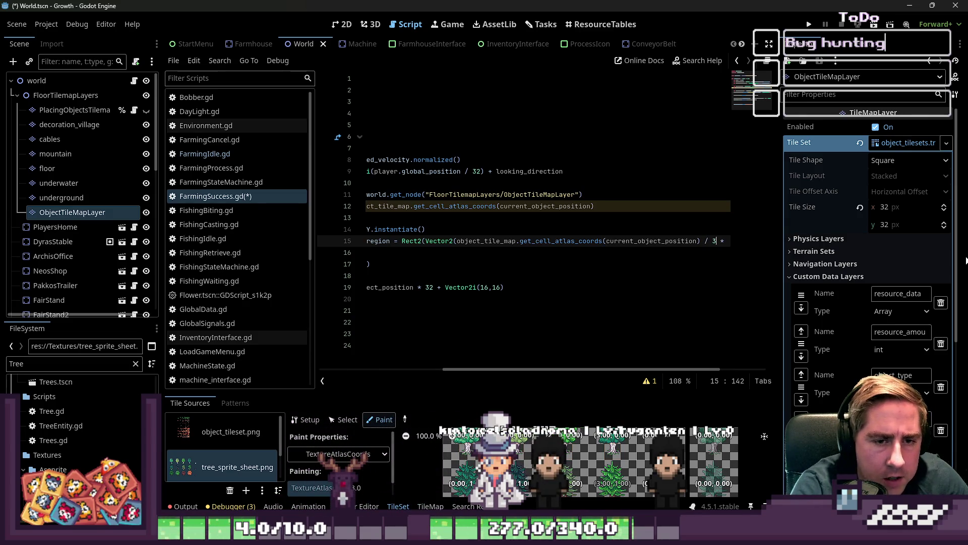
key("Down")
key("ctrl+s")
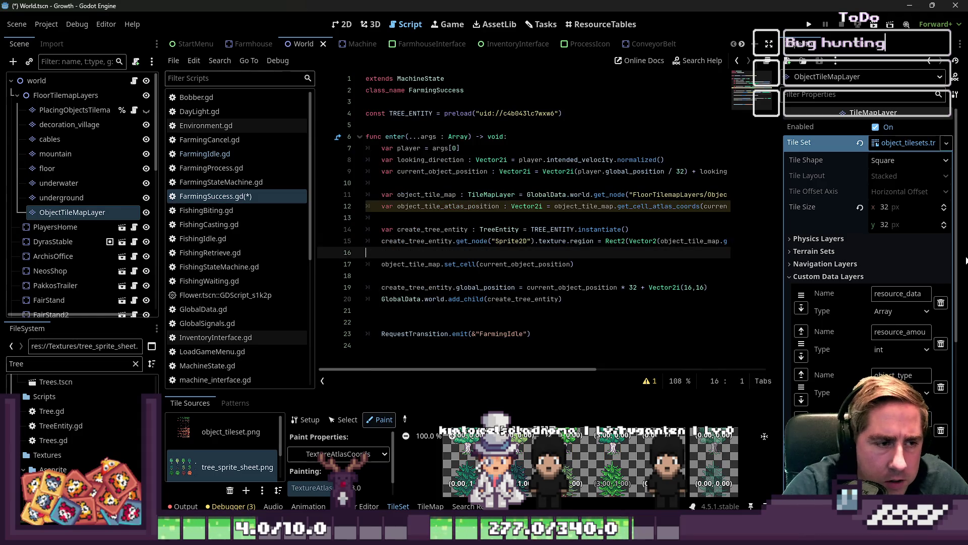
Step: Divide the atlas position by 3 and use object_tile_atlas_position in place of the atlas coords call
double_click(459, 209)
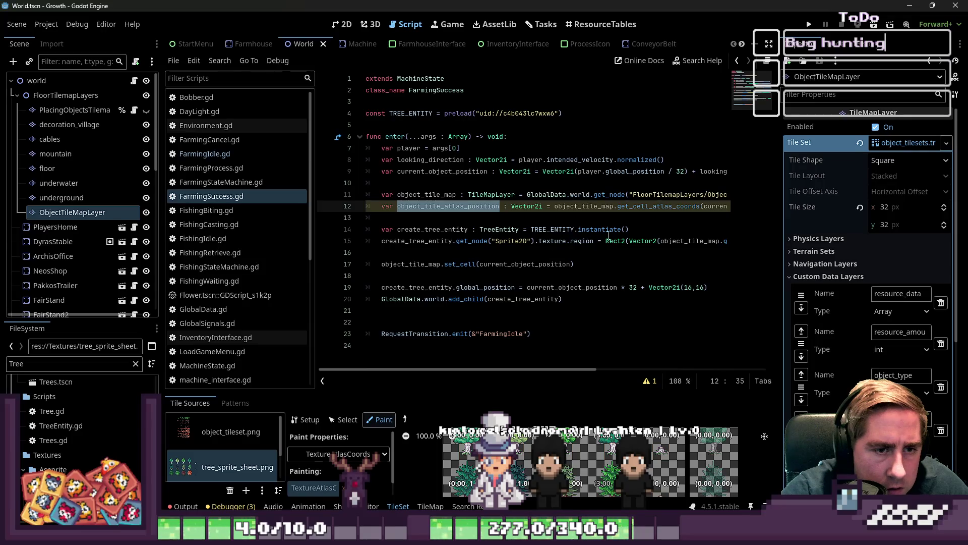
double_click(643, 241)
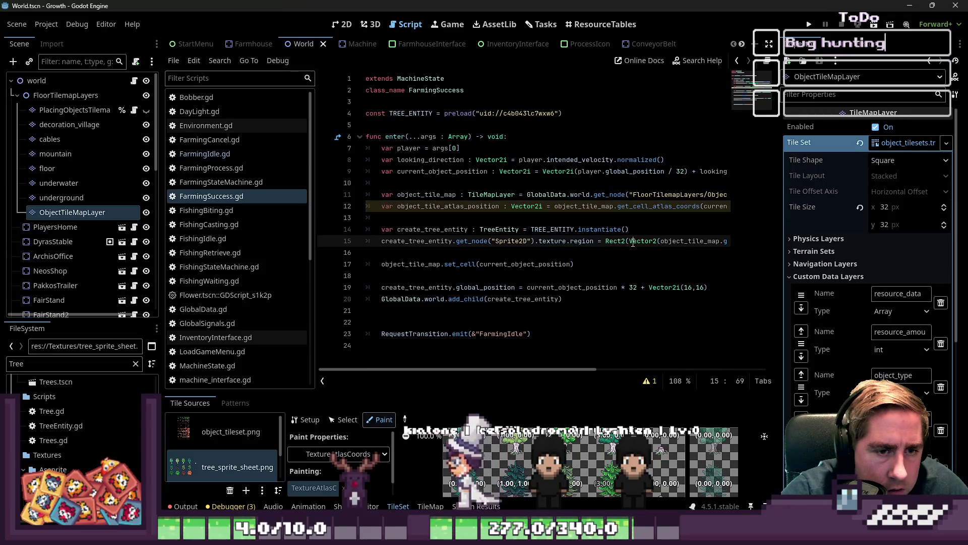
key("Up")
key("Up")
key("Up")
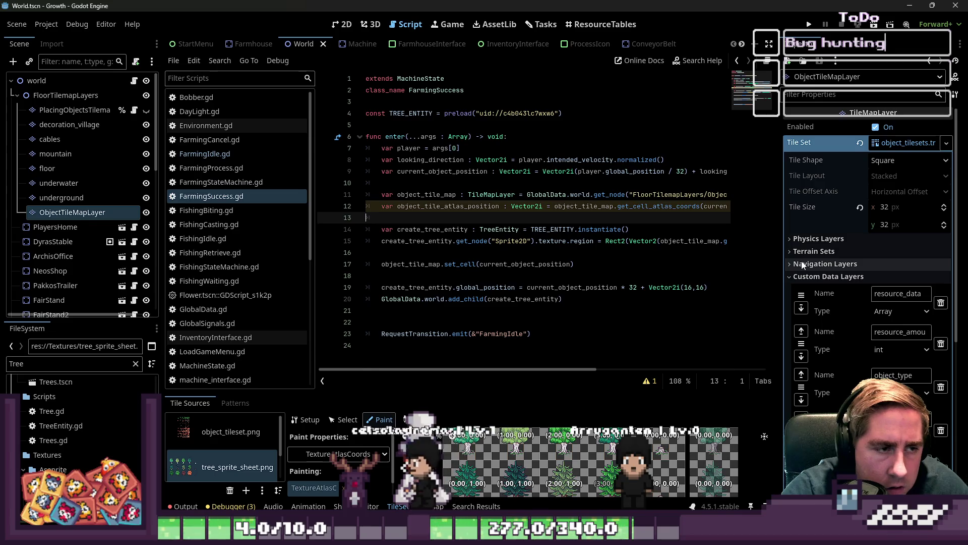
key("End")
type("/")
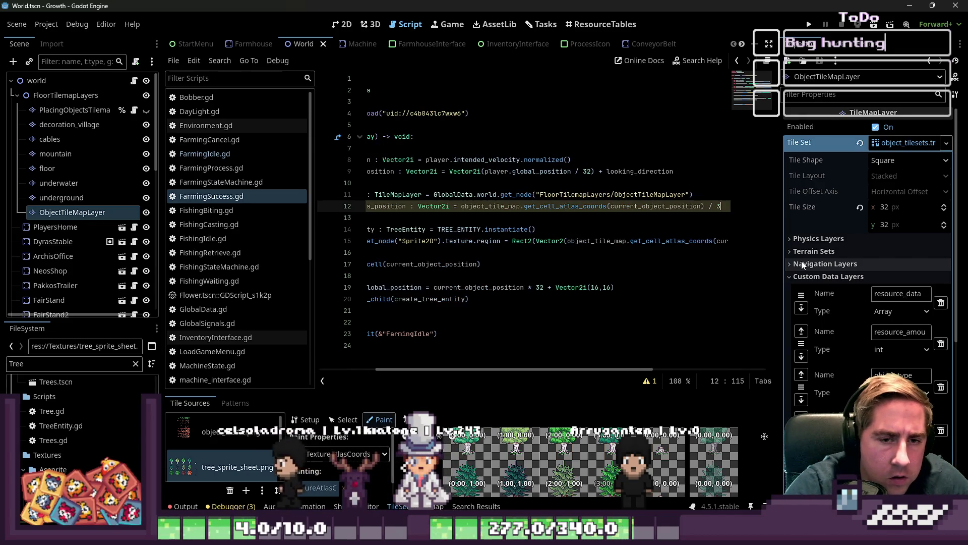
type(" 3")
key("Down")
key("Down")
key("Down")
key("ctrl+Left")
key("ctrl+Left")
key("ctrl+Left")
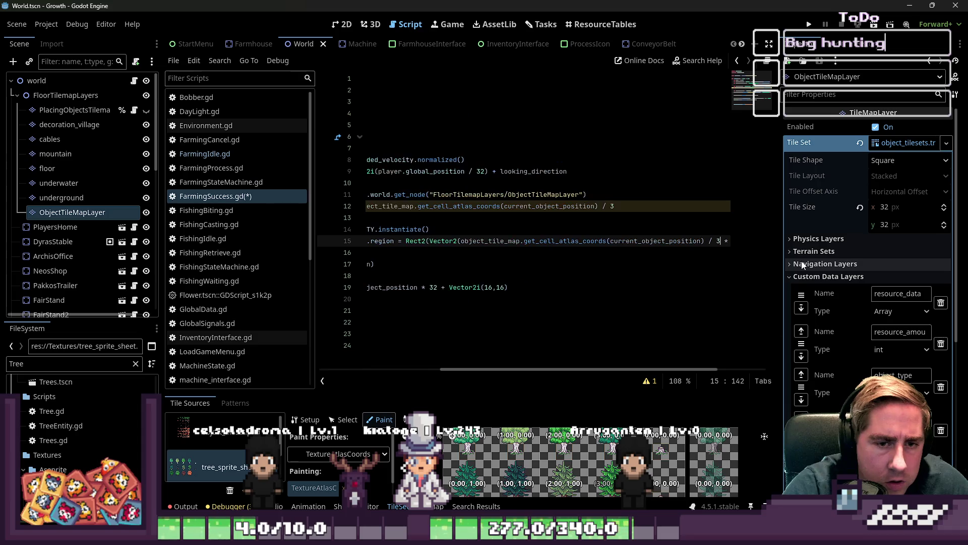
key("ctrl+shift+Right")
key("ctrl+shift+Right")
key("ctrl+shift+Right")
type("object_tile_atlas_position")
key("Up")
key("Down")
key("Down")
key("Down")
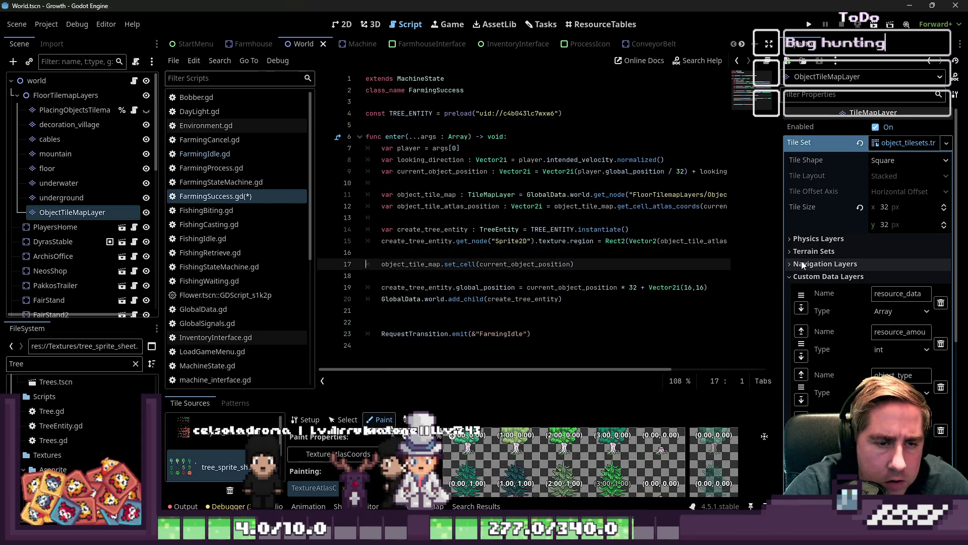
left_click(805, 22)
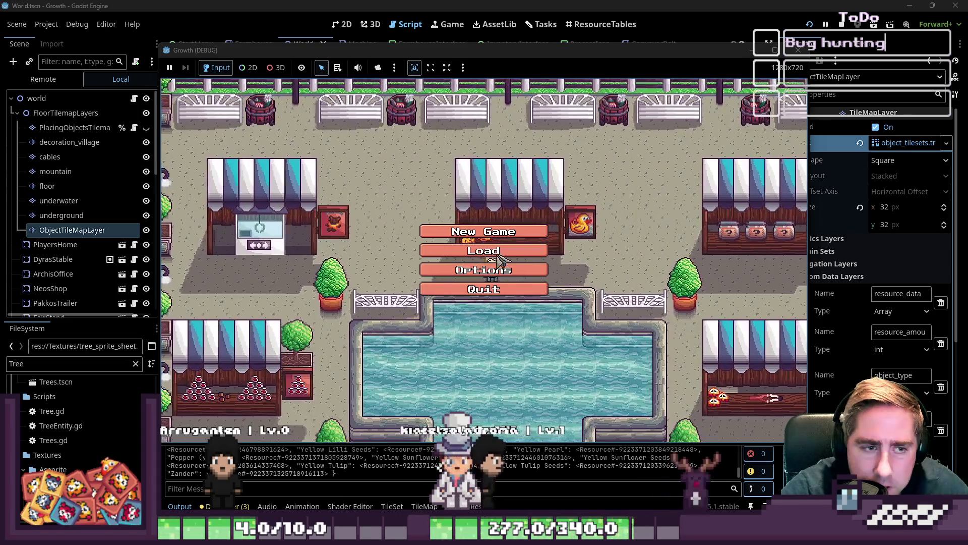
Step: Start a new game as character 'asdgf' and close the inventory with the axe equipped
left_click(483, 231)
type("asdgf")
left_click(483, 342)
key("i")
scroll(593, 215, "up", 2)
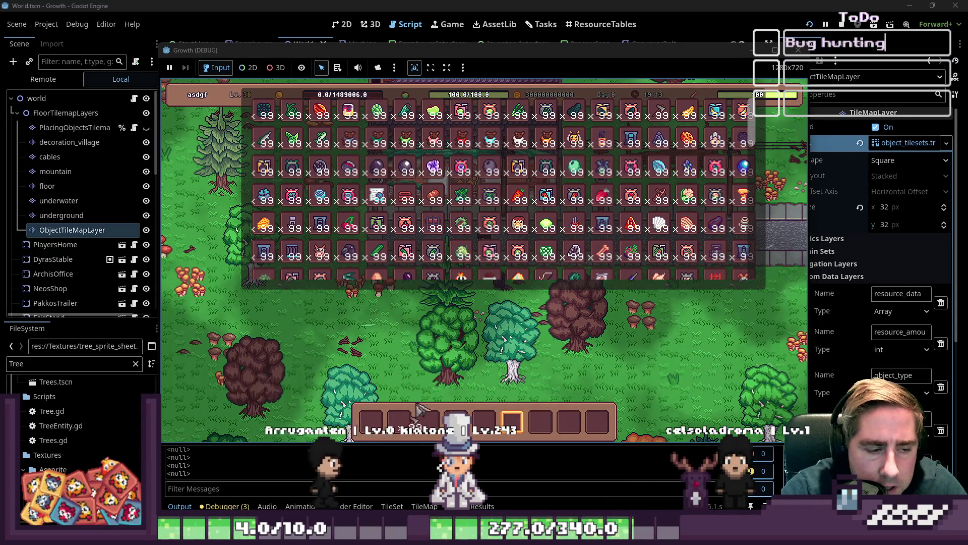
key("i")
Step: Walk the player around the farm with WASD up to a tree and fell it
key("s")
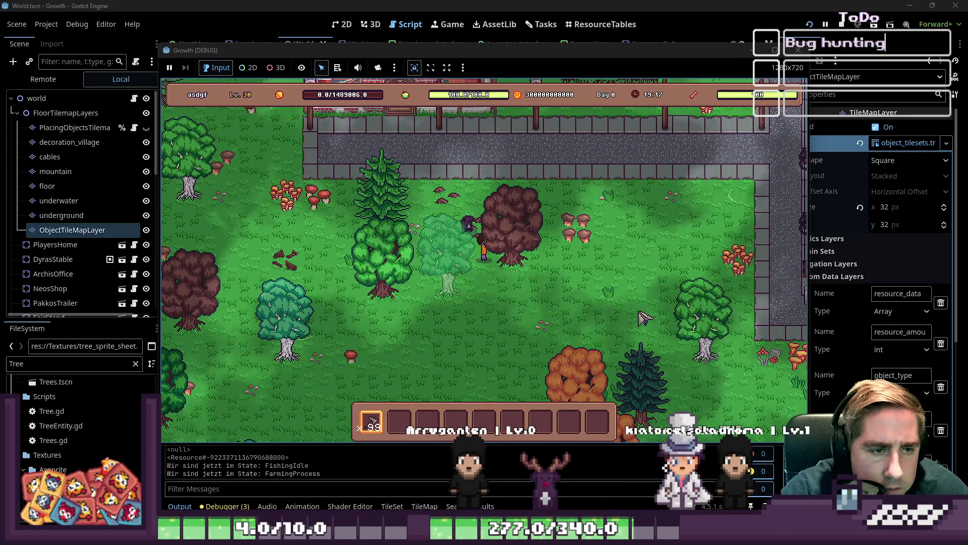
key("a")
key("w")
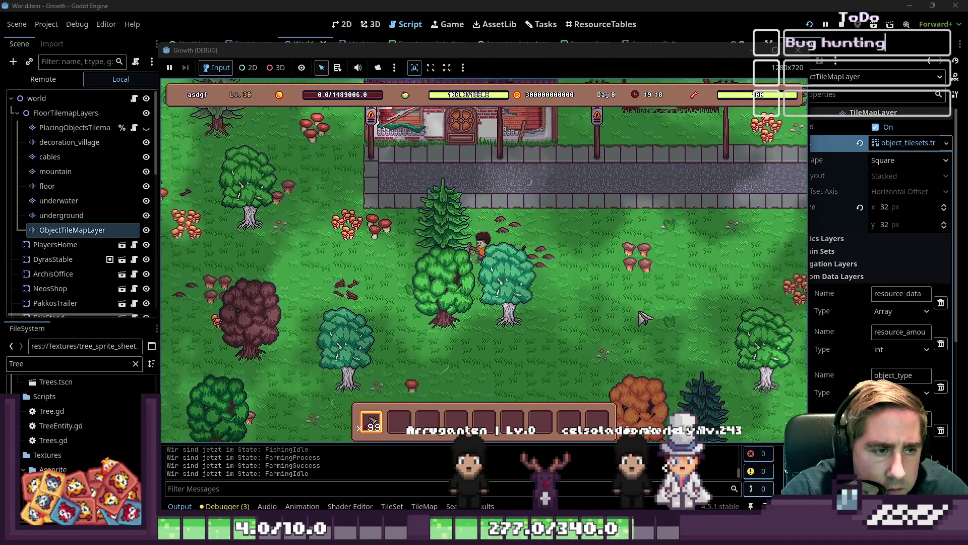
key("a")
key("s")
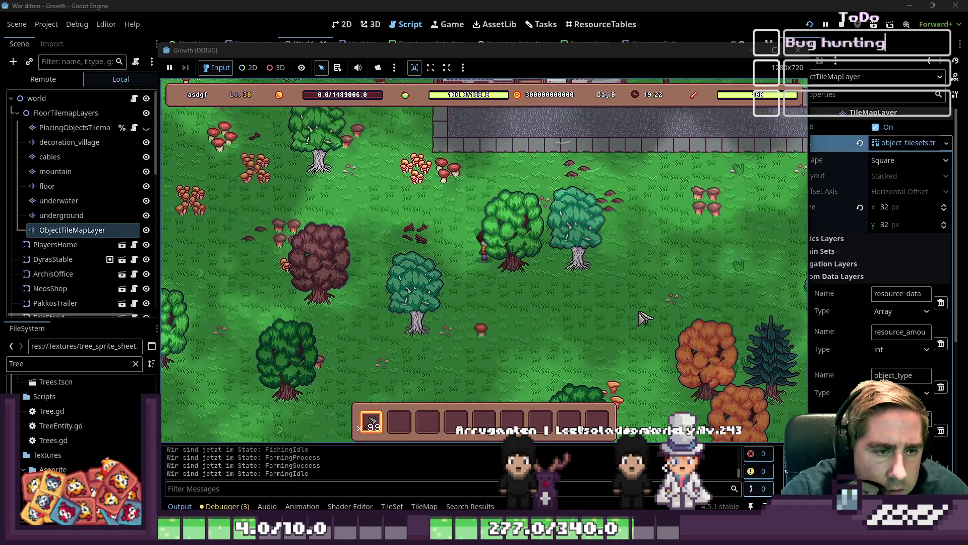
key("d")
key("w")
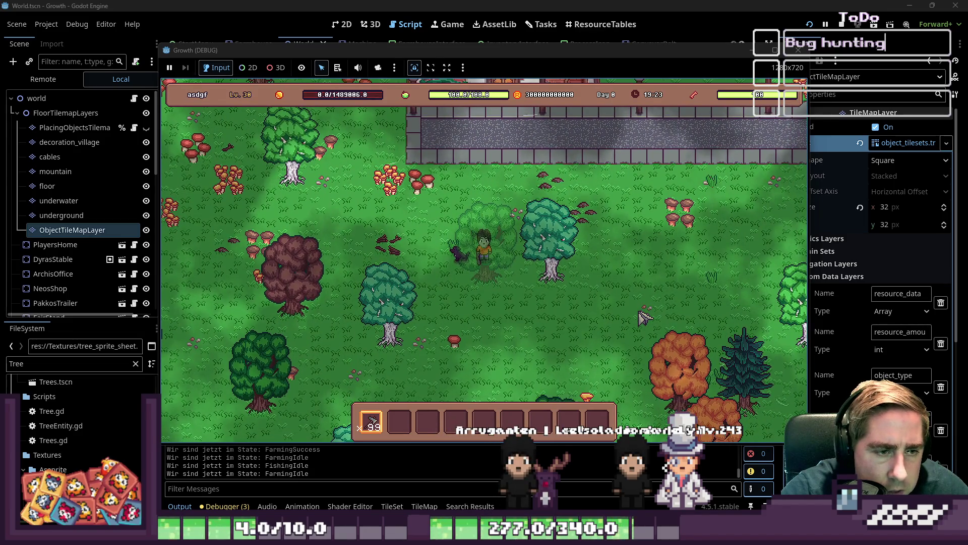
key("d")
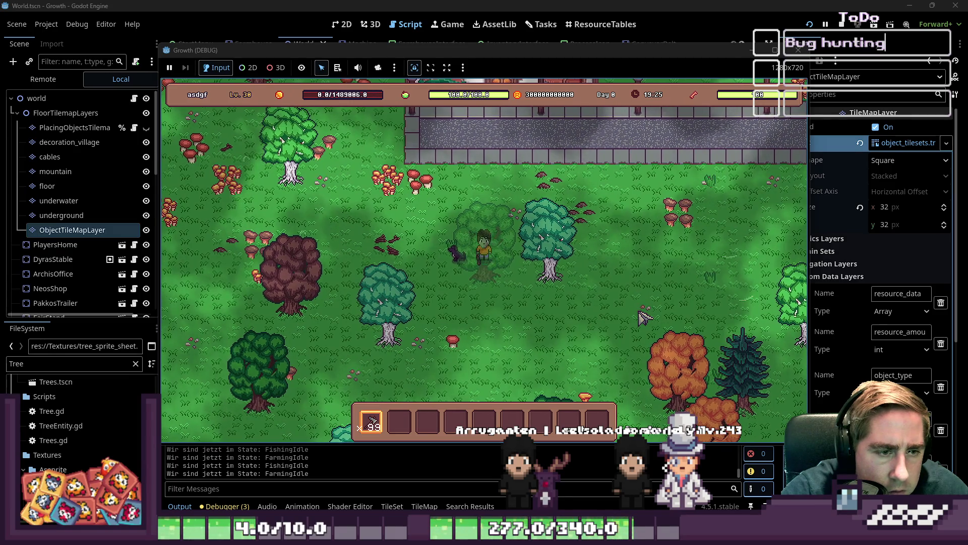
key("a")
key("s")
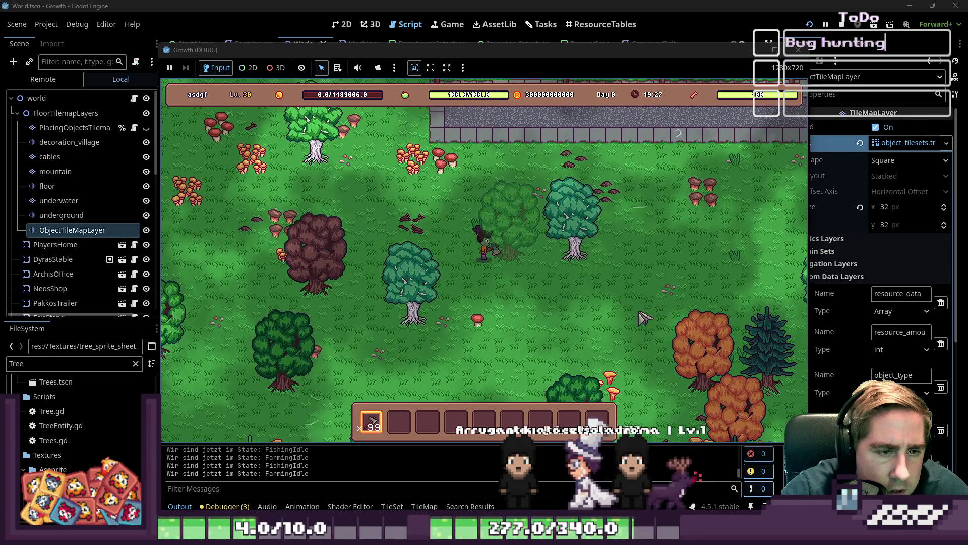
key("a")
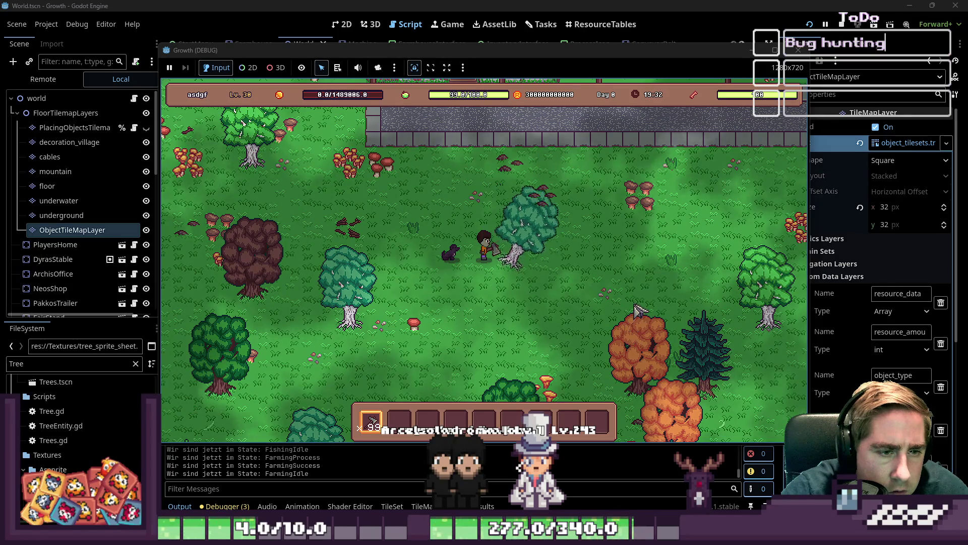
key("a")
key("s")
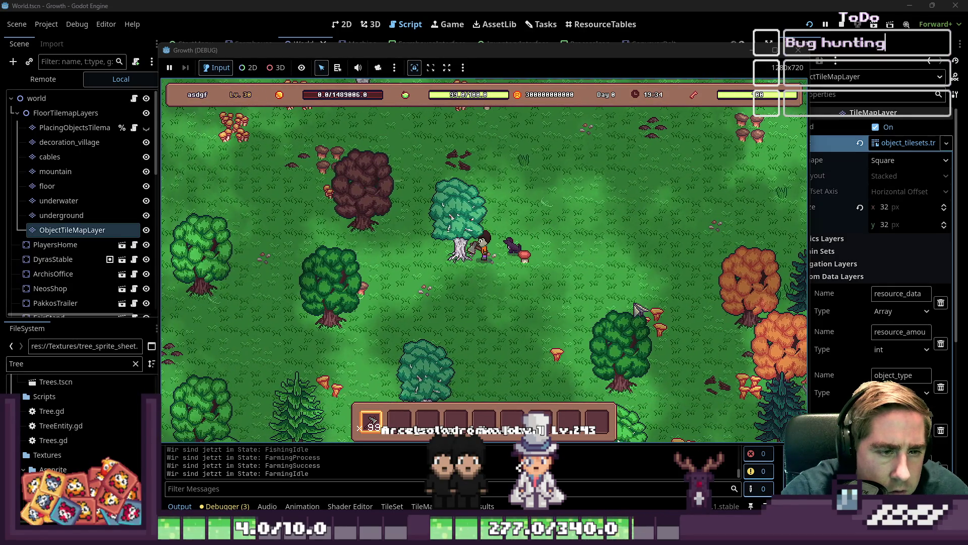
Step: Walk on toward other trees and swing the axe on an empty tile, triggering the null error
key("a")
key("w")
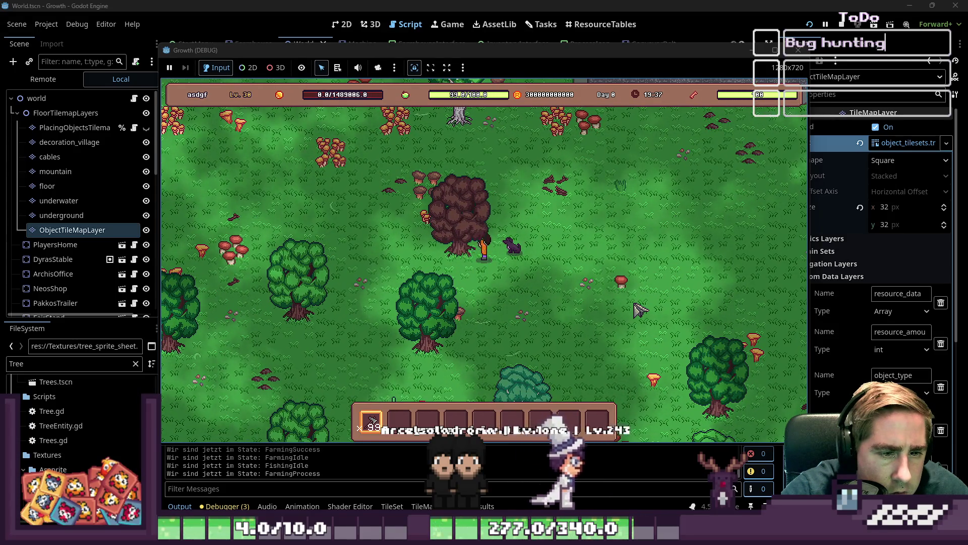
key("s")
key("a")
key("s")
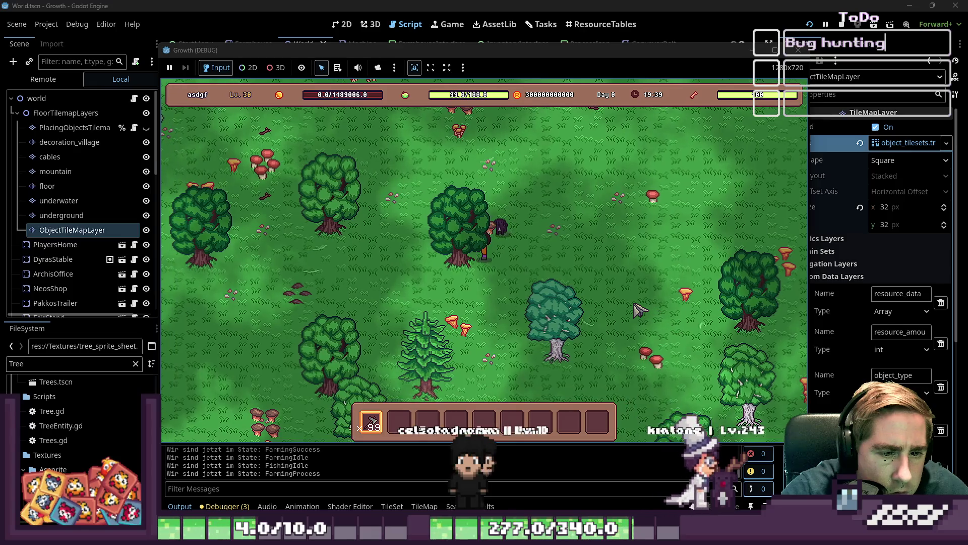
key("a")
key("w")
key("a")
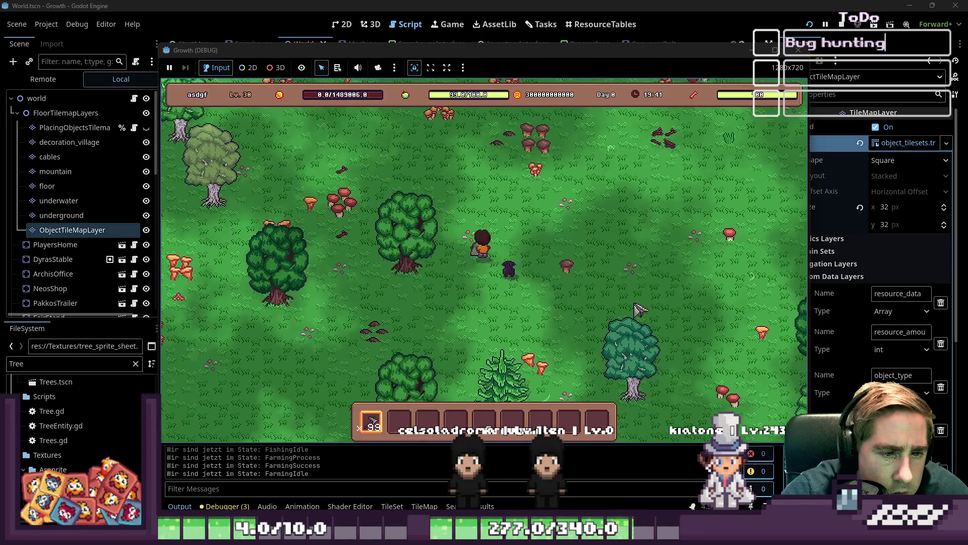
key("space")
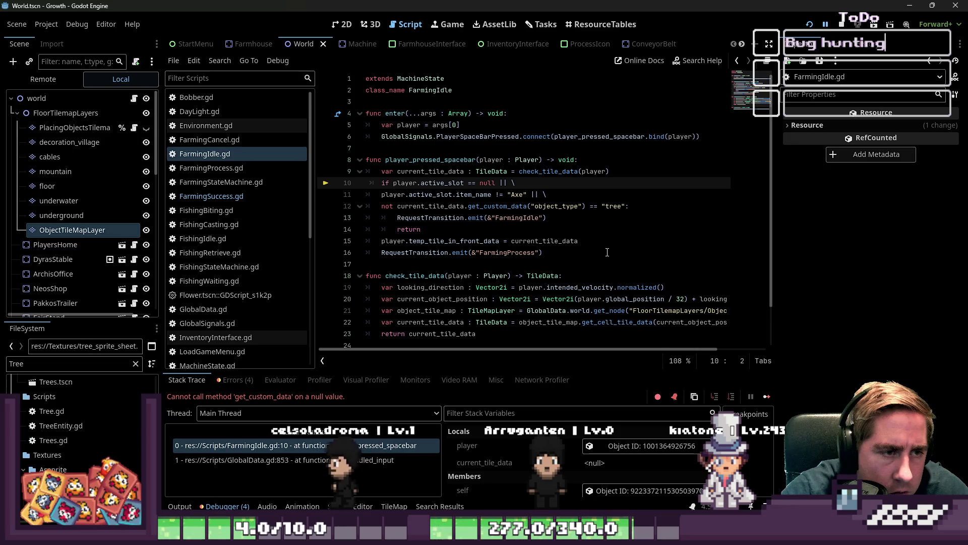
Step: Inspect the faulting get_custom_data('object_type') condition and current_tile_data's value in FarmingIdle.gd
left_click(450, 209)
key("Up")
key("Up")
key("Home")
key("ctrl+s")
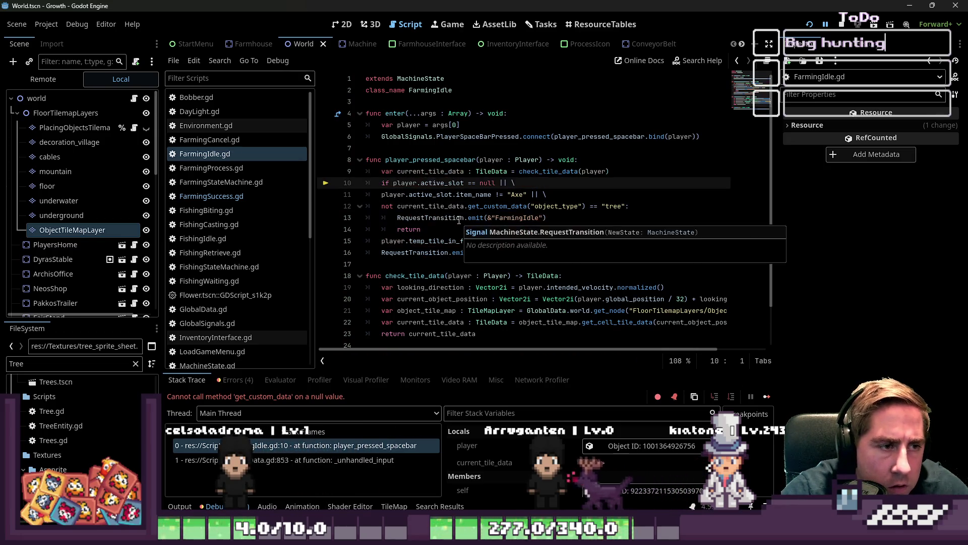
left_click(459, 220)
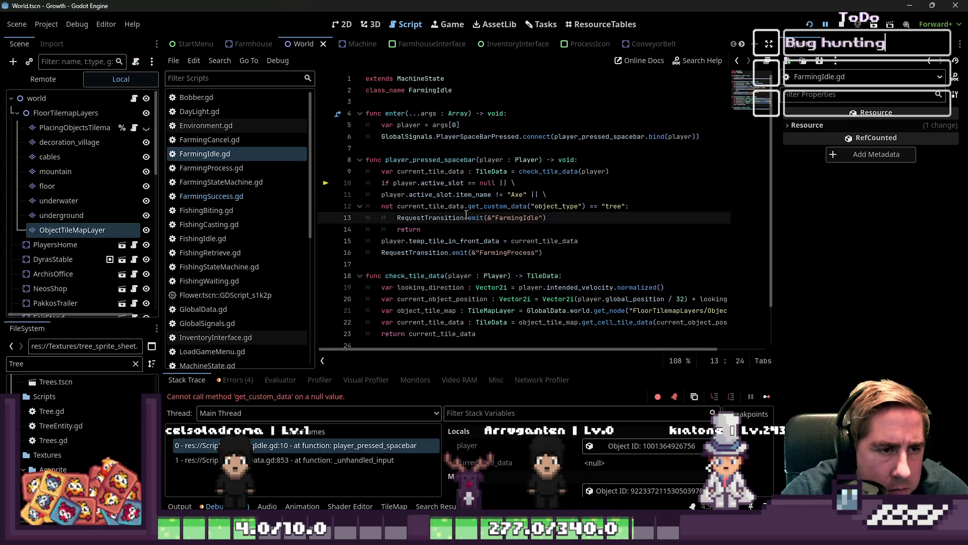
double_click(496, 206)
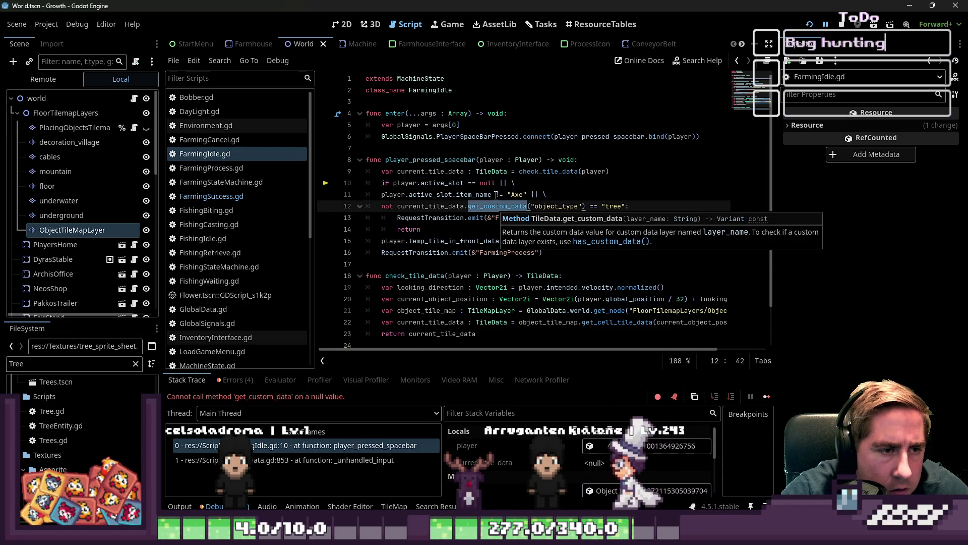
left_click(496, 196)
left_click(539, 206)
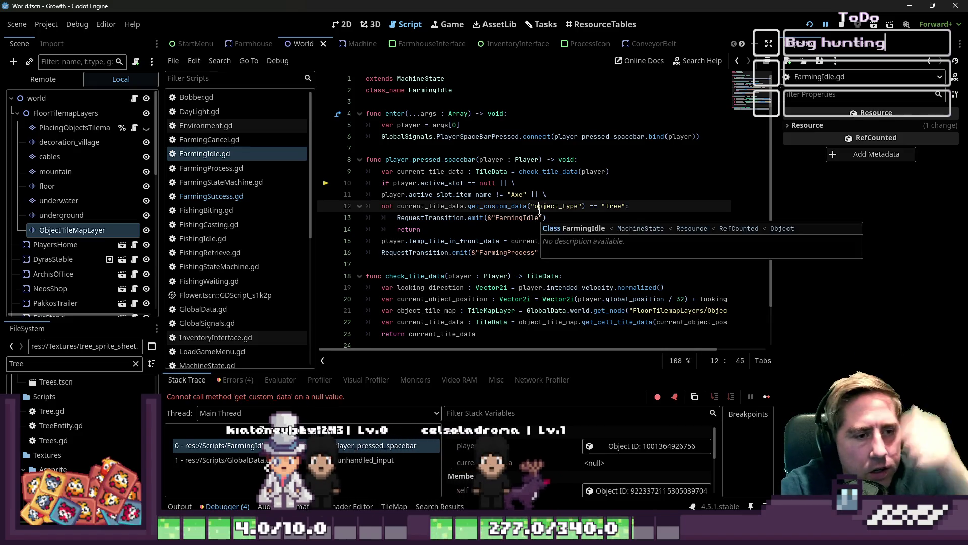
double_click(551, 207)
double_click(448, 207)
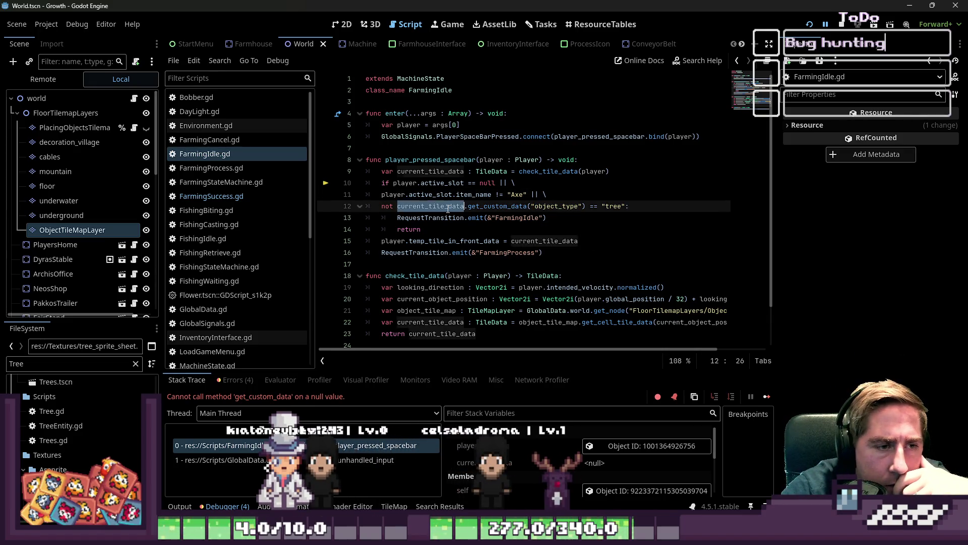
mouse_move(448, 209)
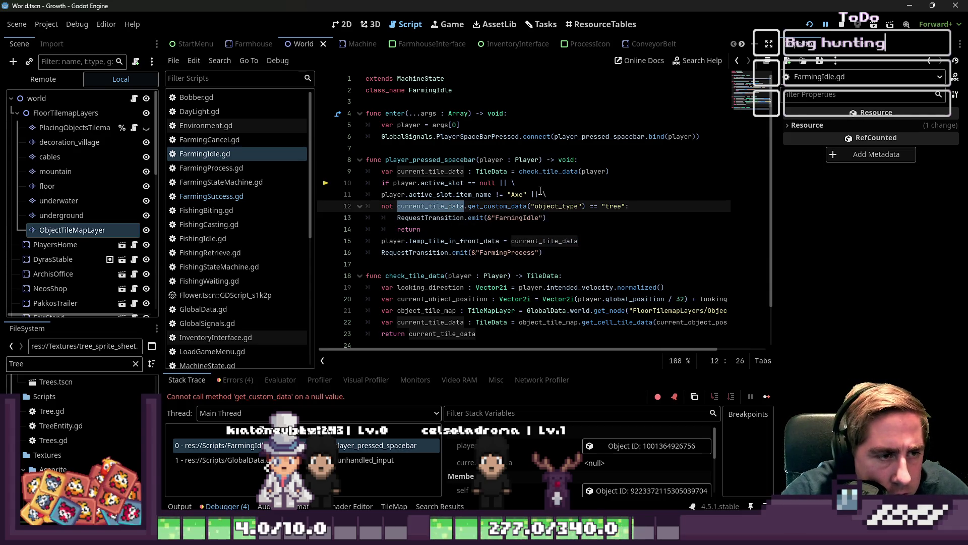
Step: Insert 'current_tile_data &&' on a new line 12 before the tree check
left_click(549, 194)
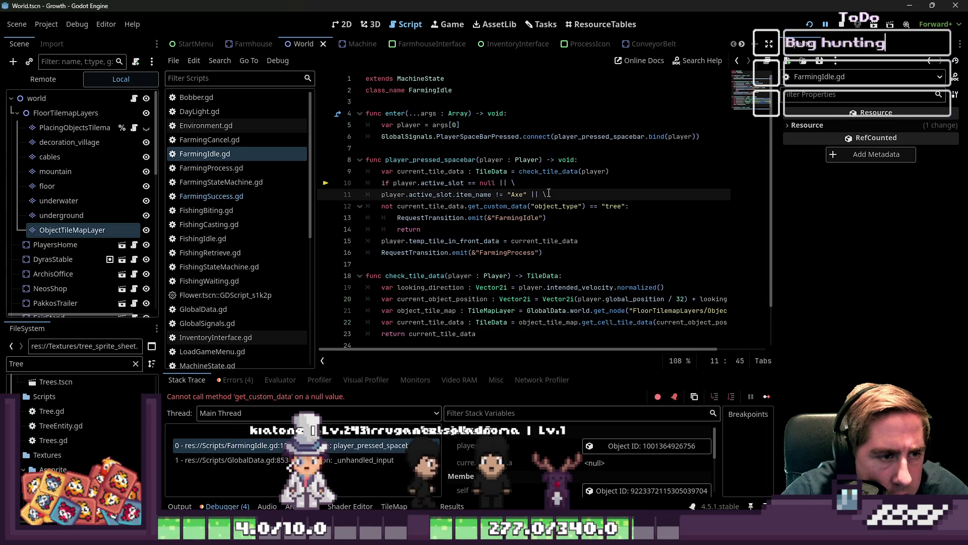
key("Return")
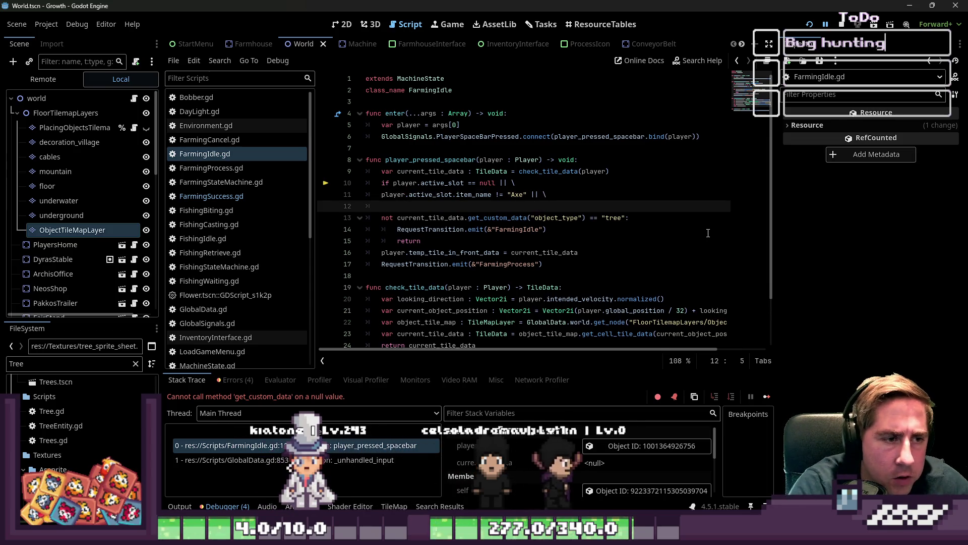
type("current_tile_data && \\")
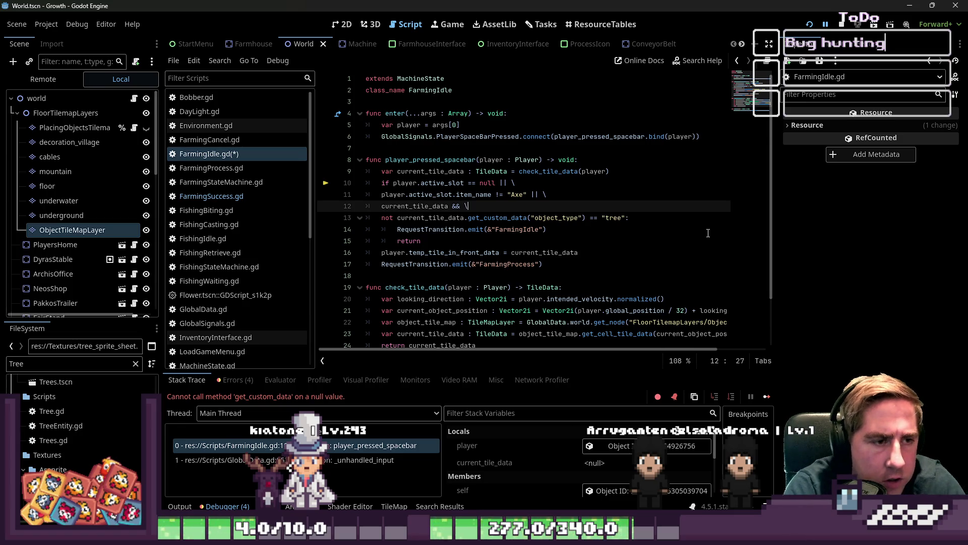
Step: Restart the game with a new character 'sd' and drag the axe into the hotbar
left_click(809, 24)
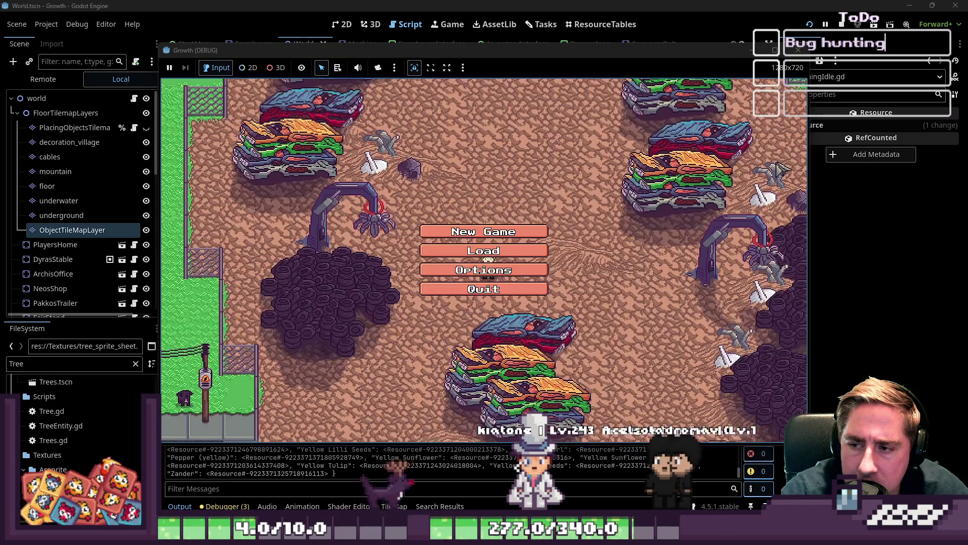
type("sd")
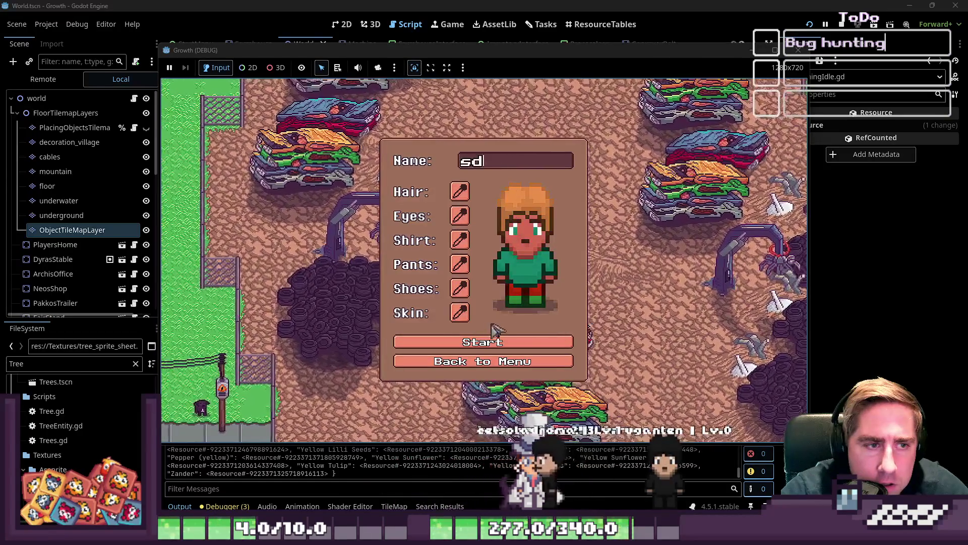
left_click(527, 348)
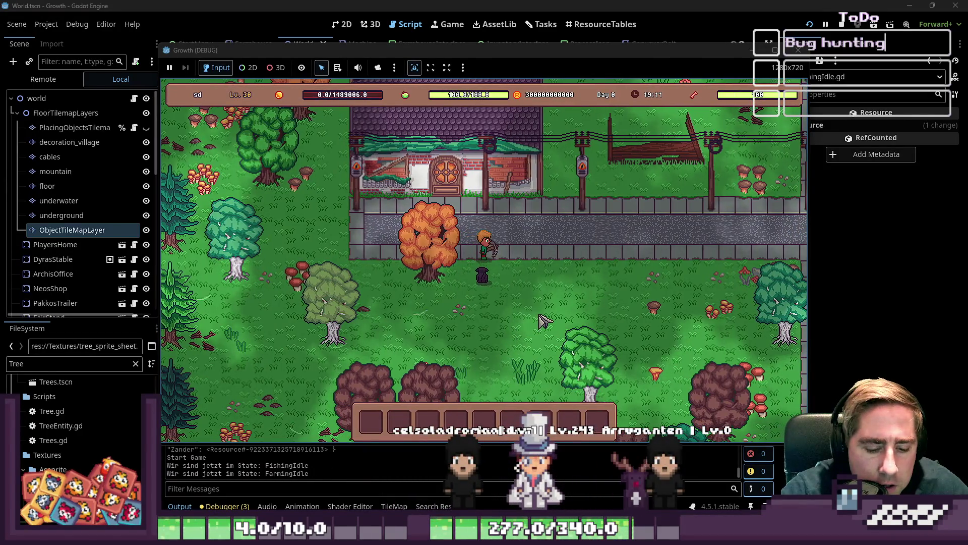
key("i")
left_click_drag(603, 166, 285, 421)
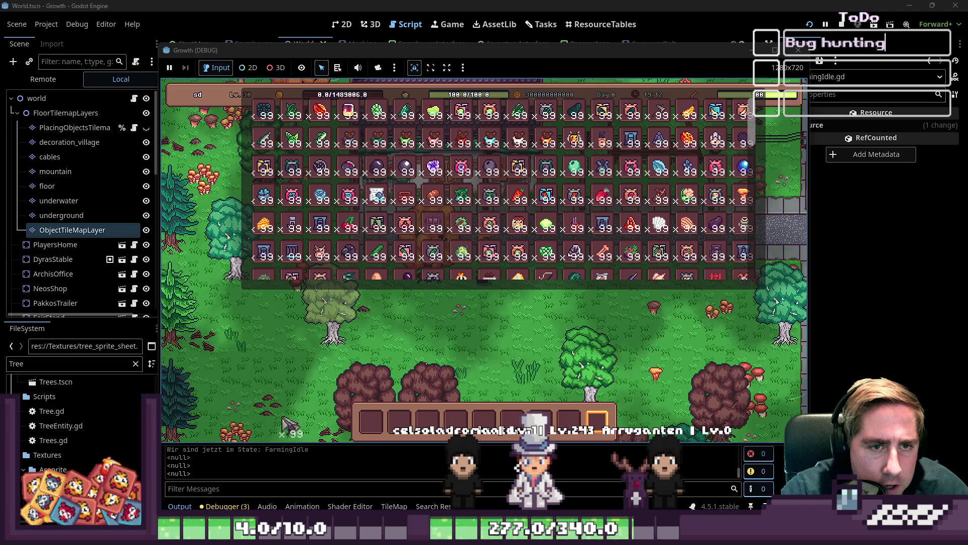
key("i")
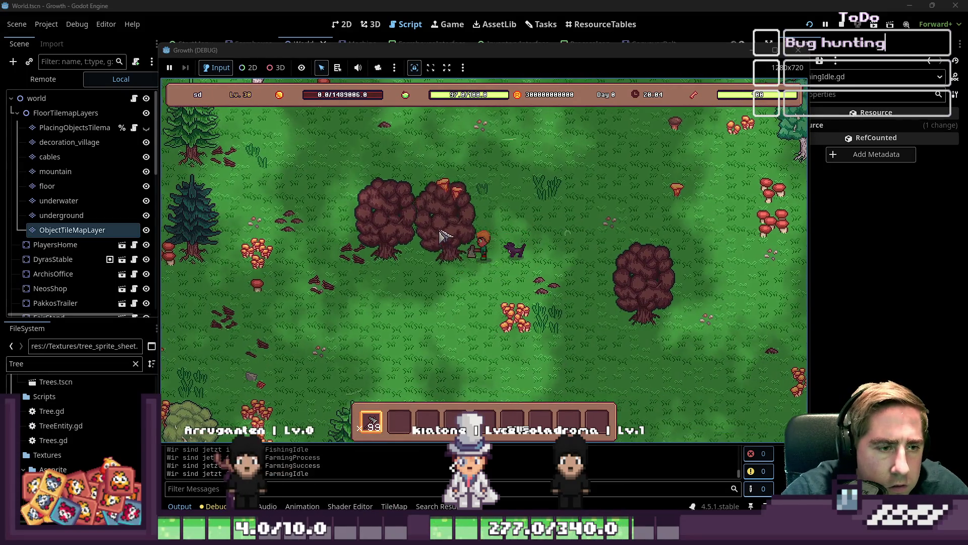
Step: Walk left and right chopping trees without the null error, then stop the game with F8
key("a")
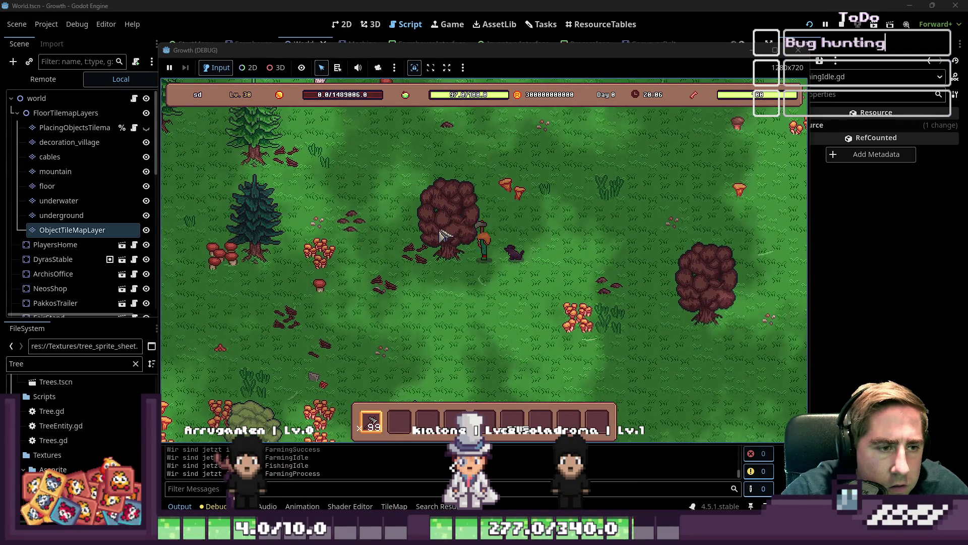
key("d")
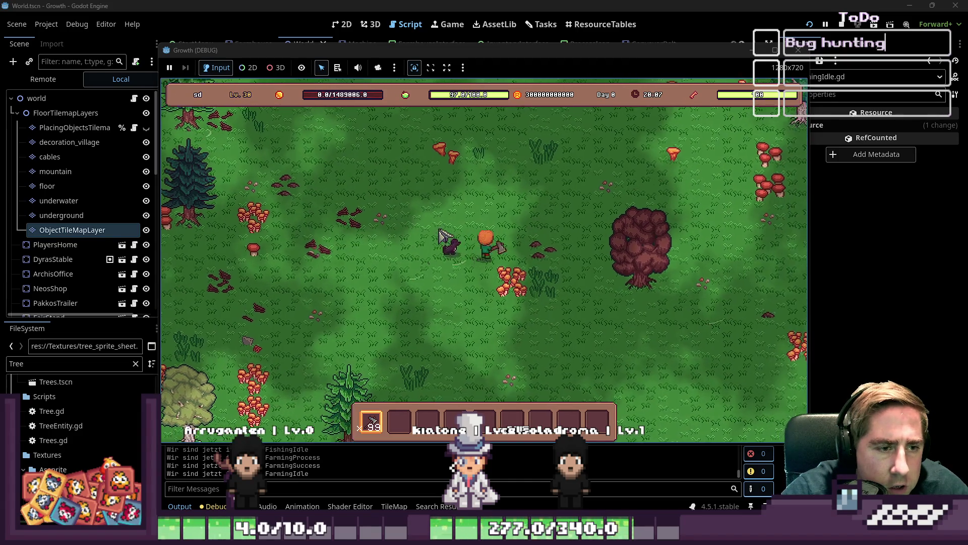
key("d")
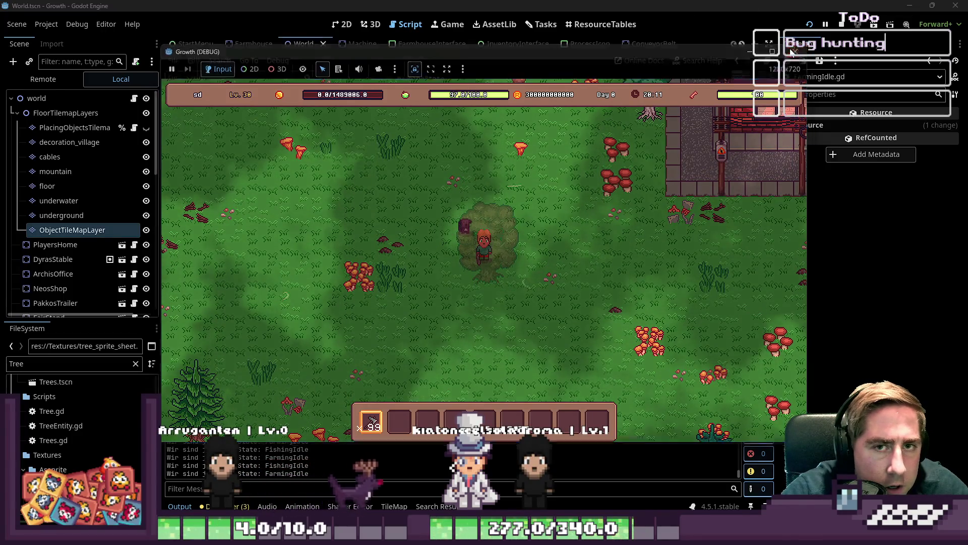
key("F8")
Step: Delete the TextureAtlasCoords Vector2 custom data layer from ObjectTileMapLayer's tile set, then relaunch the game
left_click(72, 212)
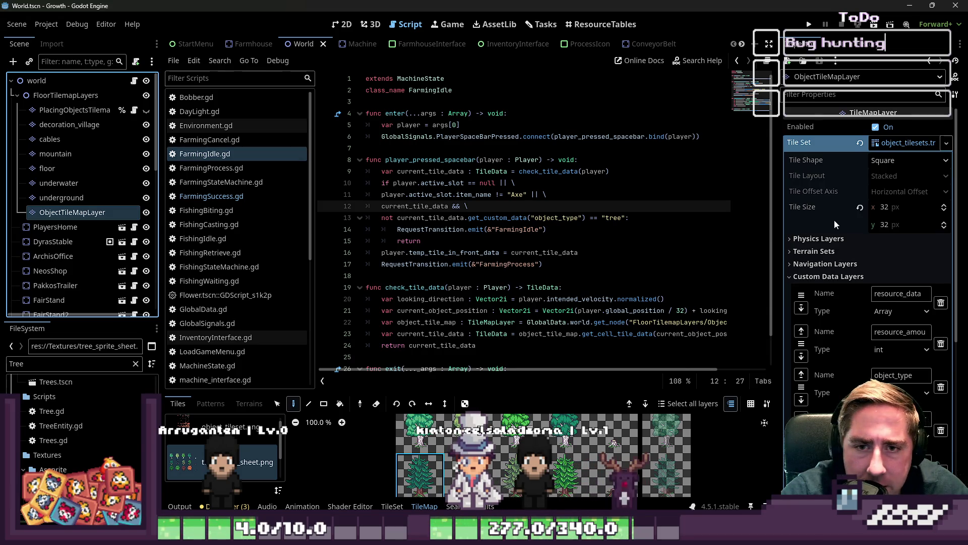
scroll(845, 257, "down", 3)
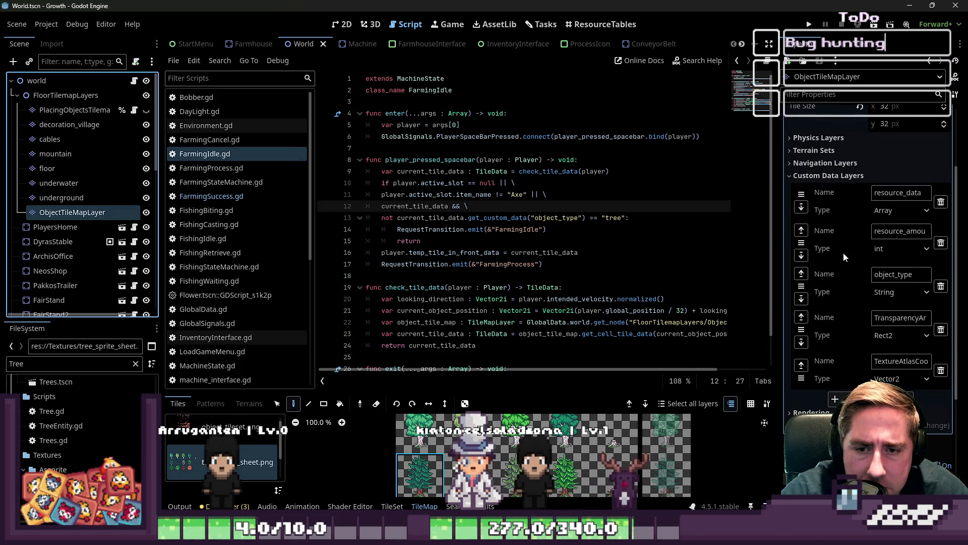
left_click(941, 371)
left_click(596, 267)
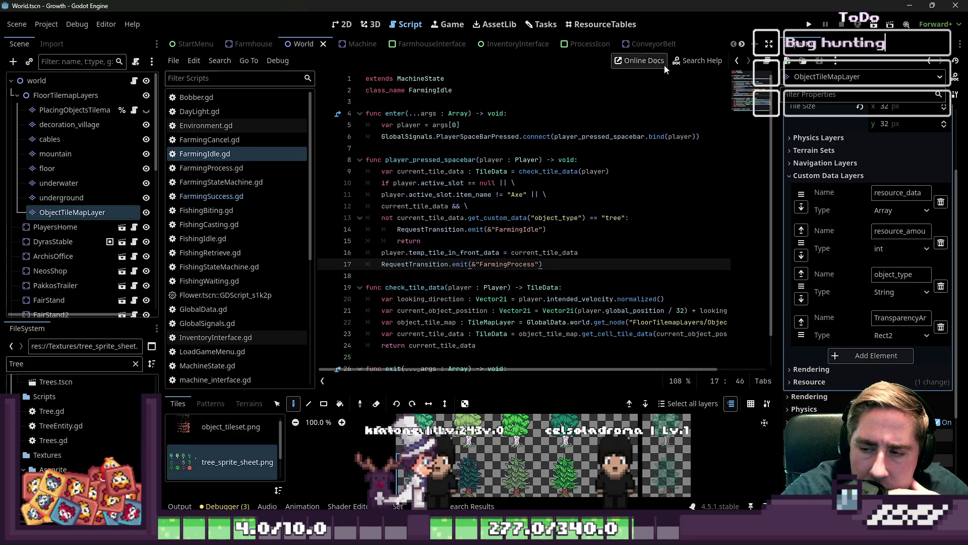
left_click(817, 23)
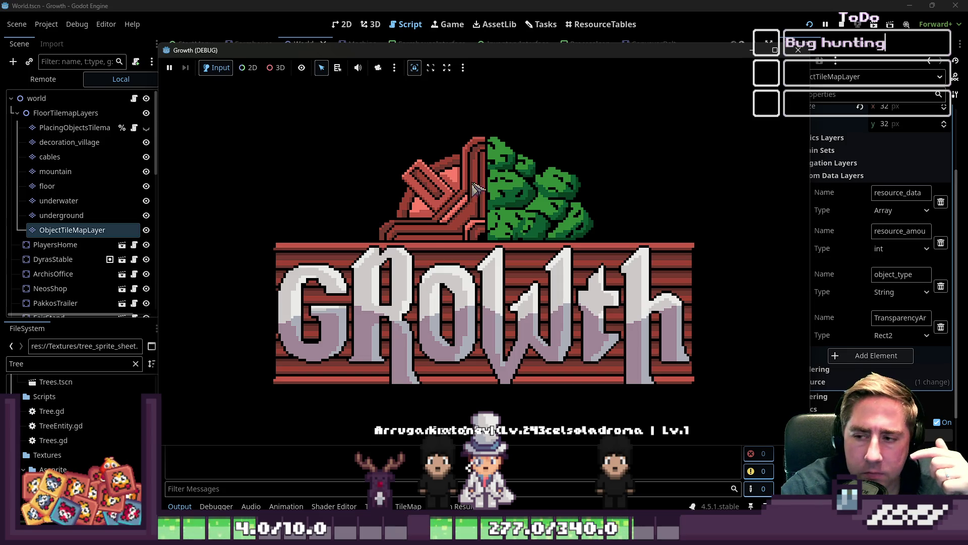
Step: Start a new game, move the x 99 stack into the first hotbar slot, and select the axe
left_click(482, 232)
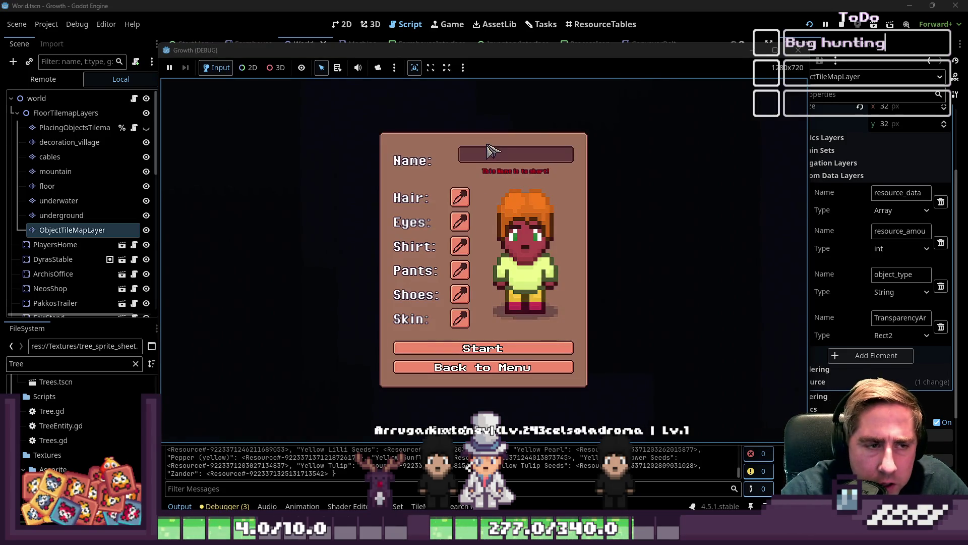
type("sadda")
left_click(497, 343)
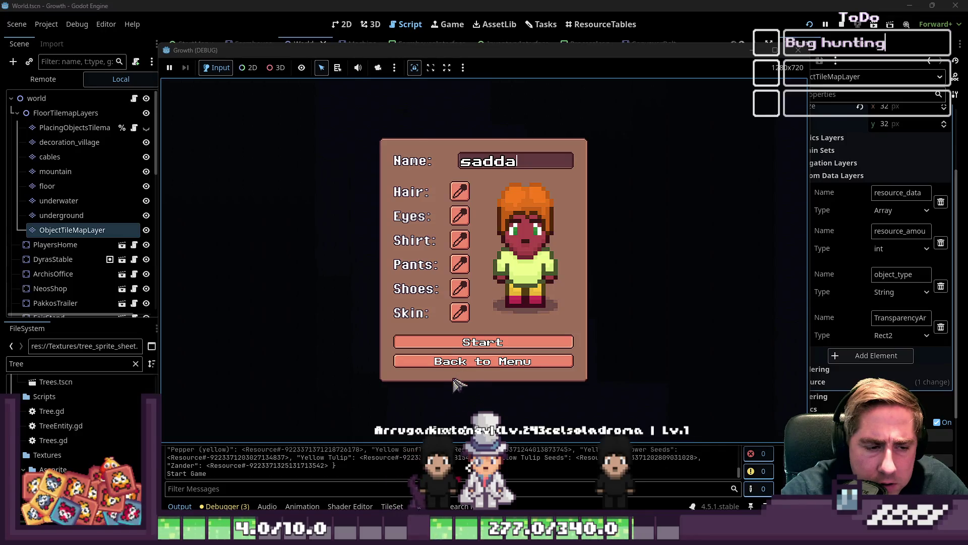
key("i")
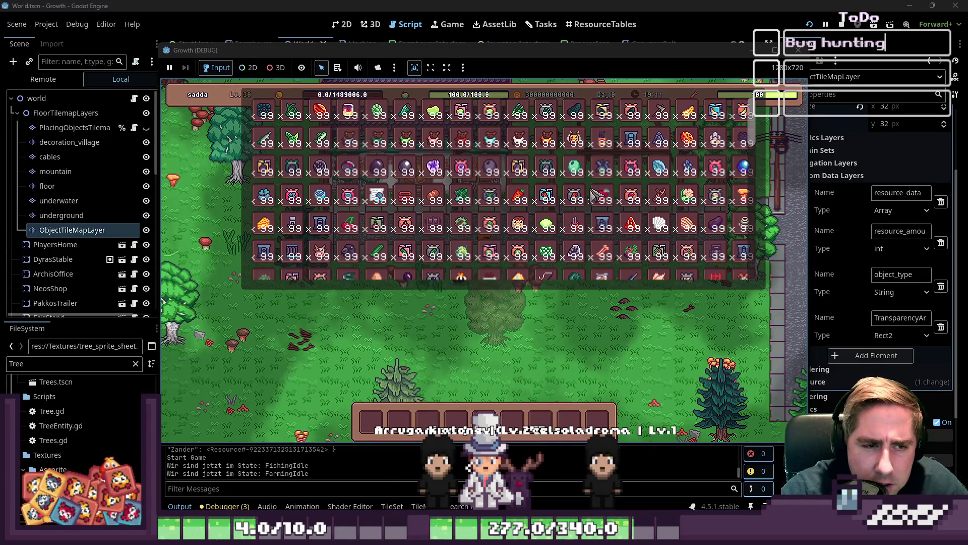
left_click_drag(547, 277, 366, 429)
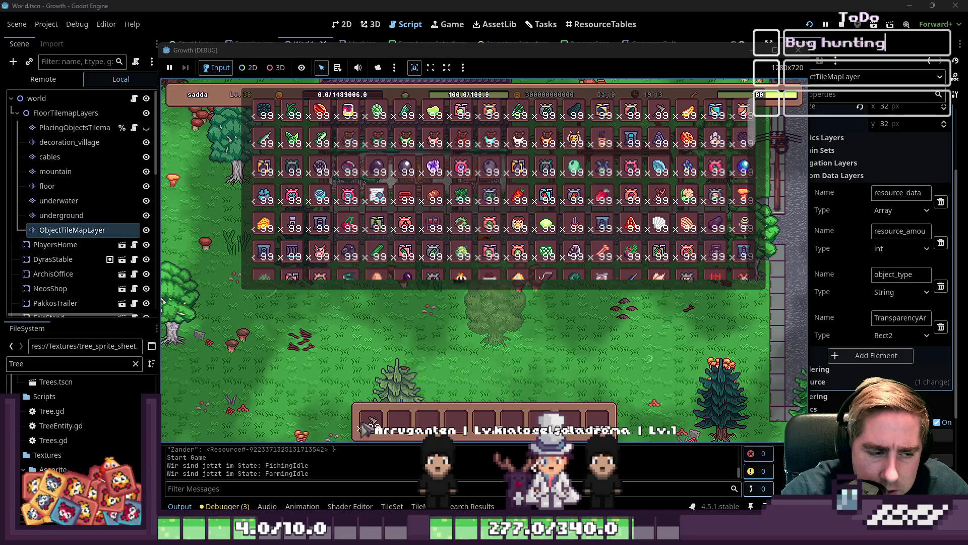
key("i")
key("9")
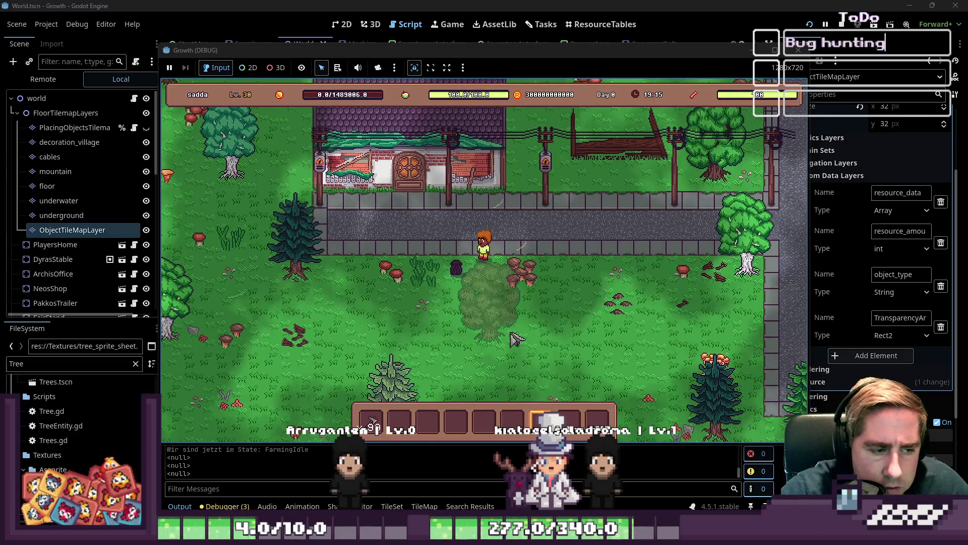
key("1")
Step: Walk down to several trees chopping each with the axe, then stop the game
key("s")
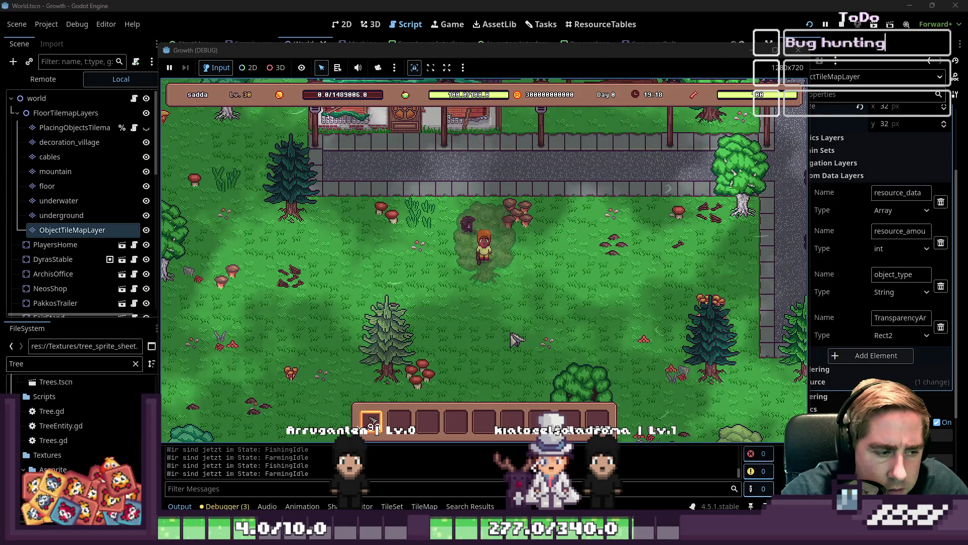
key("s")
key("a")
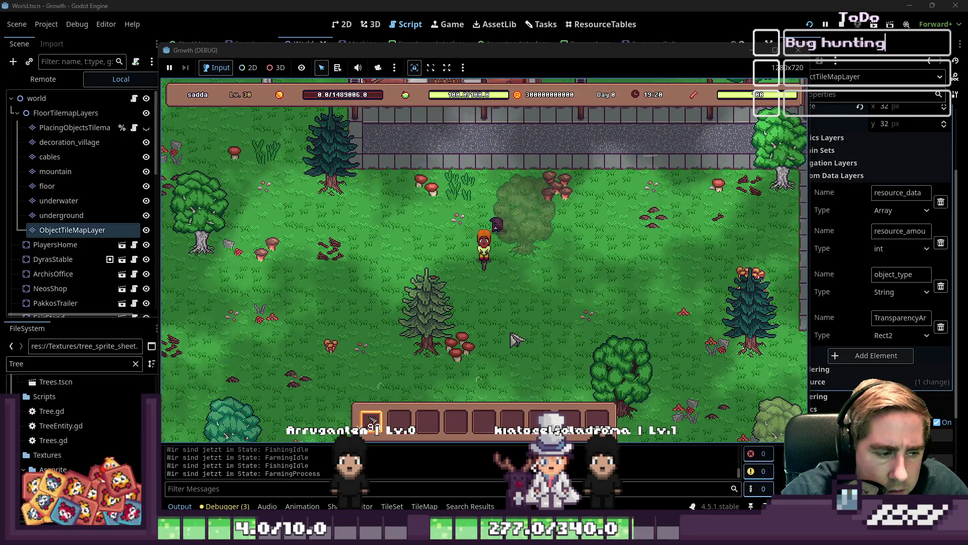
key("s")
key("d")
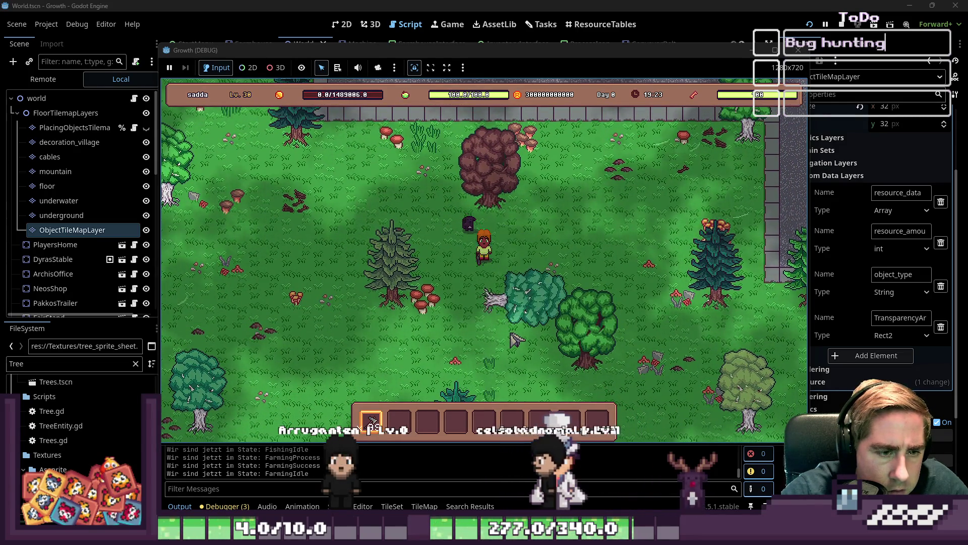
key("s")
key("d")
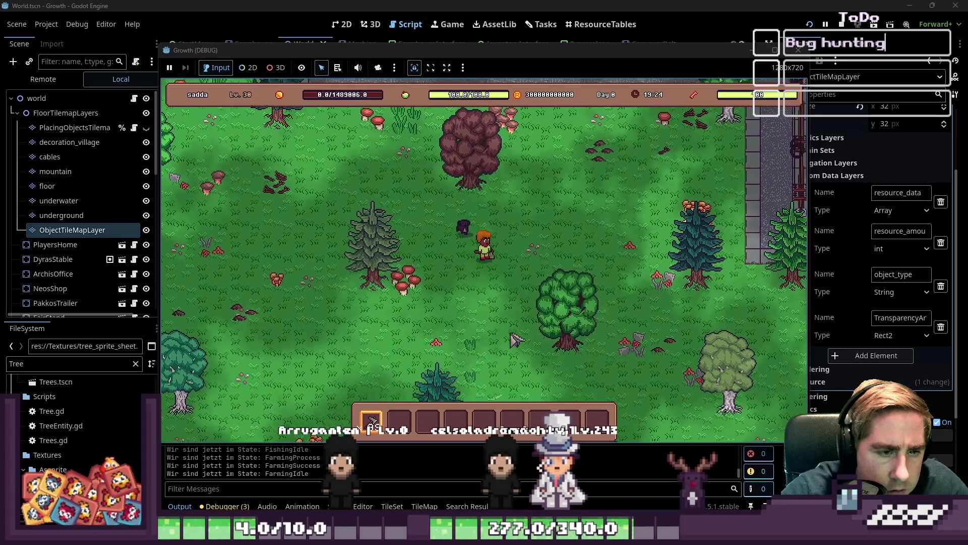
key("s")
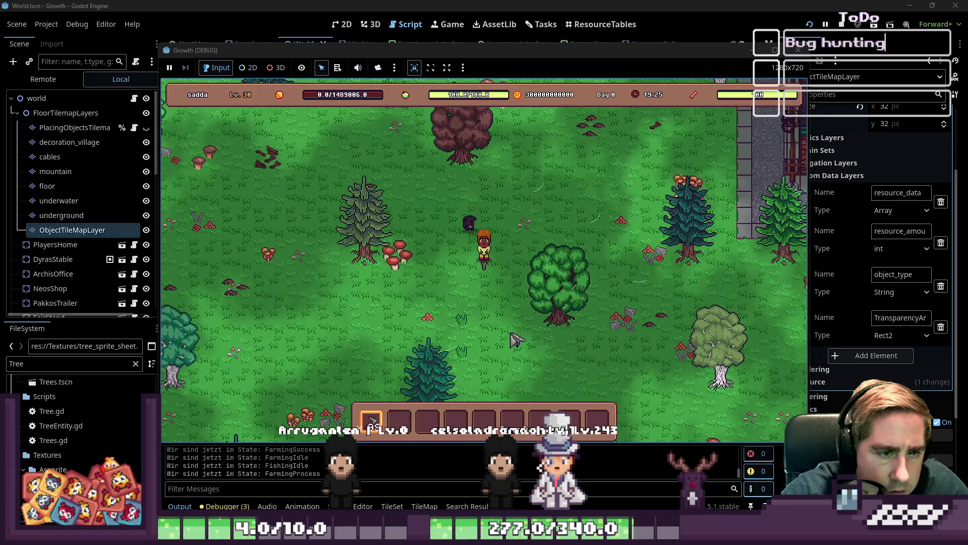
key("s")
key("a")
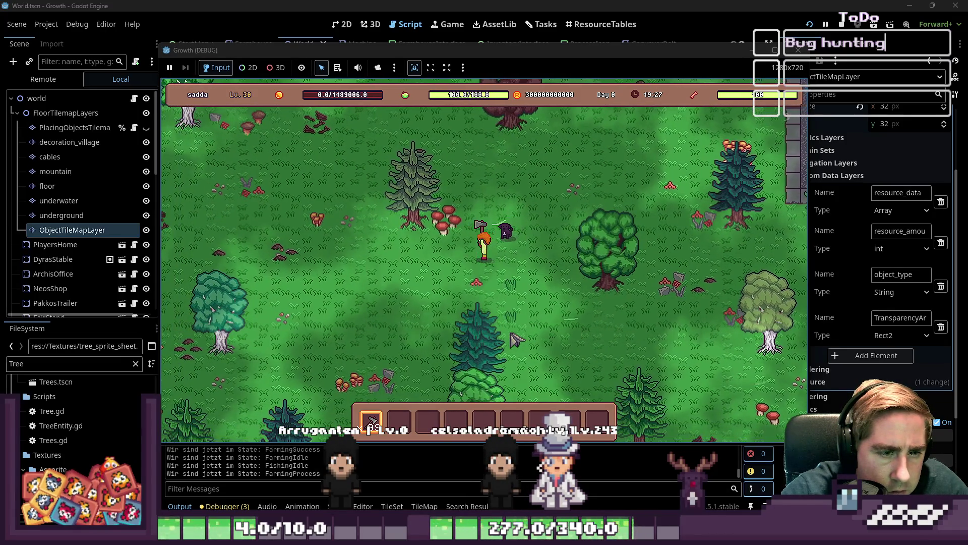
key("a")
key("s")
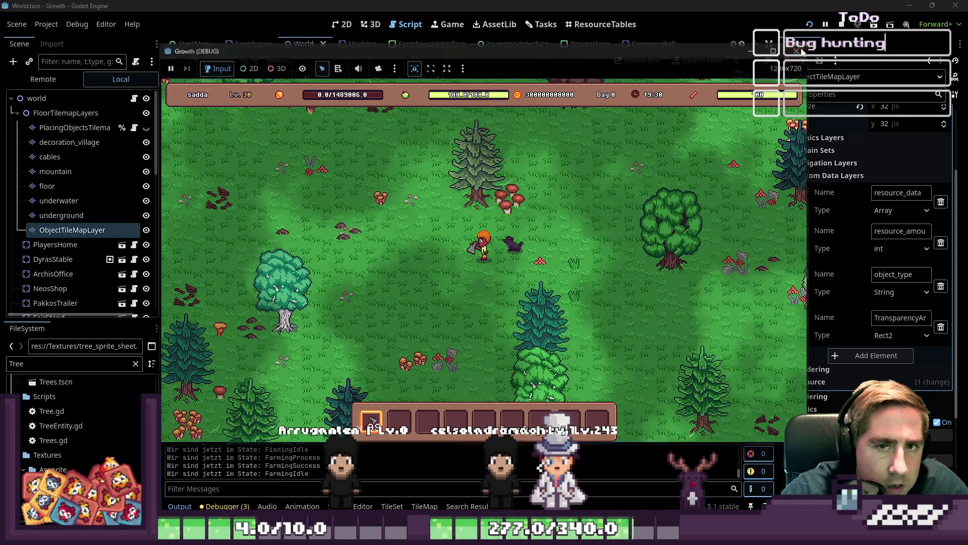
key("F8")
left_click(484, 206)
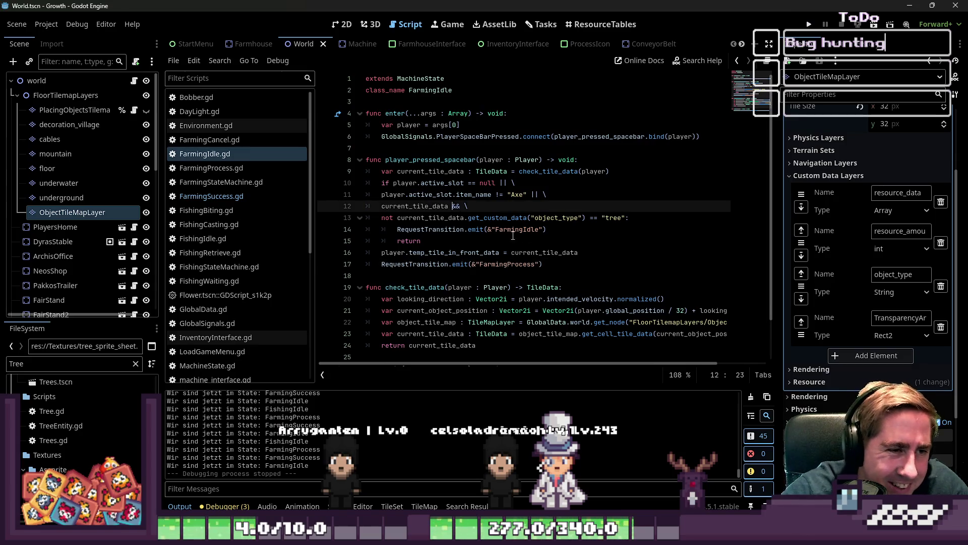
type("no")
Step: Prefix line 12 with 'not' and select its && operator for replacement
key("Home")
type("not")
key("Escape")
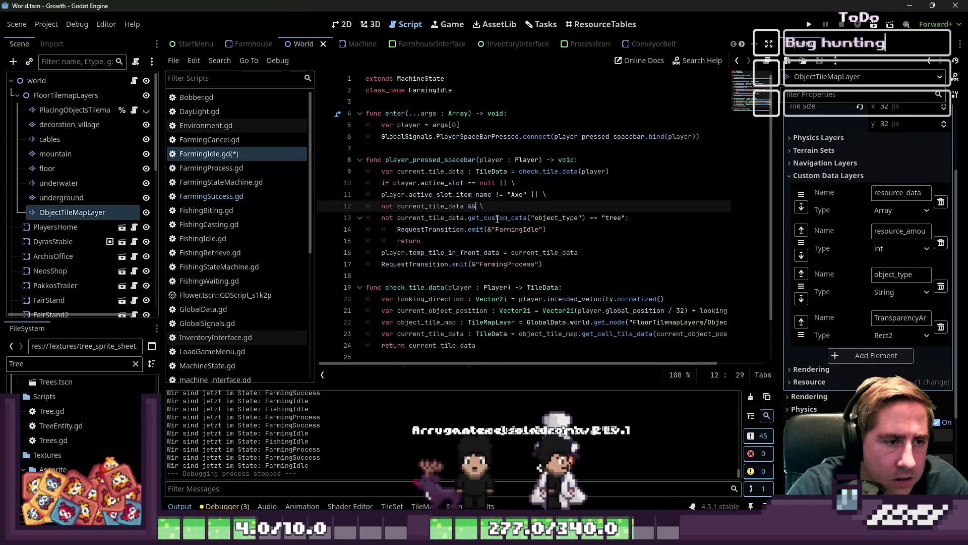
key("ctrl+Right")
key("Right")
key("shift+Right")
key("shift+Right")
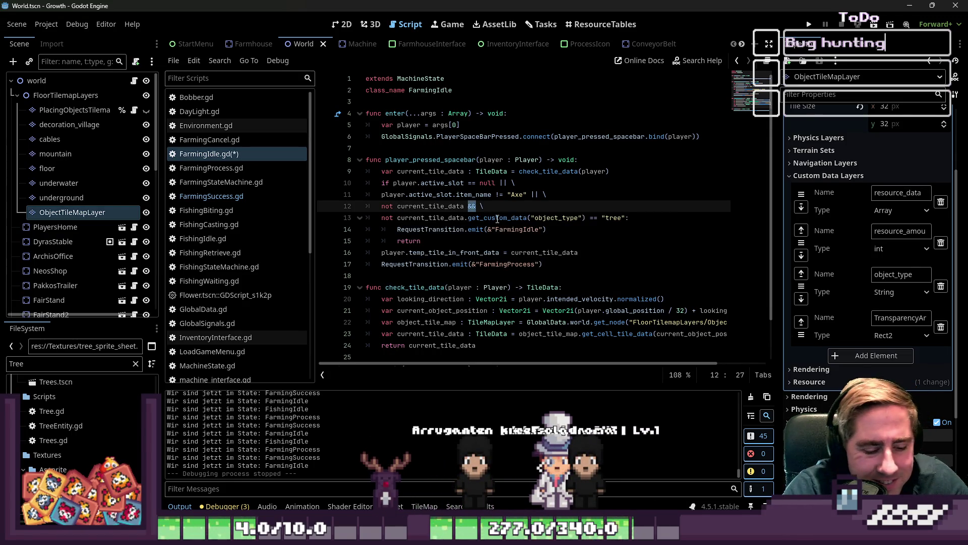
Step: Replace && with || on line 12, then rerun the game with a new character 'sad'
type("||")
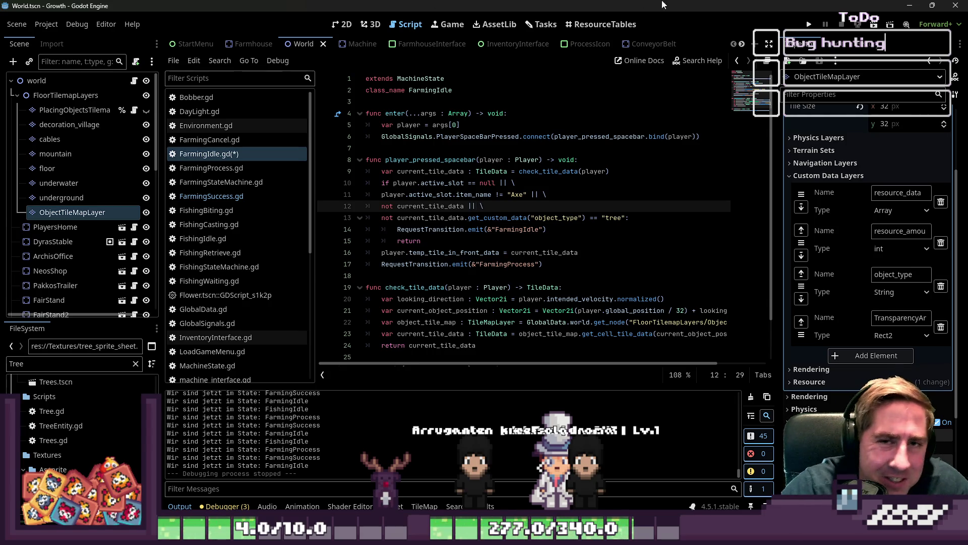
left_click(807, 28)
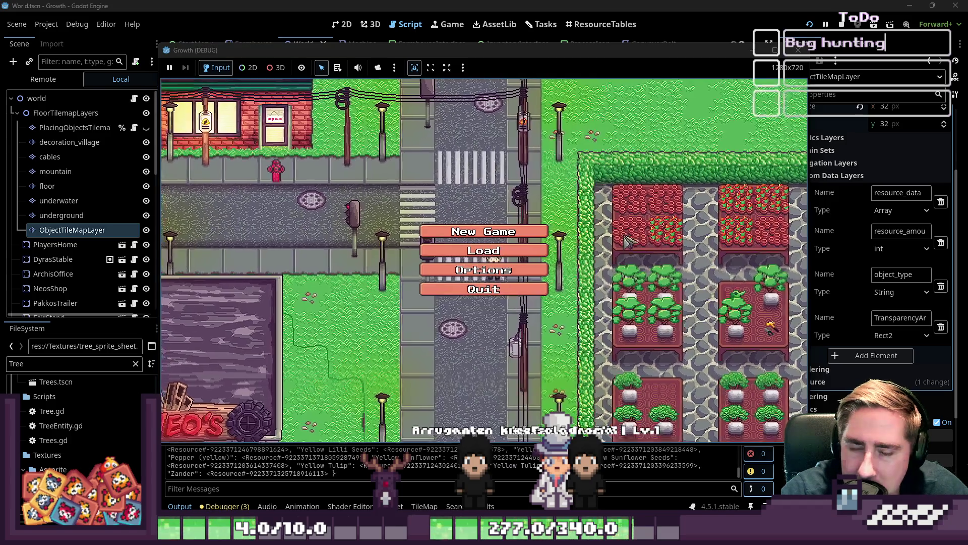
left_click(484, 232)
type("sad")
left_click(479, 343)
Step: Walk to a tree, select the axe in the first hotbar slot, and chop the tree
key("s")
key("d")
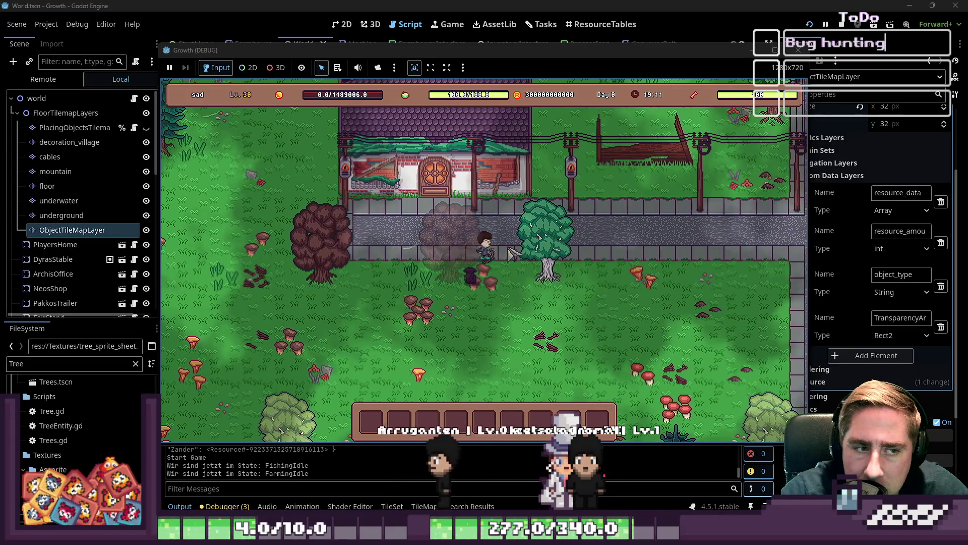
key("s")
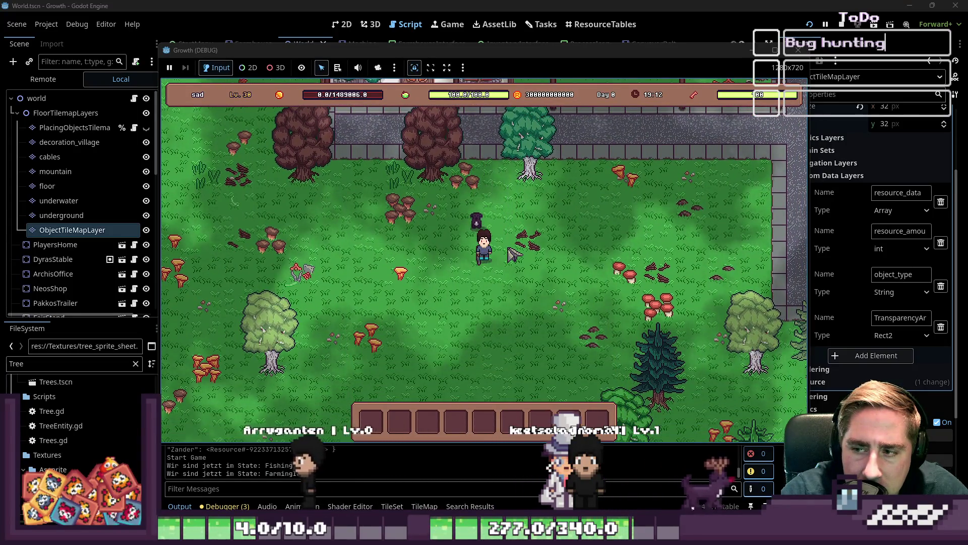
key("i")
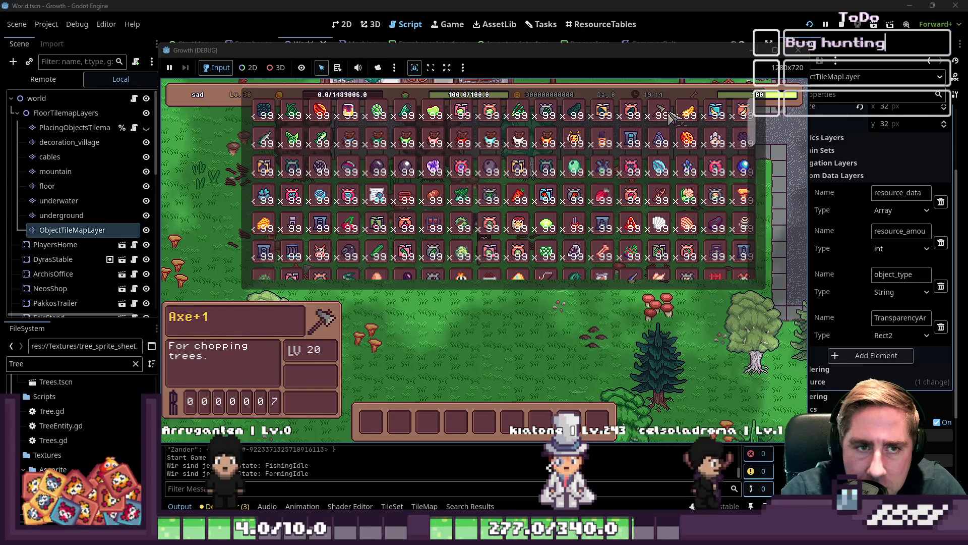
key("w")
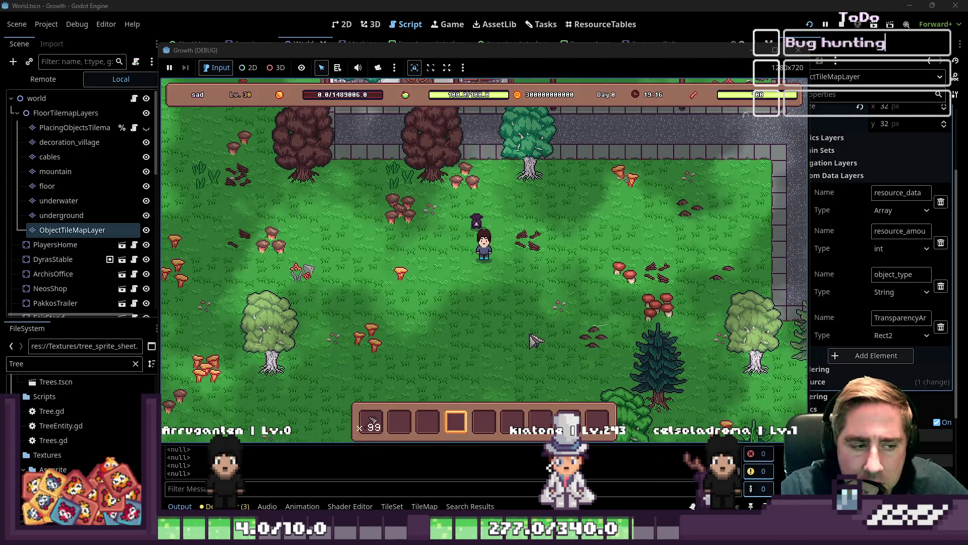
key("1")
key("d")
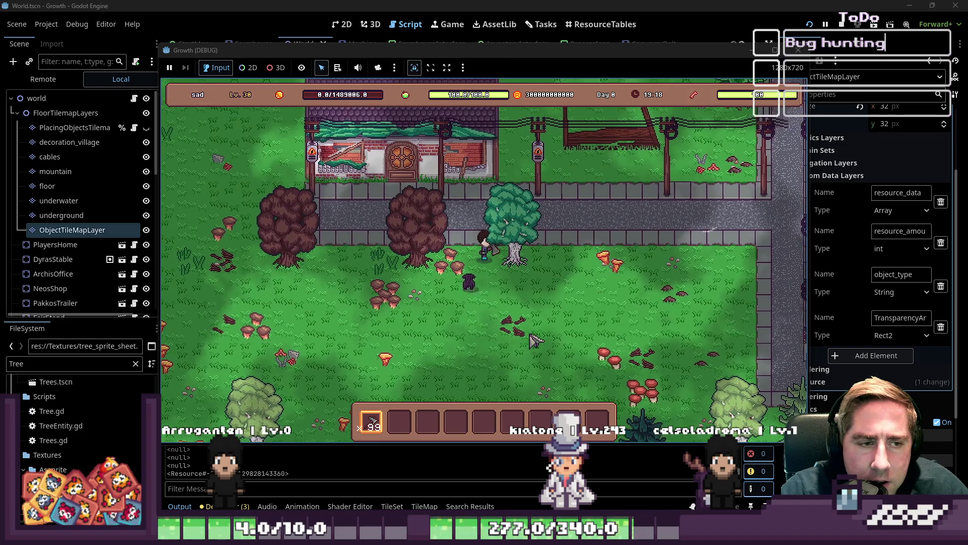
left_click(538, 337)
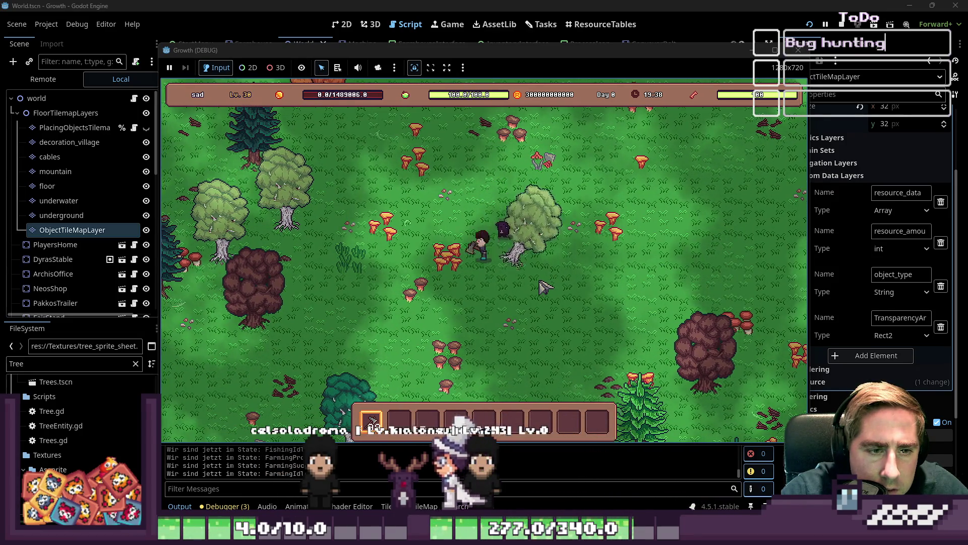
Step: Walk the player up-left toward more trees, then stop the running game
key("a")
key("w")
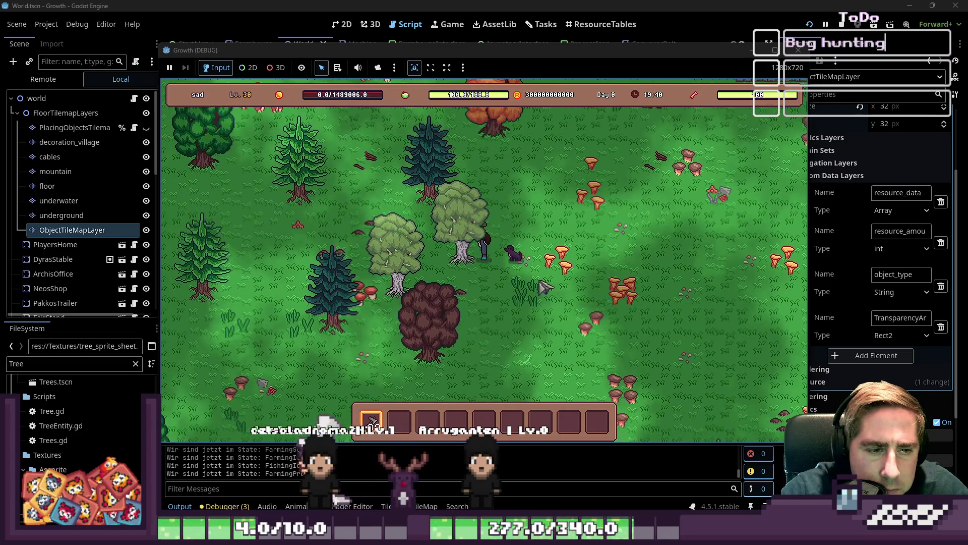
key("w")
key("a")
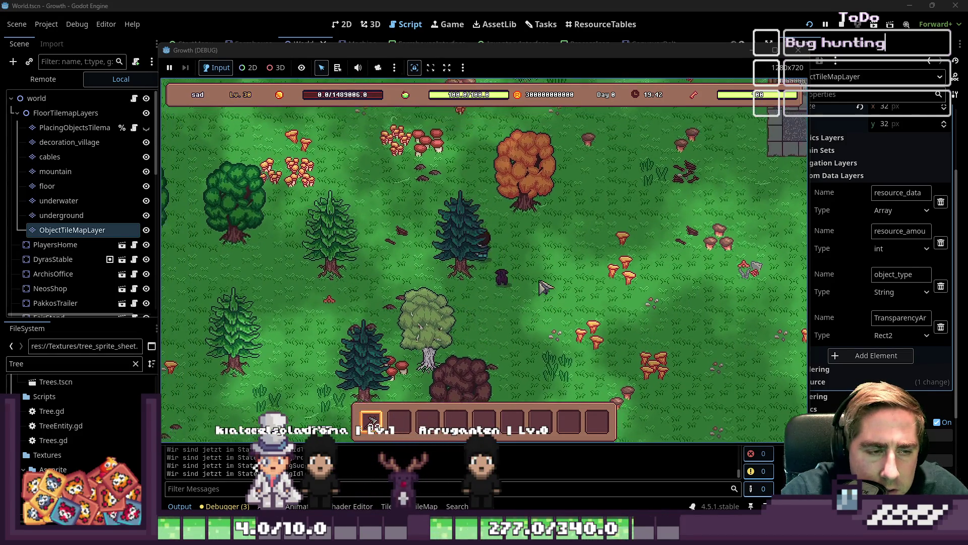
key("a")
key("w")
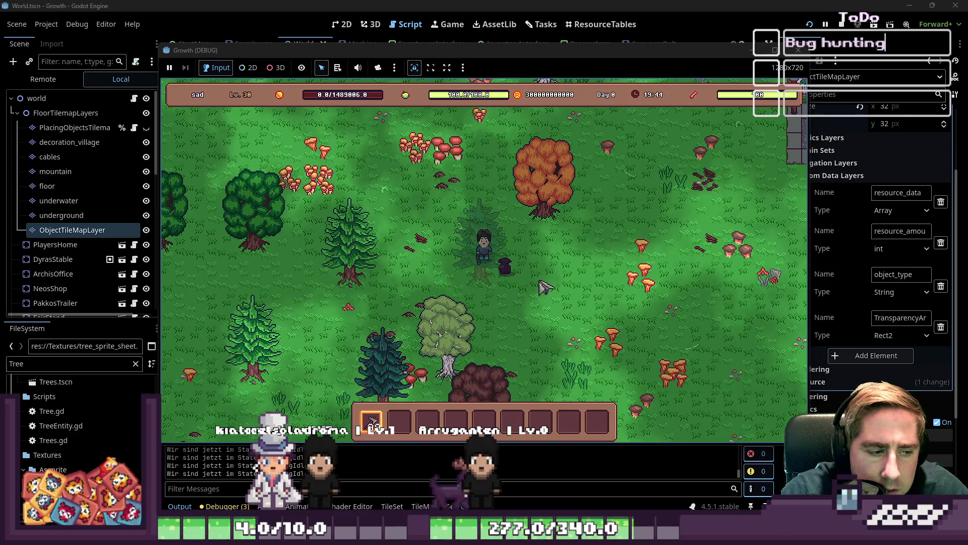
key("w")
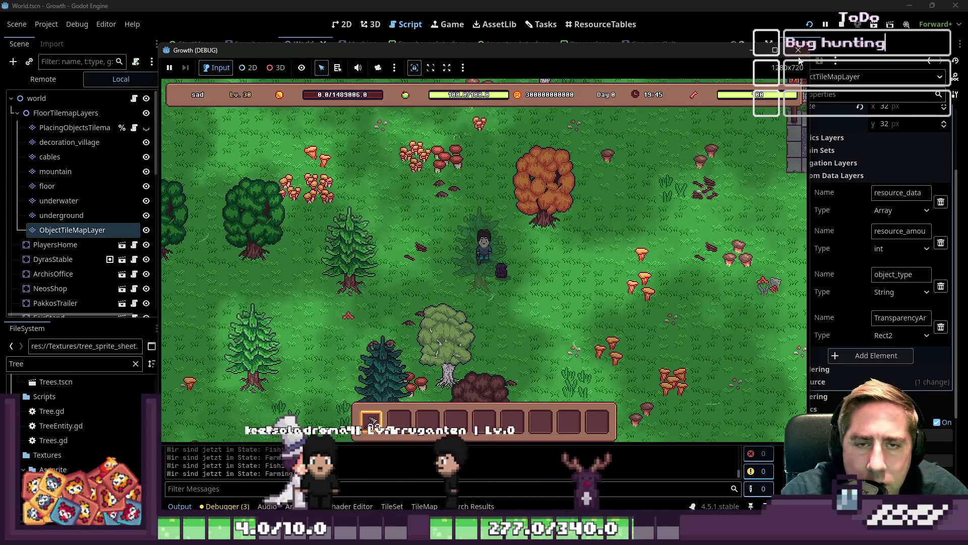
left_click(798, 50)
Step: Review the tree check and FarmingIdle transition on lines 13–15 of the script
left_click(407, 24)
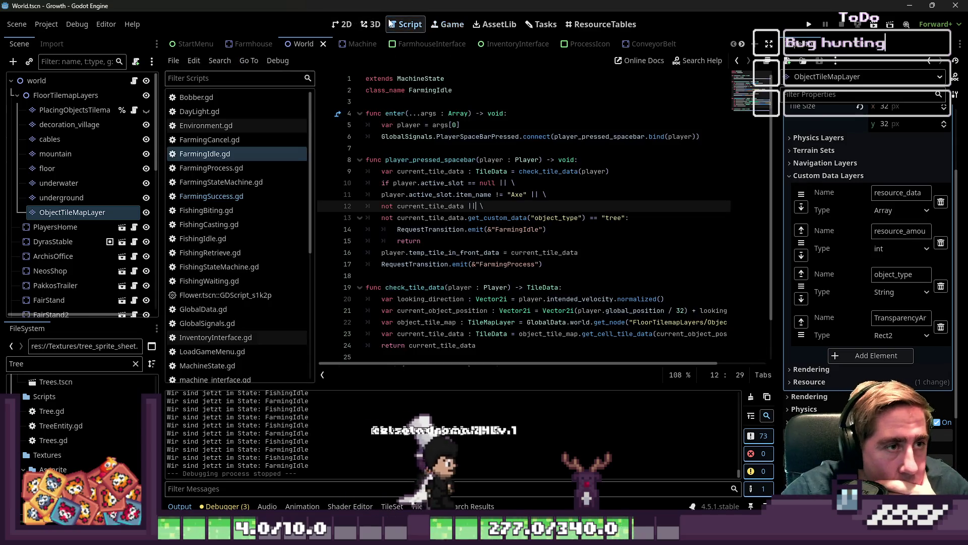
left_click(454, 236)
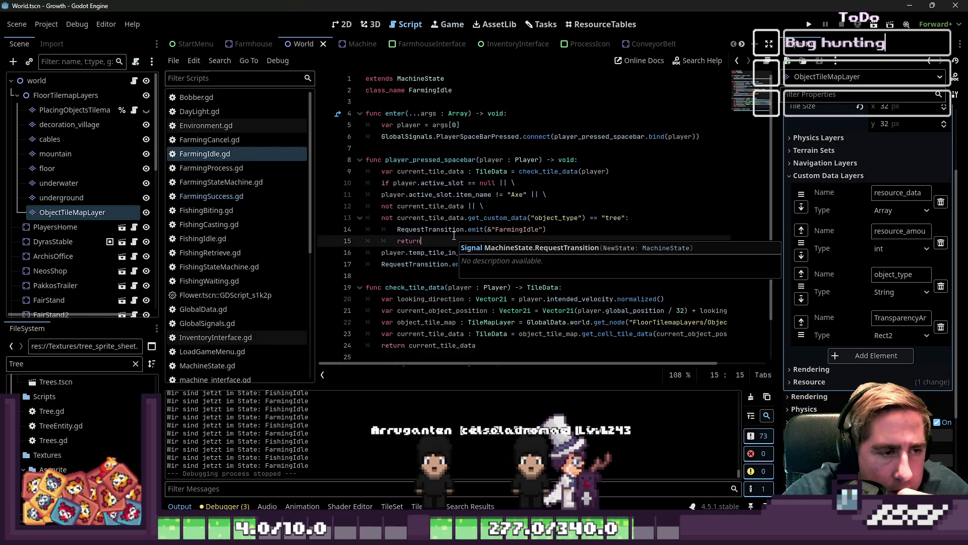
left_click(521, 231)
double_click(522, 231)
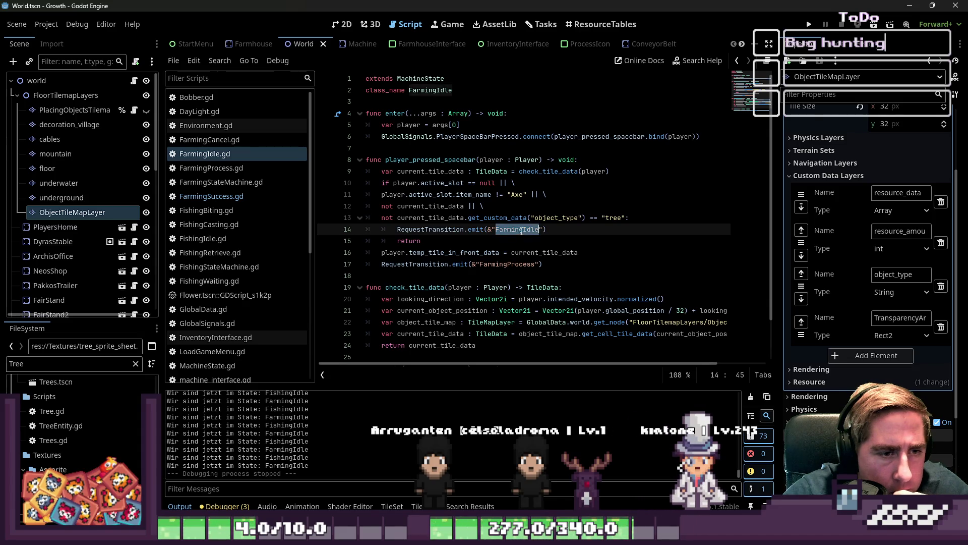
left_click(590, 213)
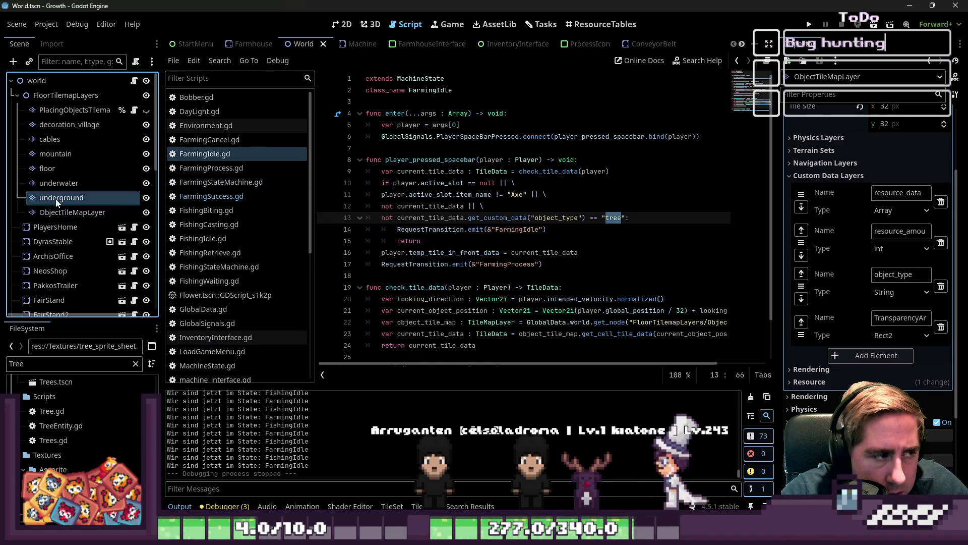
Step: Open the TileMap panel for ObjectTileMapLayer and enlarge it
left_click(60, 212)
scroll(526, 458, "down", 2)
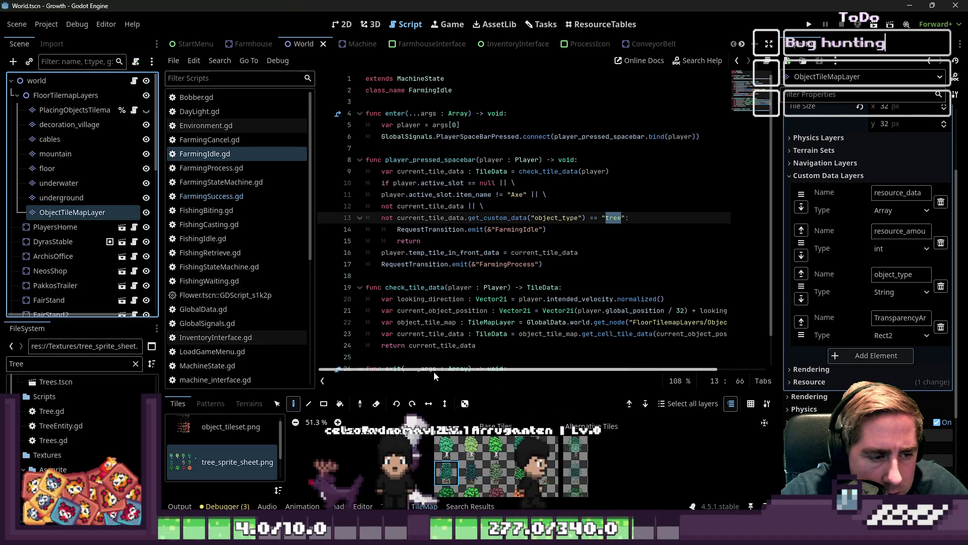
mouse_move(436, 392)
left_mouse_down()
mouse_move(436, 317)
mouse_move(452, 352)
left_mouse_up()
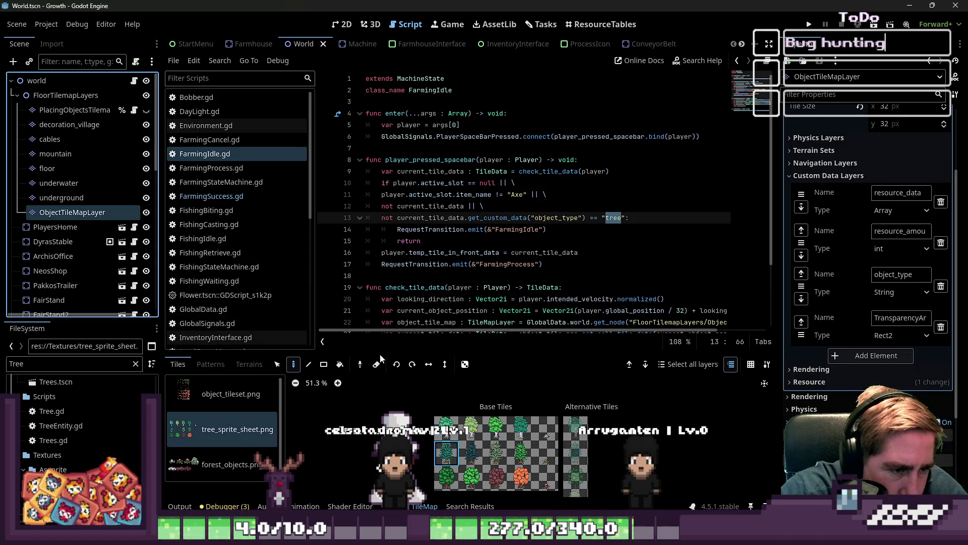
left_click_drag(382, 350, 382, 262)
scroll(607, 426, "up", 5)
scroll(605, 426, "down", 2)
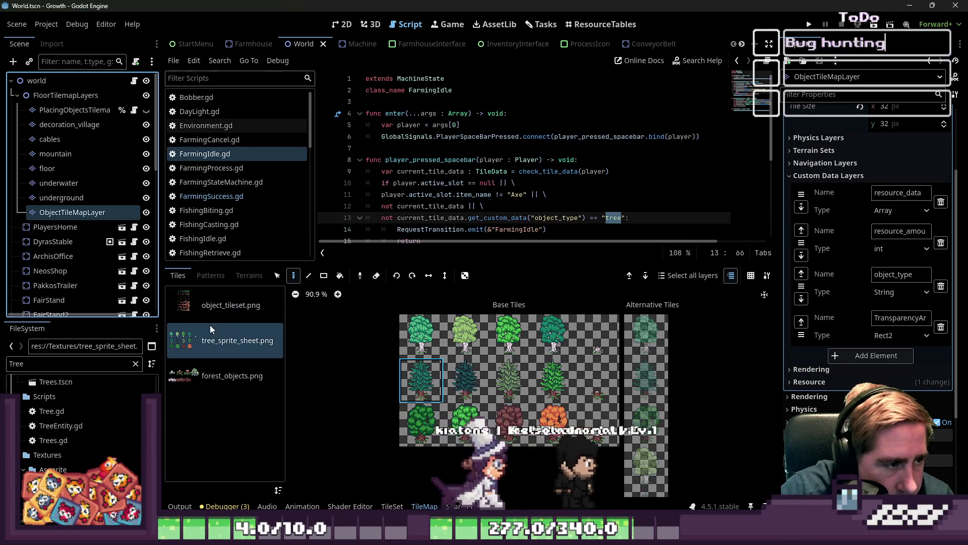
Step: Show the tree_sprite_sheet.png atlas in the TileSet tab's Paint mode
left_click(214, 310)
left_click(217, 341)
scroll(677, 325, "up", 7)
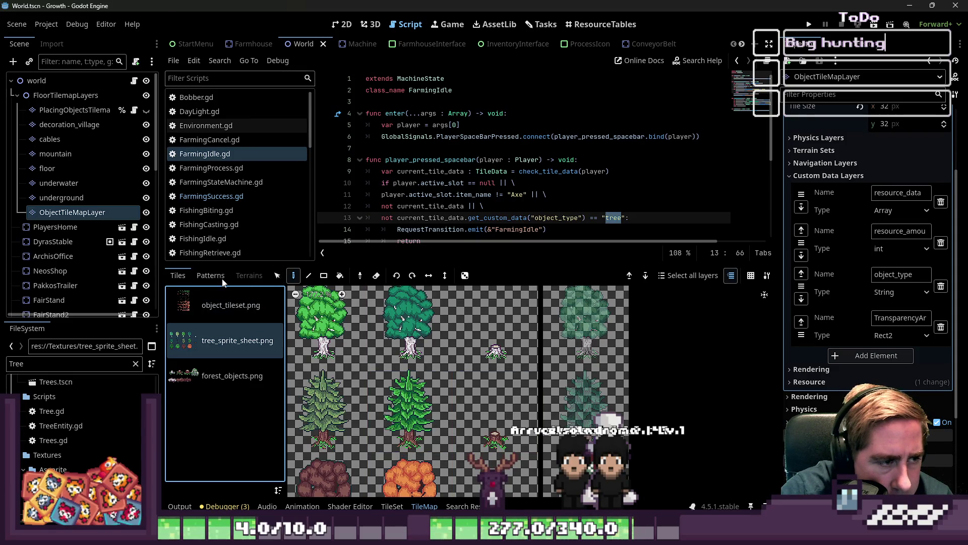
left_click(402, 506)
scroll(582, 359, "up", 8)
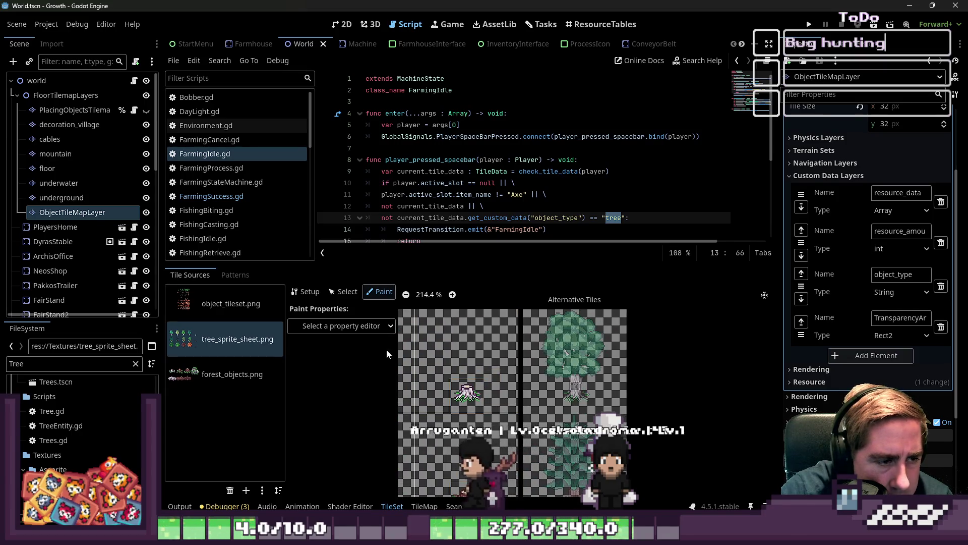
Step: Paint object_type 'tree' onto the tree tiles of tree_sprite_sheet.png
left_click(350, 327)
left_click(325, 498)
scroll(662, 345, "down", 5)
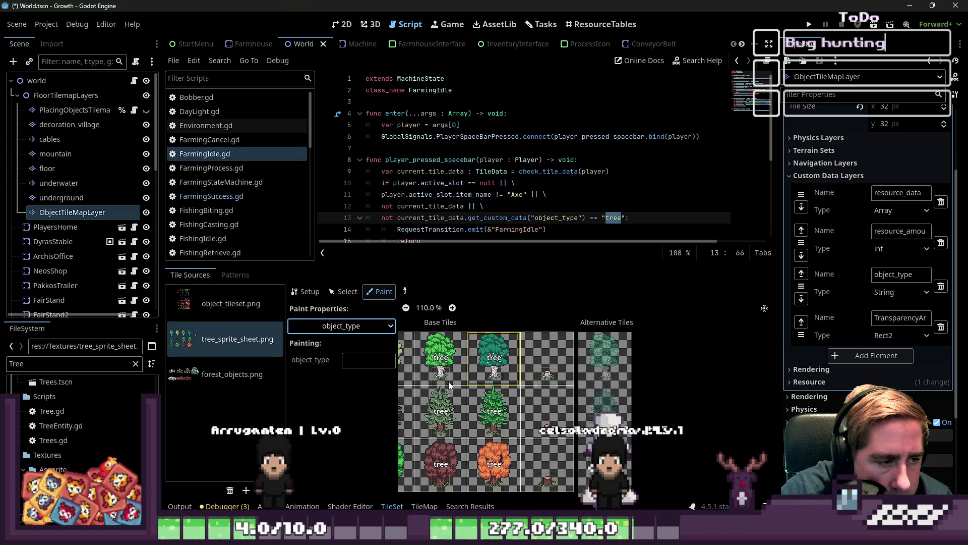
type("tree")
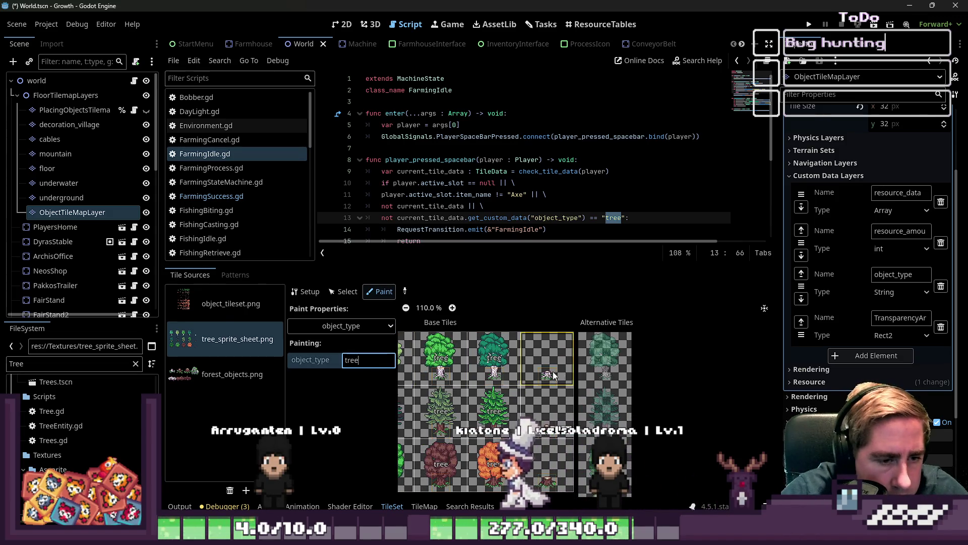
left_click_drag(606, 359, 610, 400)
scroll(608, 400, "down", 3)
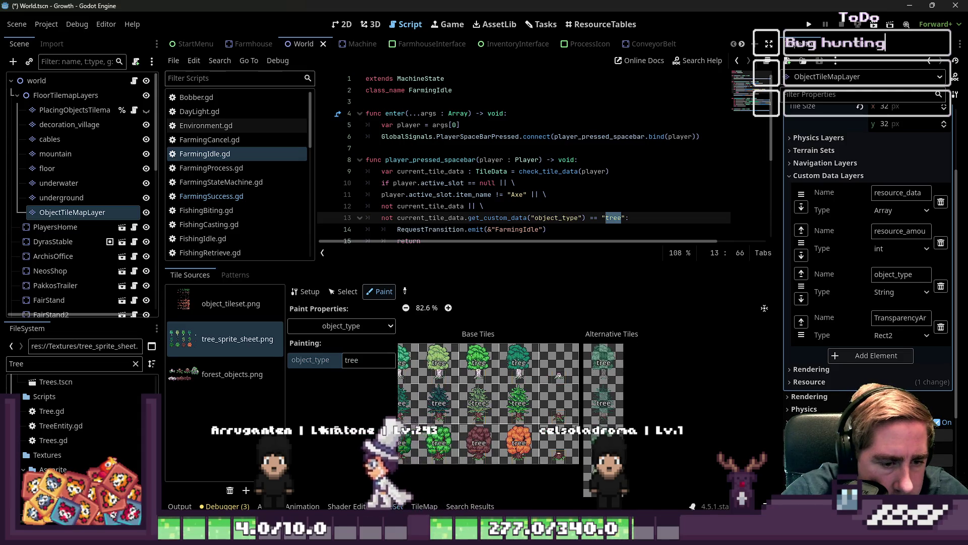
Step: Confirm object_type is still the paint property, then save and run the project
left_click(374, 329)
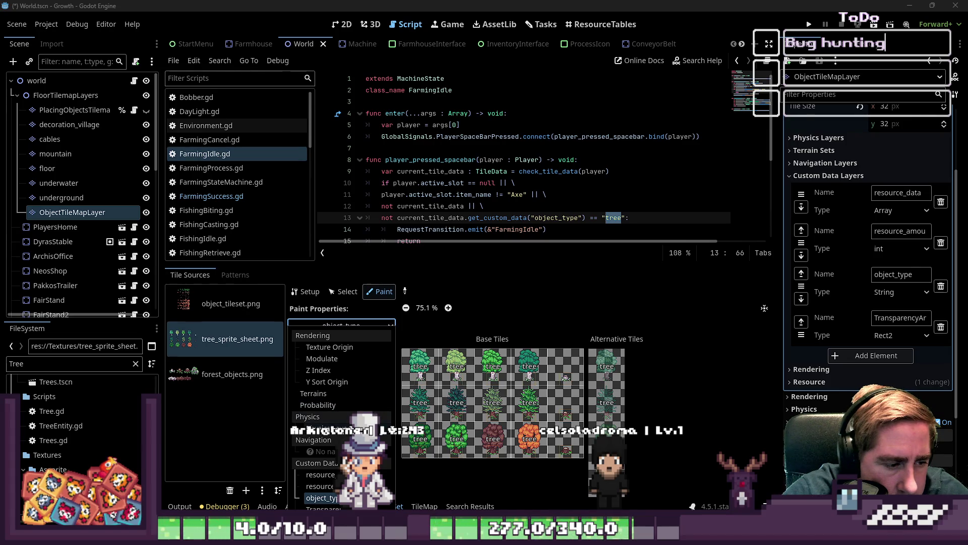
left_click(376, 301)
left_click(809, 24)
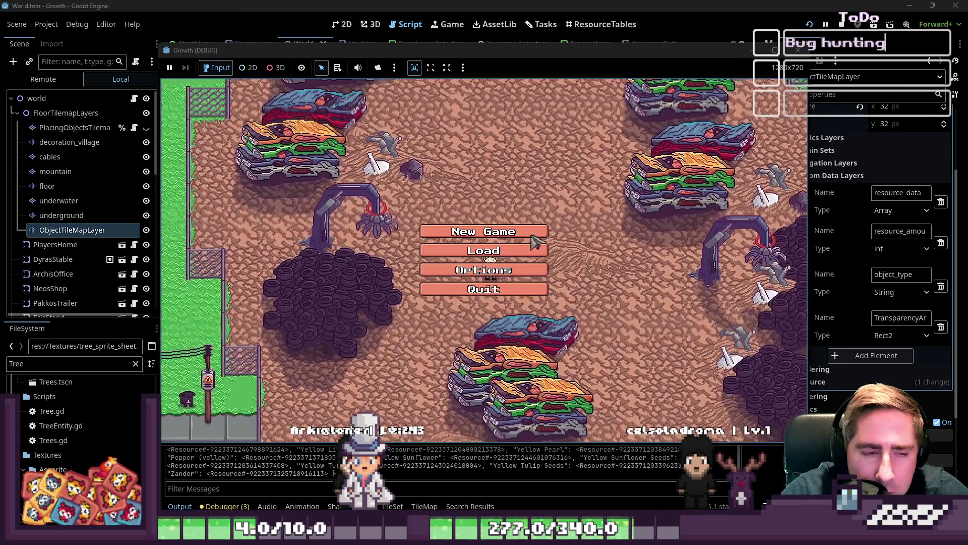
Step: Create a new character named 'sdaf' and start the game
left_click(483, 240)
type("sdaf")
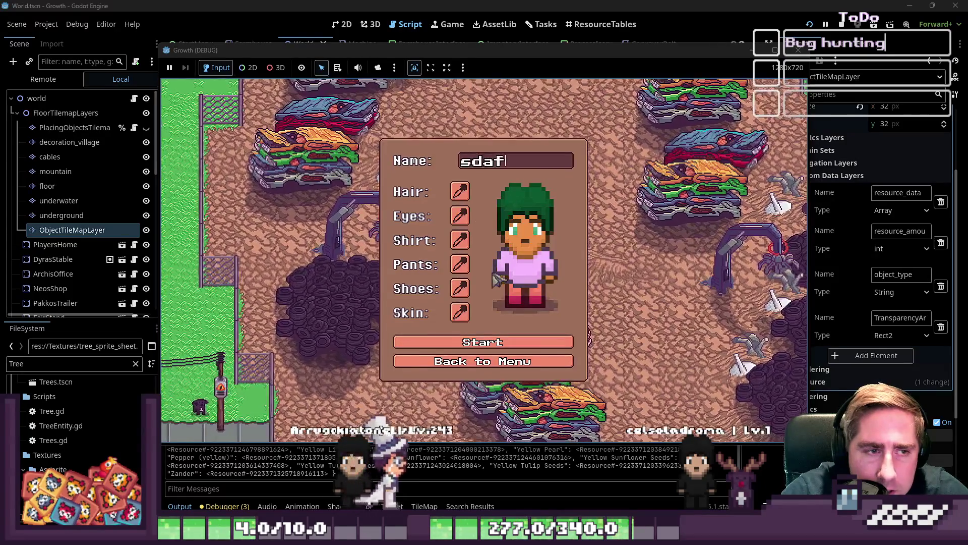
left_click(573, 348)
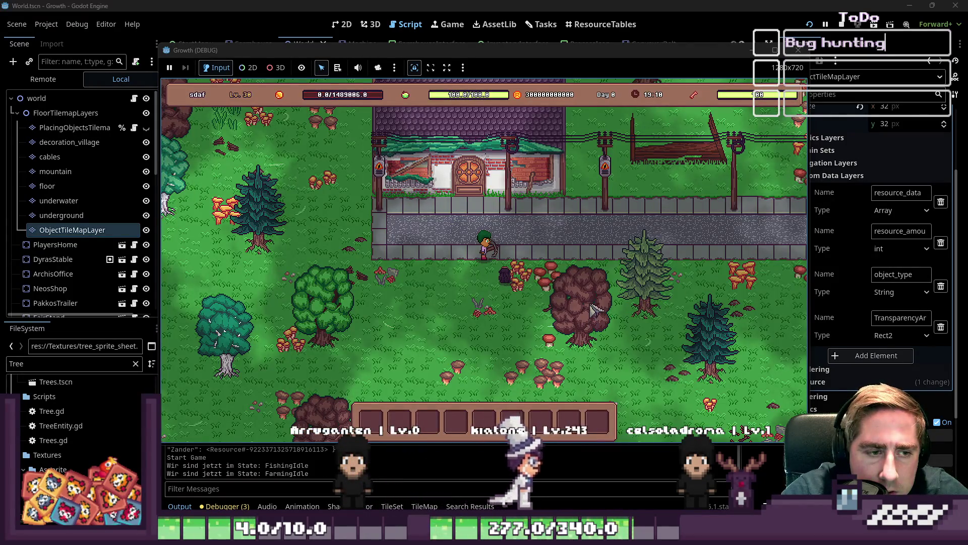
Step: Equip an item from the inventory, walk down-left to a tree, then stop the game
key("i")
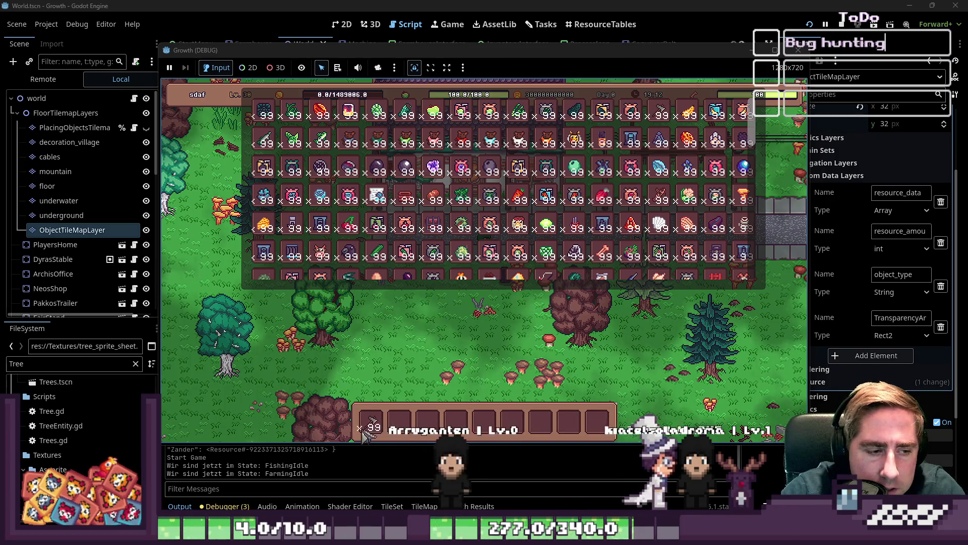
key("i")
key("s")
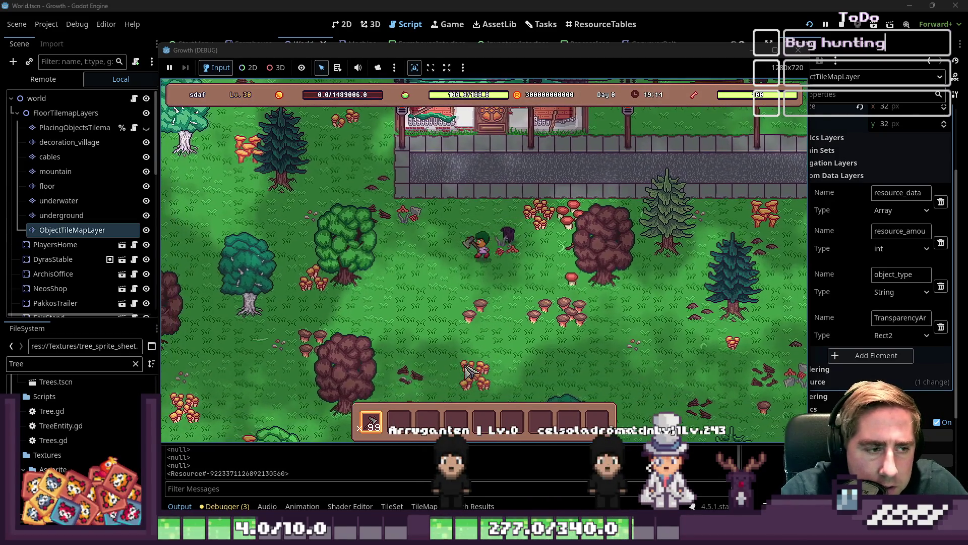
key("a")
key("s")
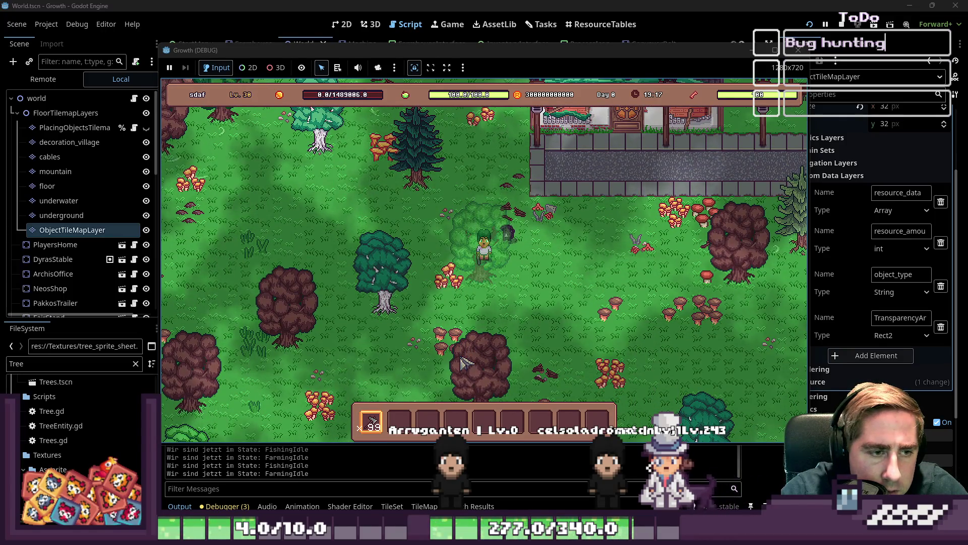
left_click(828, 27)
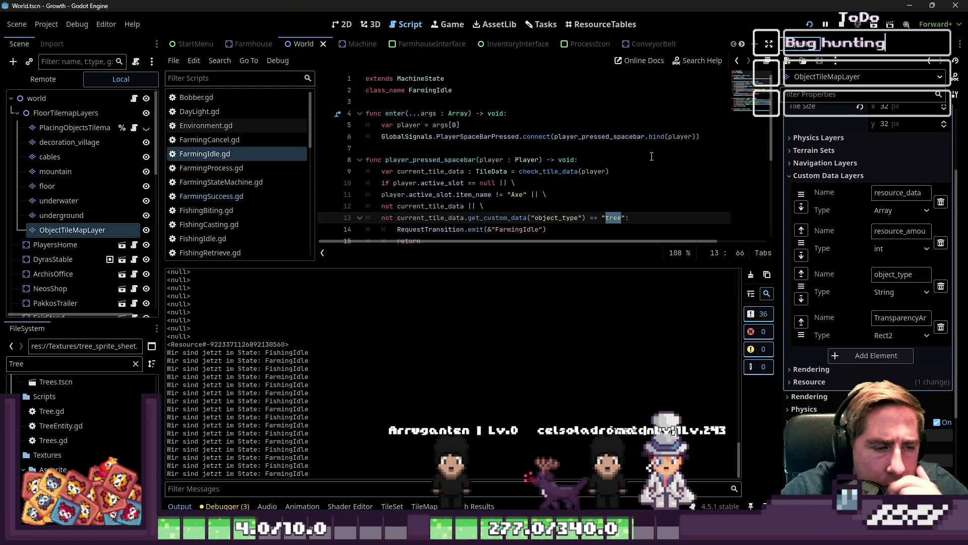
Step: Review the active_slot, tile-data null and object_type checks in FarmingIdle.gd's spacebar handler
left_click(491, 183)
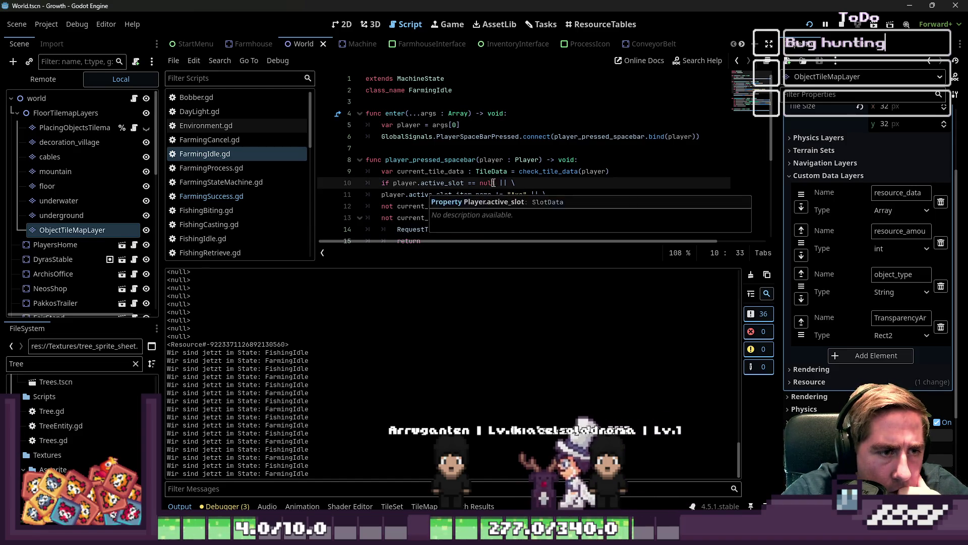
scroll(429, 182, "down", 1)
left_click(514, 159)
double_click(450, 147)
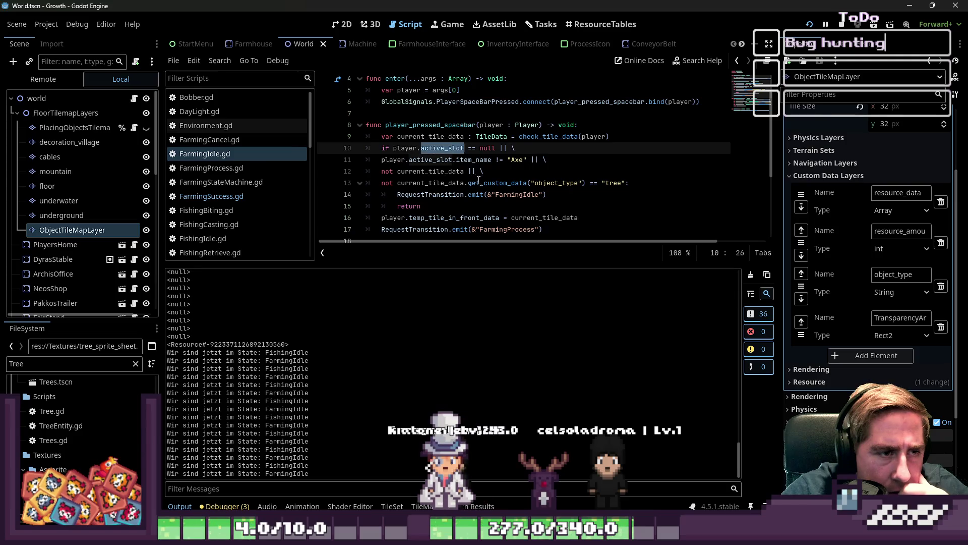
left_click(499, 167)
double_click(553, 182)
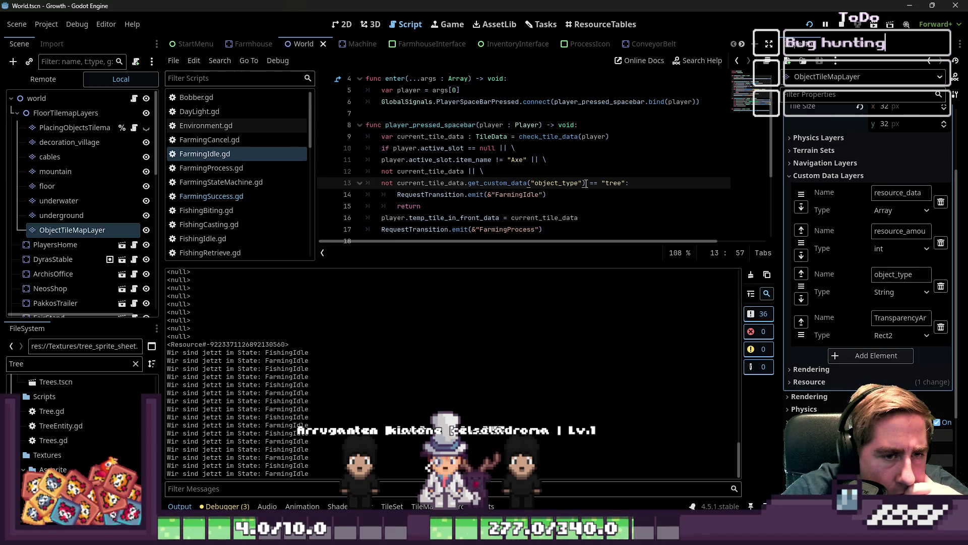
left_click(446, 172)
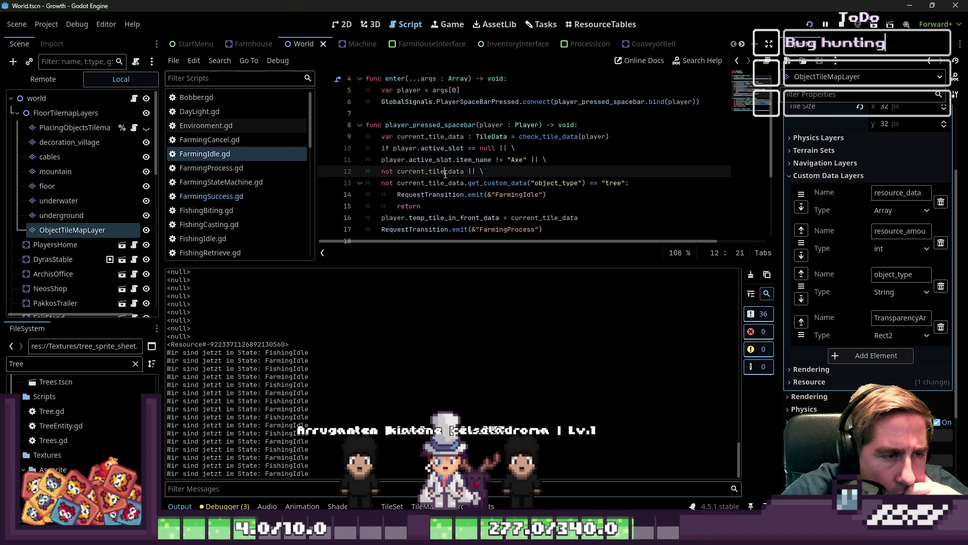
scroll(446, 173, "down", 1)
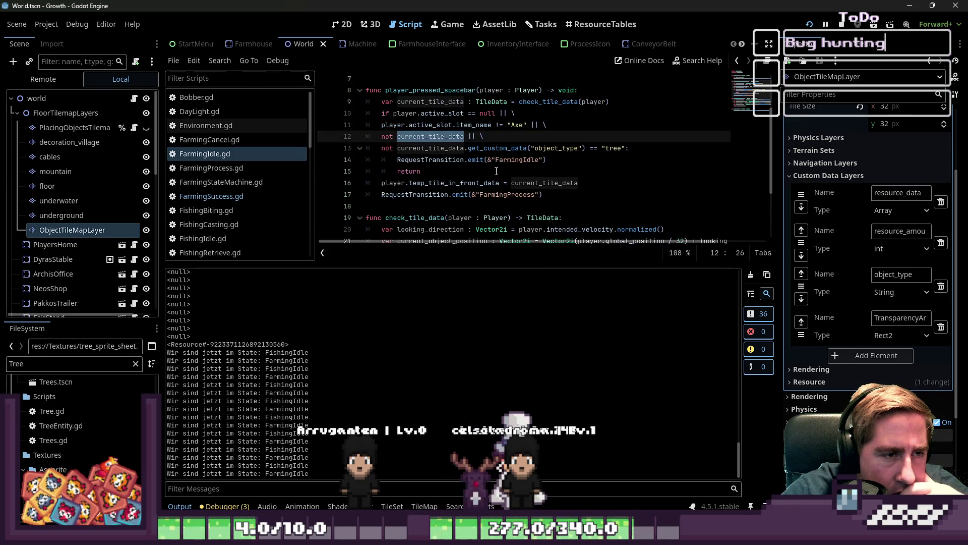
scroll(601, 180, "down", 1)
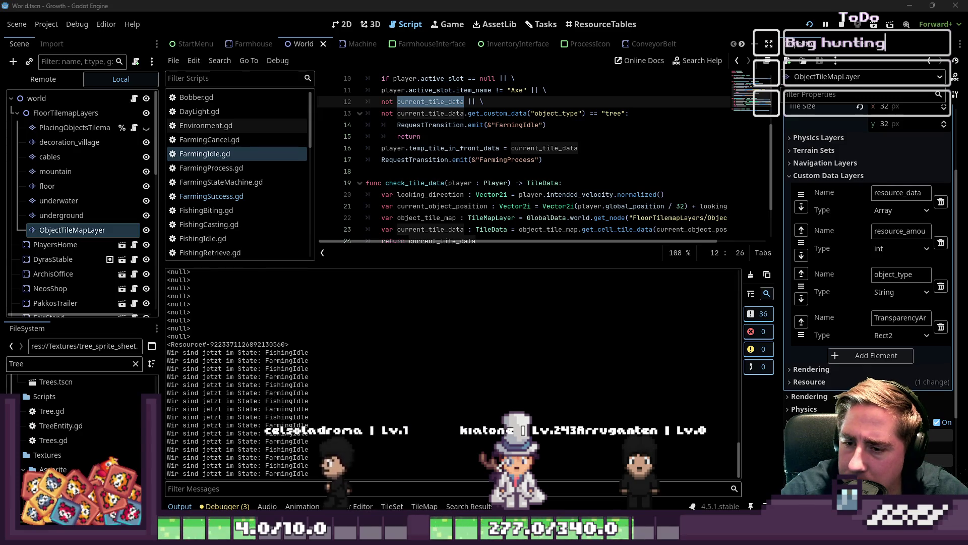
left_click(465, 173)
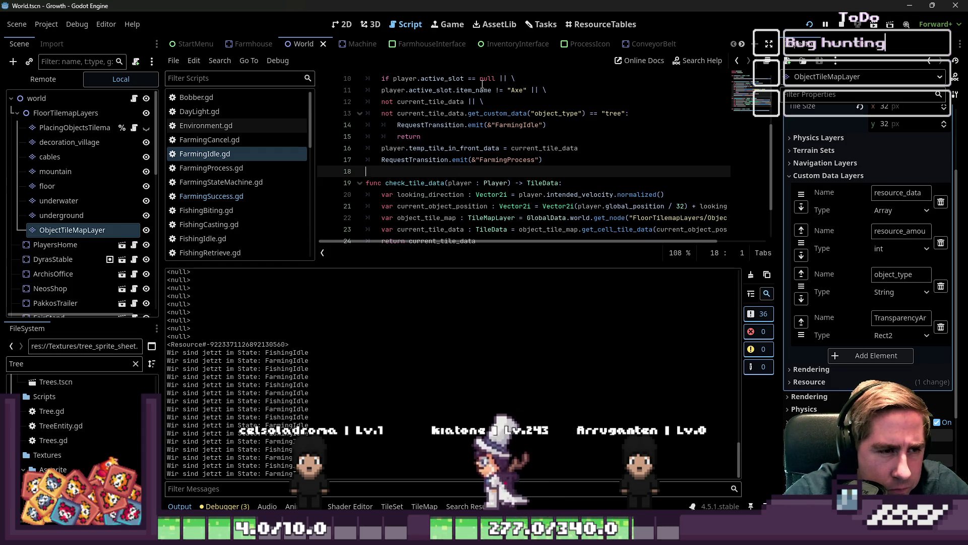
left_click(476, 147)
key("Up")
key("Up")
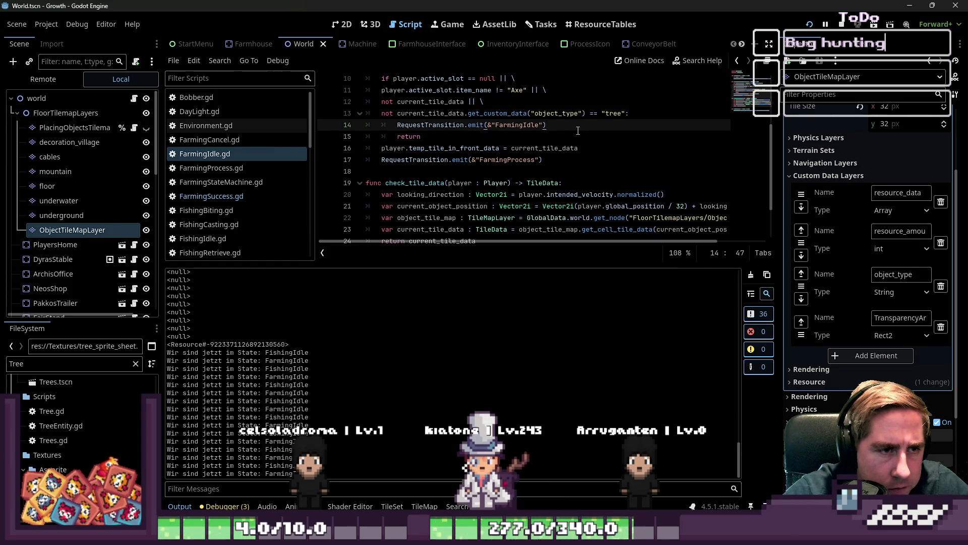
scroll(579, 130, "up", 2)
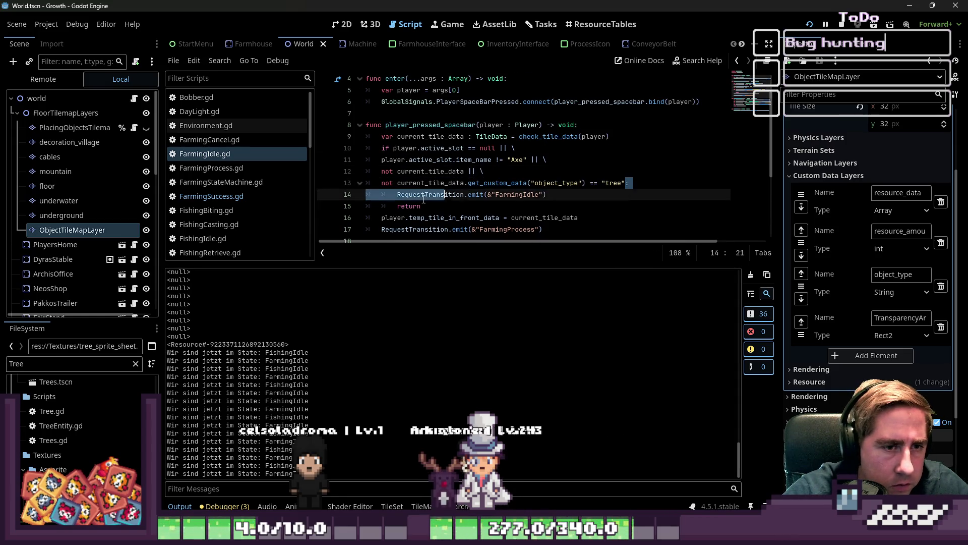
Step: Add a debug print of the tree comparison on a new line 9 and run the game
left_click_drag(626, 183, 398, 183)
key("ctrl+c")
left_click(554, 138)
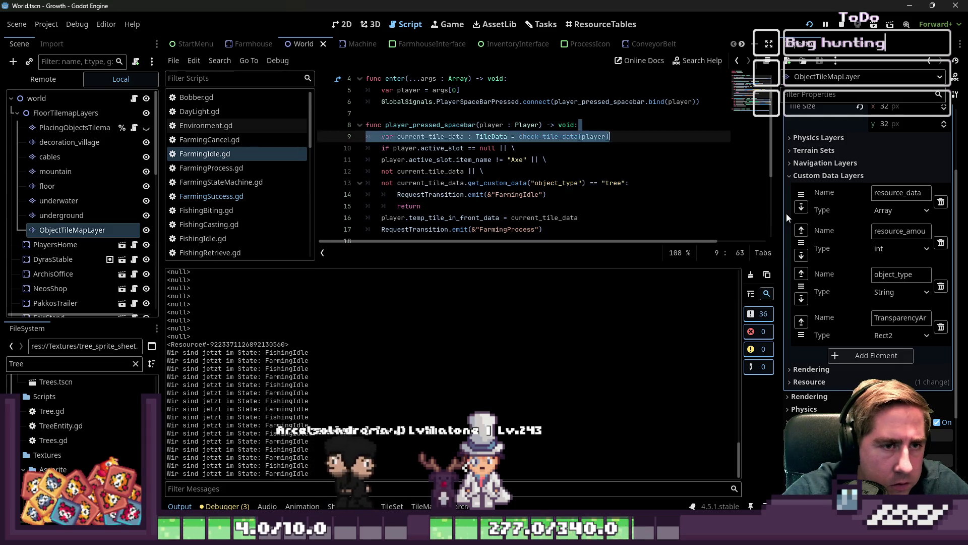
key("ctrl+shift+Return")
type("print(")
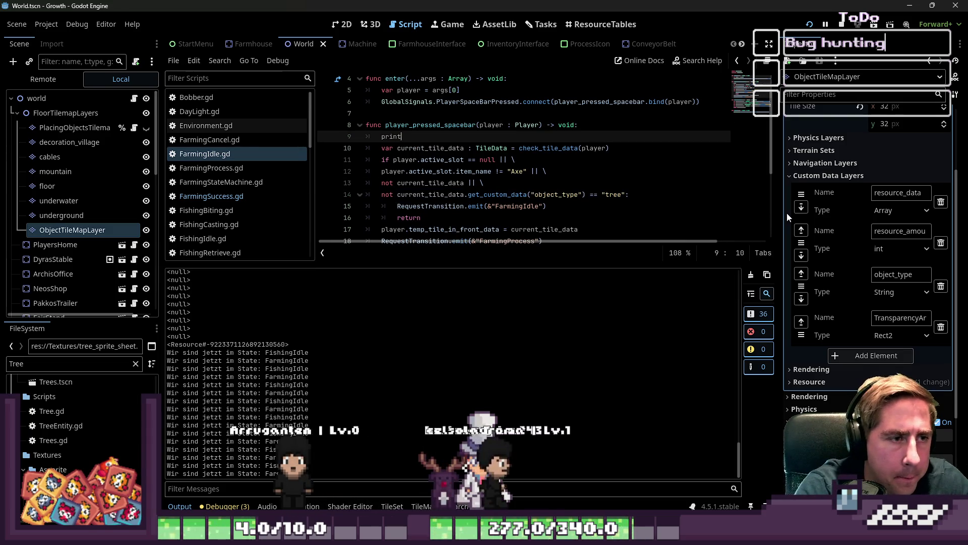
key("ctrl+v")
key("F5")
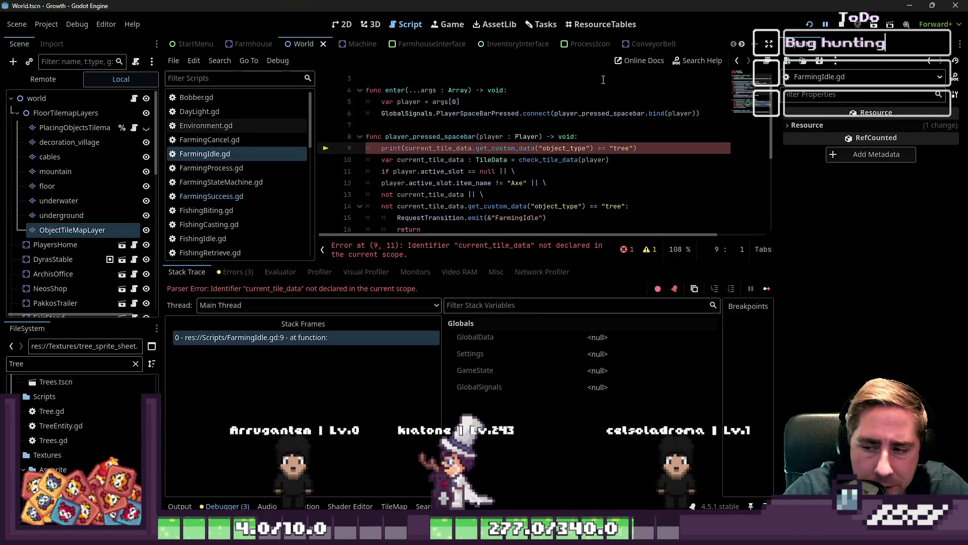
Step: Move the print below the current_tile_data declaration, save FarmingIdle.gd and relaunch the game
left_click(470, 148)
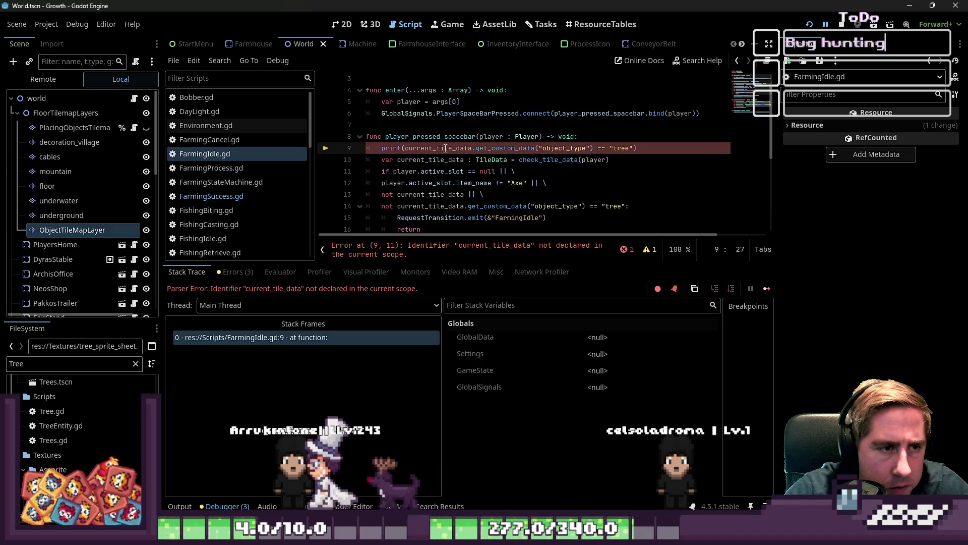
left_click(659, 151)
left_click_drag(659, 152, 358, 148)
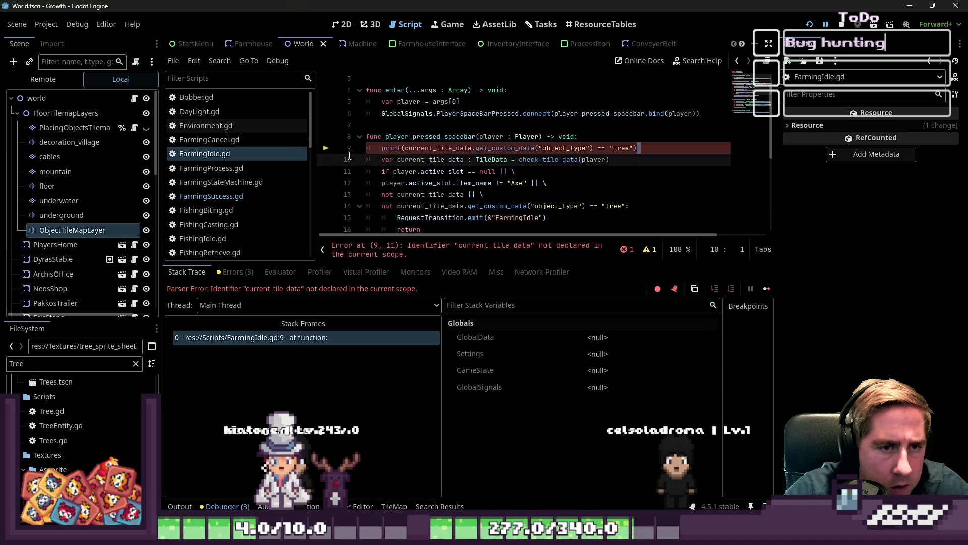
key("BackSpace")
key("Delete")
key("End")
key("Return")
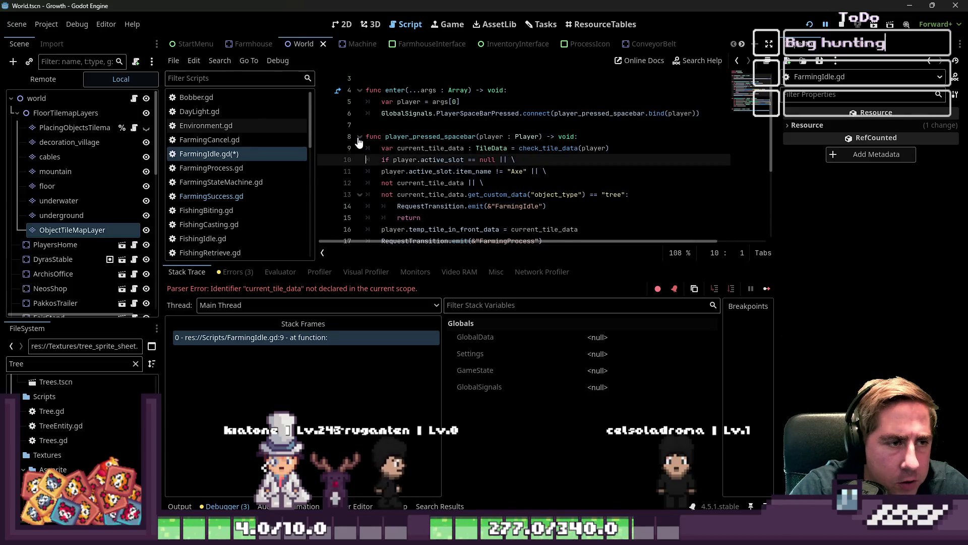
type("print(current_tile_data.get_custom_data(\"object_type\") == \"tree\")")
key("ctrl+s")
left_click(809, 23)
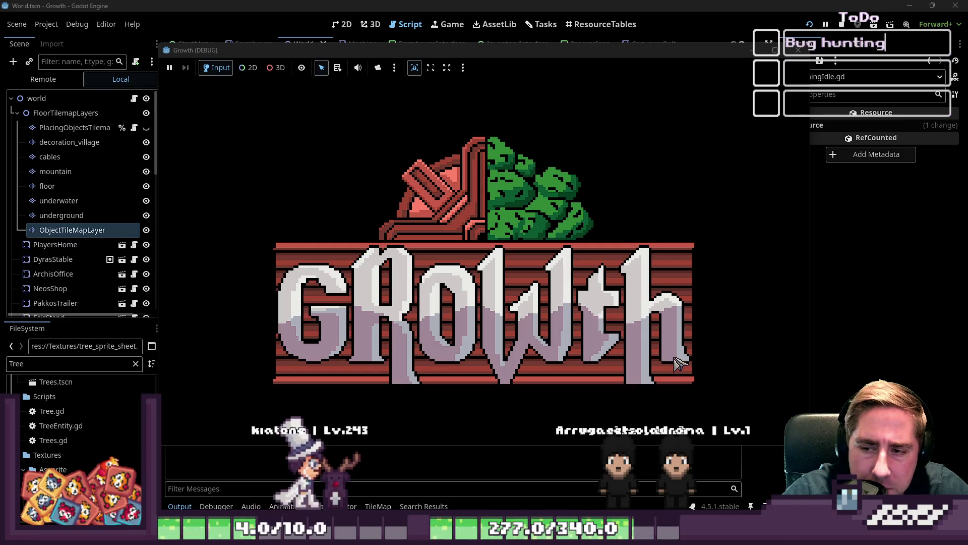
Step: Load the first save and equip a tool from hotbar slot 1
left_click(482, 232)
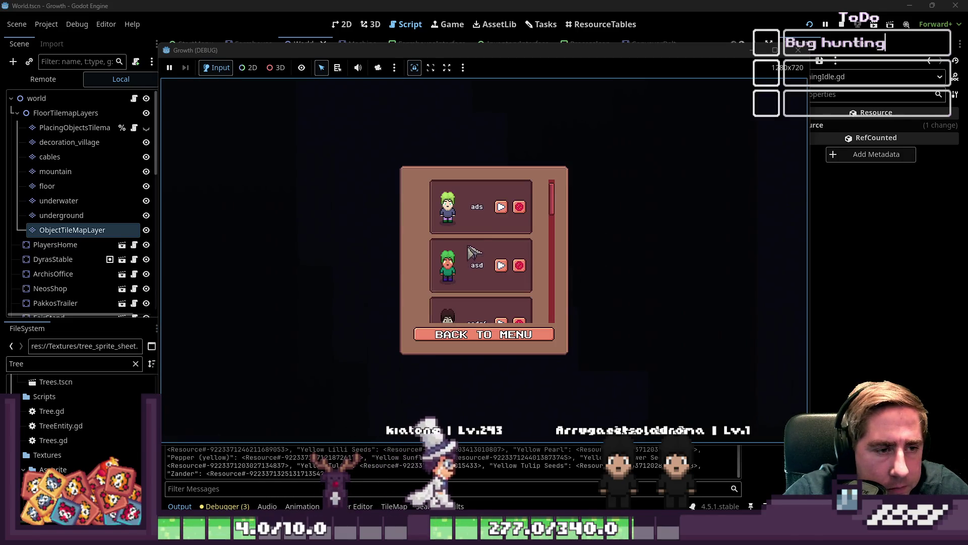
left_click(500, 205)
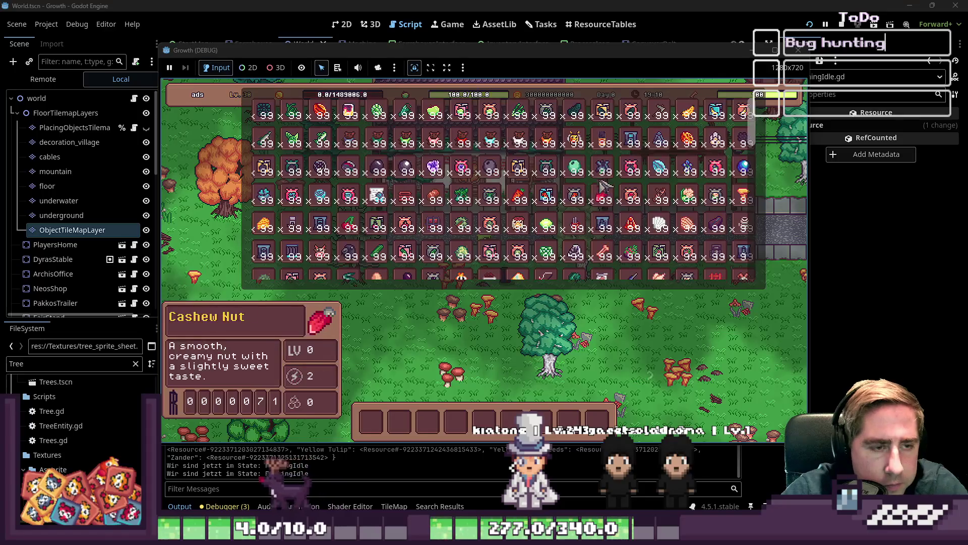
left_click_drag(377, 251, 377, 426)
key("i")
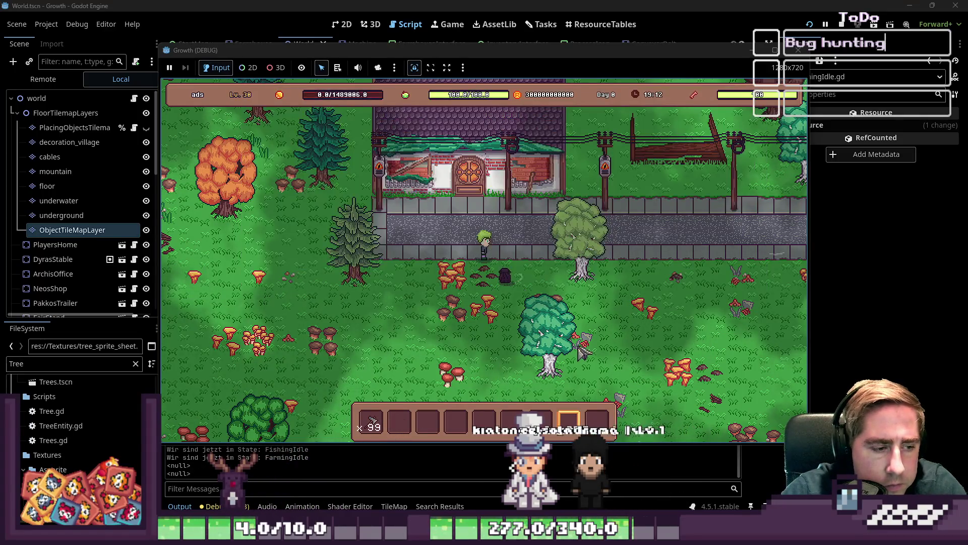
key("1")
Step: Walk to a tree and chop it, then stop the game and return to the script
key("s")
key("d")
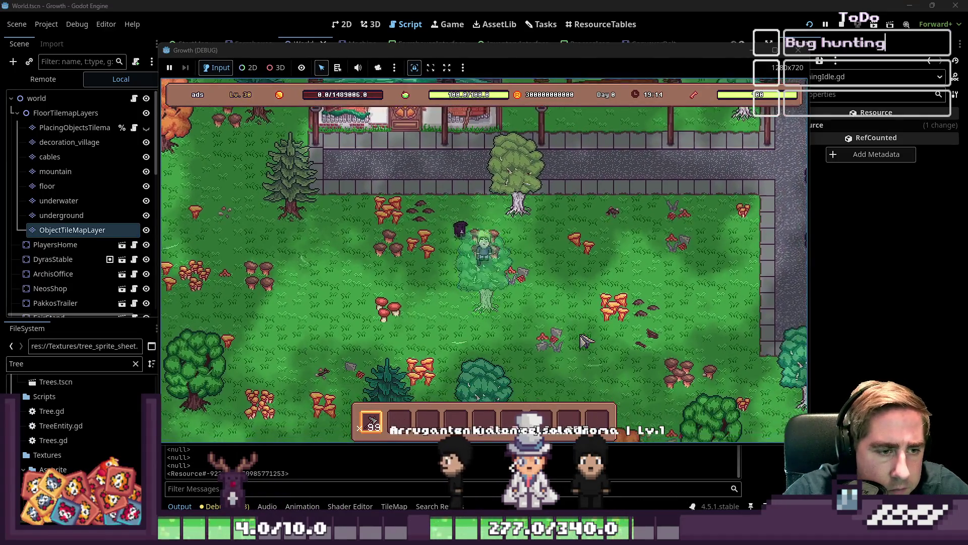
key("s")
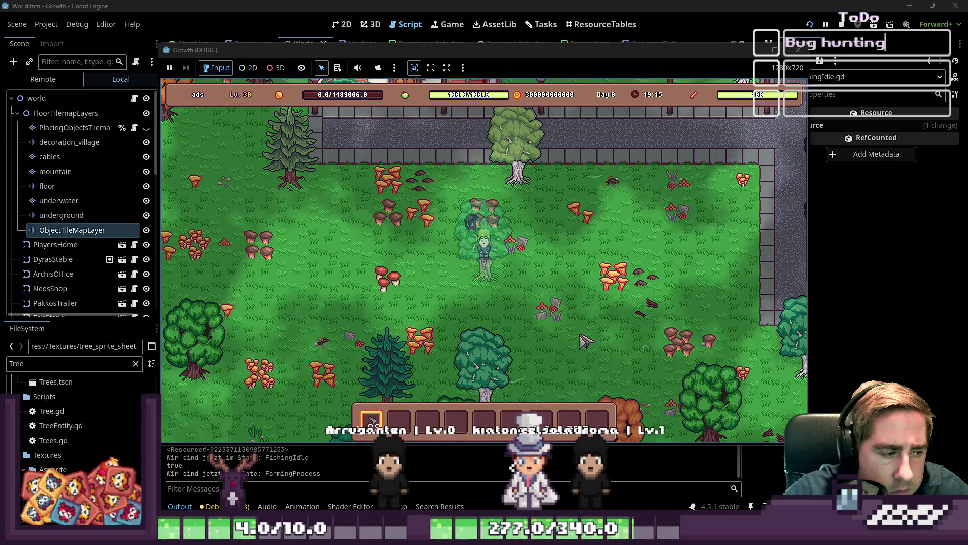
key("w")
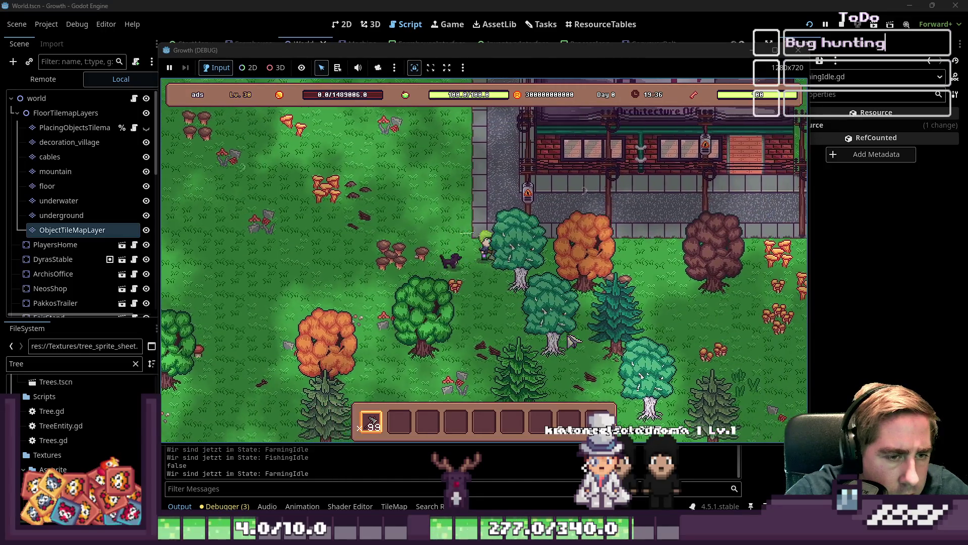
key("d")
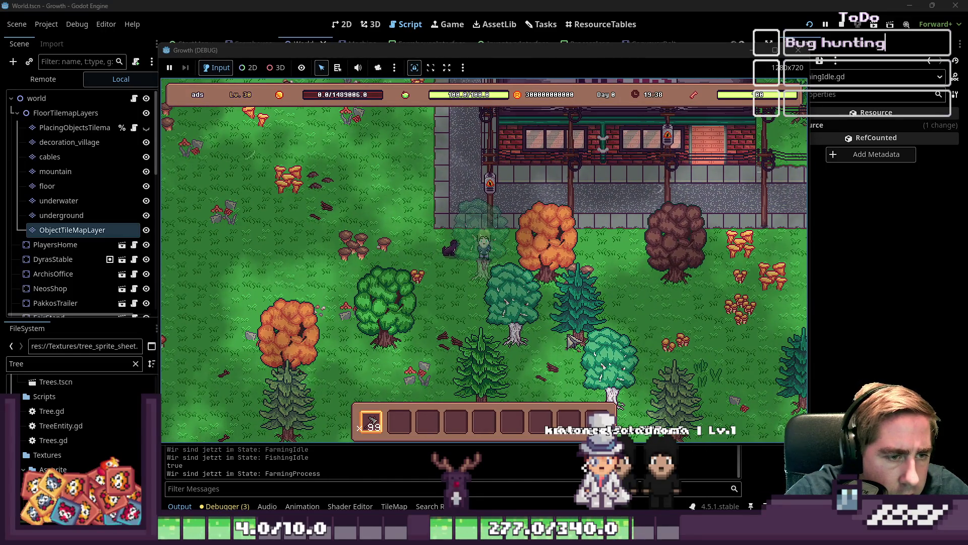
key("s")
key("d")
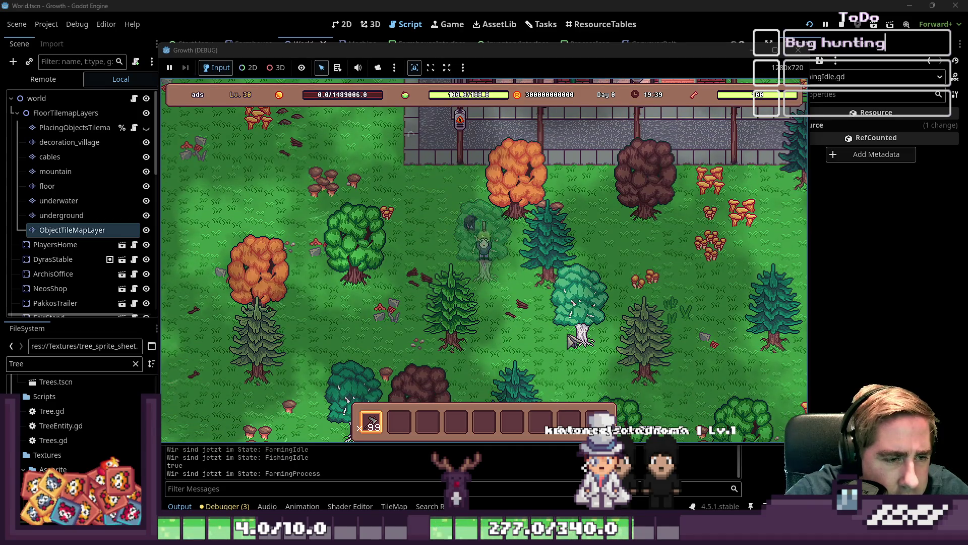
key("w")
key("d")
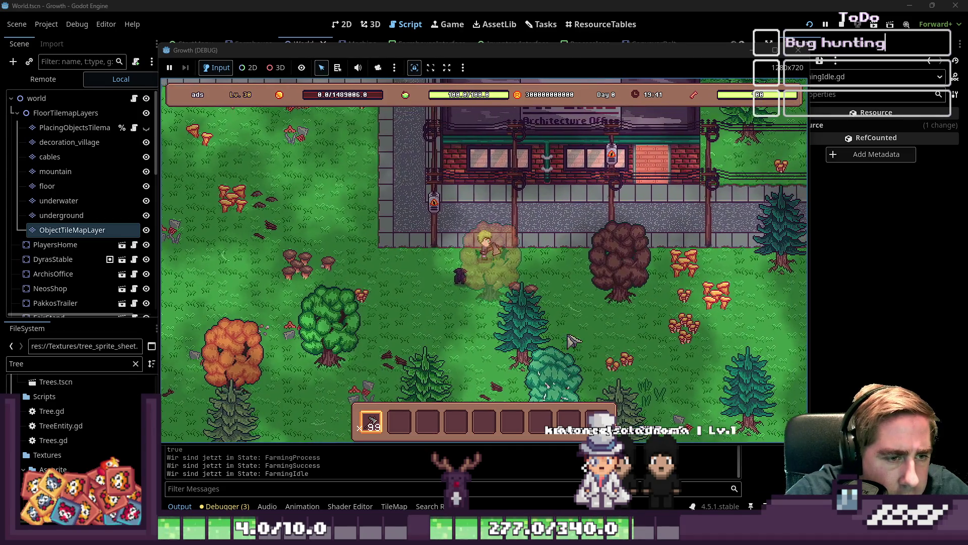
key("s")
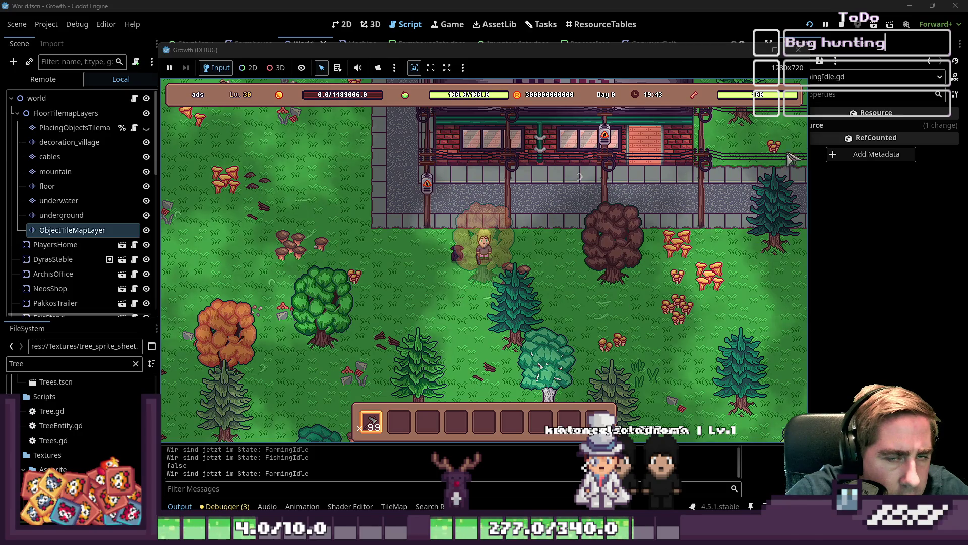
left_click(798, 50)
left_click(589, 175)
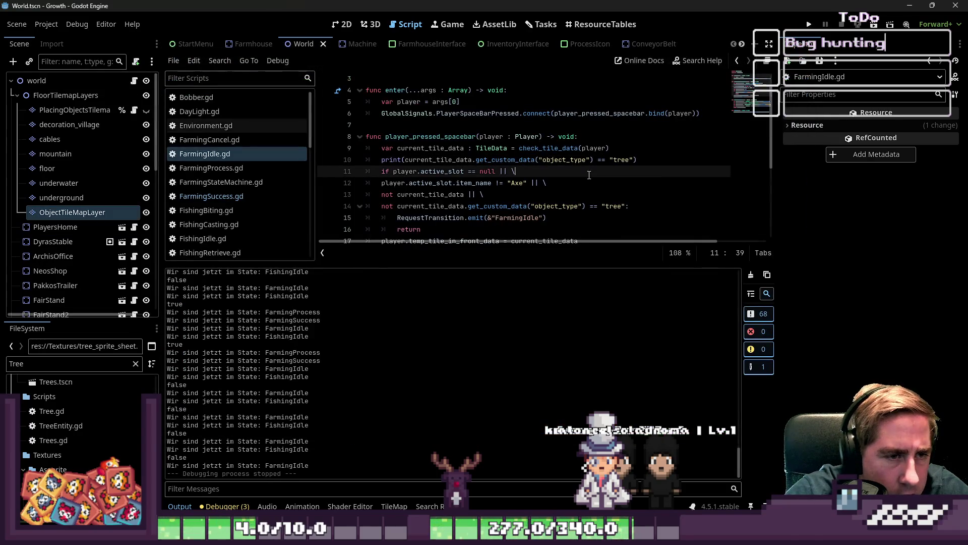
Step: Delete the debug print line from FarmingIdle.gd
double_click(622, 159)
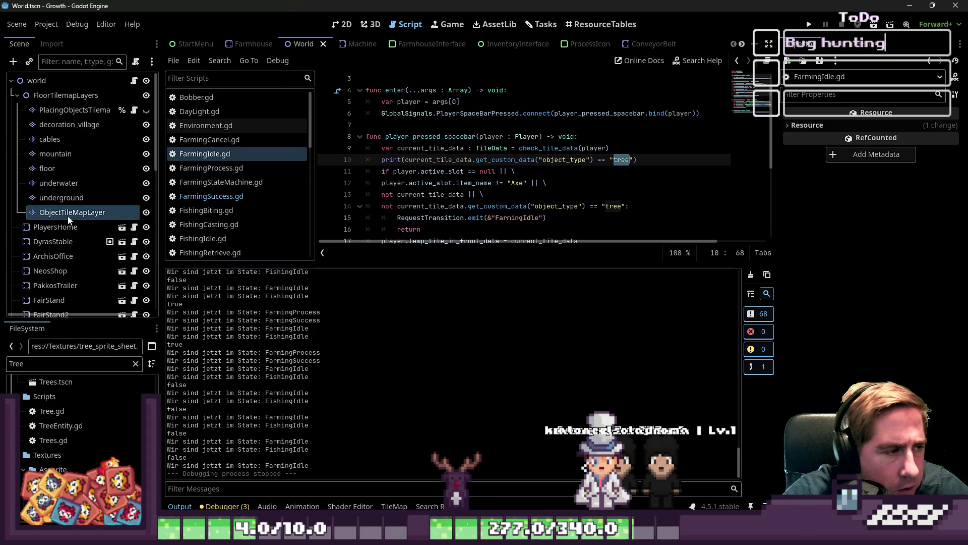
key("Up")
key("Up")
key("Up")
left_click(645, 155)
key("shift+Up")
key("BackSpace")
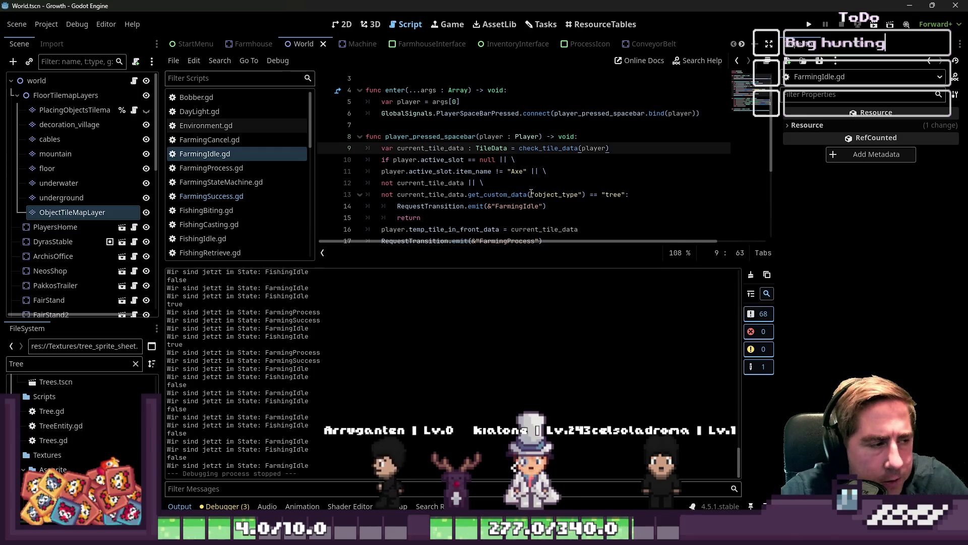
left_click(531, 195)
Step: Paint object_type tree onto the alternative tree tiles column in ObjectTileMapLayer's TileSet, then run the game
left_click(73, 212)
scroll(385, 310, "up", 2)
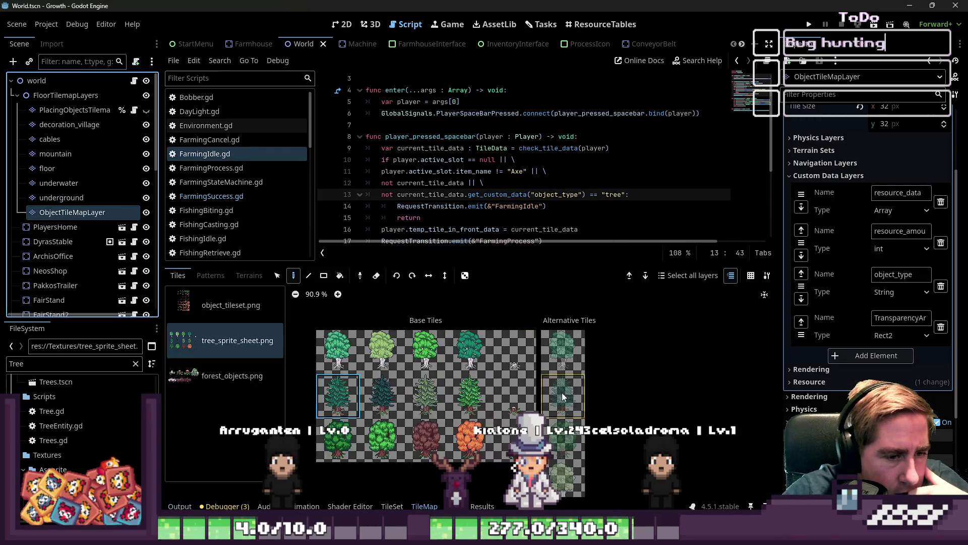
left_click(392, 505)
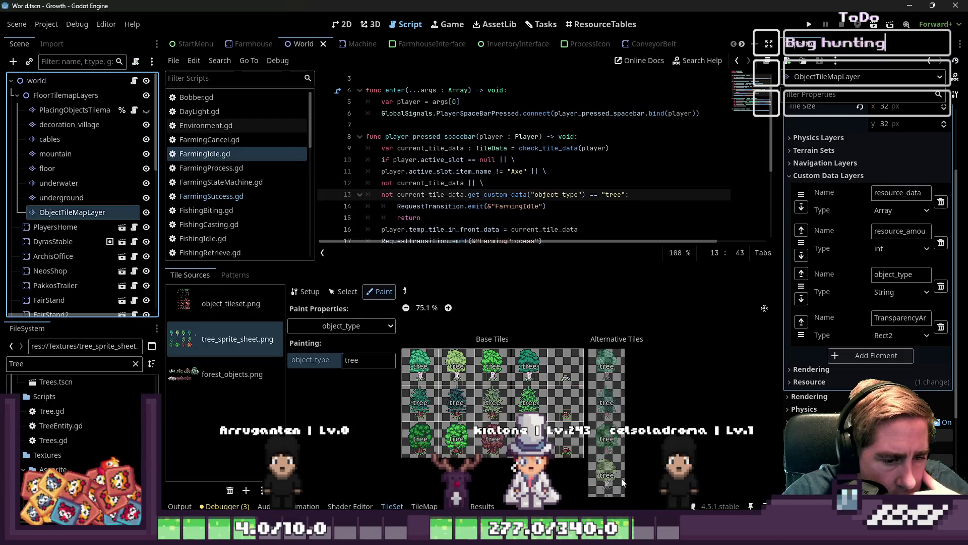
scroll(621, 476, "up", 1)
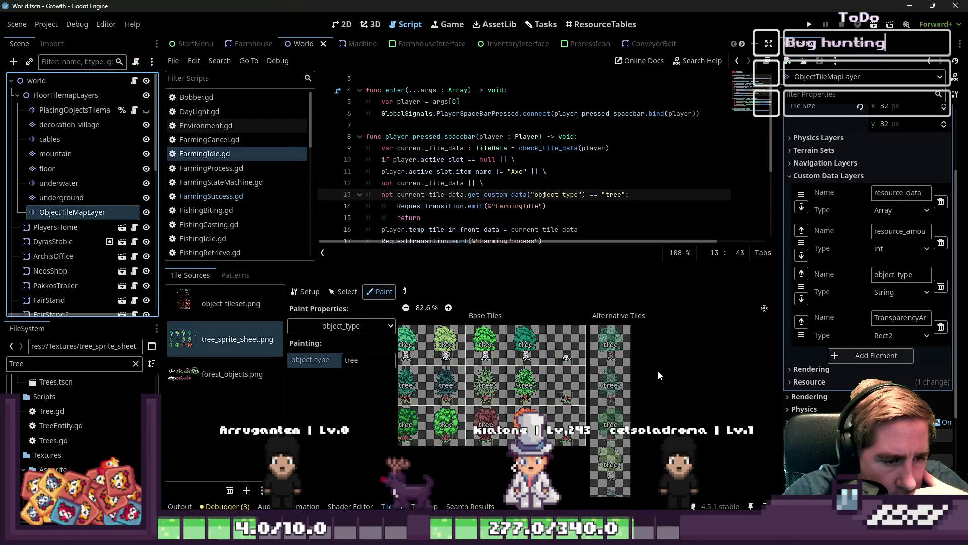
scroll(659, 370, "down", 1)
scroll(625, 338, "down", 1)
scroll(615, 324, "down", 9)
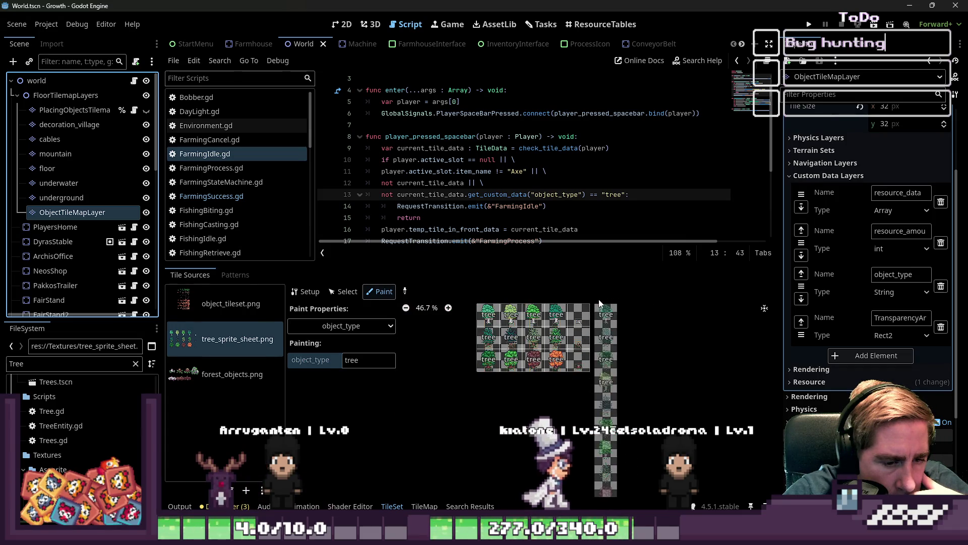
scroll(588, 452, "up", 5)
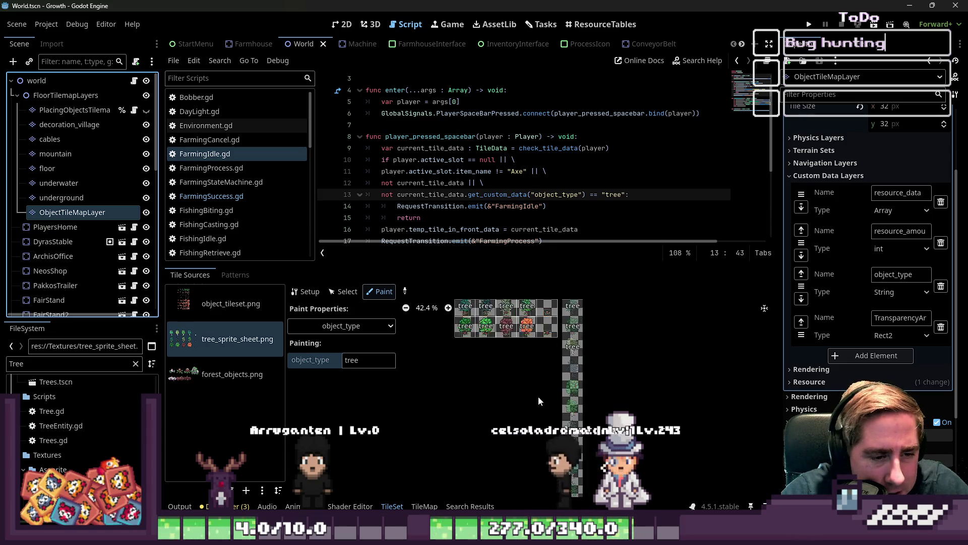
left_click_drag(579, 318, 580, 477)
scroll(573, 402, "down", 5)
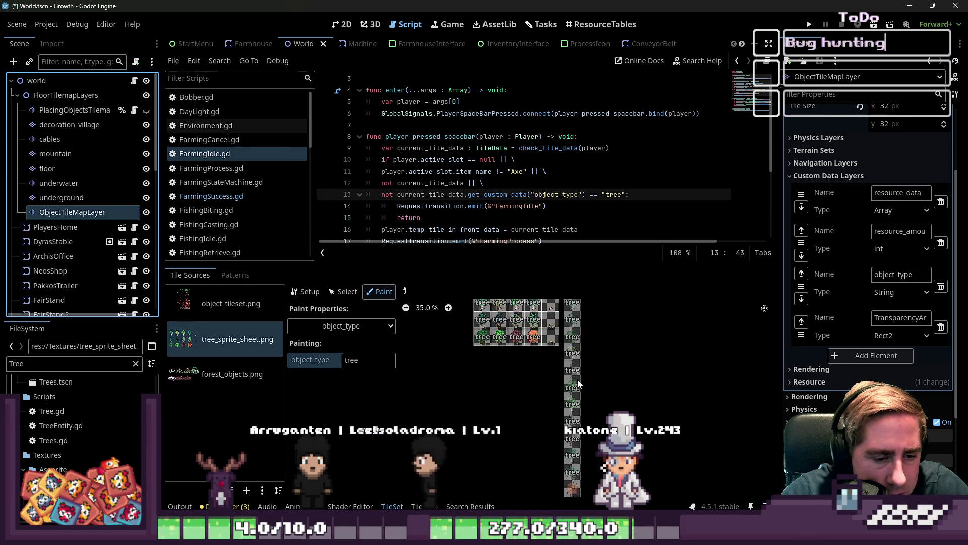
key("F5")
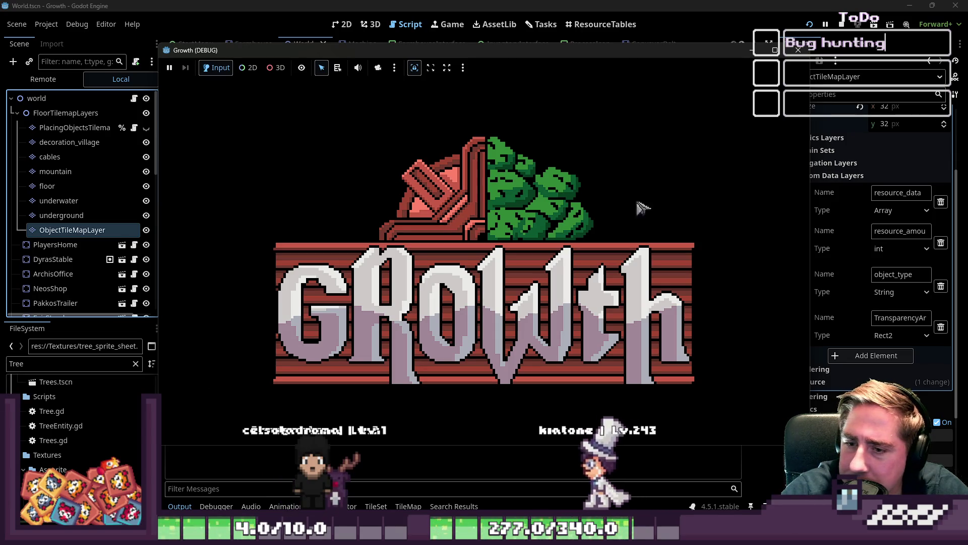
Step: Start a new game with a character named 'xc' and close the inventory
left_click(483, 228)
type("xc")
left_click(469, 353)
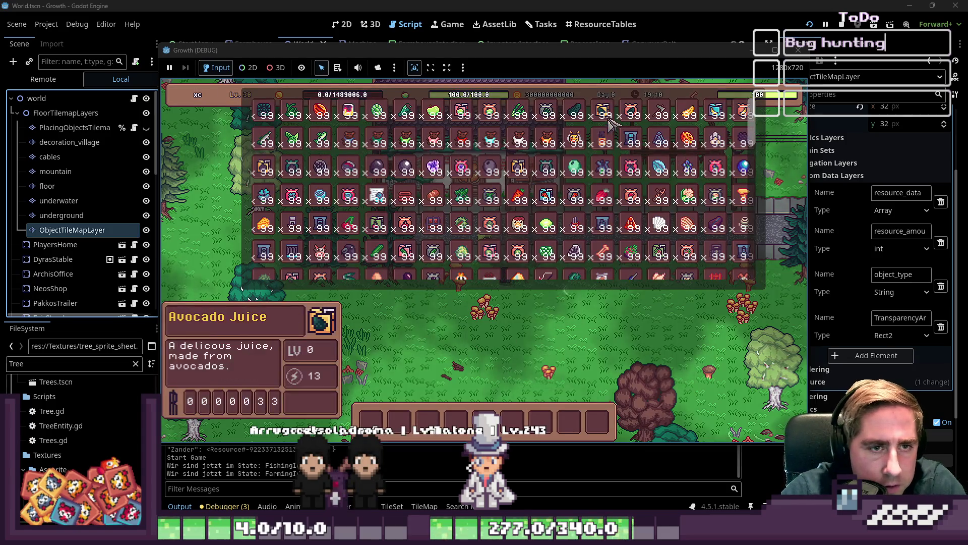
key("i")
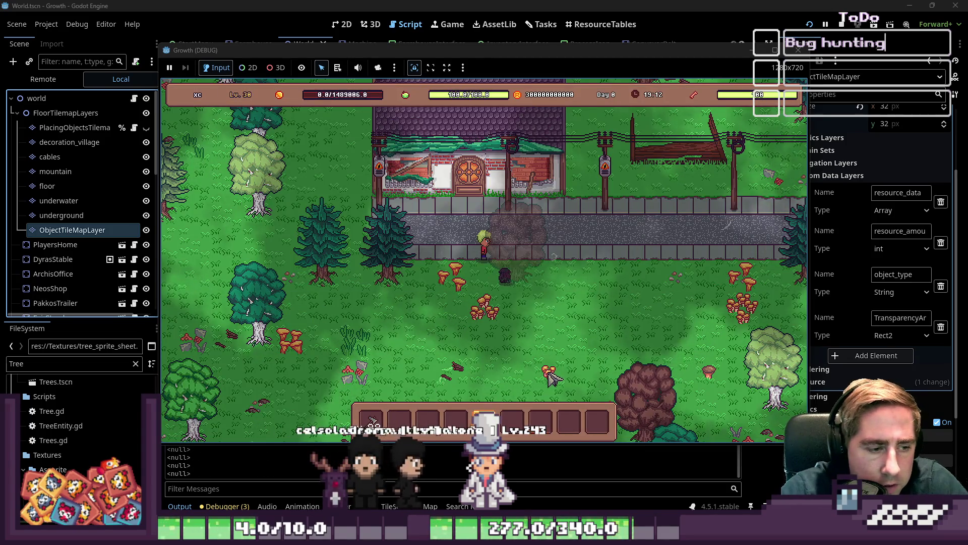
Step: Walk around chopping several trees, then stop the game with F8
key("s")
key("d")
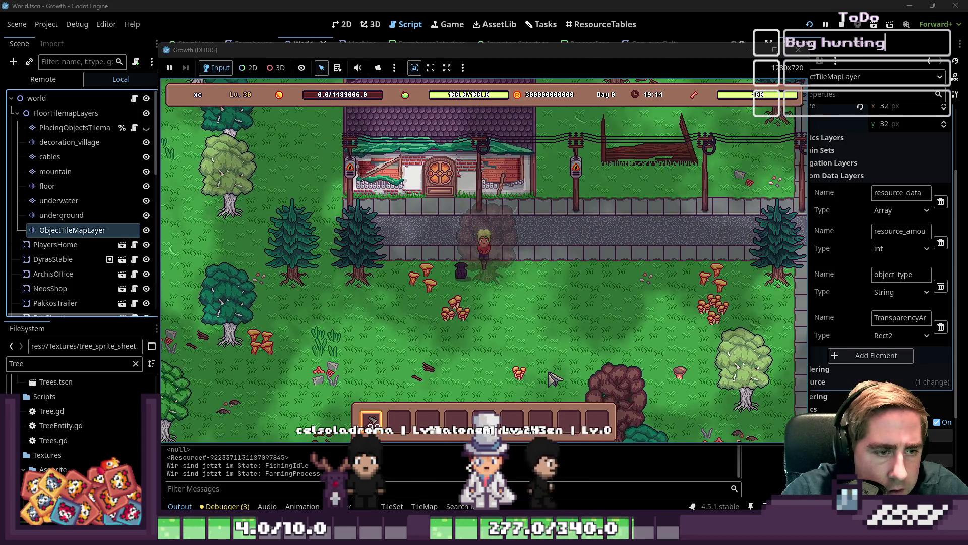
key("s")
key("d")
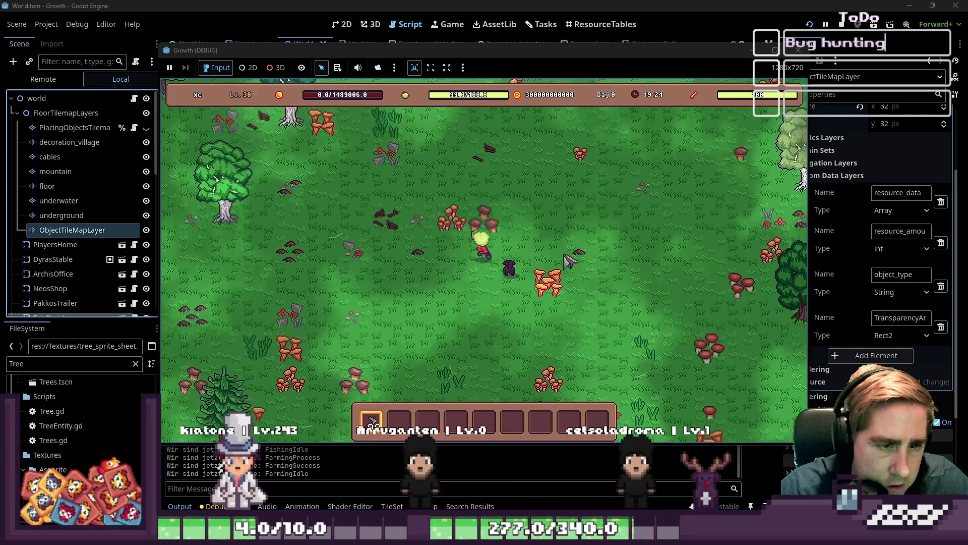
key("a")
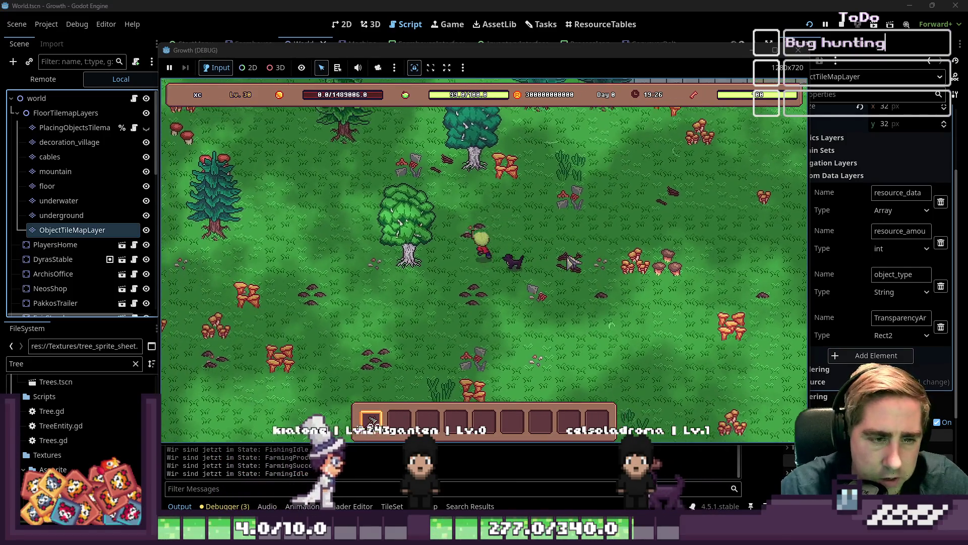
key("w")
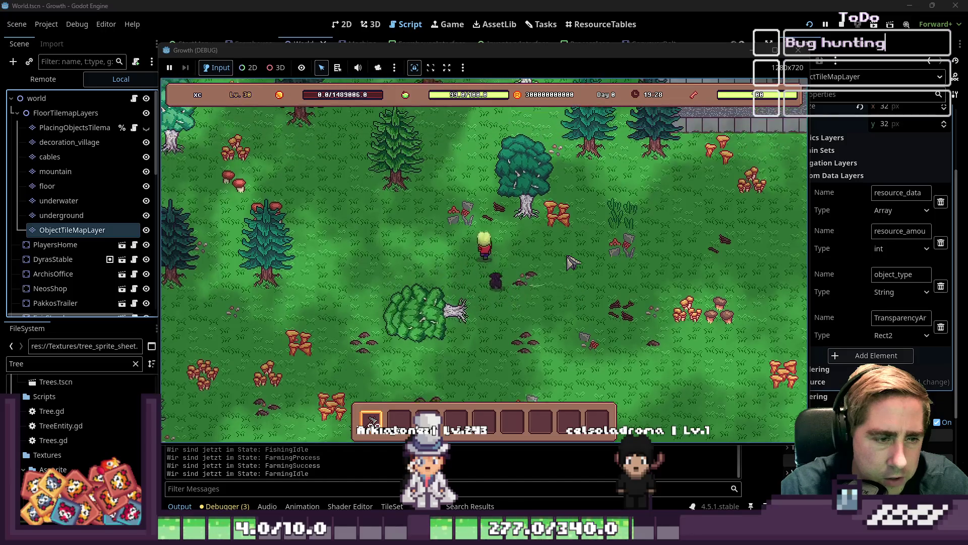
key("d")
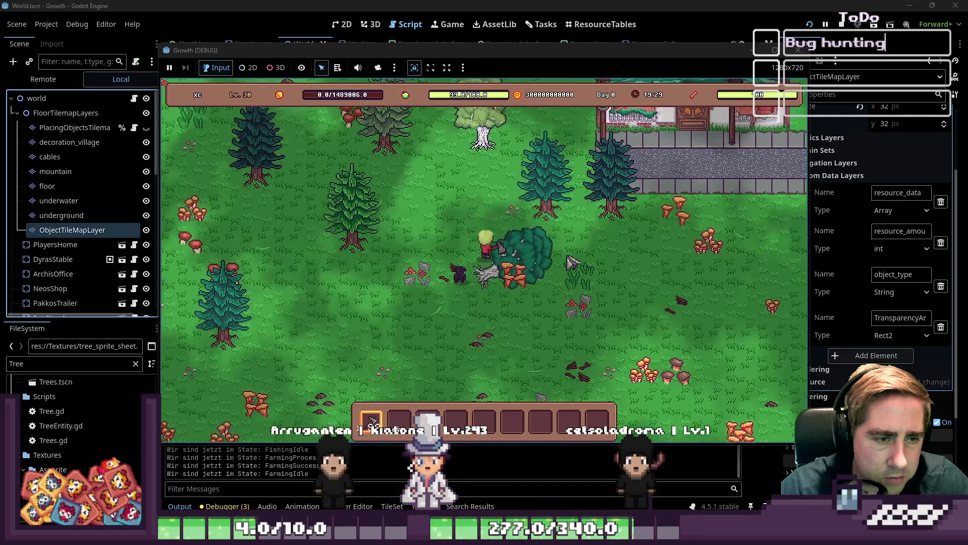
key("d")
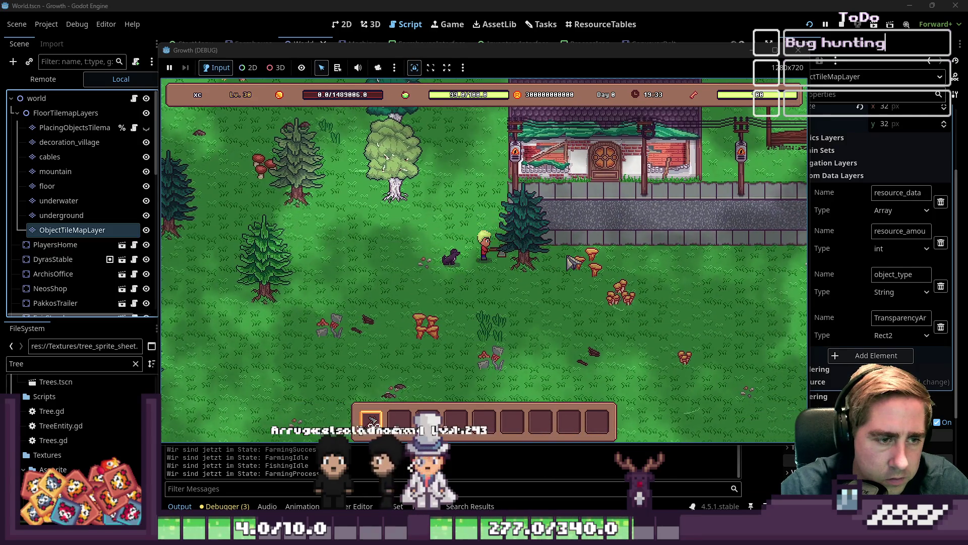
key("w")
key("a")
key("a")
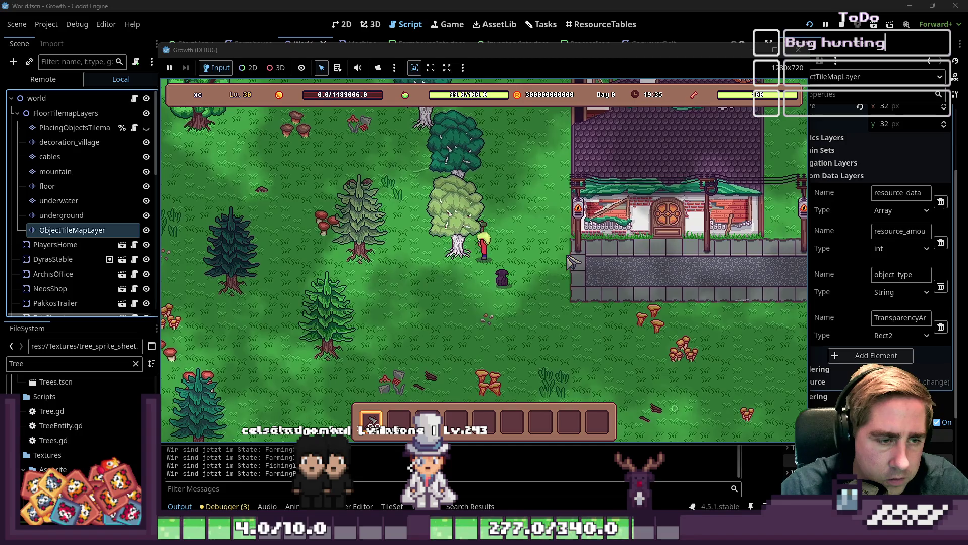
key("F8")
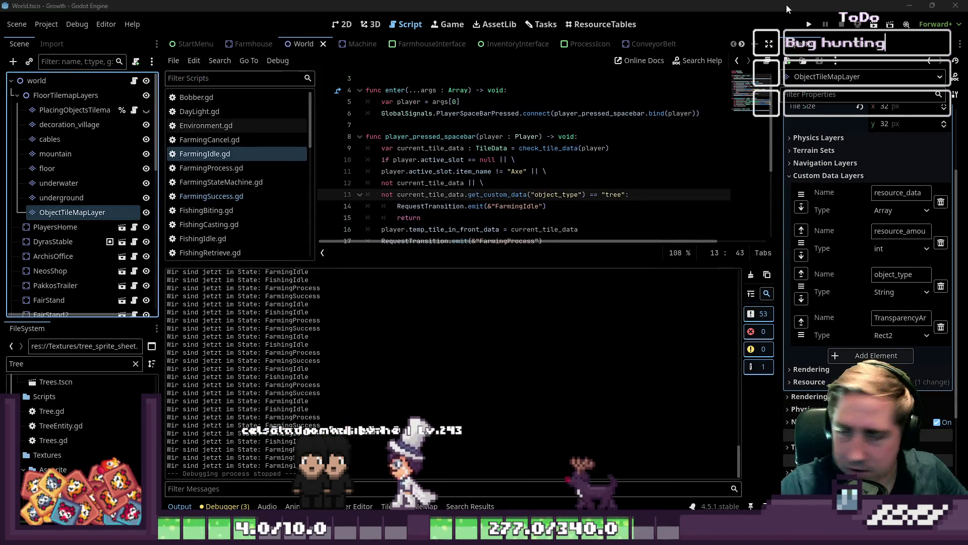
Step: Switch to the Player scene and load the farming_down animation on PlayerAnim
left_click(604, 24)
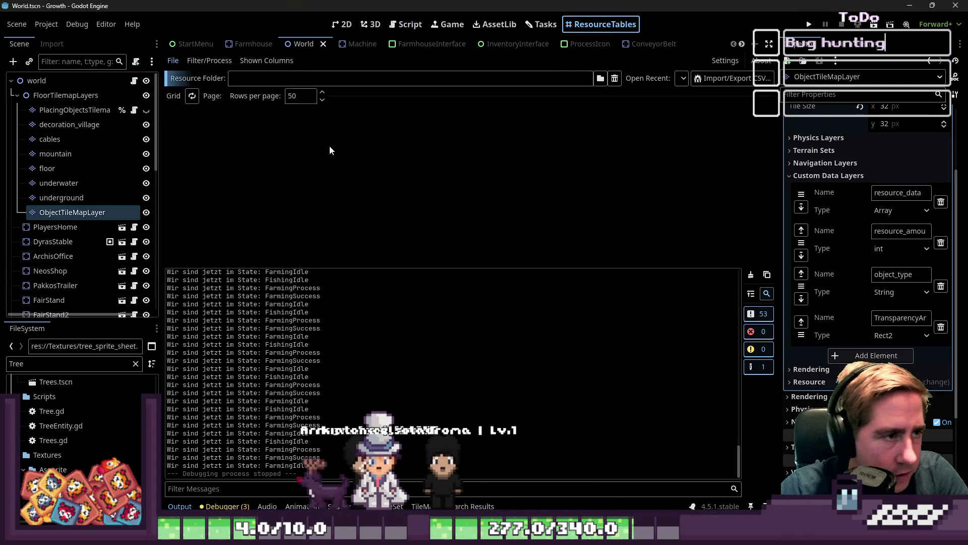
left_click(406, 24)
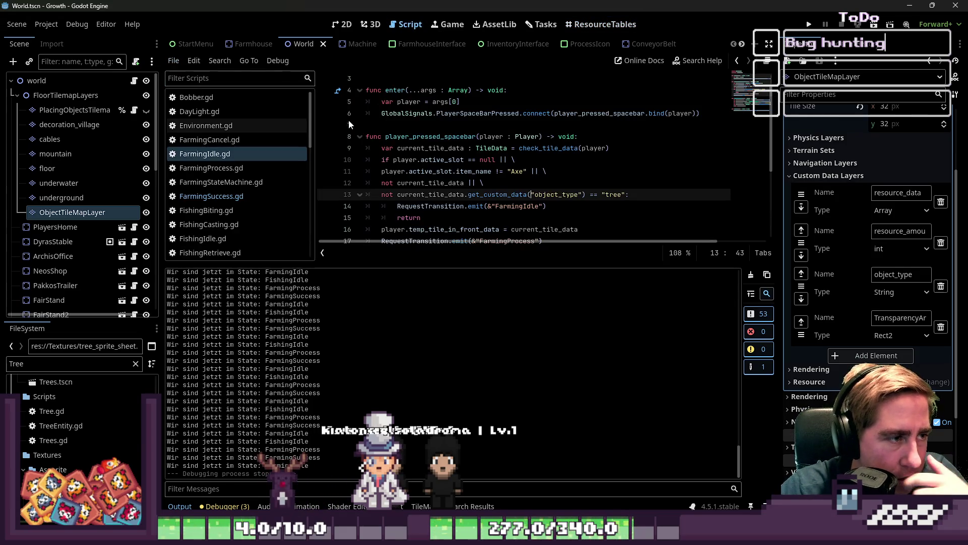
scroll(271, 47, "down", 8)
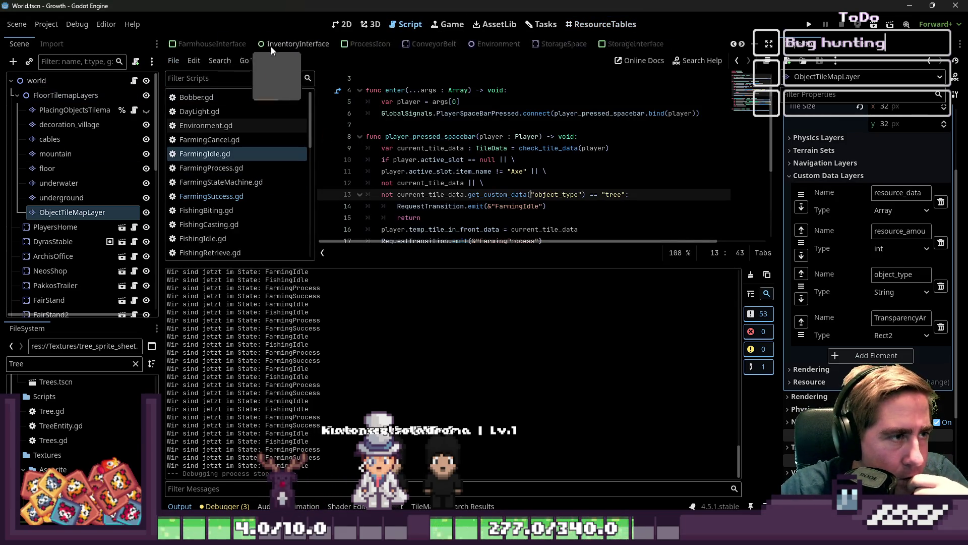
left_click(195, 44)
scroll(76, 202, "down", 3)
left_click(52, 220)
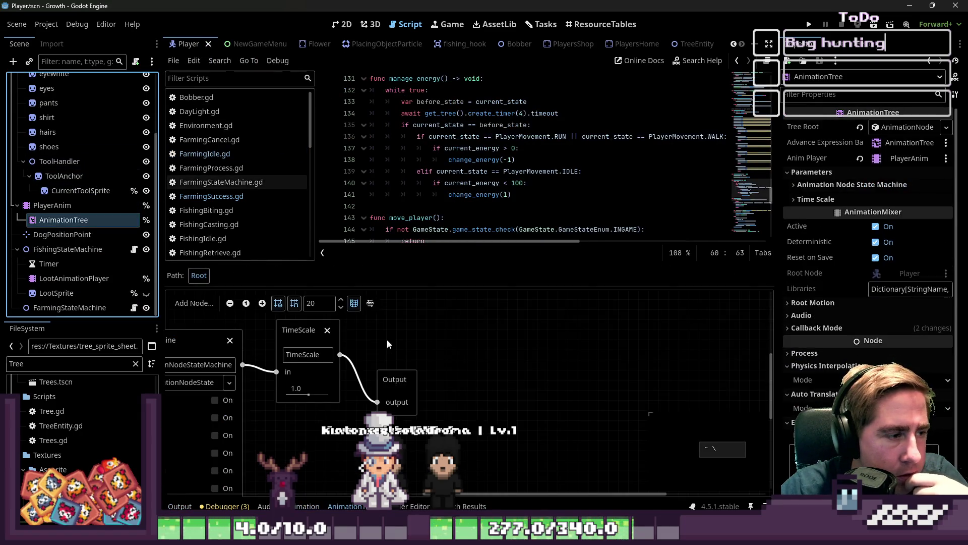
left_click(52, 205)
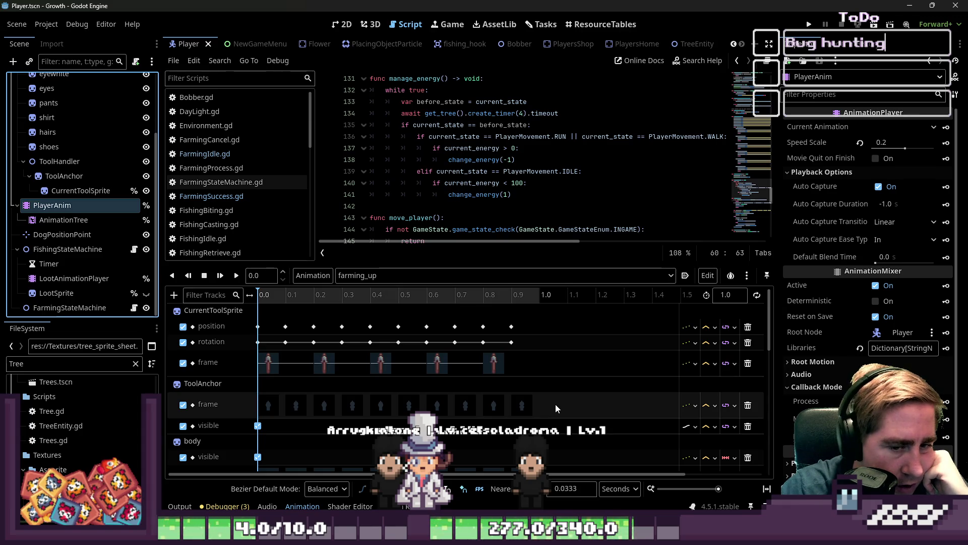
left_click(396, 275)
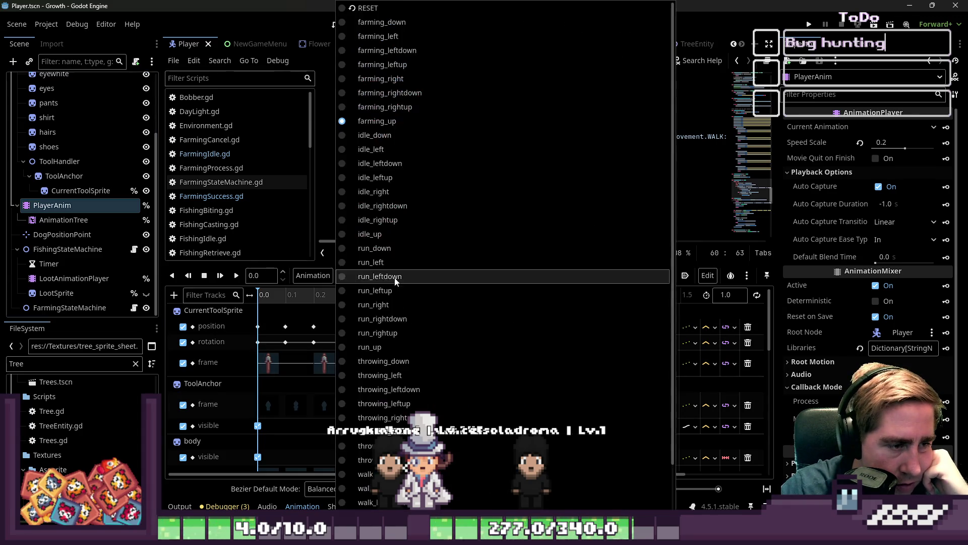
left_click(374, 31)
Step: Box-select the farming_down keyframes from 0.4 s onward and delete them
scroll(406, 330, "down", 3)
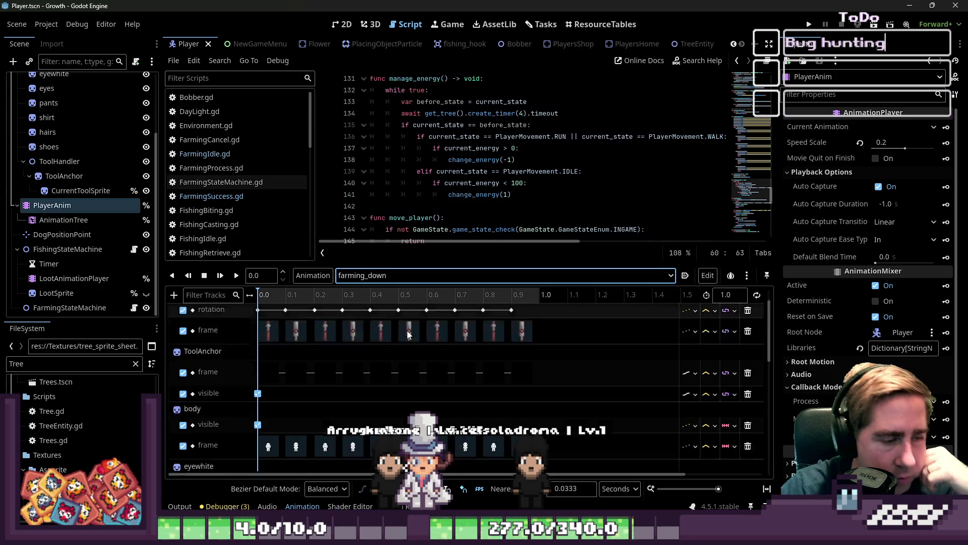
scroll(407, 333, "up", 3)
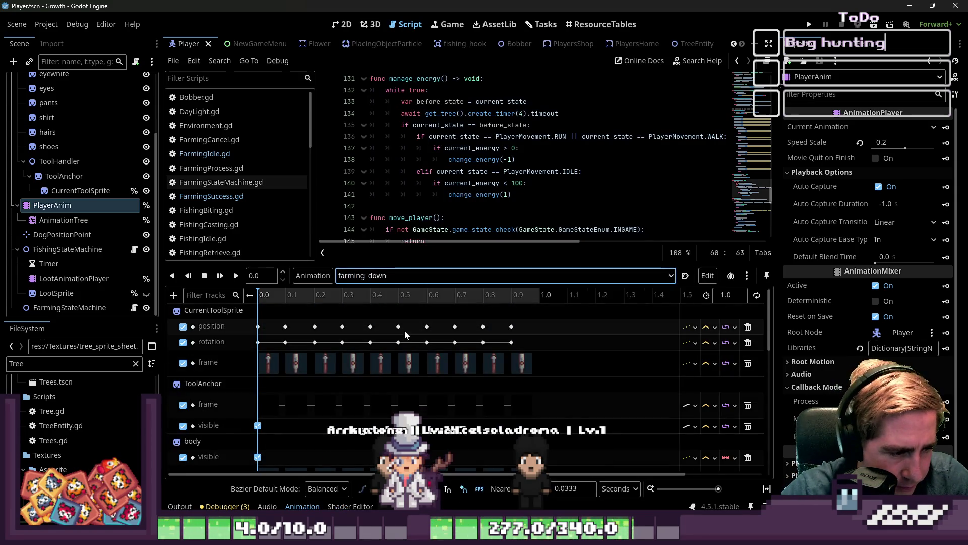
left_click(455, 327)
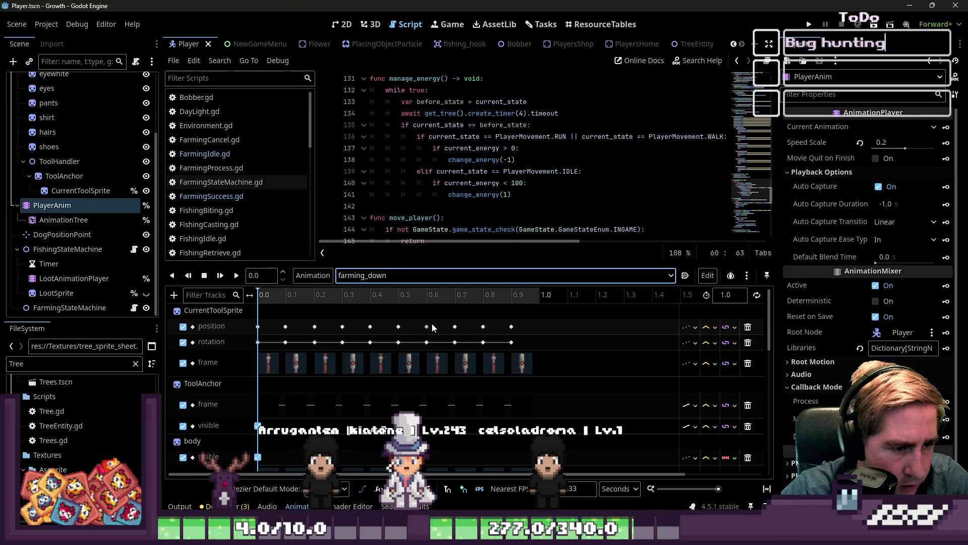
mouse_move(550, 317)
left_mouse_down()
mouse_move(365, 396)
mouse_move(416, 386)
mouse_move(352, 385)
left_mouse_up()
key("Delete")
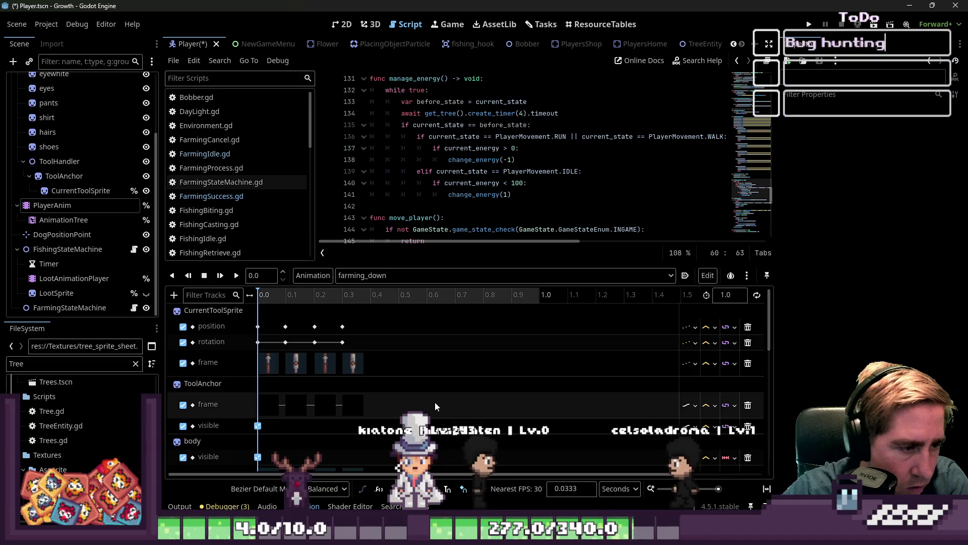
Step: Preview the farming_down animation in the 2D viewport, then stop it
left_click(343, 24)
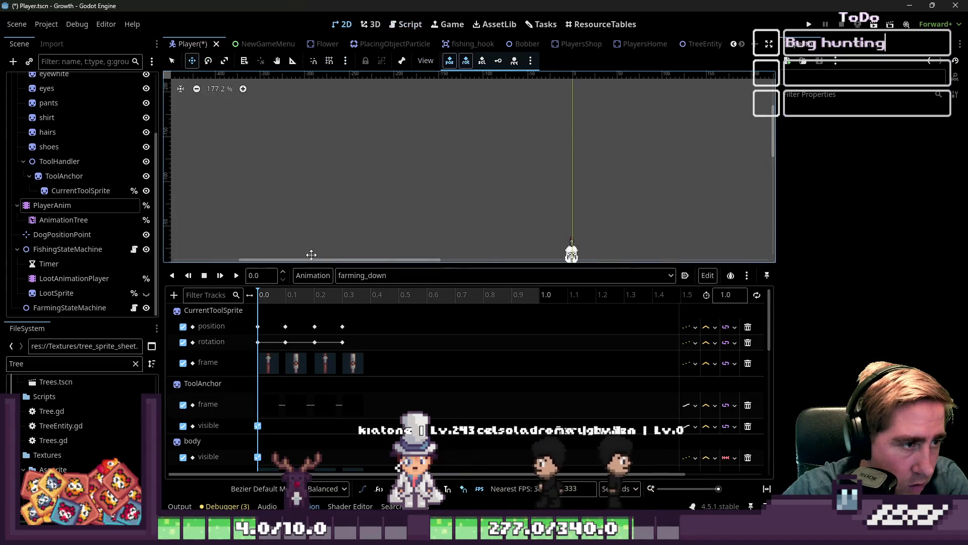
key("shift+d")
scroll(605, 225, "up", 2)
scroll(521, 227, "up", 3)
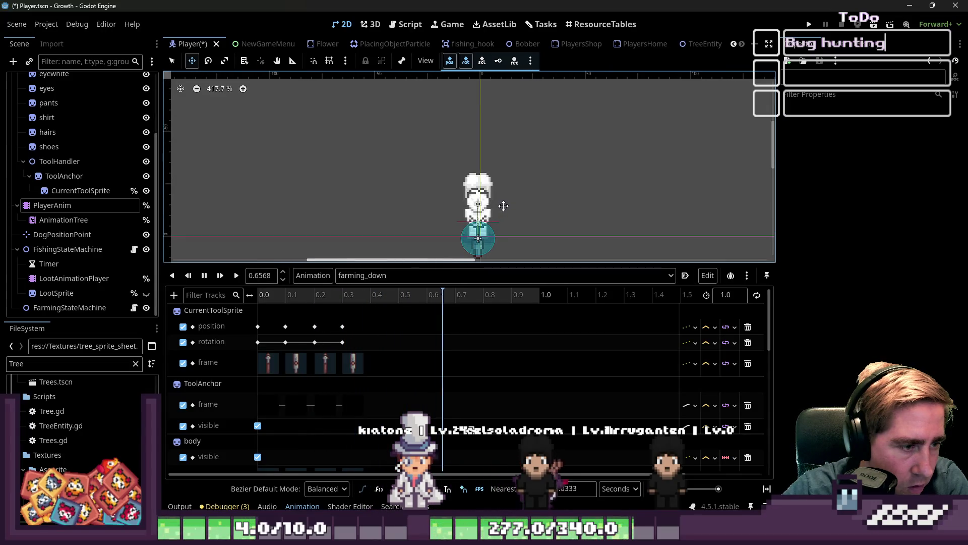
left_click(204, 275)
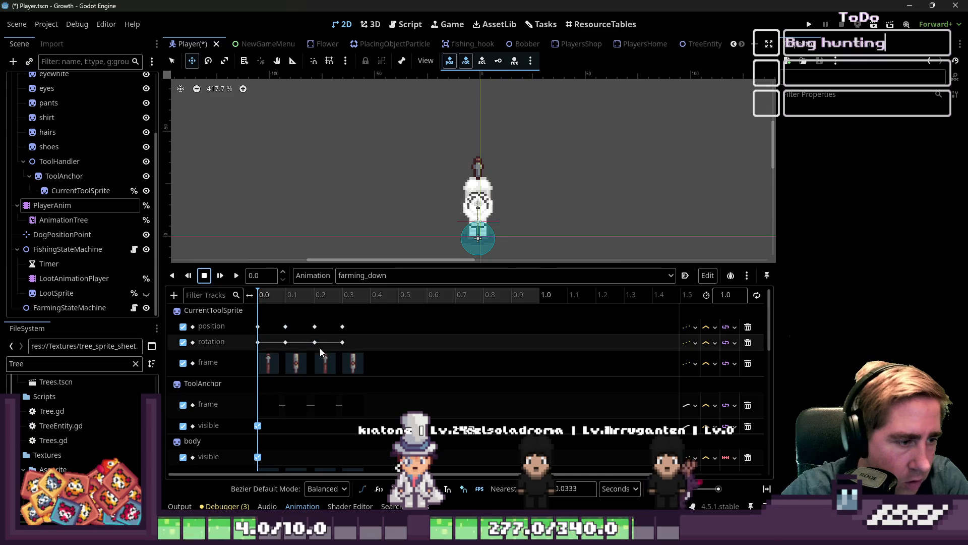
Step: Box-select the middle keyframe columns and shift them to 0.2 and 0.4 seconds
mouse_move(341, 320)
left_mouse_down()
mouse_move(389, 430)
mouse_move(378, 429)
mouse_move(361, 399)
mouse_move(475, 382)
mouse_move(456, 385)
left_mouse_up()
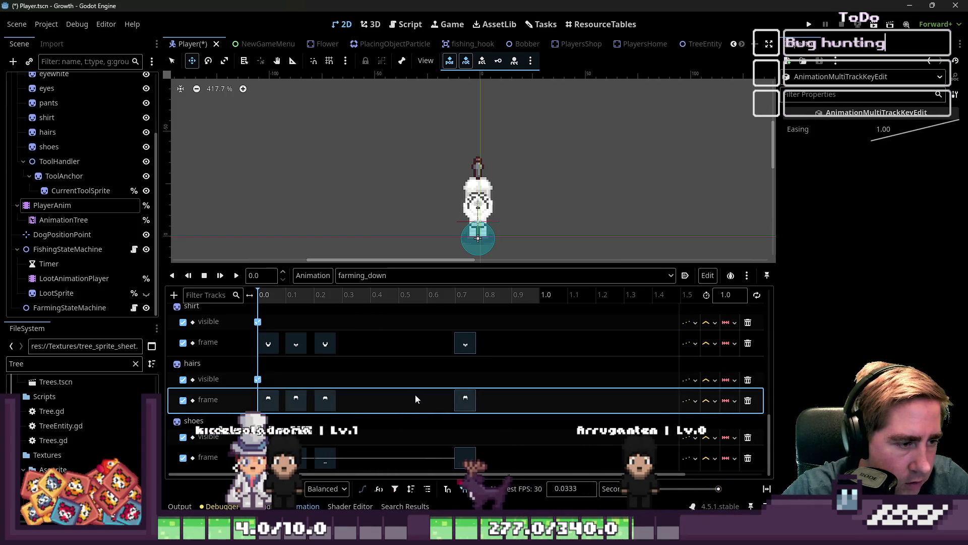
scroll(378, 422, "up", 5)
left_click_drag(286, 316, 337, 406)
left_click_drag(280, 313, 363, 453)
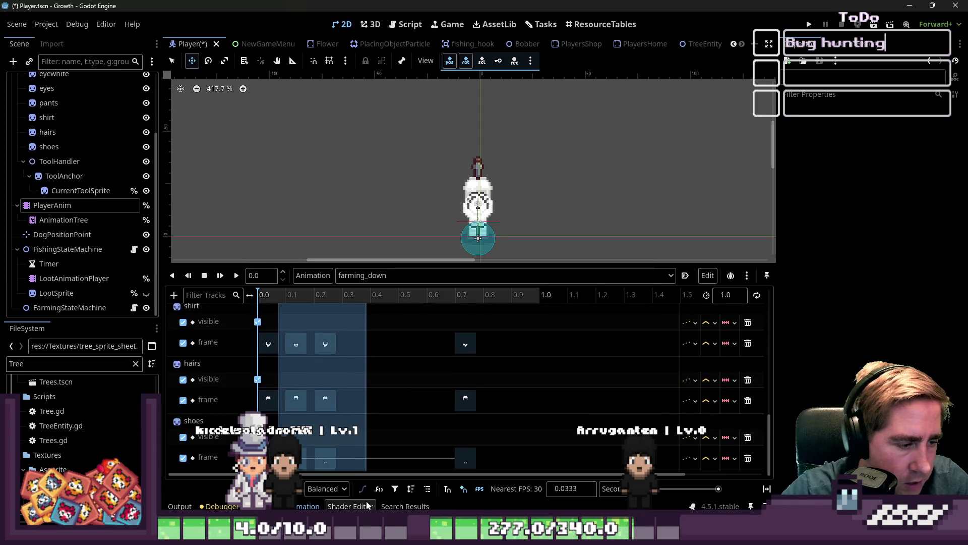
scroll(353, 404, "up", 4)
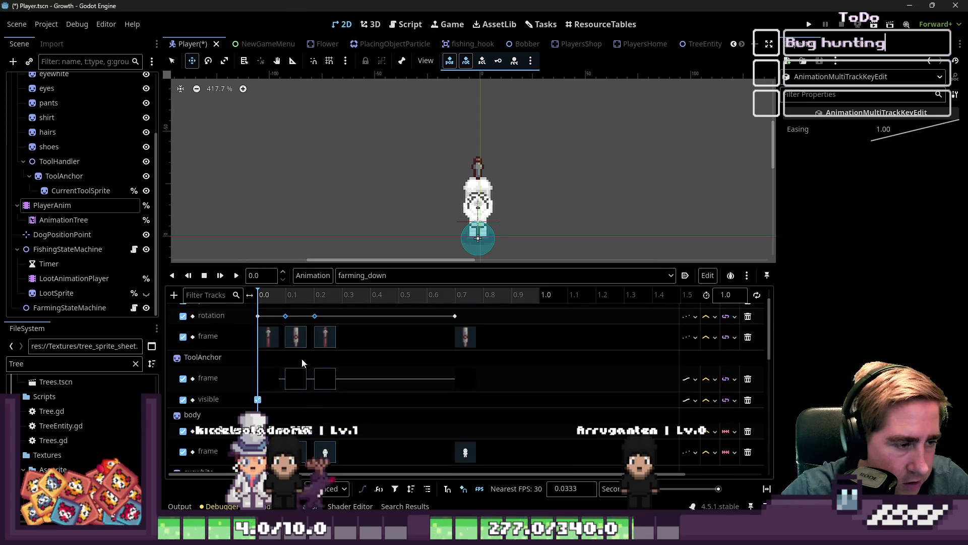
scroll(349, 376, "up", 3)
mouse_move(284, 327)
left_mouse_down()
mouse_move(344, 320)
mouse_move(403, 434)
mouse_move(359, 425)
left_mouse_up()
scroll(353, 384, "up", 8)
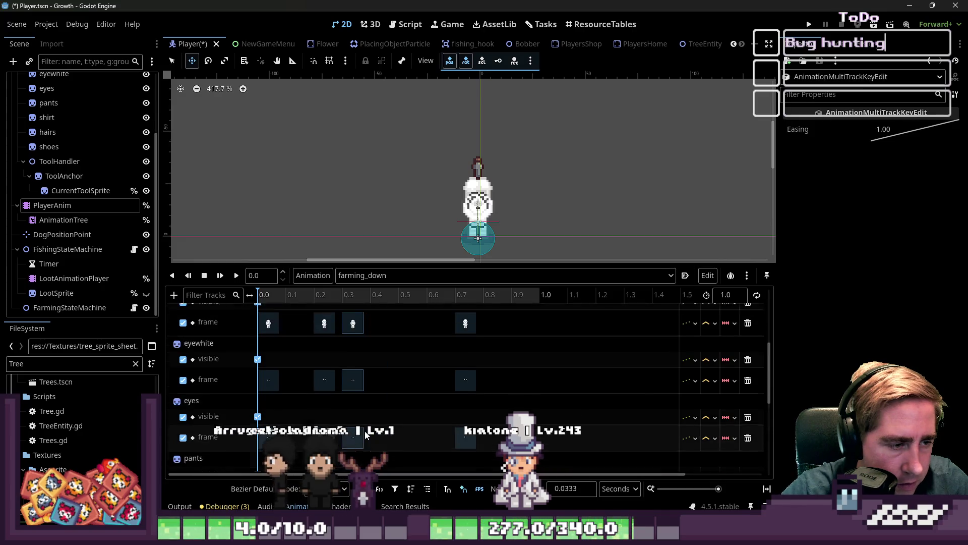
left_click_drag(341, 330, 376, 331)
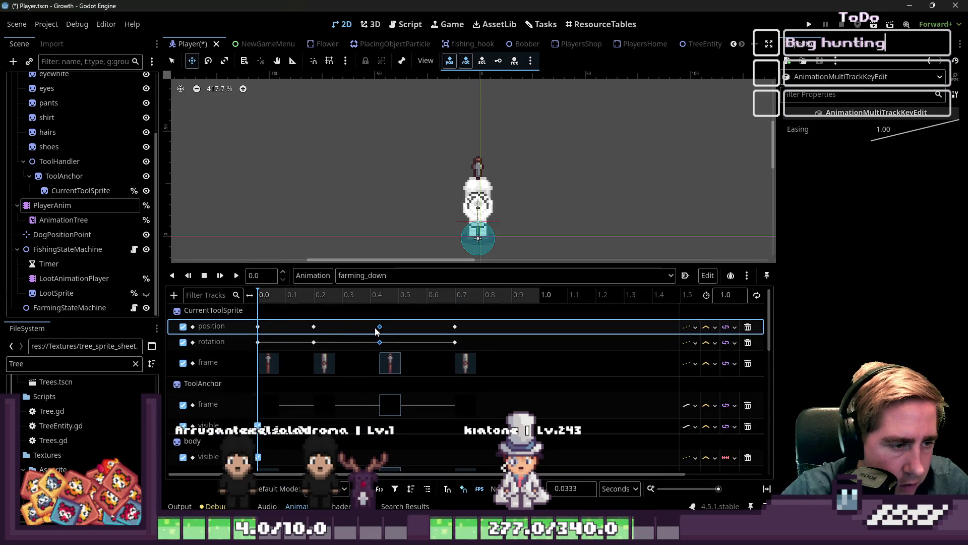
Step: Move the last key column to 0.6 s and set the animation length to 0.8
mouse_move(448, 316)
left_mouse_down()
mouse_move(482, 447)
mouse_move(471, 384)
left_mouse_up()
scroll(455, 353, "up", 5)
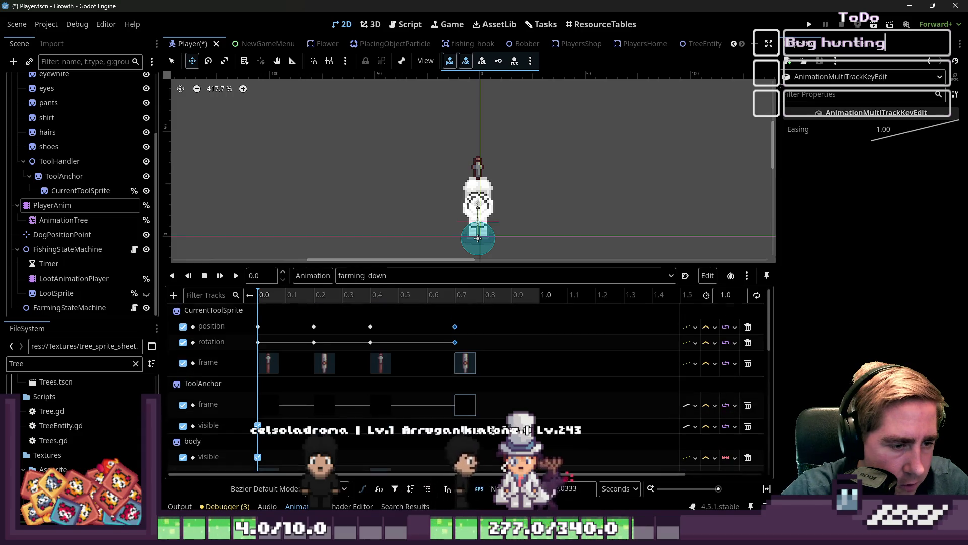
left_click_drag(455, 327, 426, 329)
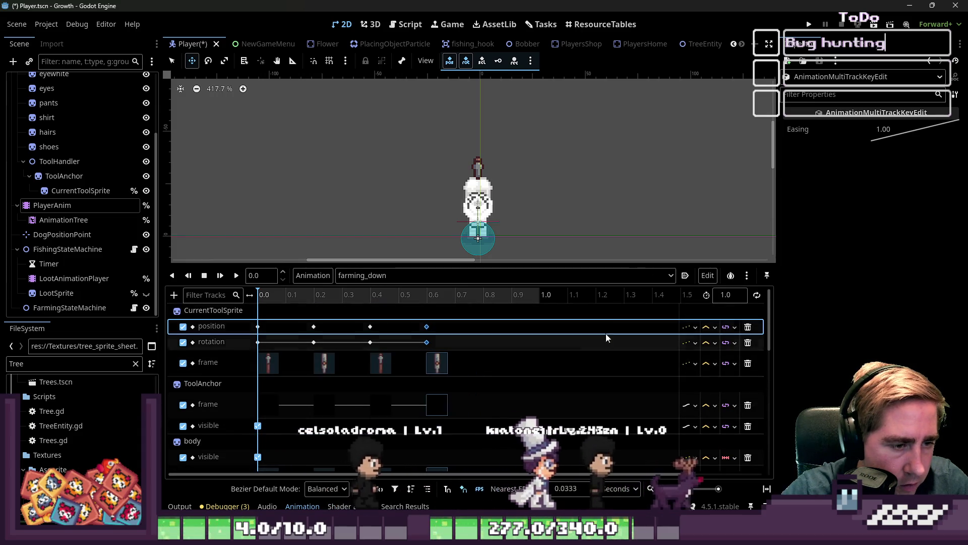
left_click(726, 295)
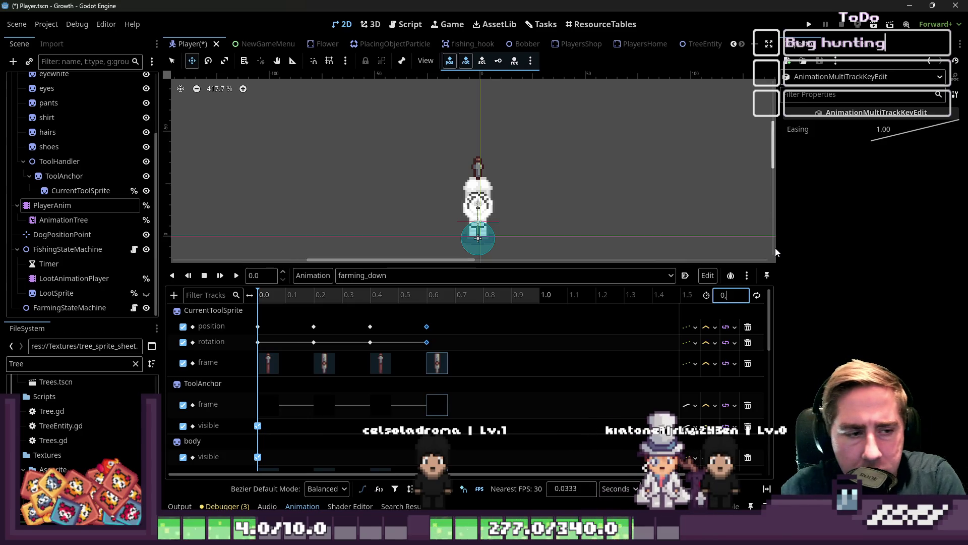
type("0.8")
key("Return")
Step: Save the Player scene and preview the retimed animation
key("ctrl+s")
left_click(237, 275)
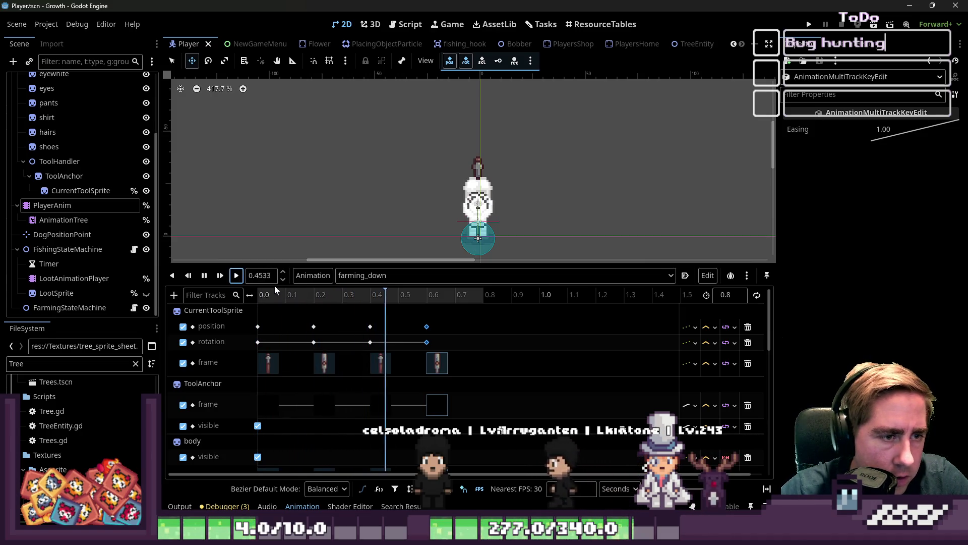
left_click(205, 276)
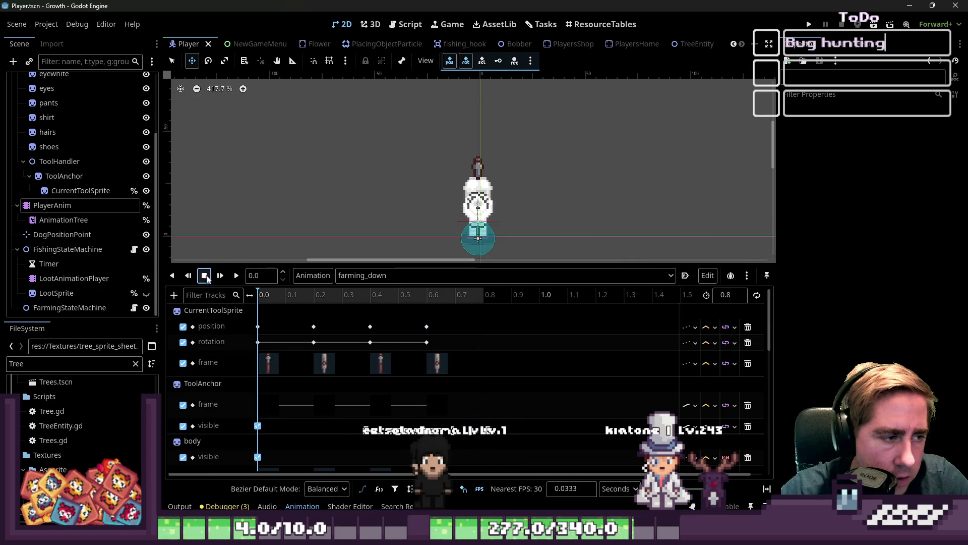
Step: Give the ToolAnchor node a y position offset of 2
left_click_drag(220, 263, 220, 376)
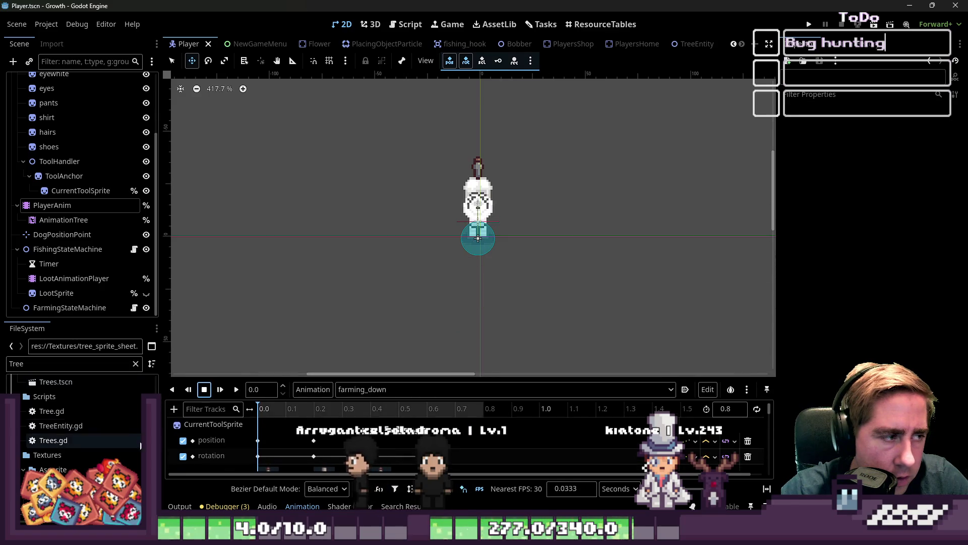
left_click(63, 189)
left_click(64, 175)
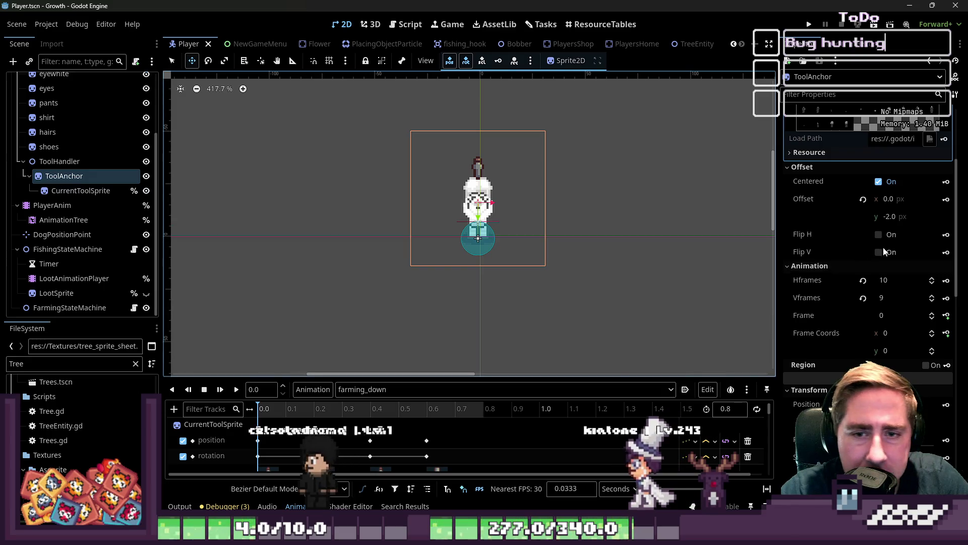
left_click(901, 135)
scroll(907, 228, "down", 5)
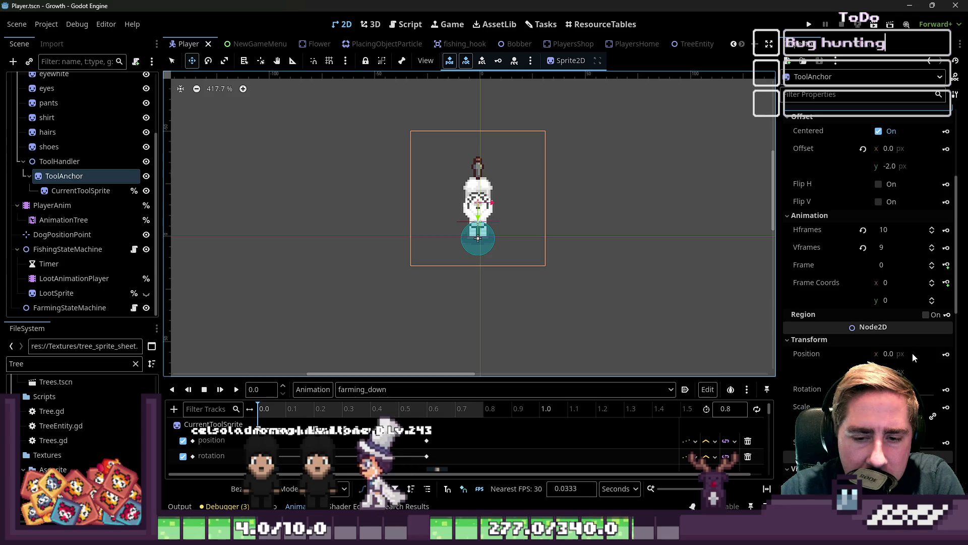
left_click(913, 354)
key("Tab")
type("2")
key("Return")
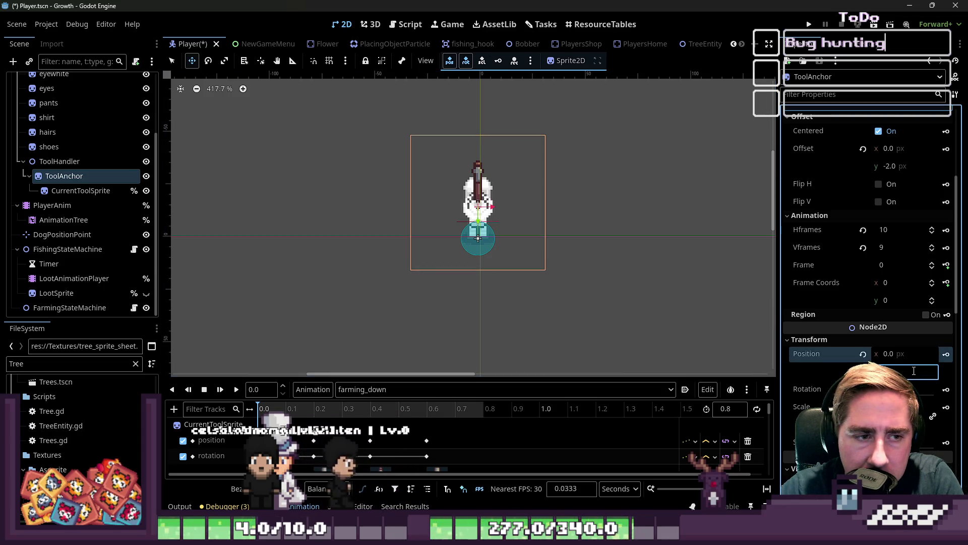
left_click(612, 288)
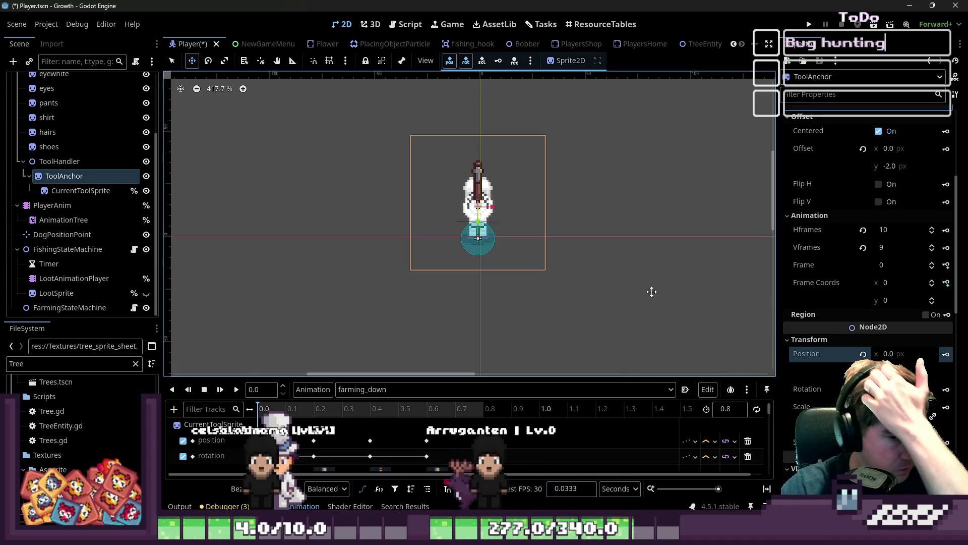
Step: Switch the Animation panel to the RESET animation and run the game with F5
left_click(363, 389)
left_click(294, 319)
left_click_drag(227, 379, 227, 94)
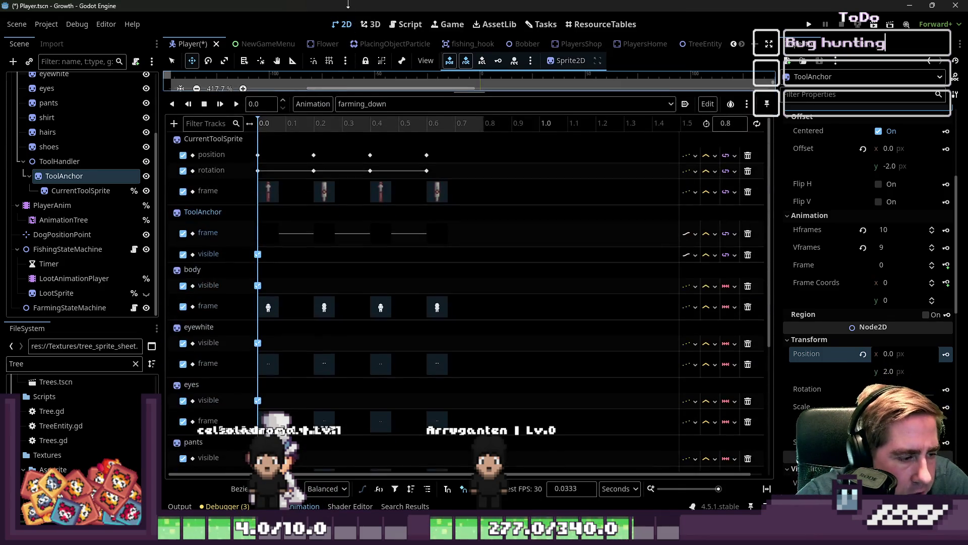
scroll(228, 287, "up", 3)
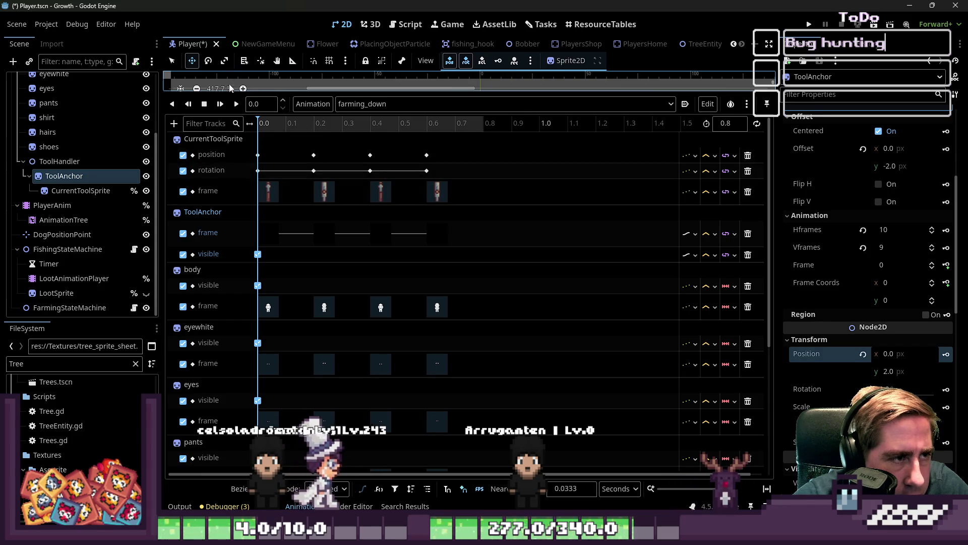
left_click(350, 104)
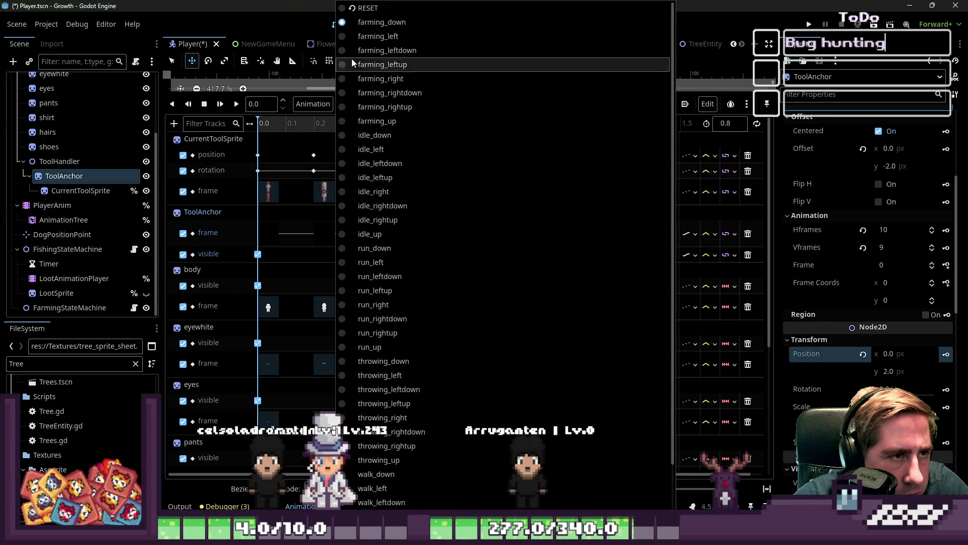
left_click(363, 7)
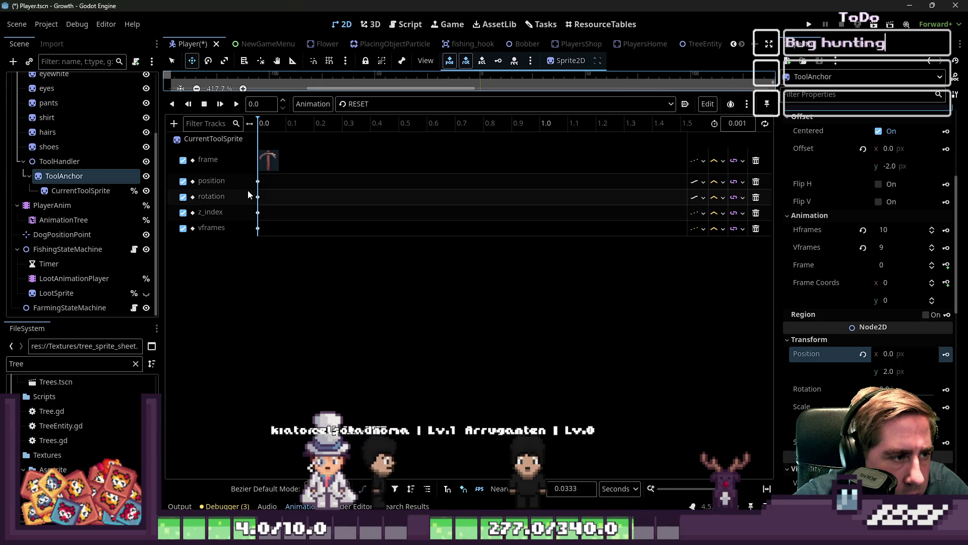
key("F5")
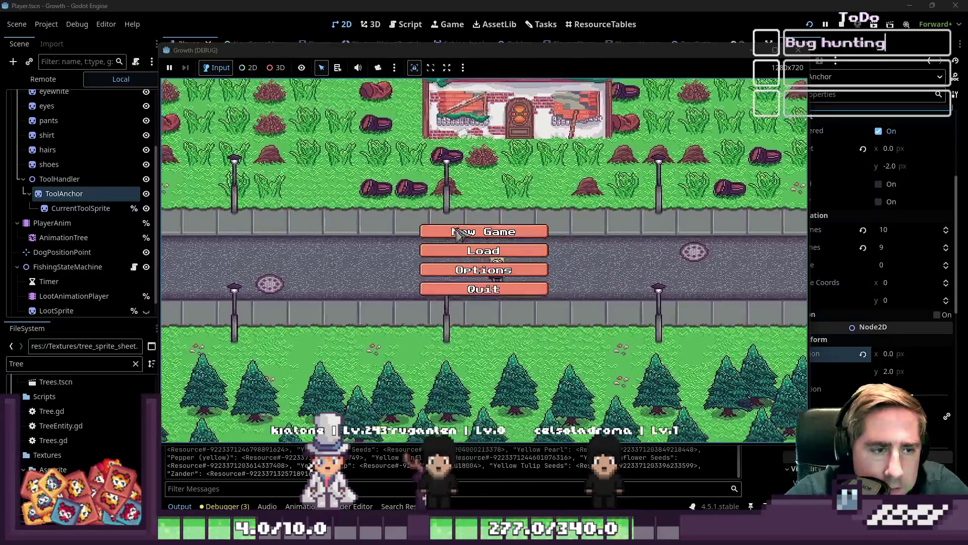
Step: Start a new game with a character name and equip the axe from hotbar slot 1
left_click(482, 227)
type("asdg")
left_click(483, 347)
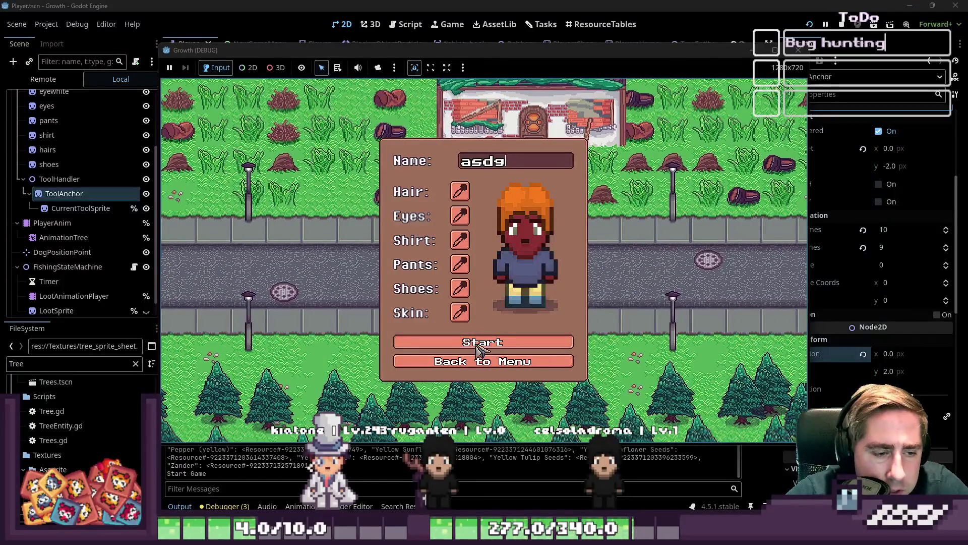
key("i")
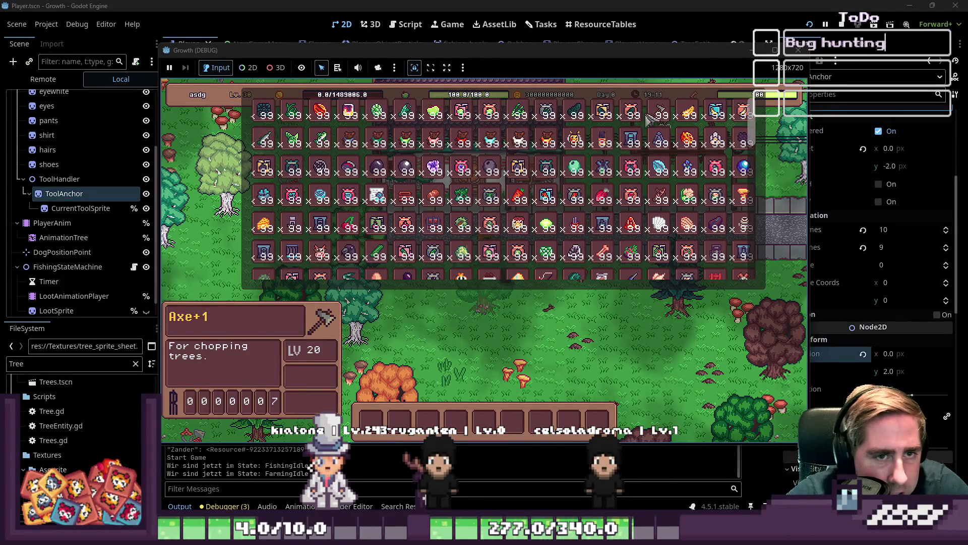
key("i")
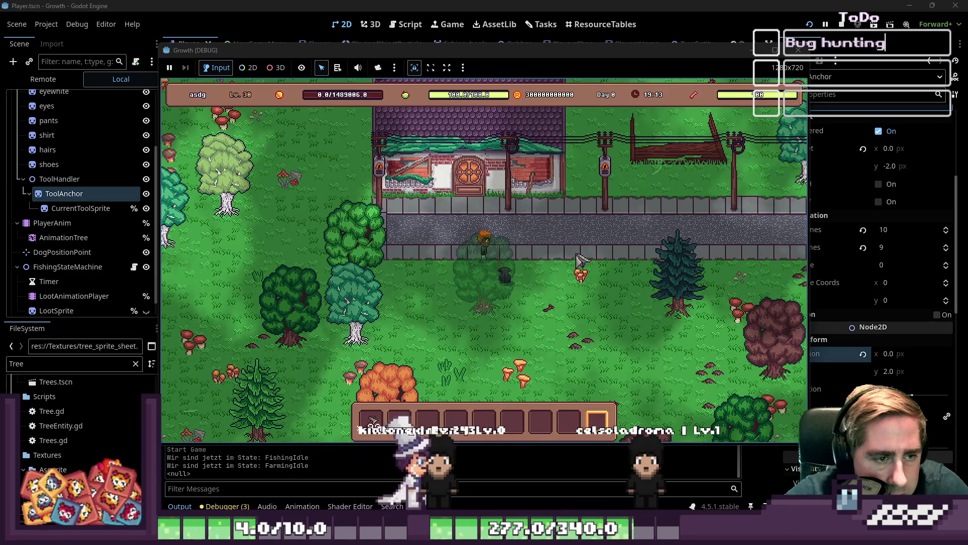
key("1")
Step: Walk among the trees swinging the axe at them, then stop the running game
key("s")
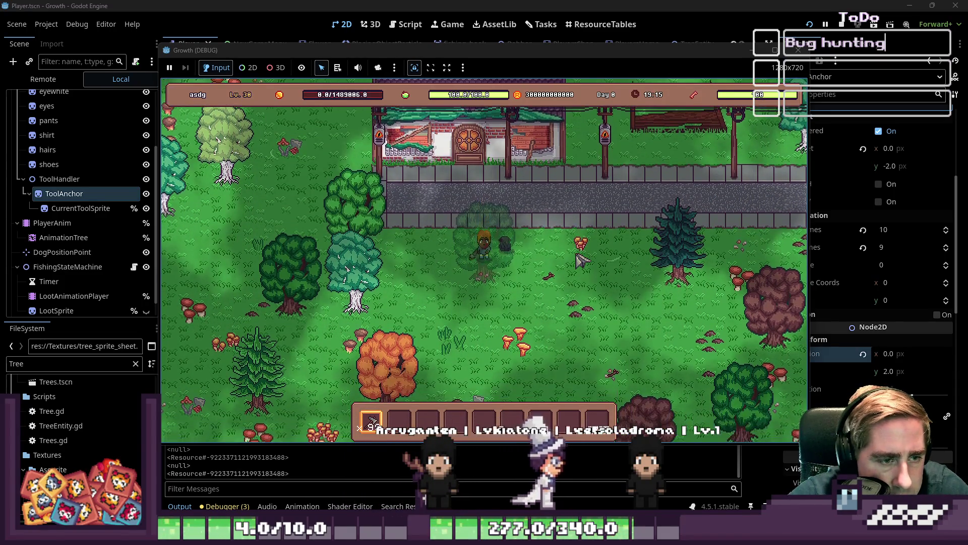
key("a")
key("w")
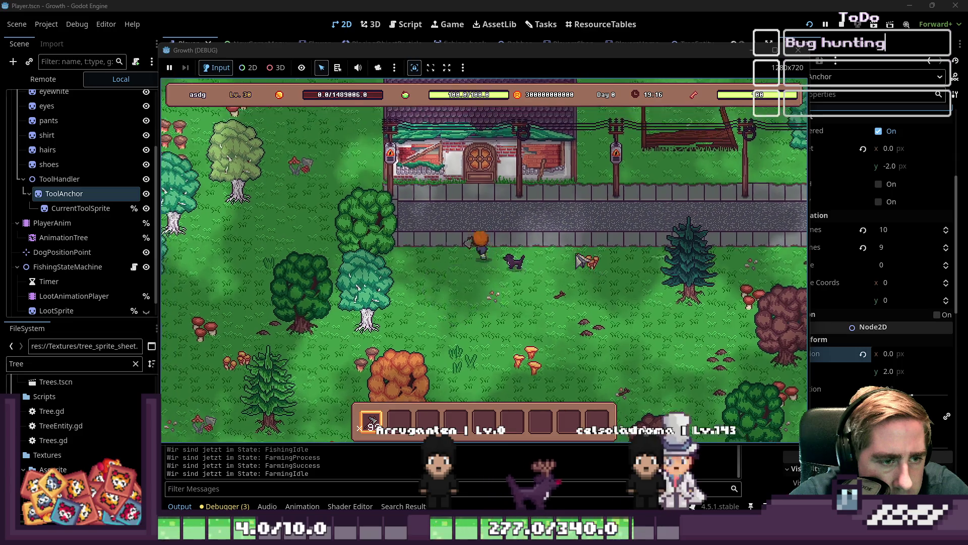
key("s")
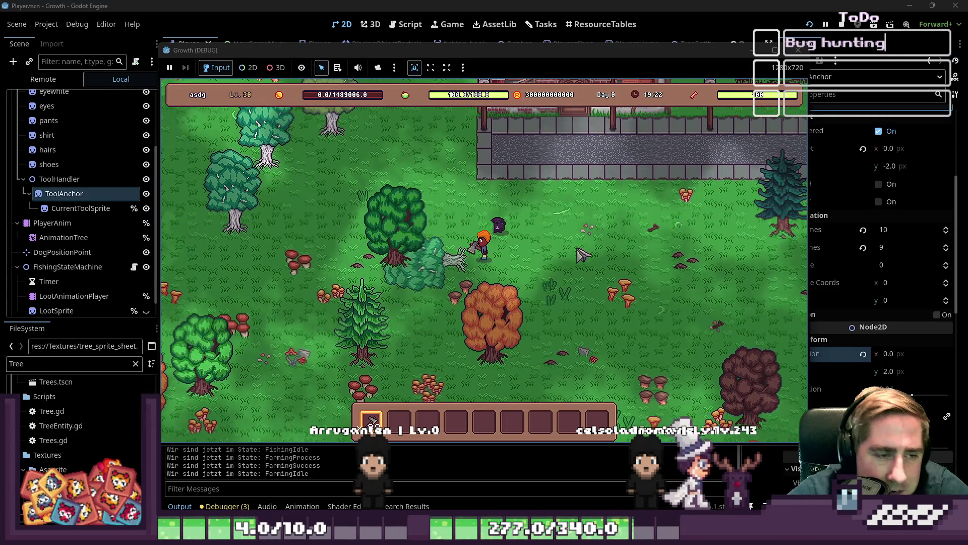
key("a")
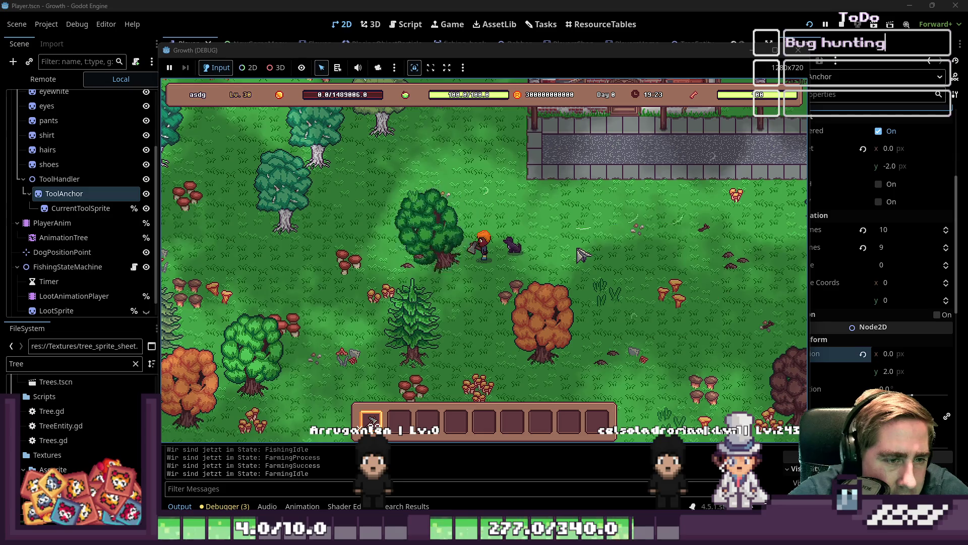
key("w")
key("d")
key("s")
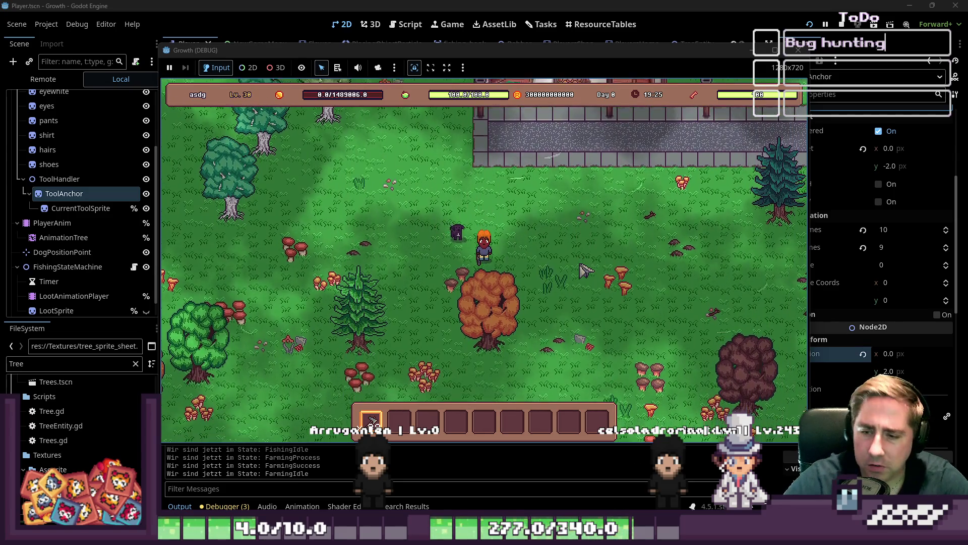
key("s")
key("d")
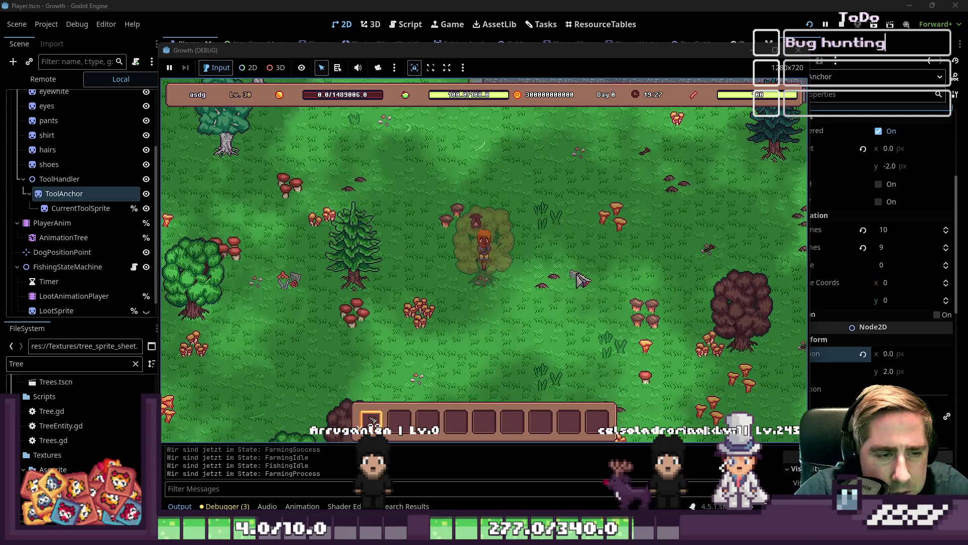
key("d")
key("s")
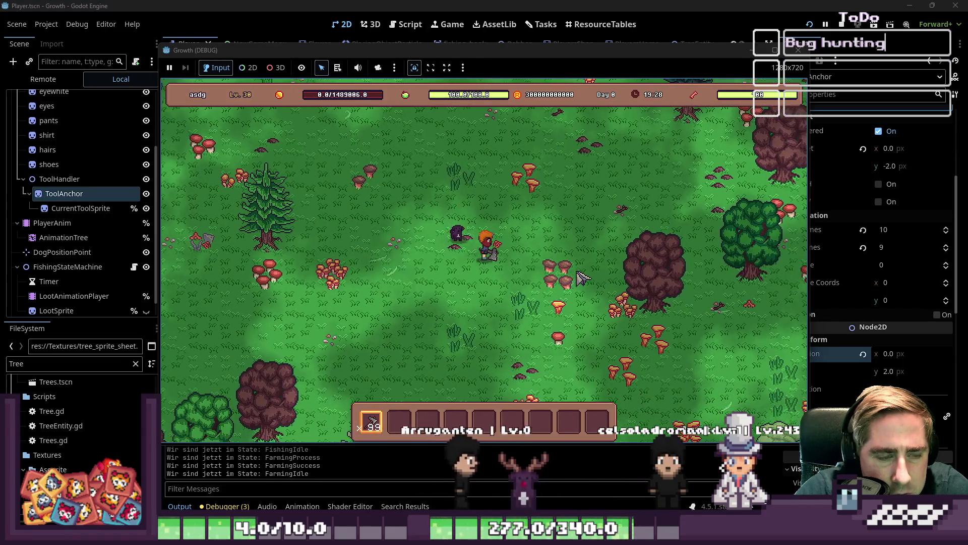
key("d")
left_click(799, 50)
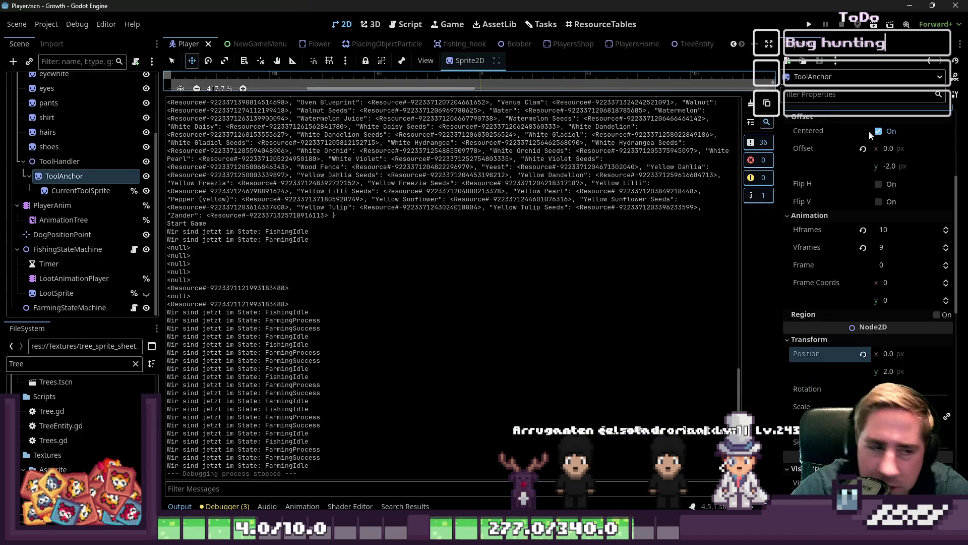
Step: Select the PlayerAnim node and load the farming_down animation
left_click_drag(420, 91, 407, 506)
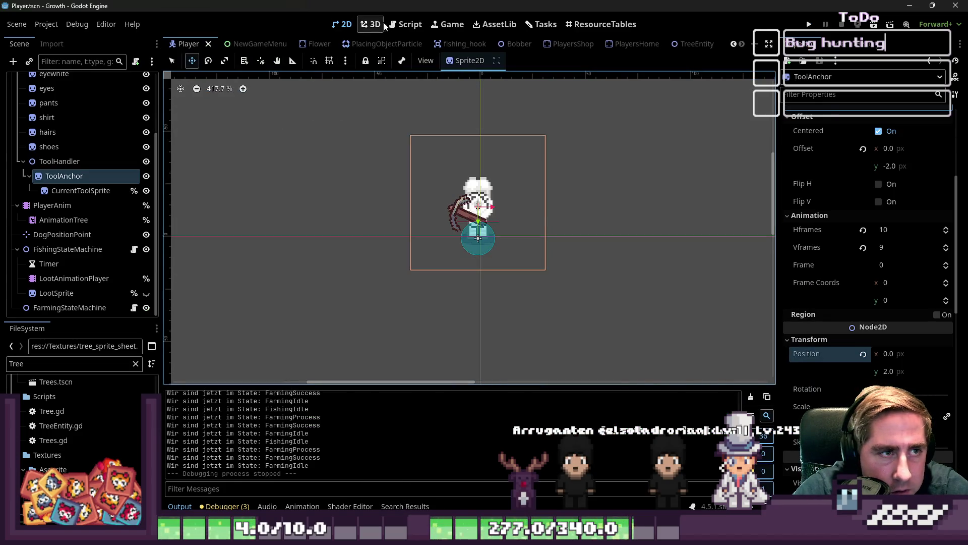
left_click(406, 24)
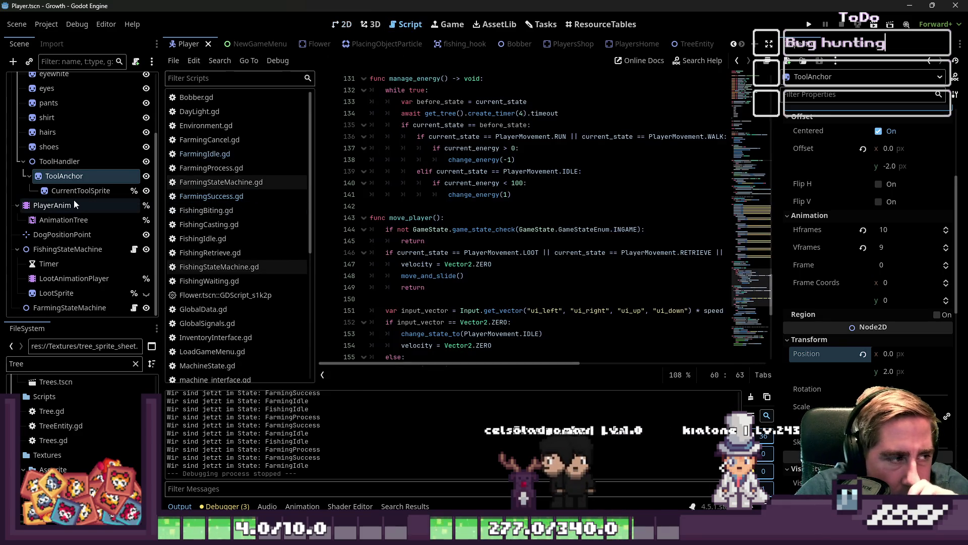
left_click(56, 220)
left_click(56, 207)
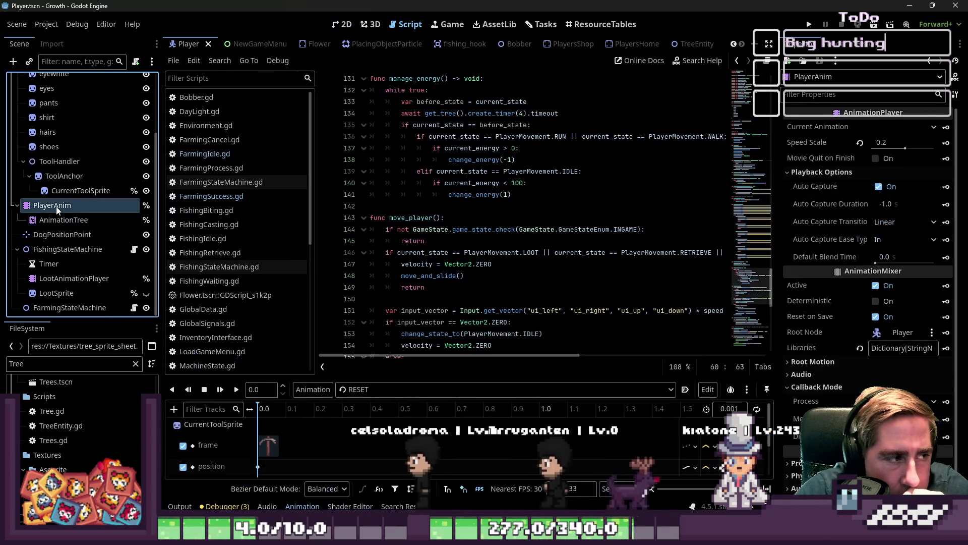
left_click(361, 390)
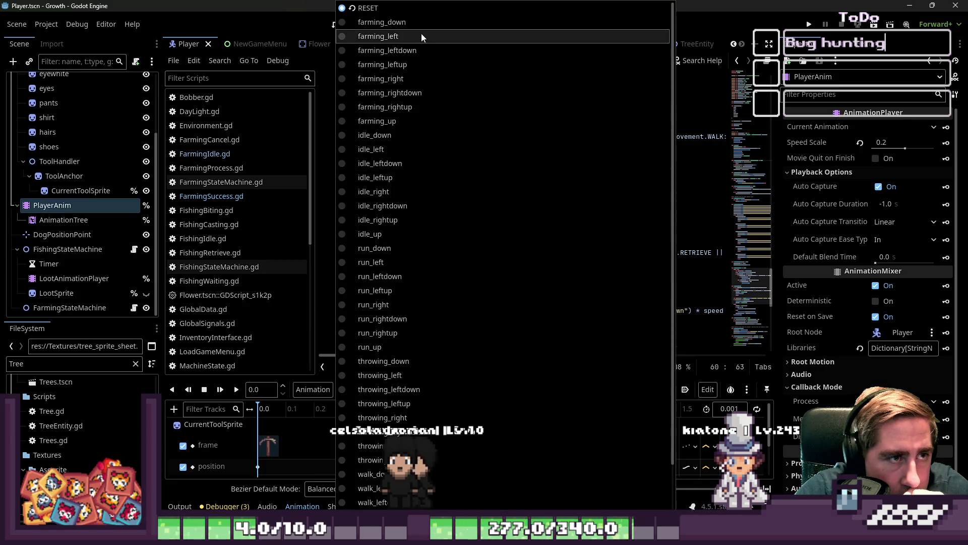
left_click(410, 23)
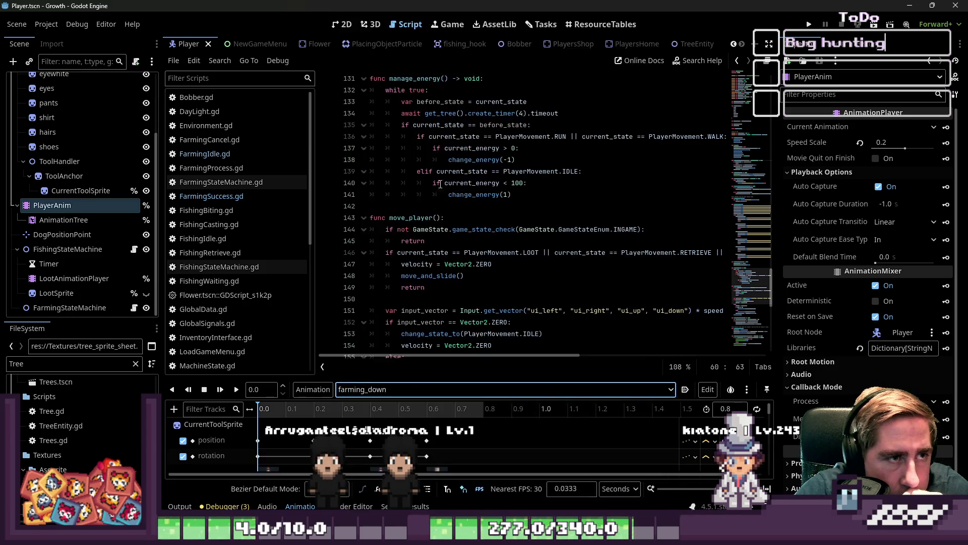
Step: Extend the animation length and box-select the 0.4–0.6 s swing keys
left_click_drag(428, 377, 429, 103)
left_click(729, 158)
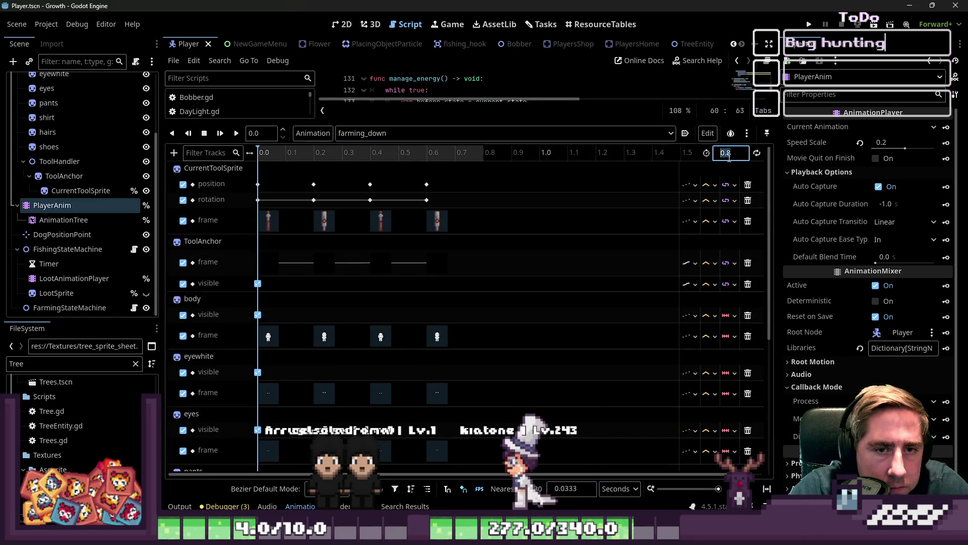
type("10")
key("Return")
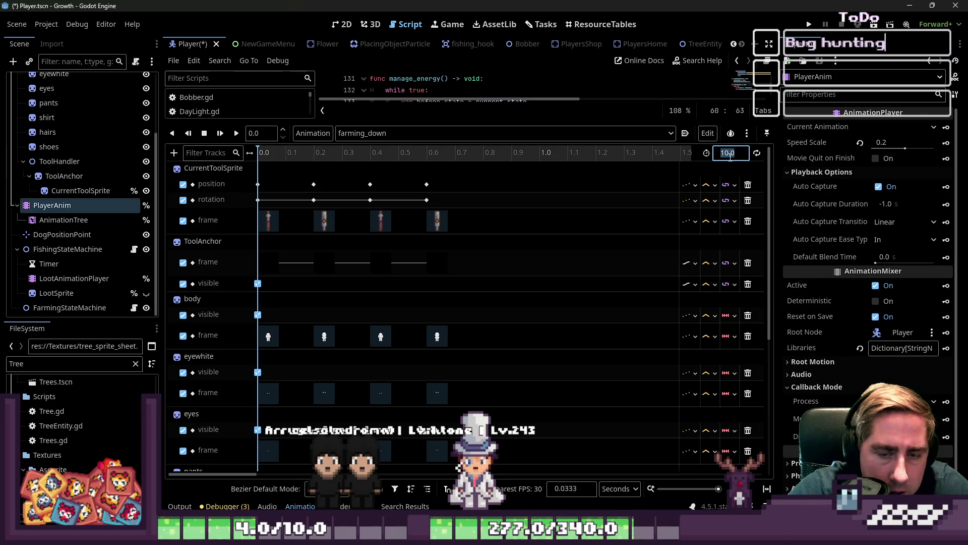
type("1.0")
mouse_move(360, 173)
left_mouse_down()
mouse_move(450, 367)
mouse_move(454, 467)
left_mouse_up()
scroll(450, 371, "down", 5)
scroll(505, 305, "up", 5)
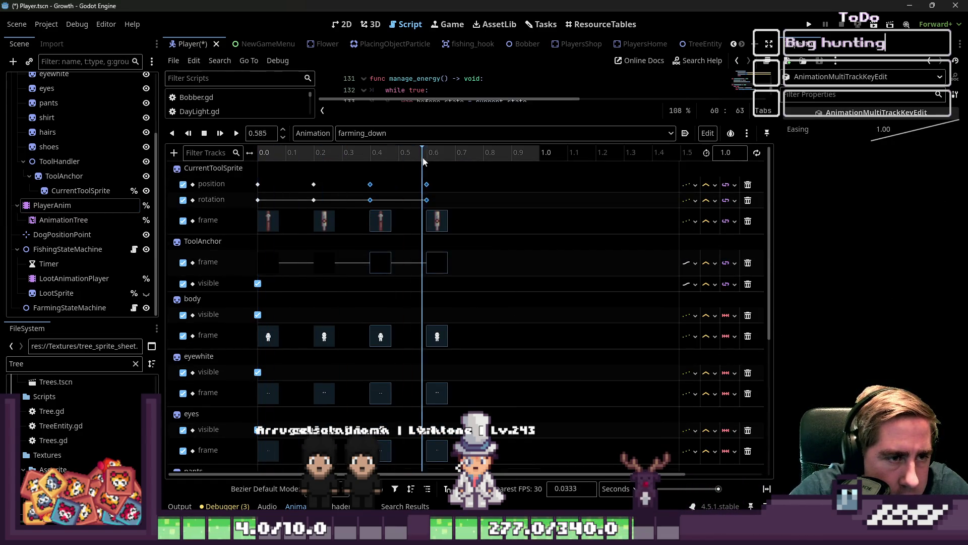
Step: Duplicate the swing keys so the copies sit at 0.8 and 1.0 seconds
left_click(485, 153)
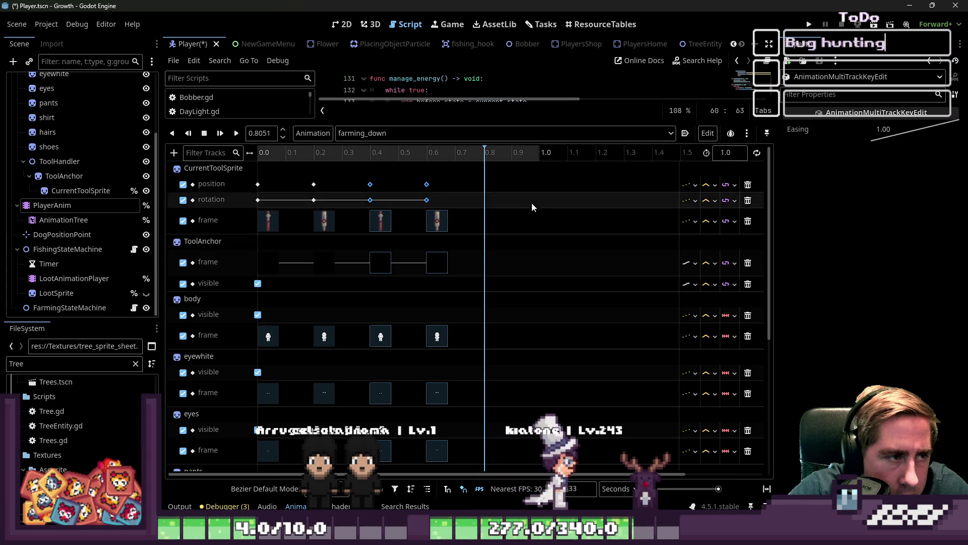
key("ctrl+d")
mouse_move(483, 192)
left_mouse_down()
mouse_move(504, 192)
mouse_move(484, 194)
left_mouse_up()
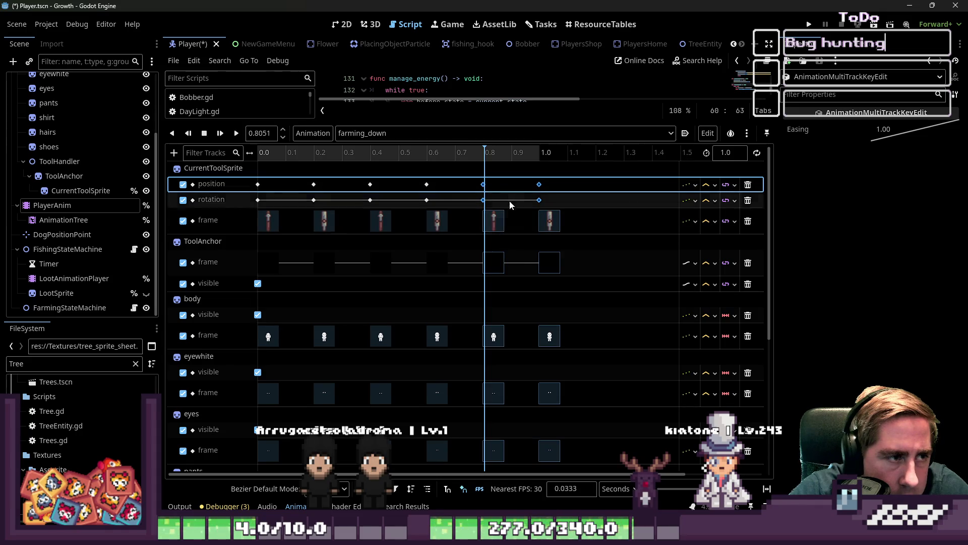
left_click(484, 186)
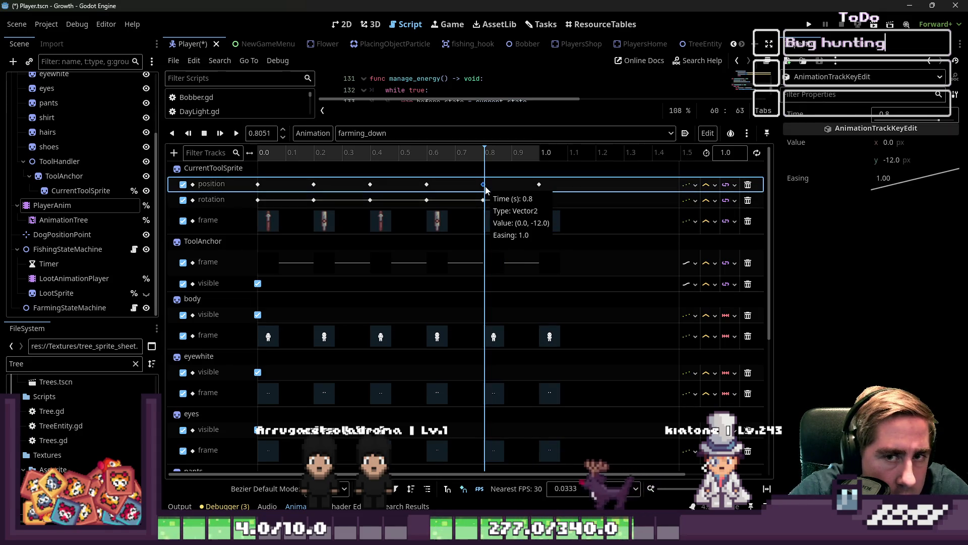
left_click(600, 190)
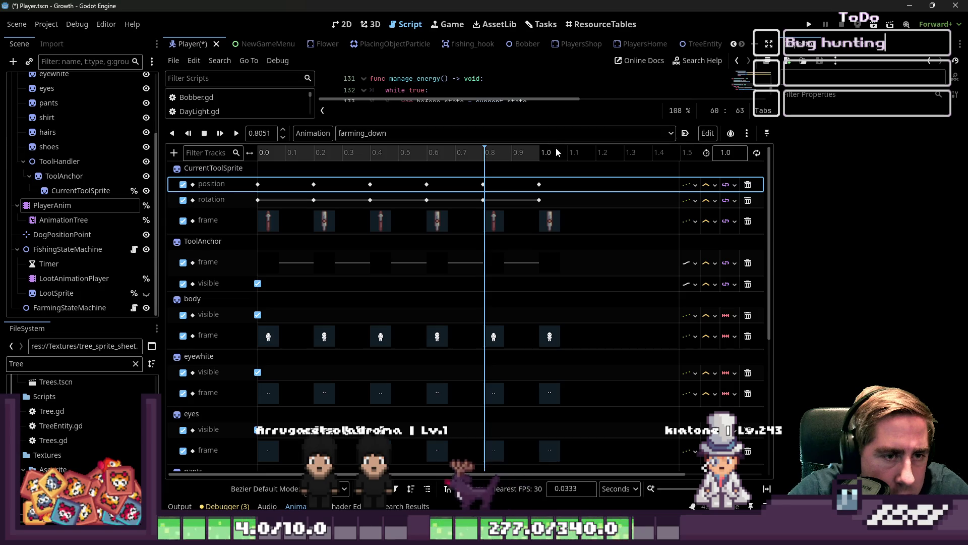
Step: Set the animation length to 1.2 seconds and run the game
left_click(736, 154)
key("BackSpace")
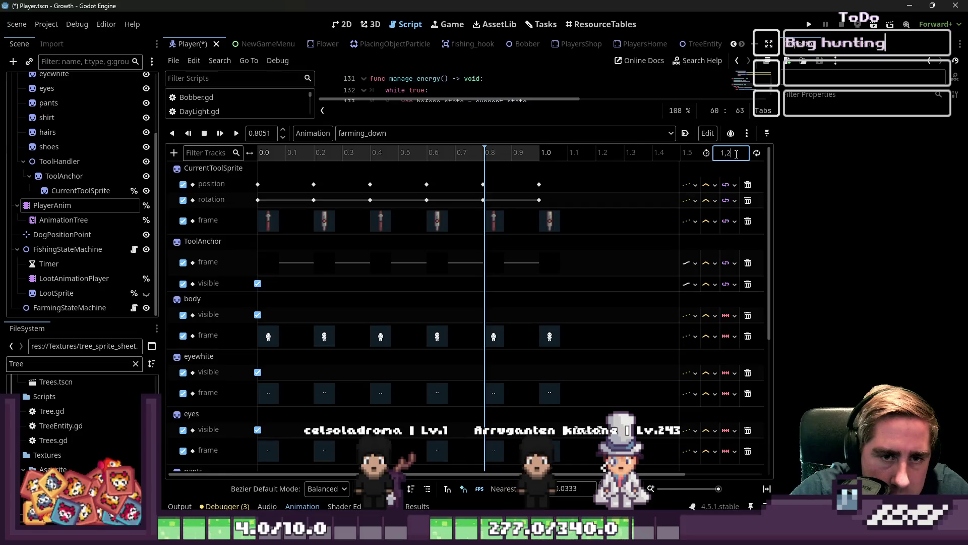
left_click(811, 25)
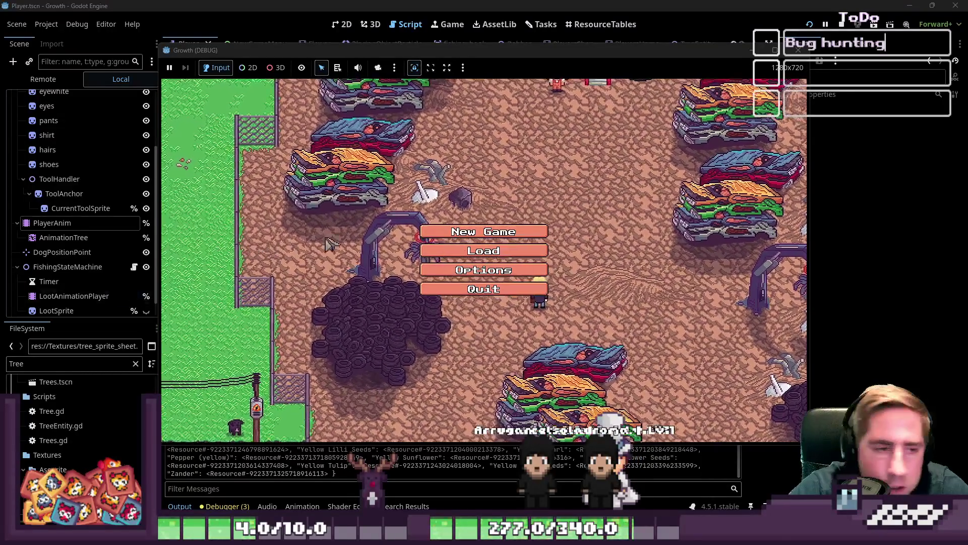
Step: Choose New Game from Growth's title menu to reach character creation
left_click(484, 232)
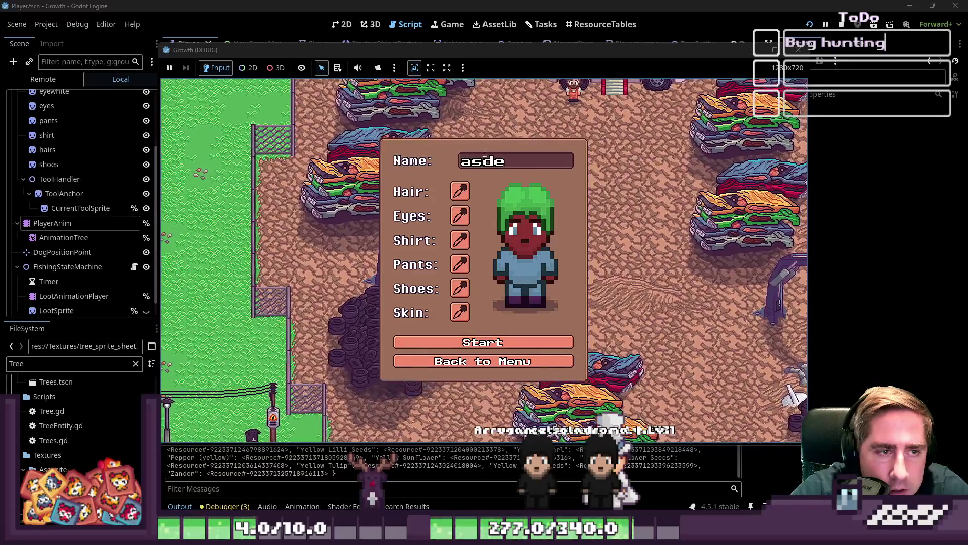
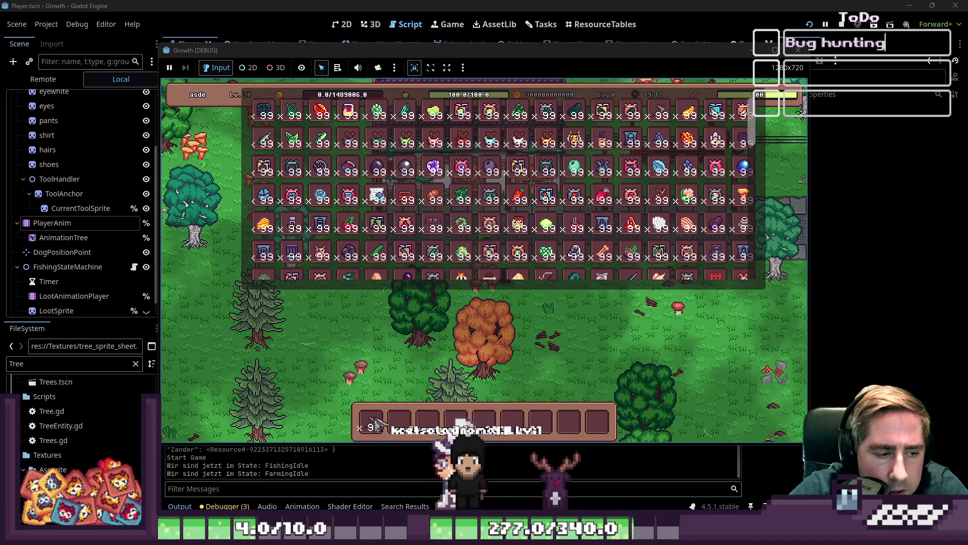
Step: Close the inventory, walk the player south then up-left, and stop the running game
key("i")
key("s")
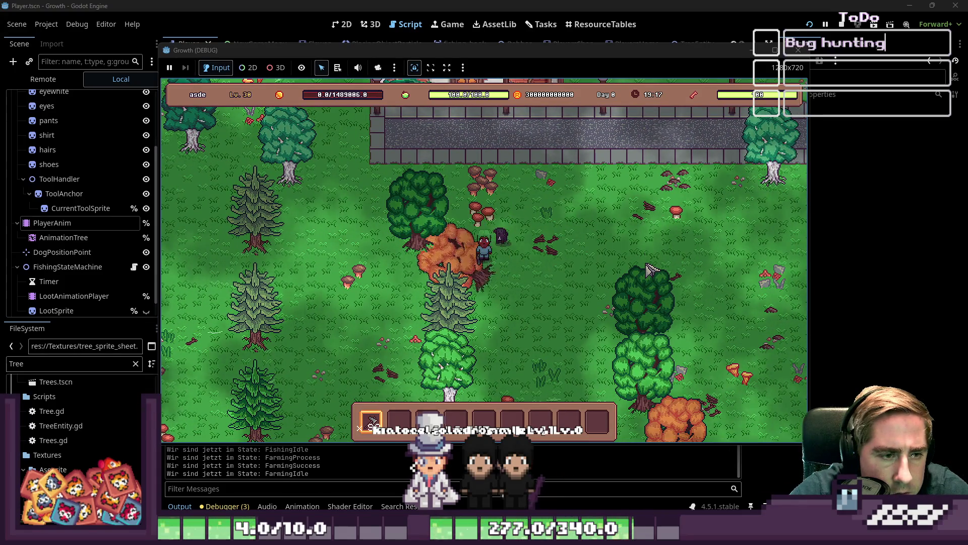
key("a")
key("w")
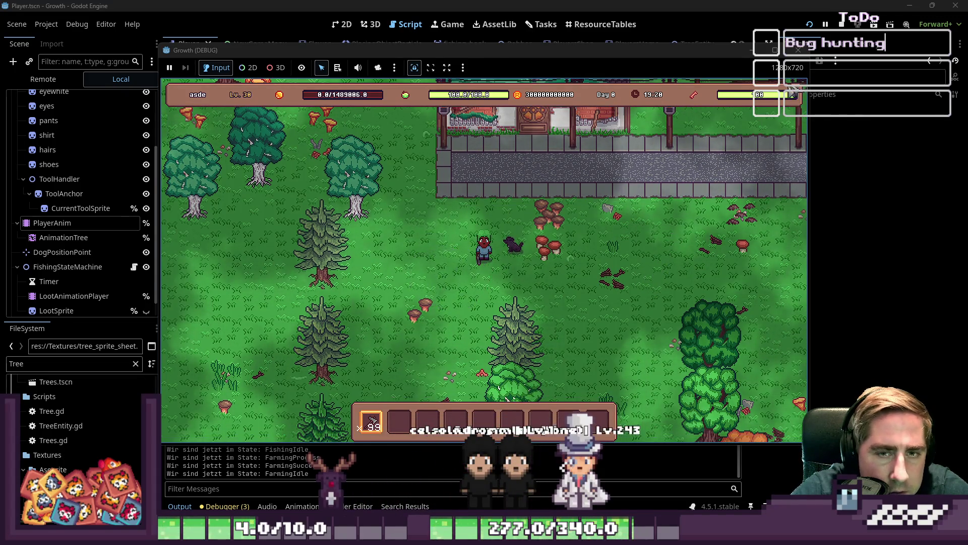
left_click(798, 50)
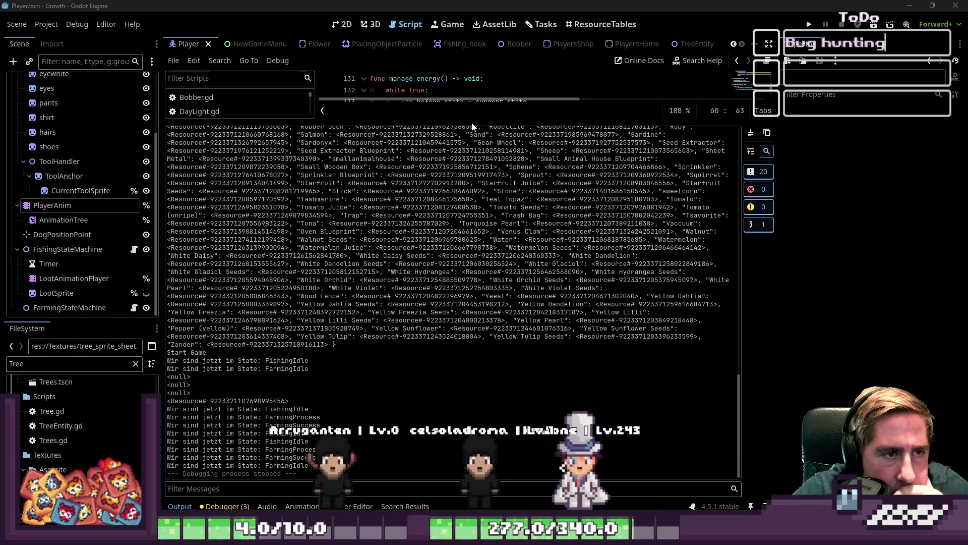
Step: Open PlayerAnim's farming_left animation and delete every keyframe from 0.6 s onward
left_click_drag(471, 120, 454, 386)
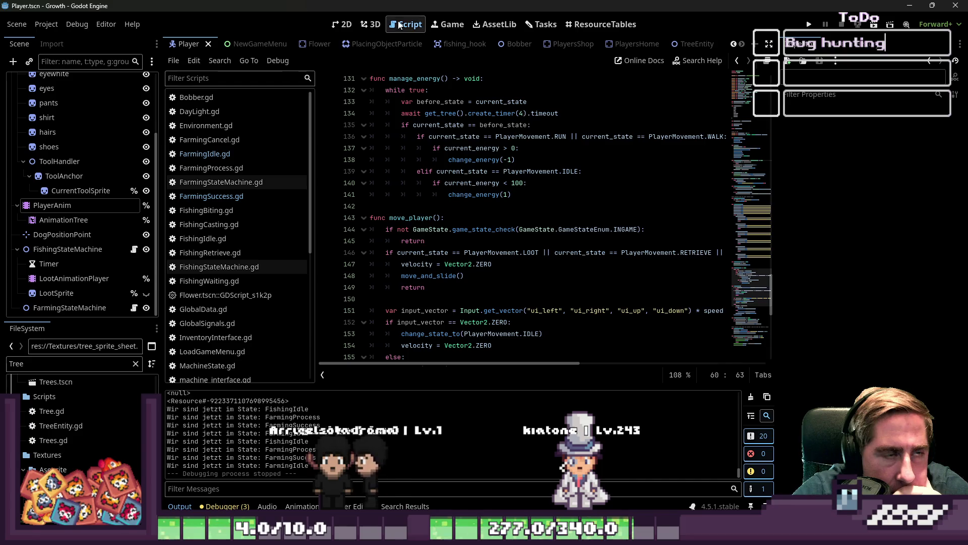
left_click(52, 204)
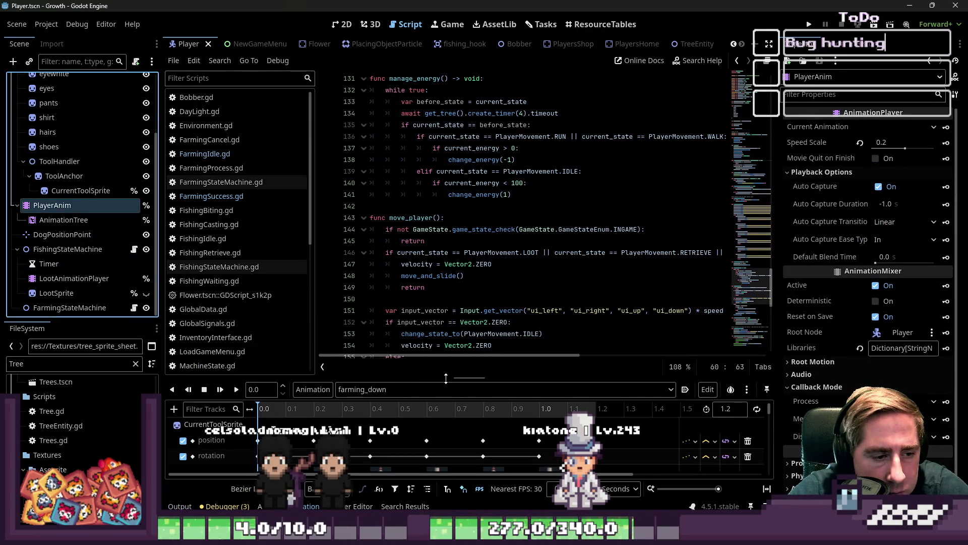
left_click_drag(446, 378, 389, 121)
left_click(384, 134)
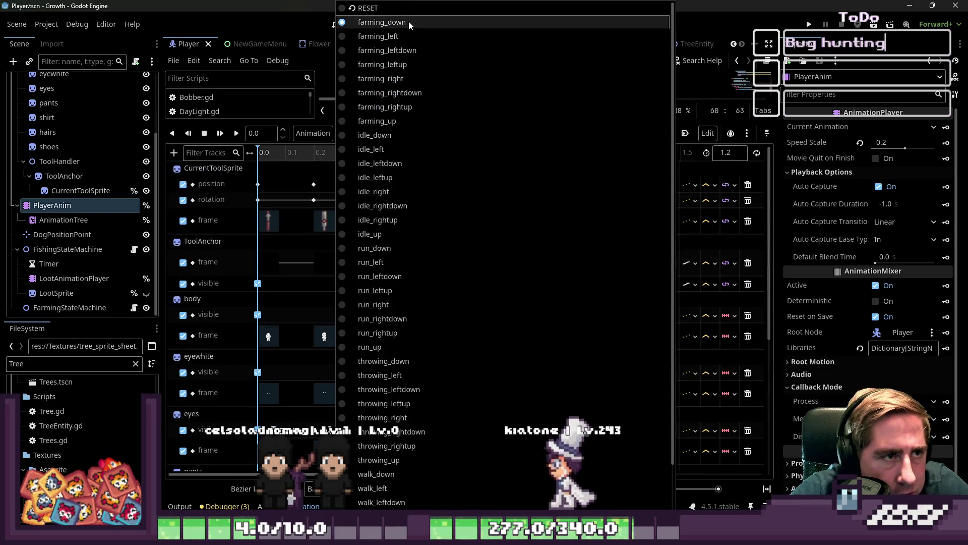
left_click(403, 36)
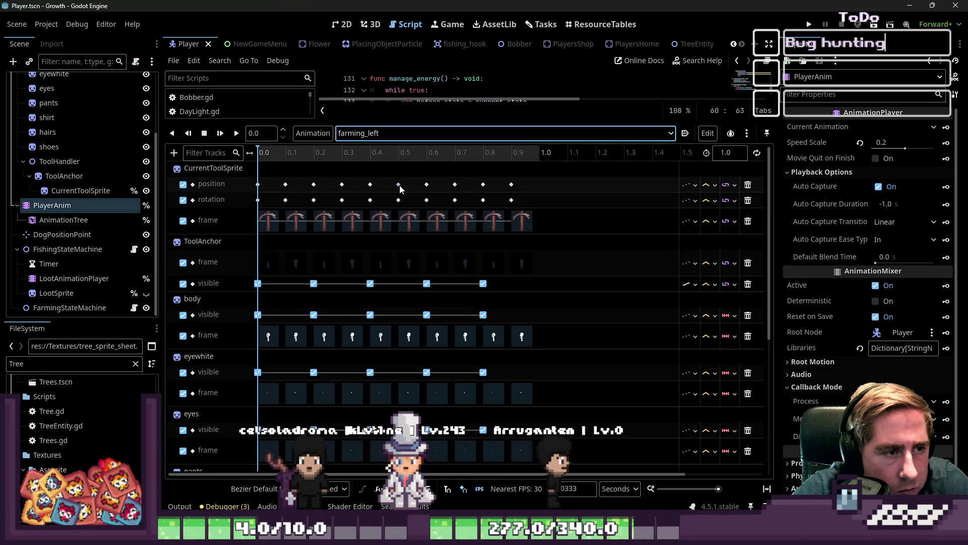
mouse_move(423, 174)
left_mouse_down()
mouse_move(433, 209)
mouse_move(451, 215)
mouse_move(540, 323)
mouse_move(574, 403)
mouse_move(581, 501)
left_mouse_up()
key("Delete")
Step: Delete the extra ToolAnchor, body, eyewhite and eyes visibility keys, keeping only the starting ones
scroll(403, 282, "up", 3)
scroll(274, 222, "up", 4)
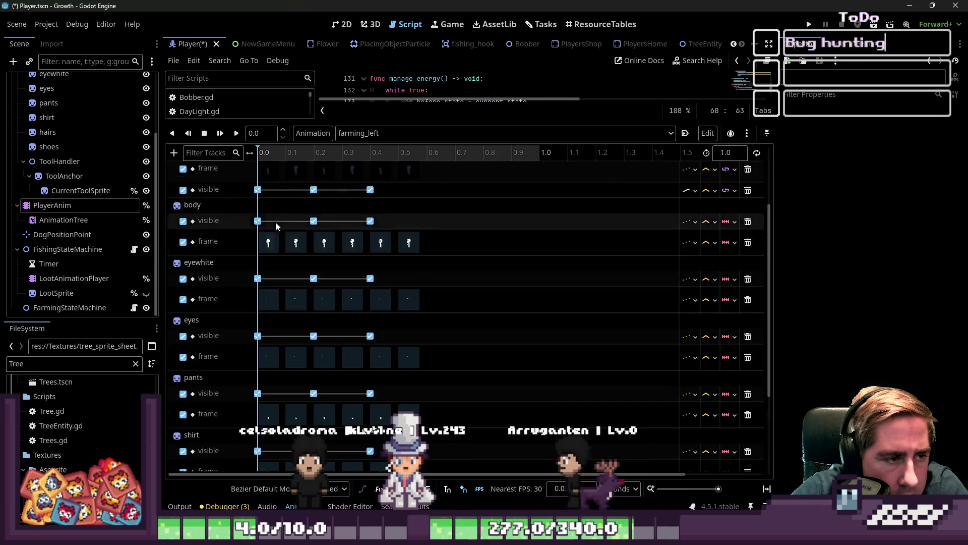
mouse_move(392, 316)
left_mouse_down()
mouse_move(310, 268)
mouse_move(305, 280)
left_mouse_up()
key("Delete")
scroll(312, 327, "down", 2)
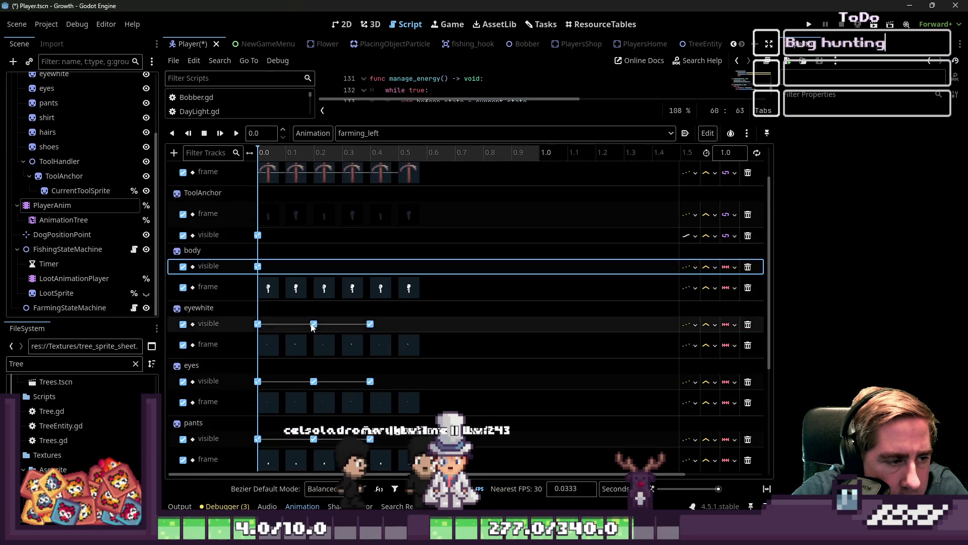
left_click_drag(304, 319, 400, 325)
key("Delete")
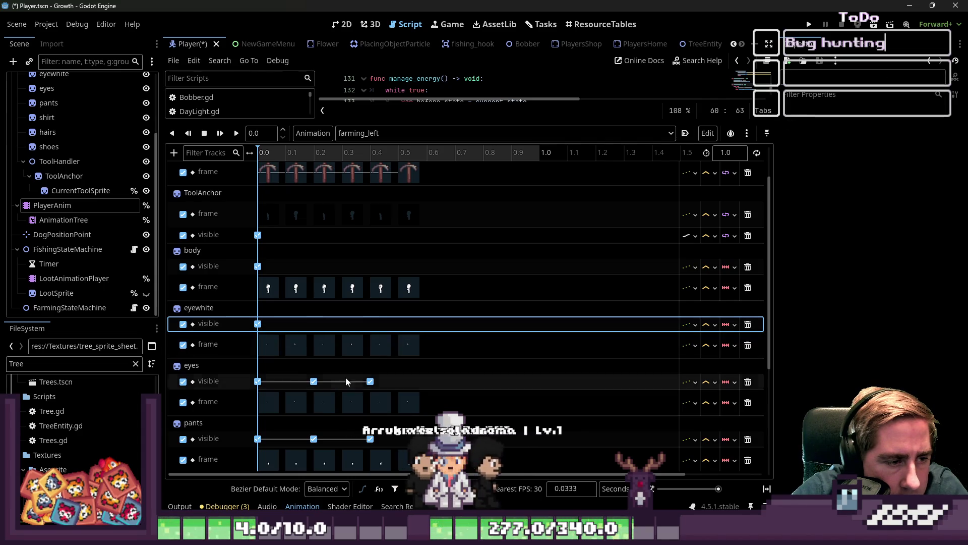
left_click_drag(304, 374, 386, 382)
key("Delete")
Step: Delete the extra pants, shirt, hairs and shoes visibility keys, then select the last keyframe column
scroll(316, 383, "down", 3)
left_click_drag(302, 348, 367, 364)
key("Delete")
scroll(372, 364, "down", 2)
left_click_drag(302, 347, 375, 356)
key("Delete")
scroll(275, 363, "down", 1)
left_click(309, 376)
left_click_drag(302, 373, 377, 386)
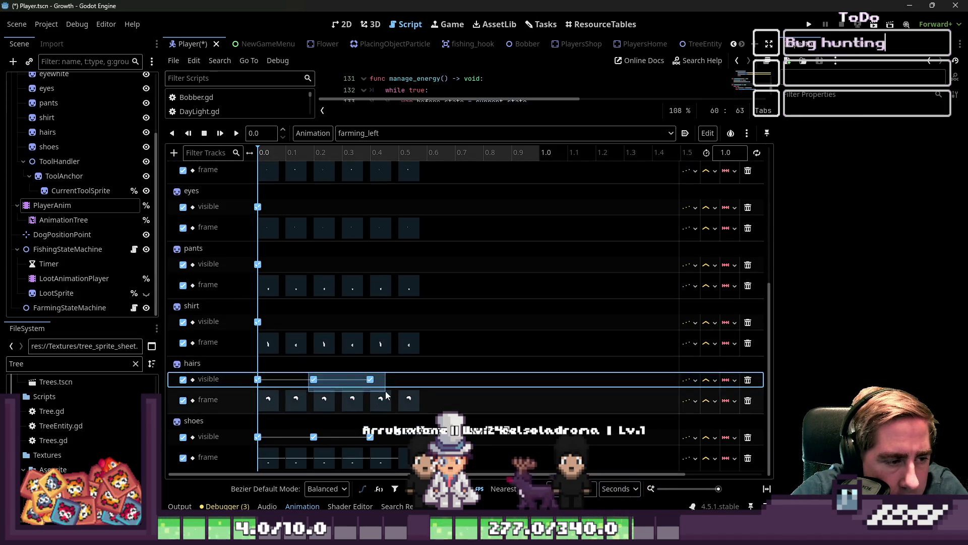
key("Delete")
left_click_drag(303, 429, 375, 443)
key("Delete")
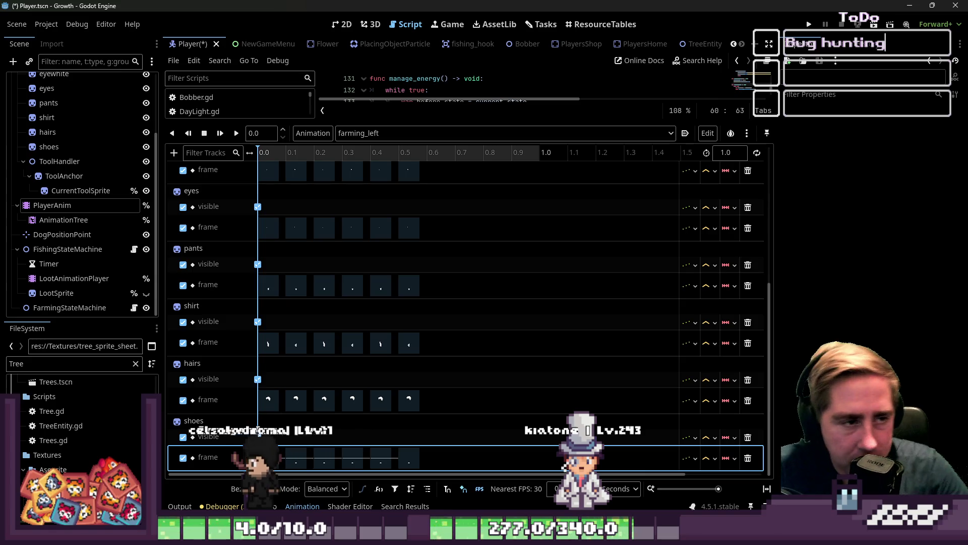
scroll(401, 250, "up", 5)
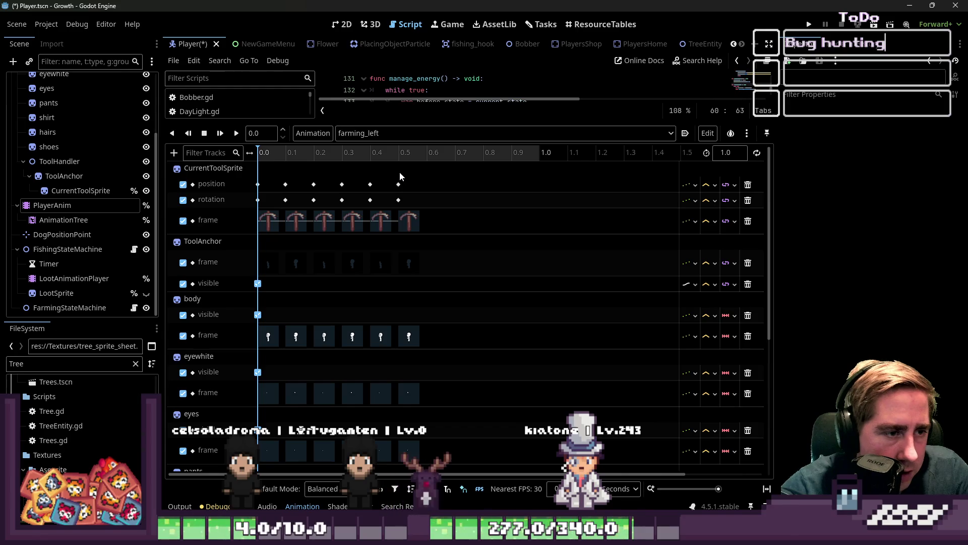
mouse_move(397, 171)
left_mouse_down()
mouse_move(416, 279)
mouse_move(447, 285)
mouse_move(447, 462)
left_mouse_up()
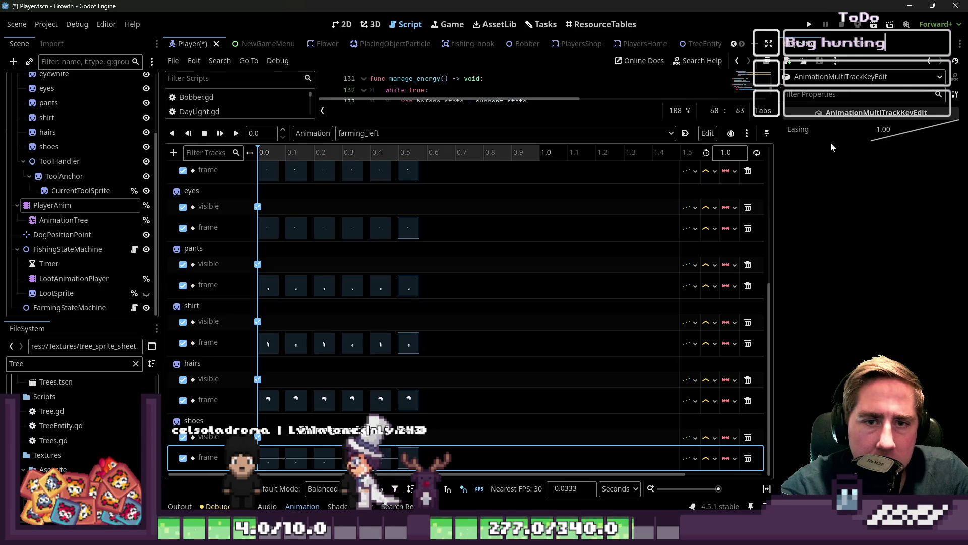
Step: Move the farming_left keyframe columns to 1.0 s, 0.8 s and 0.6 s
mouse_move(408, 227)
left_mouse_down()
mouse_move(600, 229)
mouse_move(539, 227)
left_mouse_up()
scroll(435, 281, "up", 8)
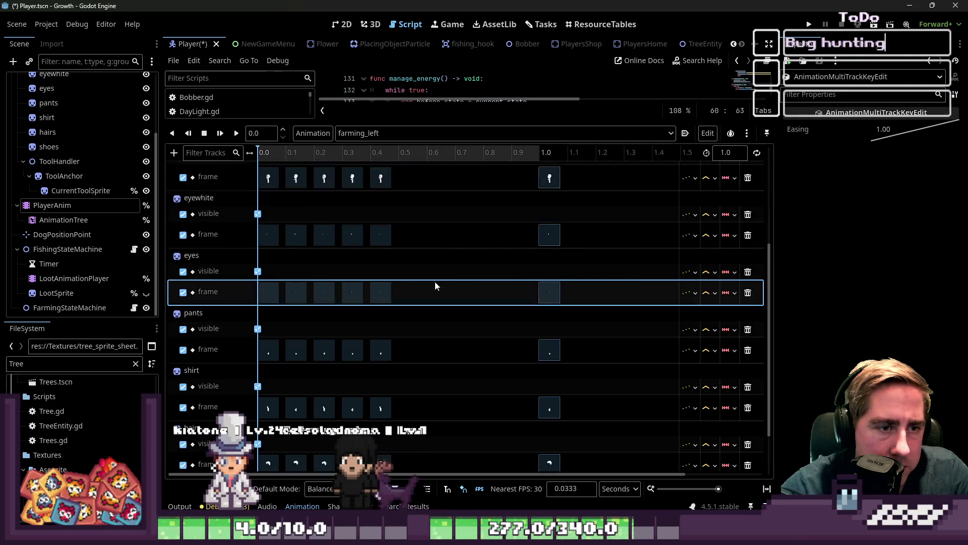
mouse_move(371, 172)
left_mouse_down()
mouse_move(410, 335)
mouse_move(410, 398)
mouse_move(419, 377)
left_mouse_up()
scroll(410, 353, "down", 8)
scroll(404, 235, "up", 8)
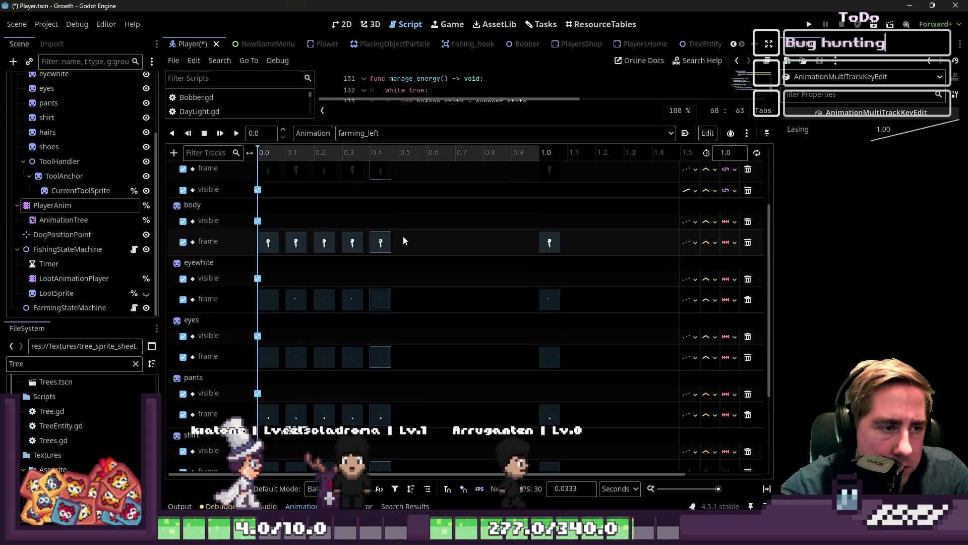
left_click_drag(380, 214, 494, 209)
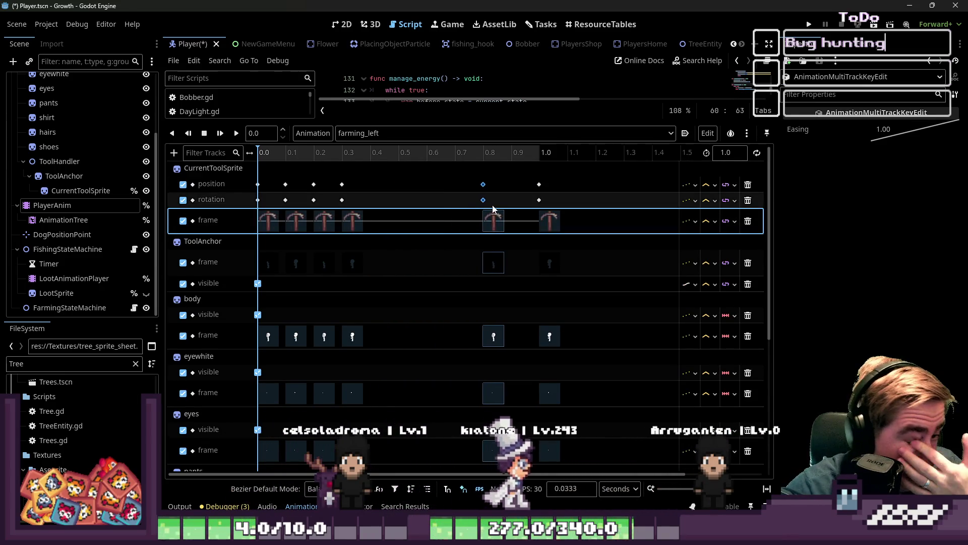
mouse_move(339, 180)
left_mouse_down()
mouse_move(341, 237)
mouse_move(432, 429)
left_mouse_up()
scroll(366, 244, "up", 5)
left_click_drag(352, 220, 428, 209)
Step: Move the remaining farming_left keyframe columns to 0.4 s and 0.2 s
mouse_move(312, 178)
left_mouse_down()
mouse_move(368, 313)
mouse_move(386, 290)
left_mouse_up()
scroll(374, 303, "down", 5)
scroll(321, 392, "up", 5)
scroll(298, 297, "up", 1)
left_click_drag(316, 222, 372, 220)
mouse_move(283, 168)
left_mouse_down()
mouse_move(331, 278)
mouse_move(351, 474)
mouse_move(330, 469)
left_mouse_up()
scroll(331, 277, "down", 5)
scroll(330, 303, "up", 4)
scroll(331, 292, "up", 2)
left_click_drag(303, 220, 318, 217)
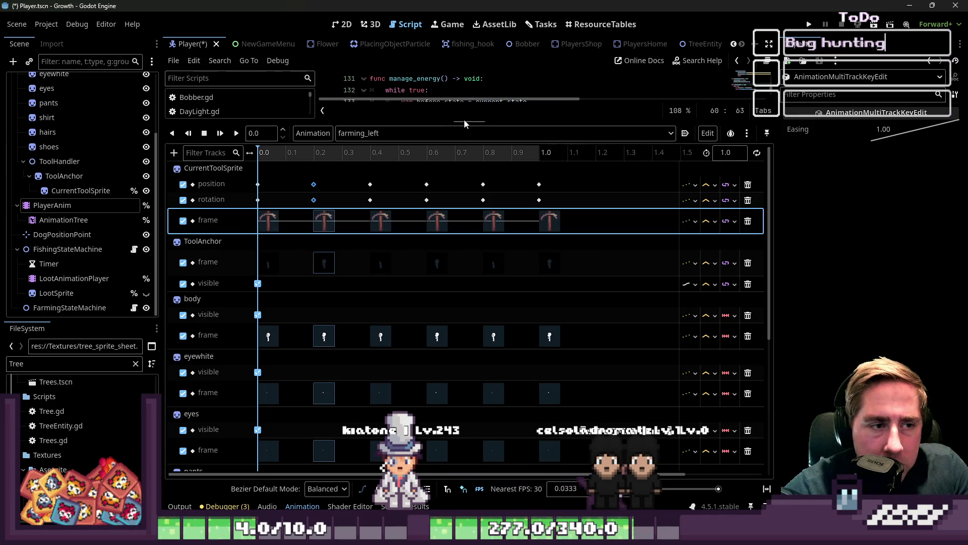
mouse_move(483, 121)
left_mouse_down()
mouse_move(483, 271)
mouse_move(459, 391)
left_mouse_up()
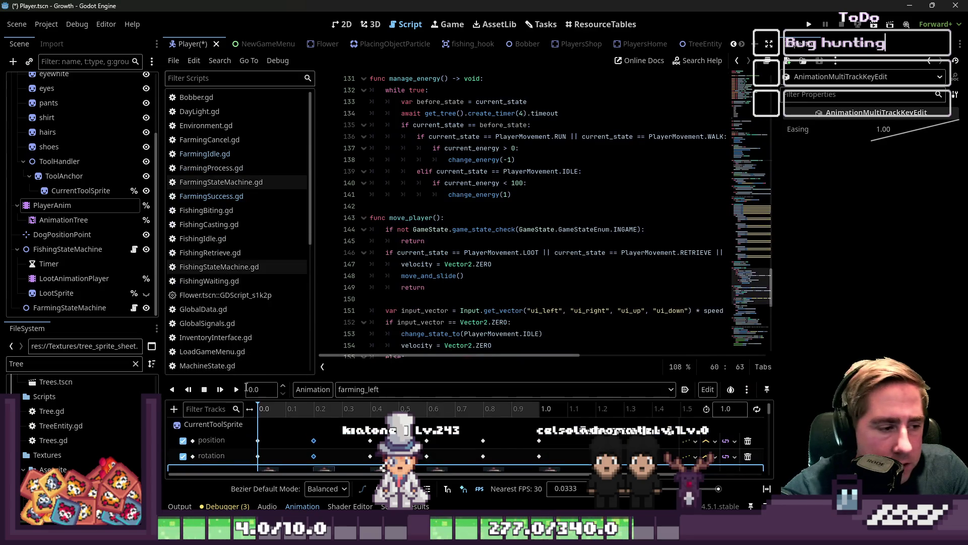
left_click(418, 389)
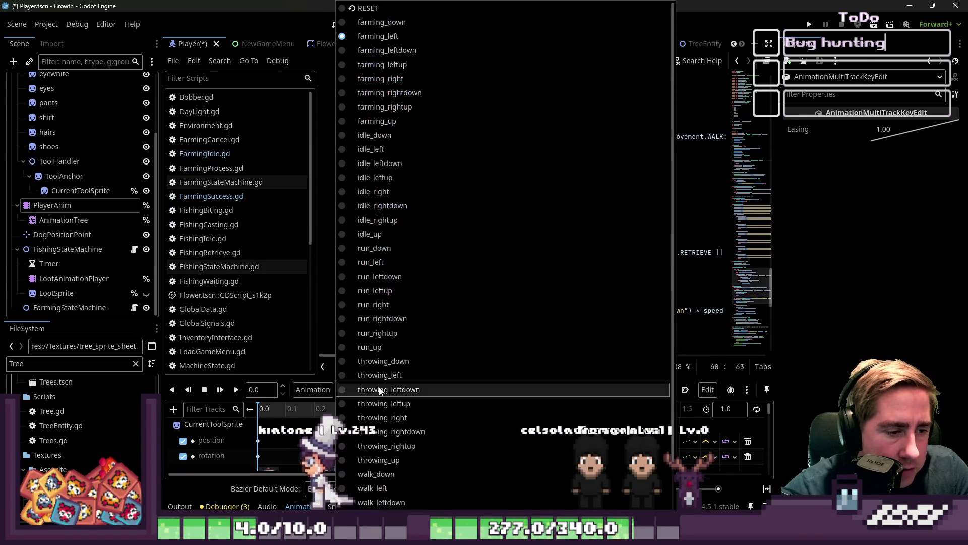
Step: Switch to farming_right, delete its 0.6–0.9 s keyframes, and set the length to 1.2 s
left_click(389, 76)
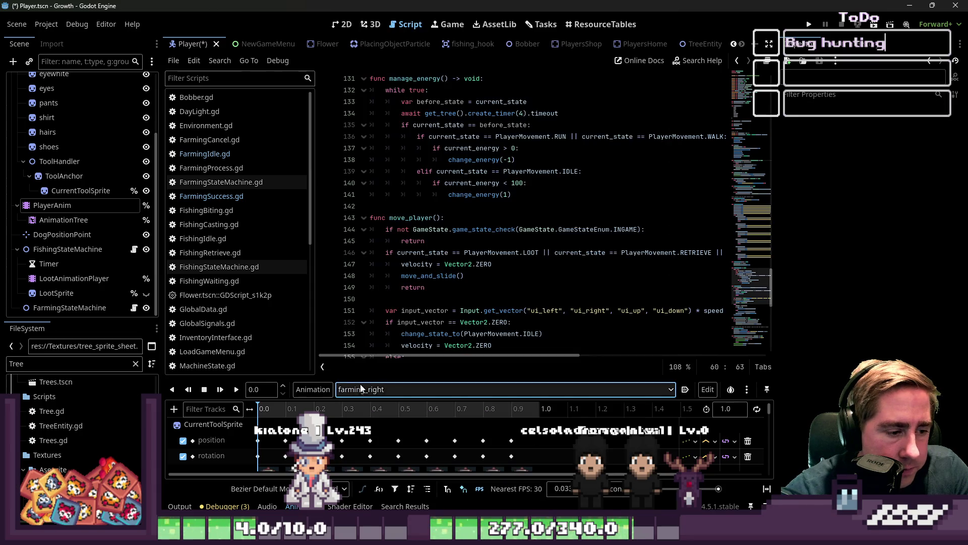
left_click_drag(364, 378, 445, 179)
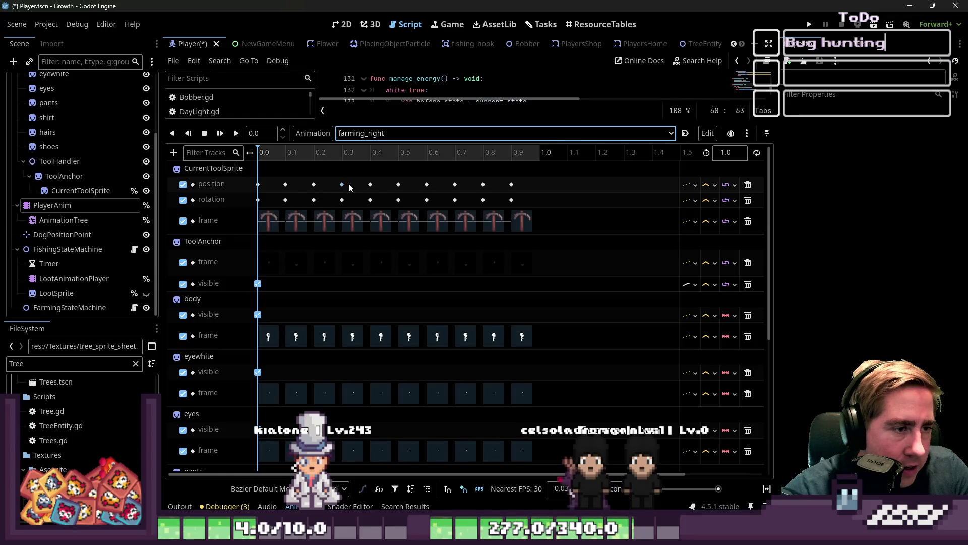
mouse_move(426, 177)
left_mouse_down()
mouse_move(486, 309)
mouse_move(532, 374)
mouse_move(533, 469)
left_mouse_up()
key("Delete")
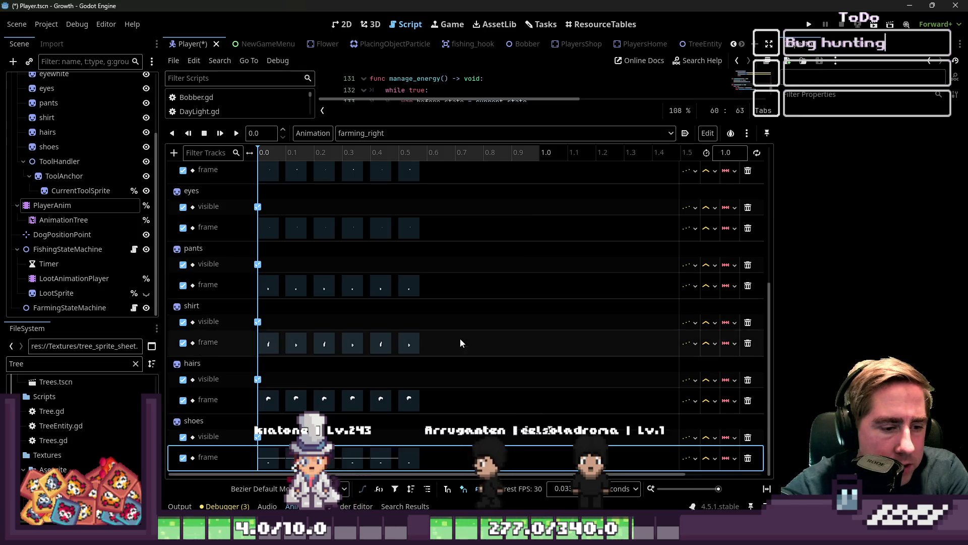
scroll(459, 335, "up", 5)
left_click(730, 153)
type("1.2")
key("Return")
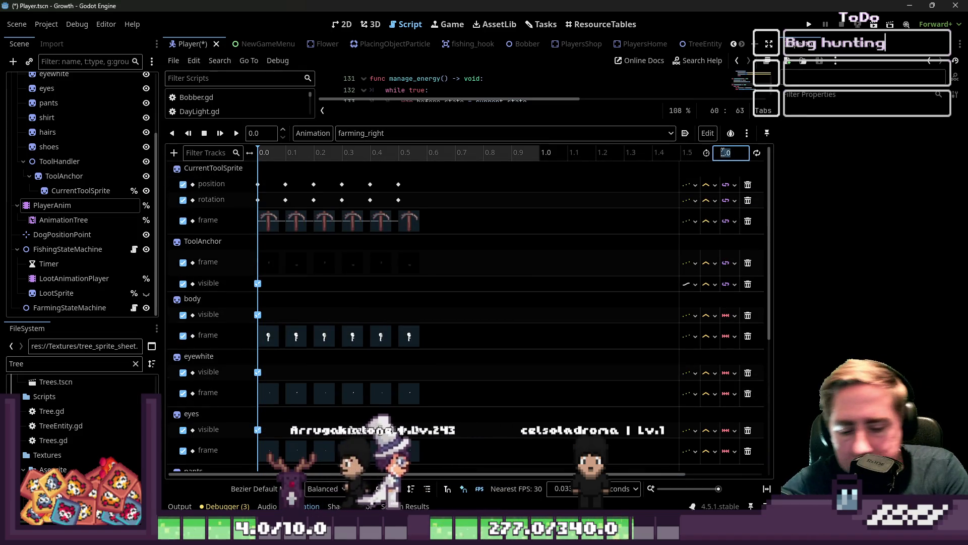
Step: Move farming_right's 0.5, 0.4 and 0.3 s keyframes to 1.0, 0.8 and 0.6 s
left_click_drag(396, 174, 420, 470)
scroll(468, 398, "up", 5)
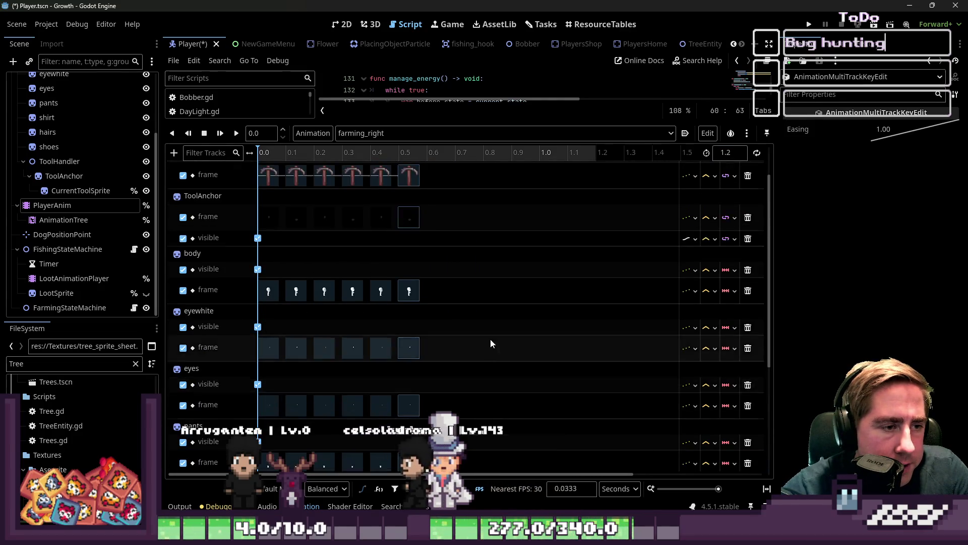
left_click_drag(403, 234, 546, 205)
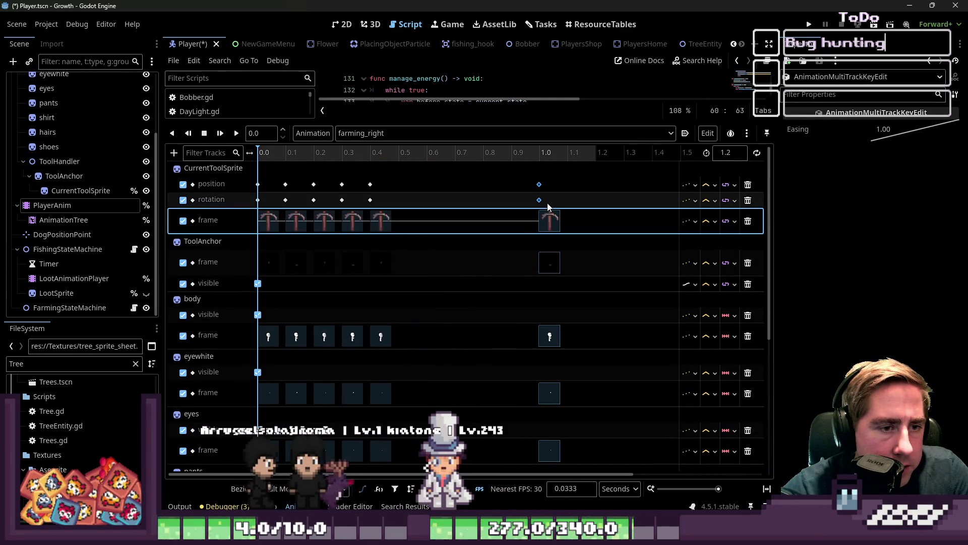
mouse_move(370, 167)
left_mouse_down()
mouse_move(400, 325)
mouse_move(388, 355)
mouse_move(453, 467)
left_mouse_up()
scroll(411, 244, "up", 5)
left_click_drag(385, 217, 498, 210)
mouse_move(338, 199)
left_mouse_down()
mouse_move(384, 383)
mouse_move(363, 395)
mouse_move(397, 474)
left_mouse_up()
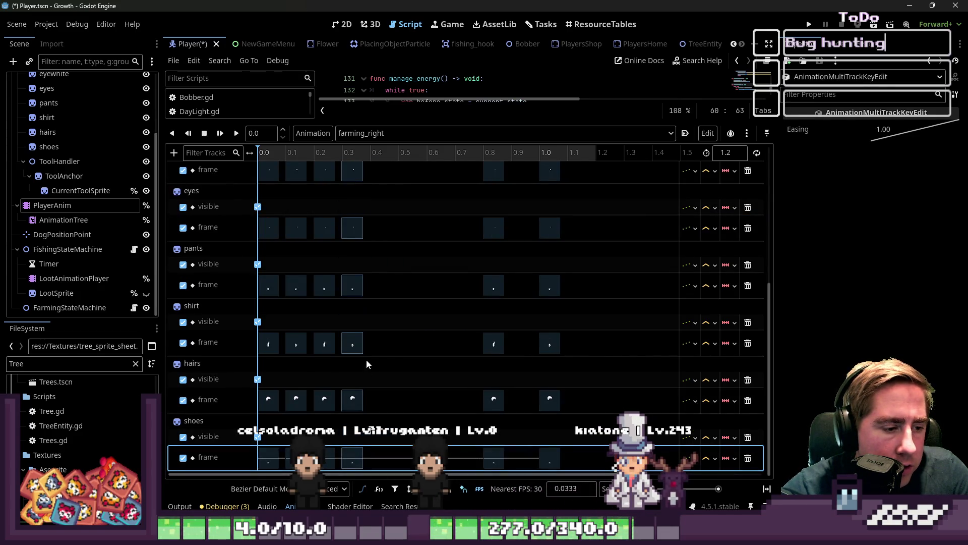
left_click_drag(361, 340, 450, 341)
scroll(308, 212, "up", 5)
Step: Move the 0.2 and 0.1 s keyframes to 0.4 and 0.2 s, and save the Player scene
mouse_move(312, 171)
left_mouse_down()
mouse_move(350, 257)
mouse_move(383, 404)
left_mouse_up()
scroll(302, 232, "up", 3)
left_click_drag(324, 220, 381, 218)
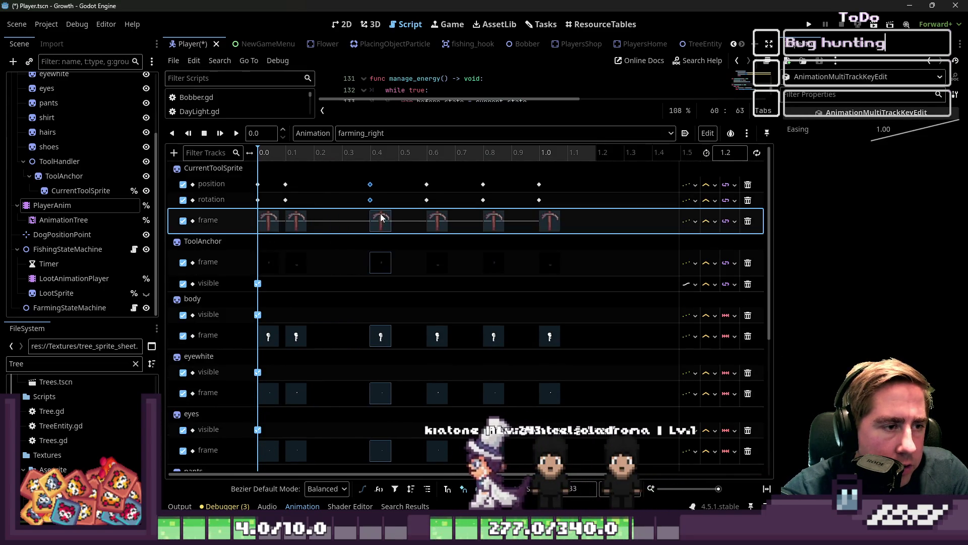
mouse_move(284, 174)
left_mouse_down()
mouse_move(316, 286)
mouse_move(331, 400)
mouse_move(322, 464)
left_mouse_up()
scroll(283, 252, "up", 5)
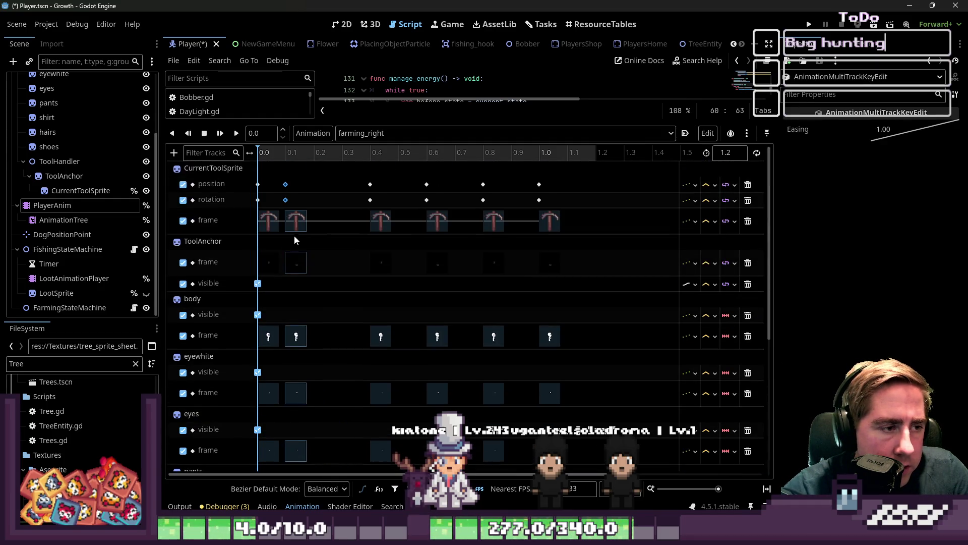
left_click_drag(295, 220, 326, 214)
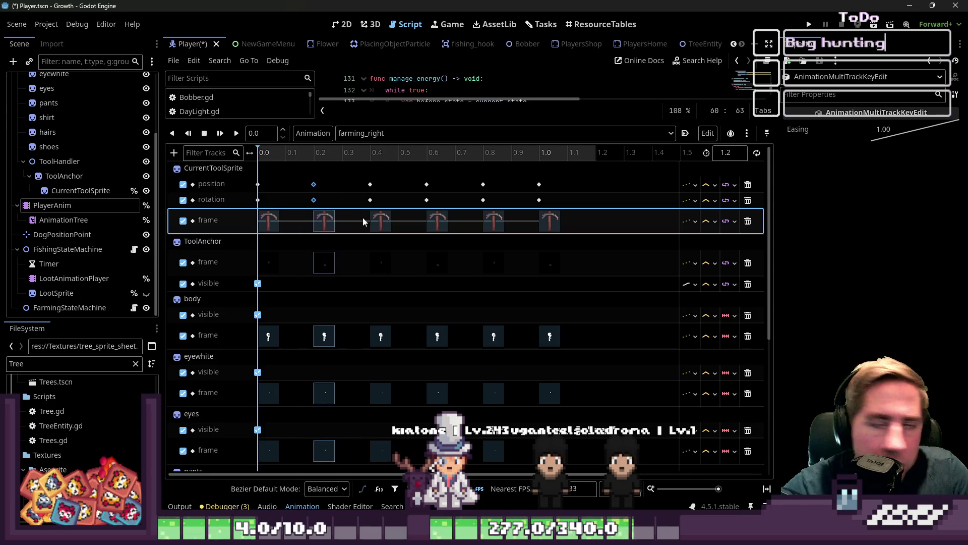
key("ctrl+s")
left_click(393, 133)
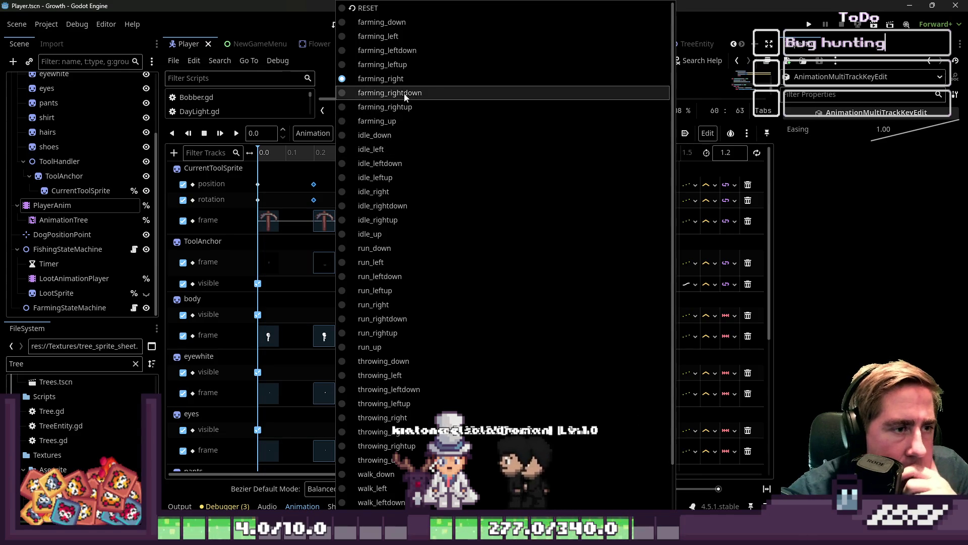
Step: Switch to farming_up, delete its 0.6–0.9 s keyframes, and set the length to 1.2 s
left_click(407, 120)
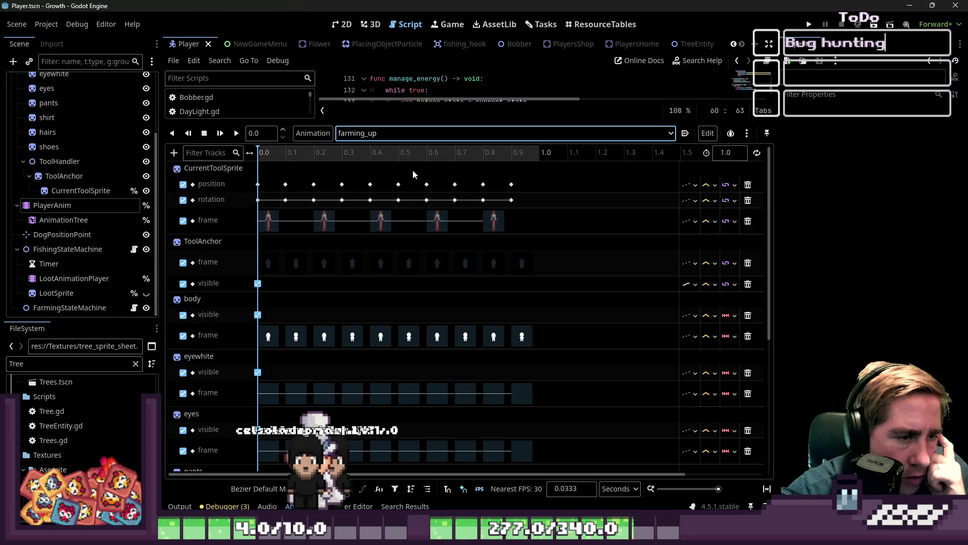
mouse_move(427, 171)
left_mouse_down()
mouse_move(482, 295)
mouse_move(580, 372)
mouse_move(599, 453)
mouse_move(584, 452)
left_mouse_up()
key("Delete")
scroll(479, 283, "up", 5)
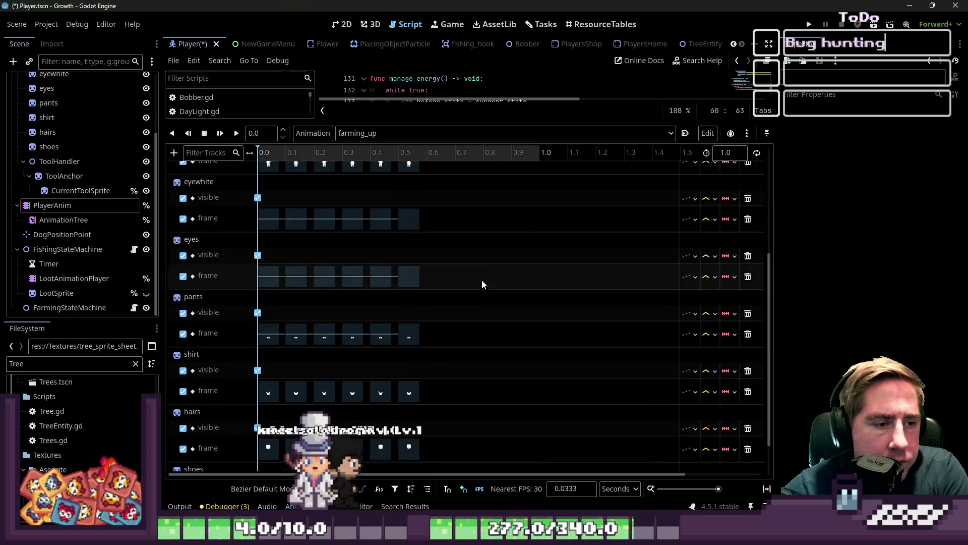
left_click(728, 156)
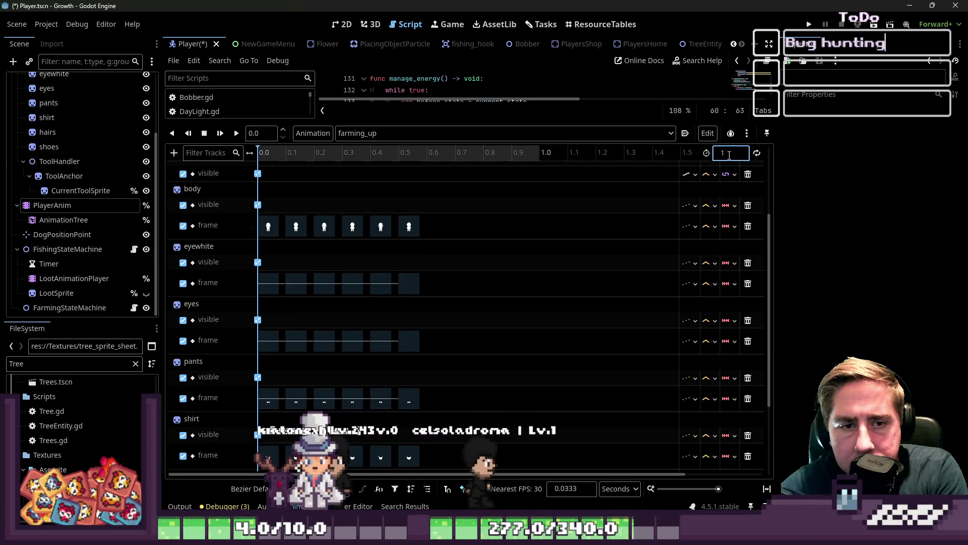
type(".2")
key("Return")
Step: Move farming_up's later keyframe columns to 1.0 s, 0.8 s and 0.6 s
scroll(634, 206, "up", 3)
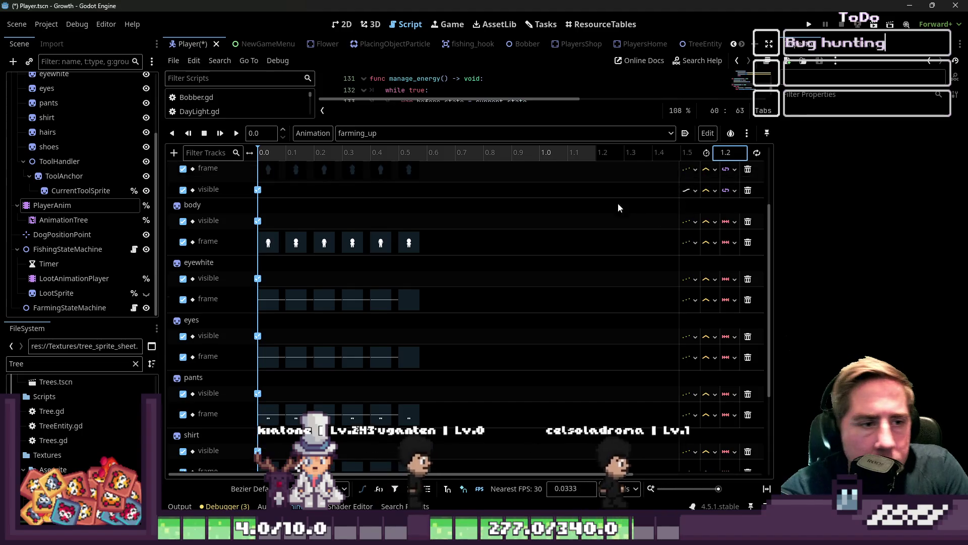
mouse_move(396, 169)
left_mouse_down()
mouse_move(398, 226)
mouse_move(449, 439)
left_mouse_up()
scroll(511, 338, "up", 5)
mouse_move(415, 264)
left_mouse_down()
mouse_move(585, 246)
mouse_move(549, 243)
left_mouse_up()
mouse_move(374, 176)
left_mouse_down()
mouse_move(415, 323)
mouse_move(410, 356)
mouse_move(432, 331)
left_mouse_up()
scroll(414, 322, "up", 4)
left_click_drag(389, 231, 465, 203)
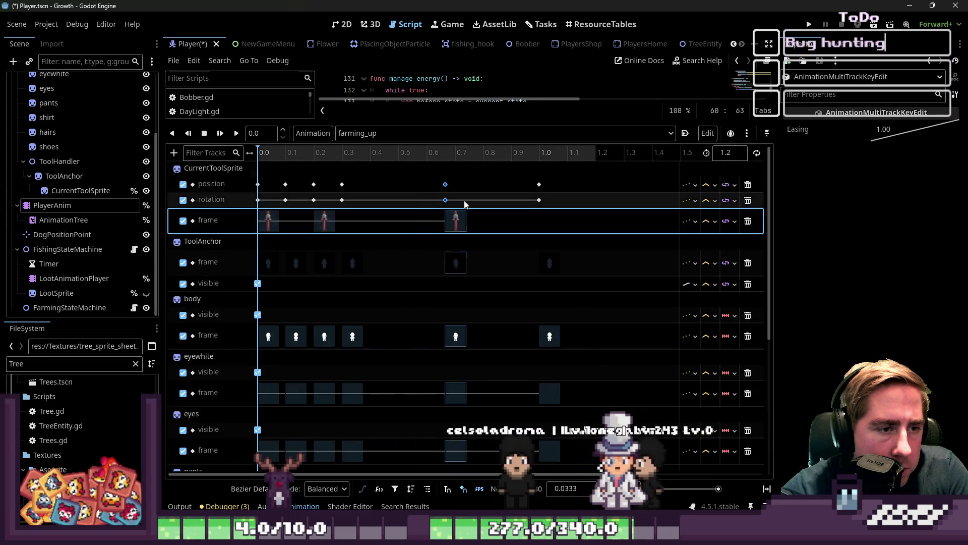
left_click(499, 197)
mouse_move(342, 166)
left_mouse_down()
mouse_move(386, 420)
mouse_move(422, 466)
mouse_move(404, 454)
left_mouse_up()
scroll(341, 267, "up", 8)
left_click_drag(341, 266, 434, 254)
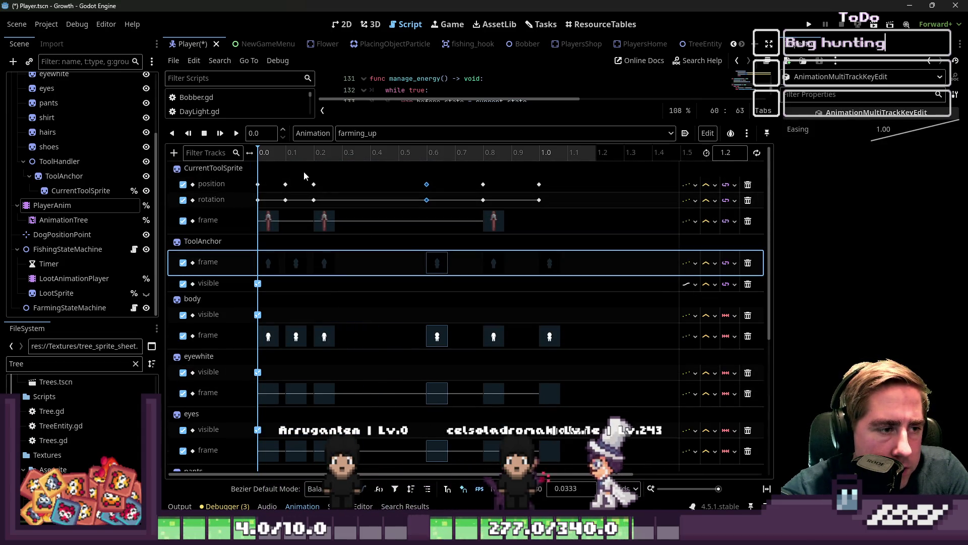
Step: Move farming_up's 0.2 and 0.1 s keyframes to 0.4 and 0.2 s
mouse_move(313, 179)
left_mouse_down()
mouse_move(330, 469)
mouse_move(333, 454)
left_mouse_up()
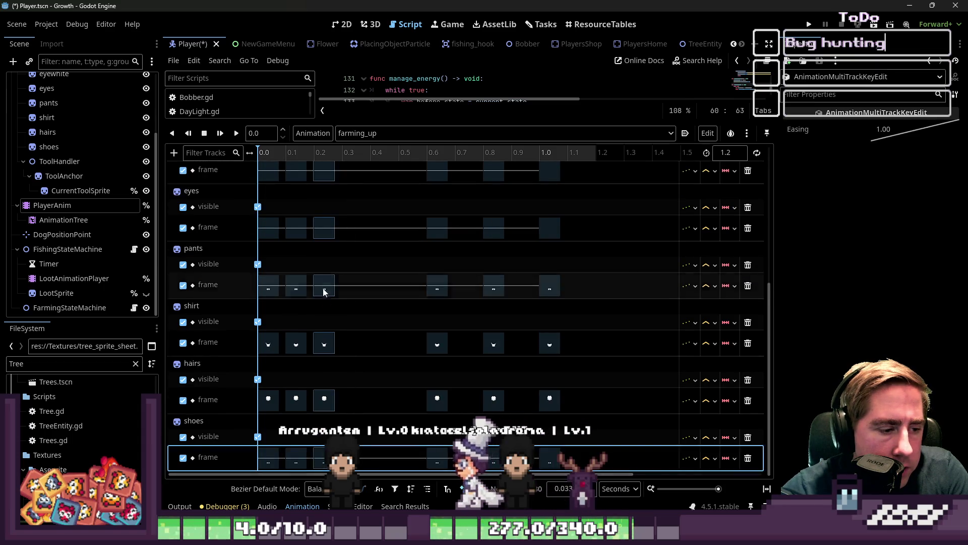
left_click_drag(328, 215, 385, 214)
mouse_move(282, 174)
left_mouse_down()
mouse_move(340, 380)
mouse_move(312, 453)
mouse_move(294, 357)
left_mouse_up()
scroll(294, 357, "up", 5)
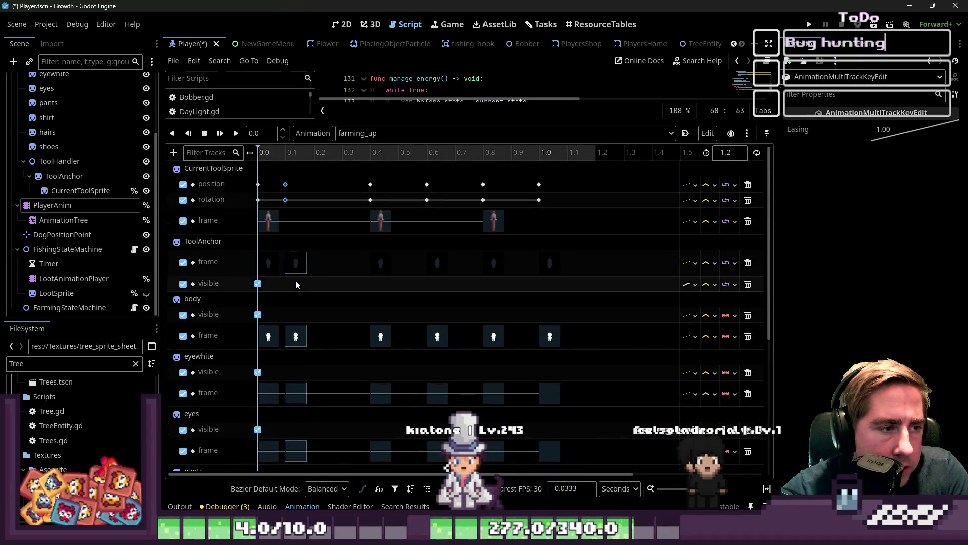
left_click_drag(295, 266, 322, 259)
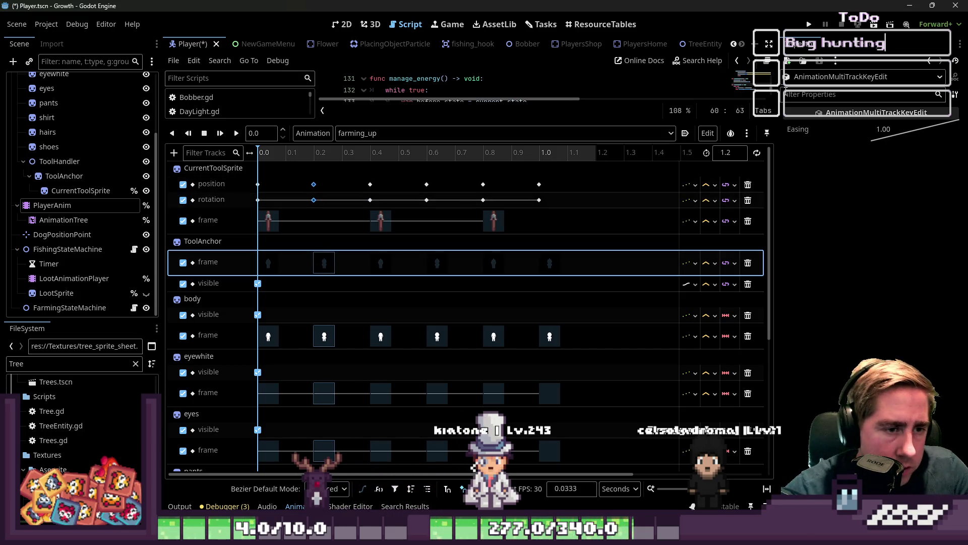
mouse_move(454, 122)
left_mouse_down()
mouse_move(456, 439)
mouse_move(459, 376)
left_mouse_up()
Step: Save the Player scene and filter the animation tracks down to ToolAnchor:position
key("ctrl+s")
left_click_drag(317, 376, 362, 47)
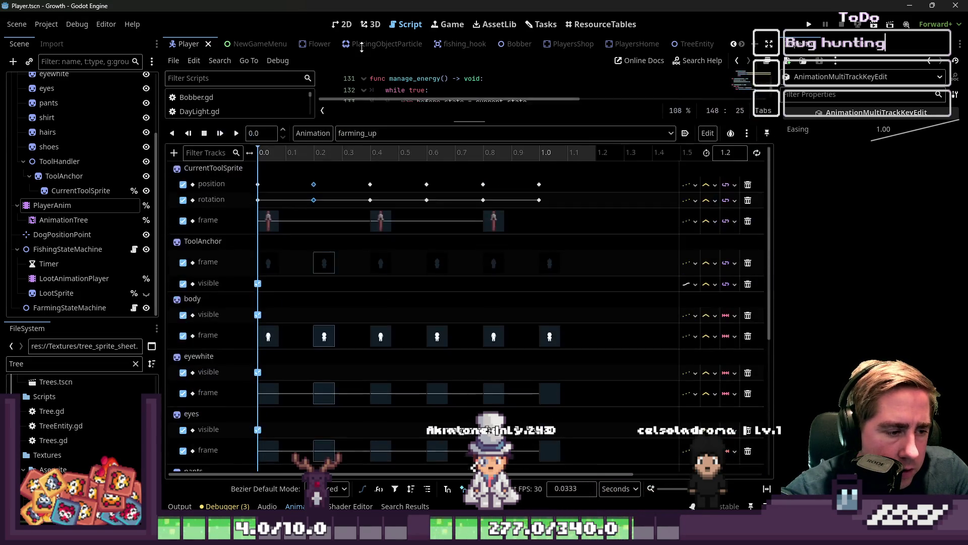
scroll(238, 248, "down", 3)
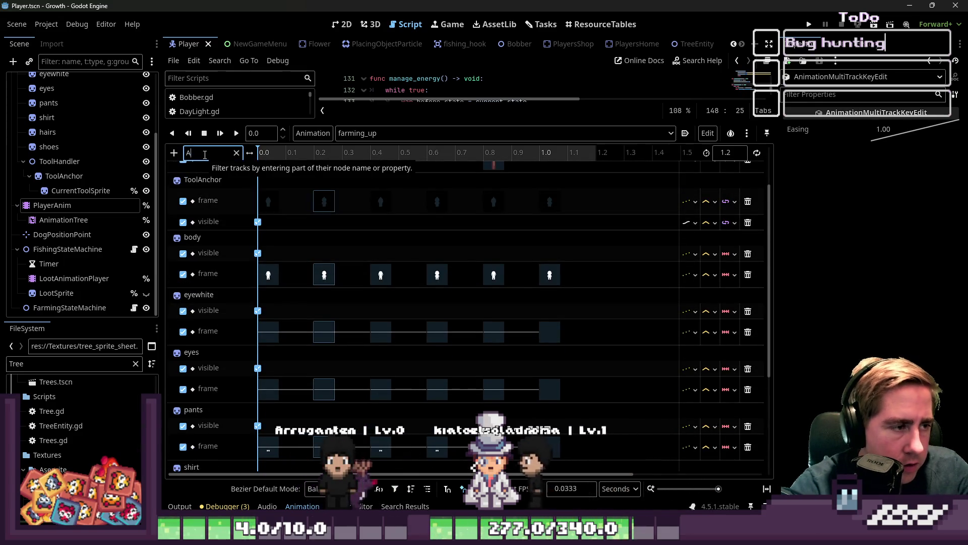
type("ToolAnchor")
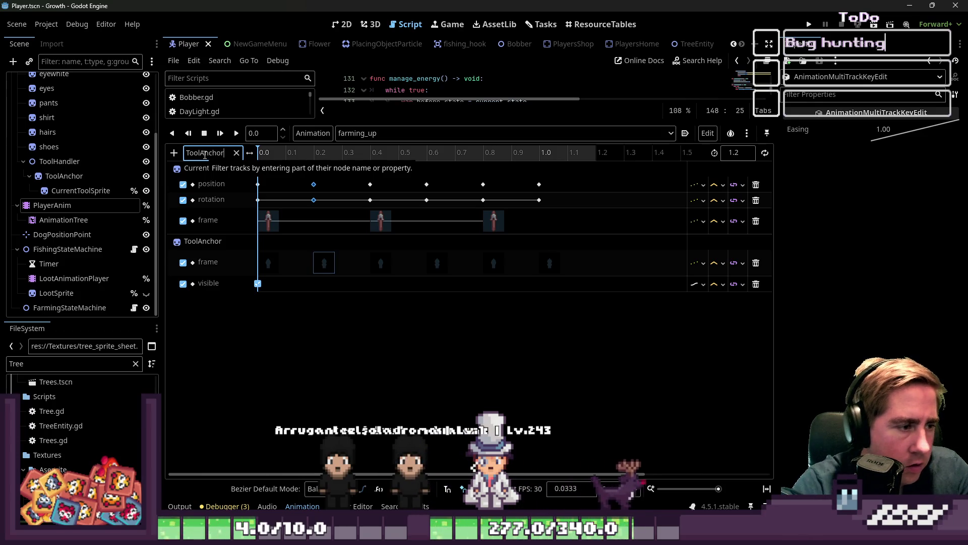
left_click(217, 268)
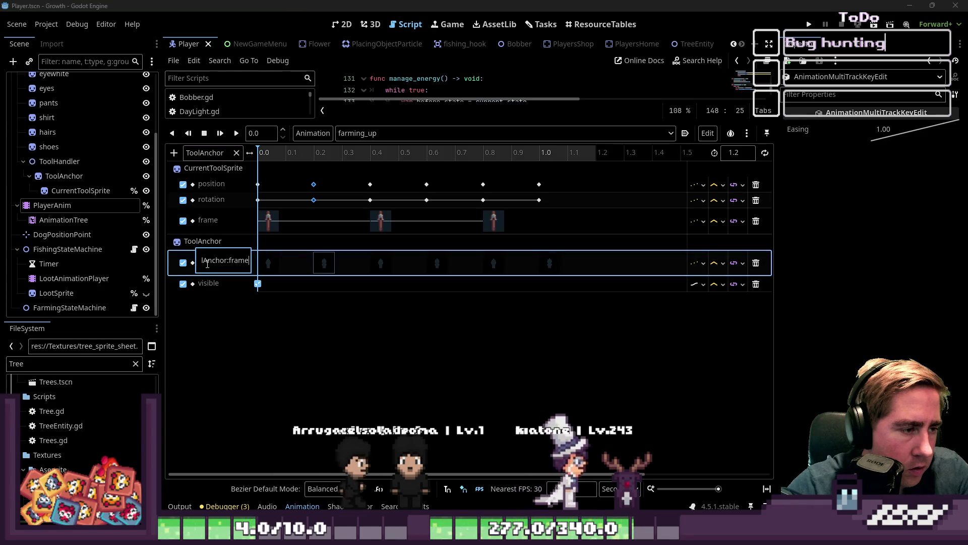
left_click(226, 154)
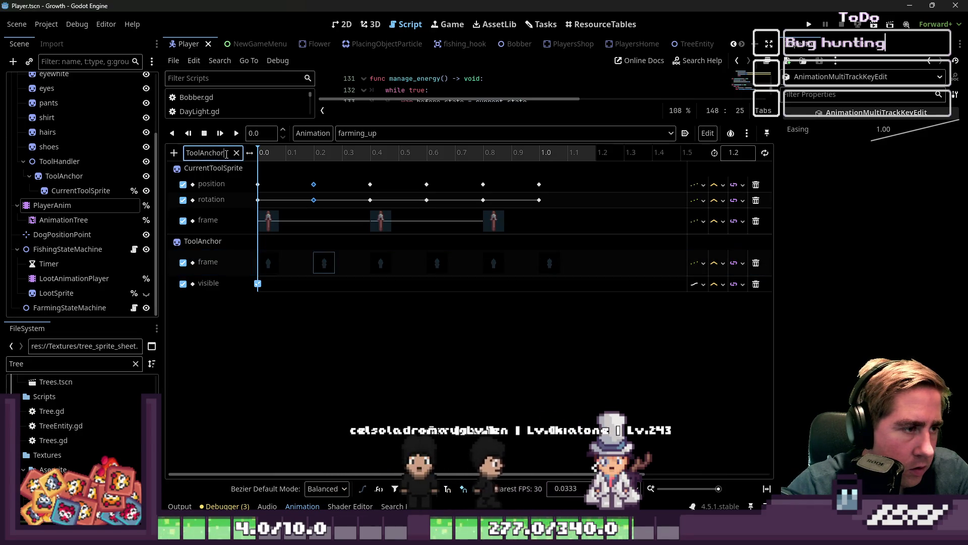
type(":f")
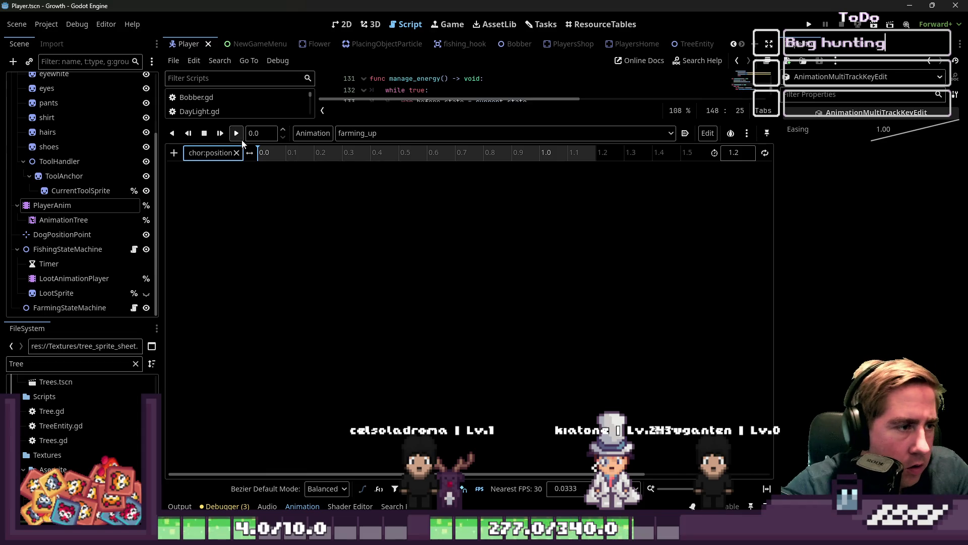
Step: Look through the farming_down and farming_left animations
left_click(358, 133)
left_click(422, 21)
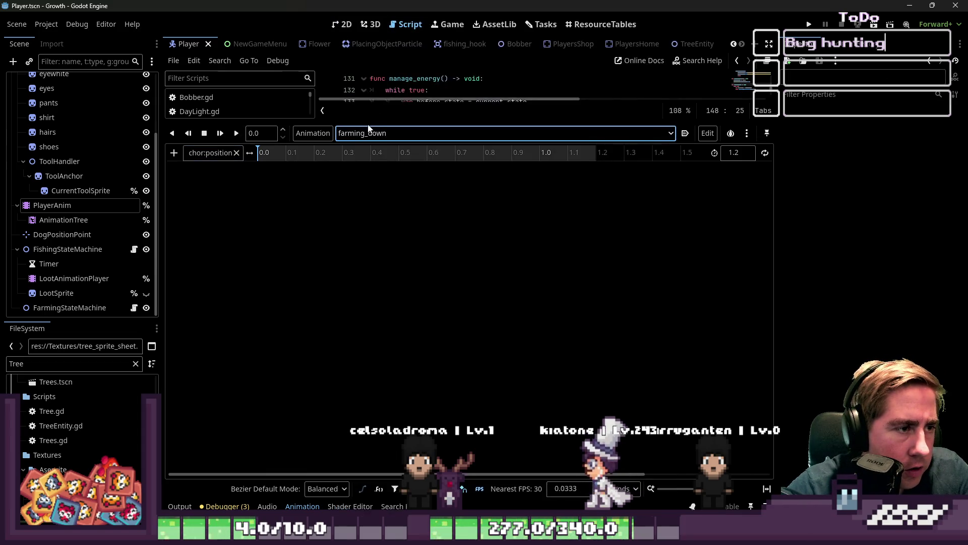
left_click(369, 131)
left_click(392, 36)
Step: Switch to idle_down and delete its ToolAnchor position track
left_click(372, 133)
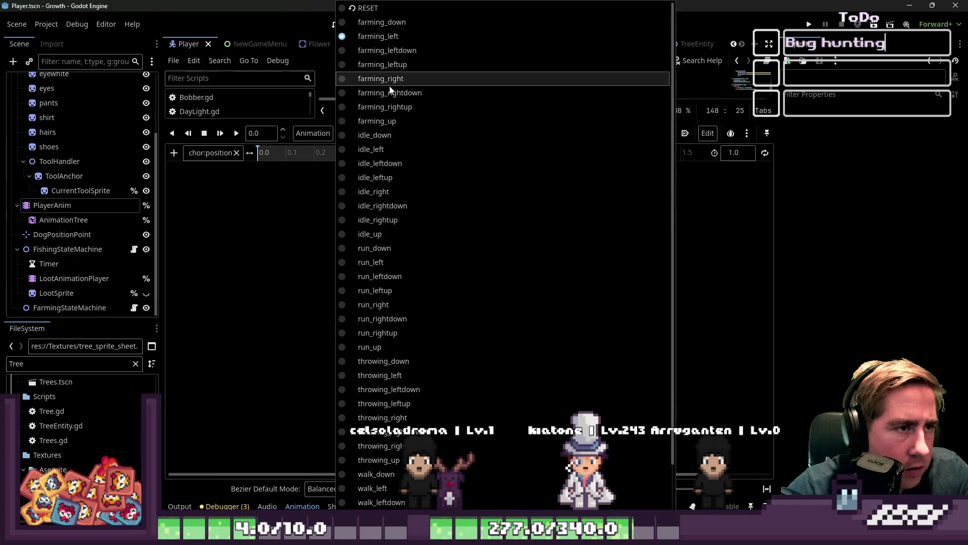
left_click(372, 135)
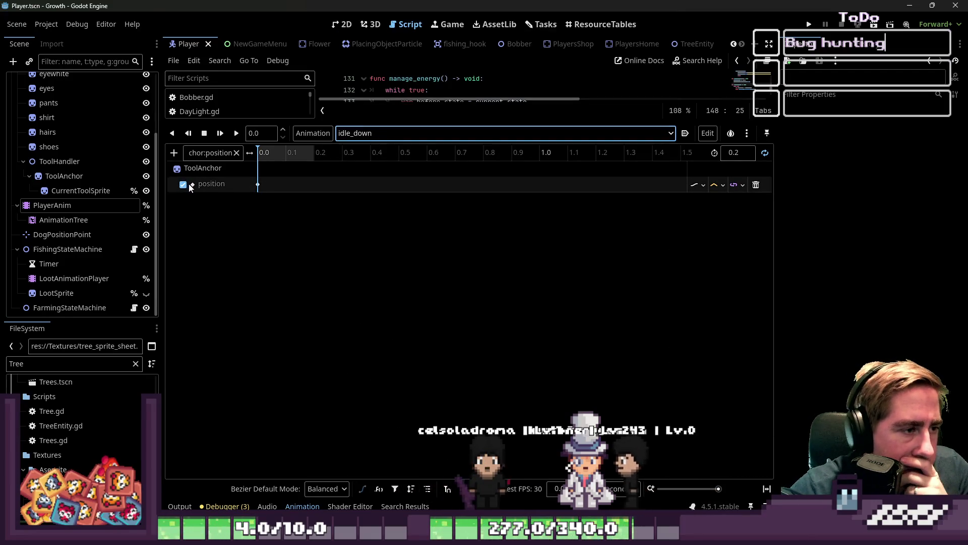
left_click(257, 185)
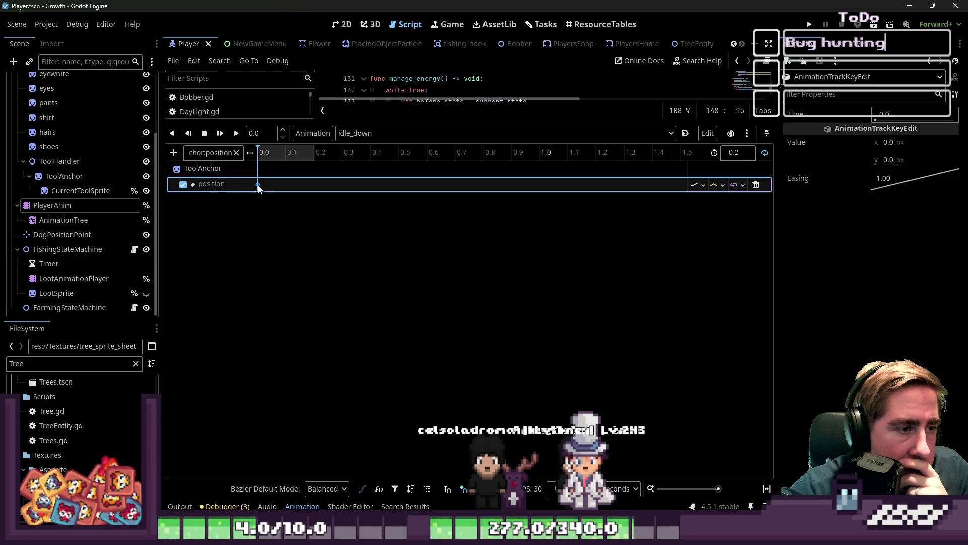
left_click(755, 185)
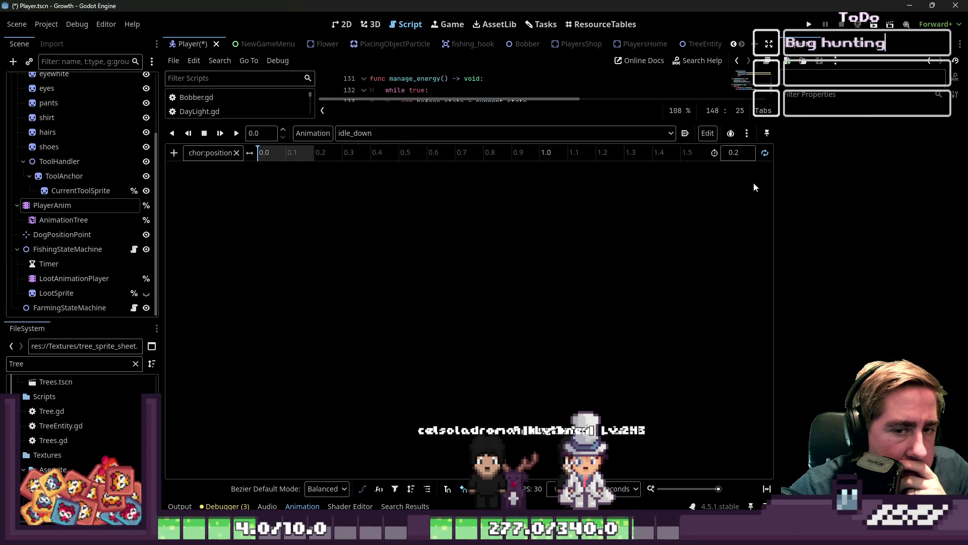
Step: Check idle_left through idle_up for a ToolAnchor position track
left_click(370, 135)
left_click(367, 150)
left_click(375, 133)
left_click(358, 133)
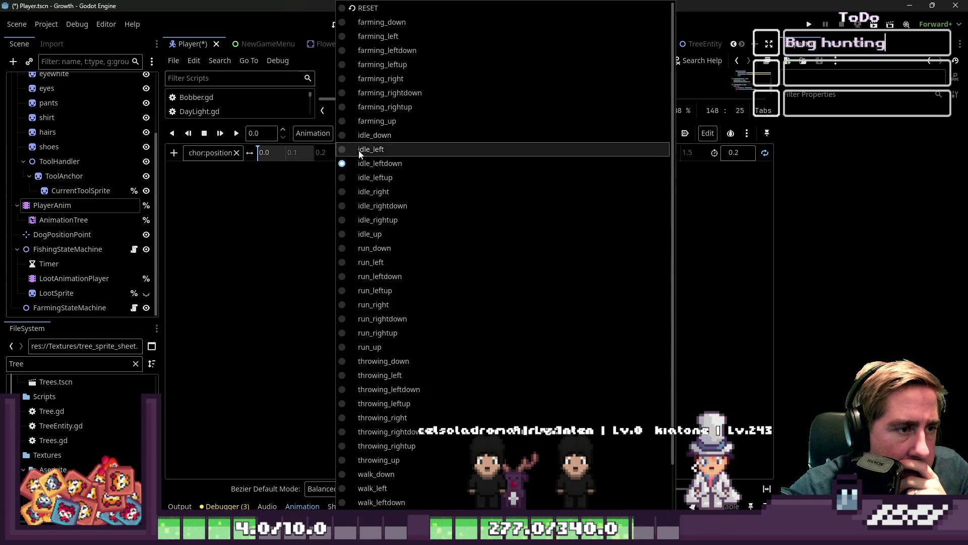
left_click(366, 178)
left_click(366, 133)
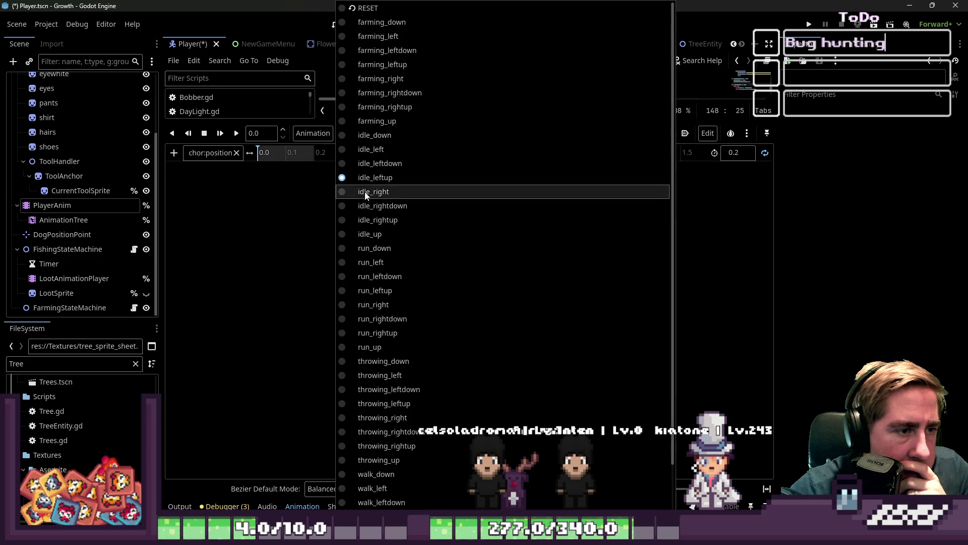
left_click(365, 194)
left_click(361, 134)
left_click(378, 206)
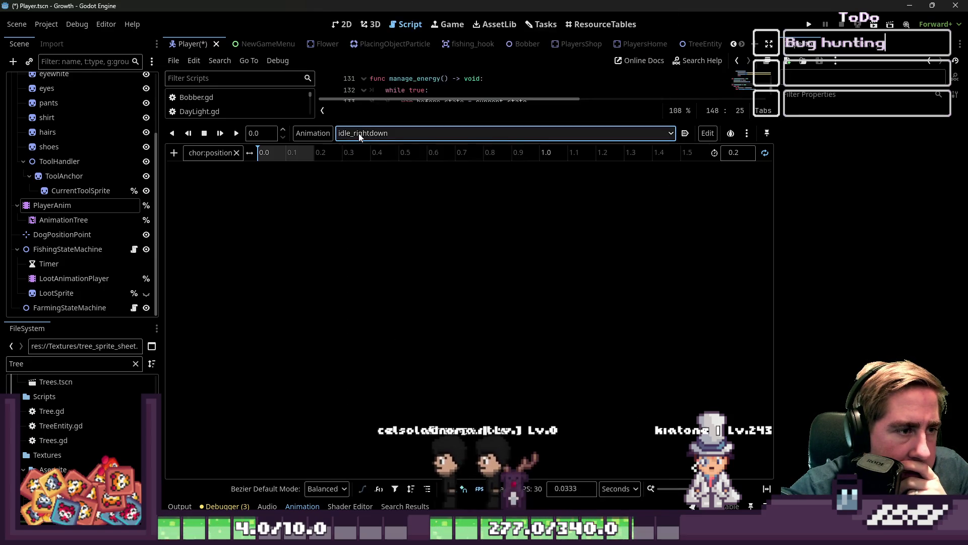
left_click(360, 137)
left_click(378, 205)
left_click(374, 134)
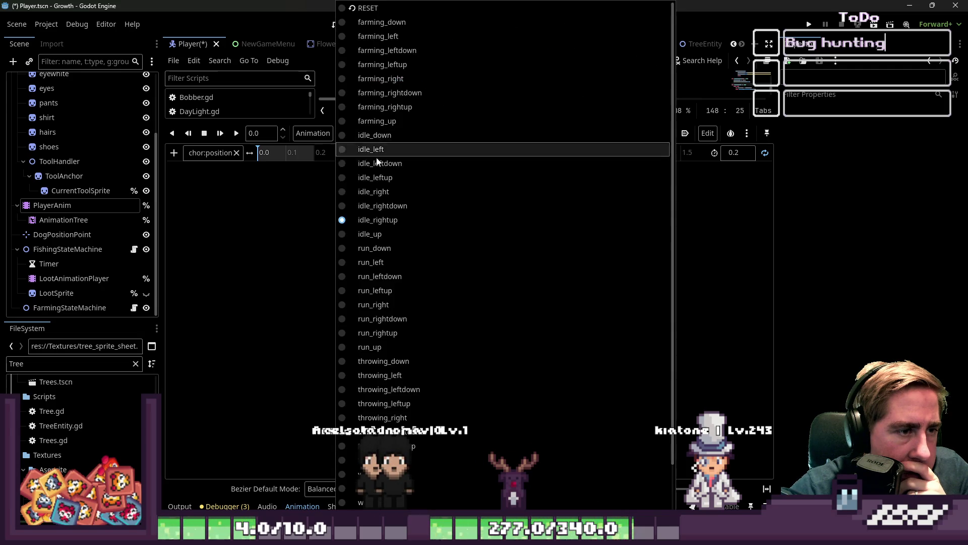
left_click(376, 234)
Step: Check the run animations from run_down through run_up for the stray track
left_click(364, 135)
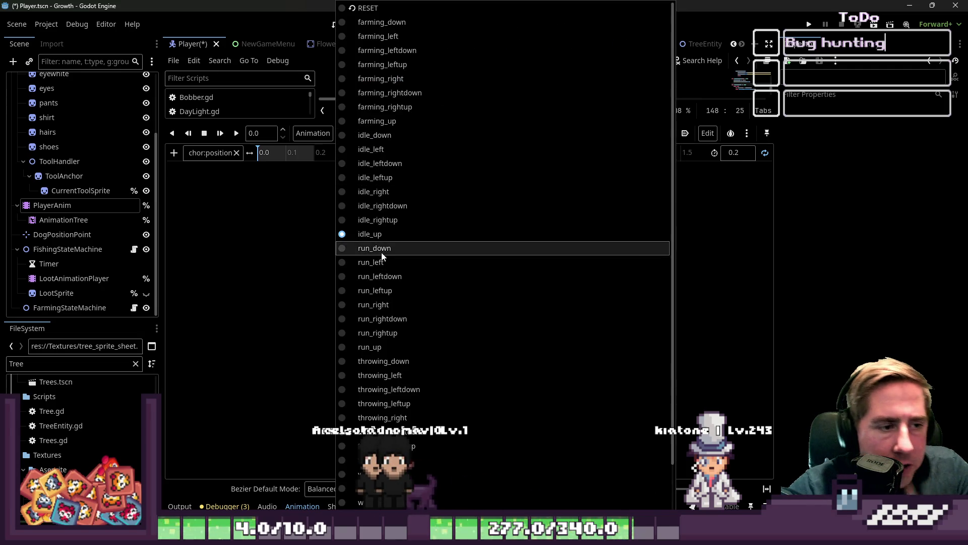
left_click(382, 248)
left_click(362, 133)
left_click(373, 262)
left_click(361, 133)
left_click(386, 277)
left_click(376, 133)
left_click(379, 290)
left_click(379, 133)
left_click(386, 303)
left_click(381, 133)
left_click(382, 319)
left_click(388, 133)
left_click(384, 333)
left_click(375, 135)
left_click(392, 347)
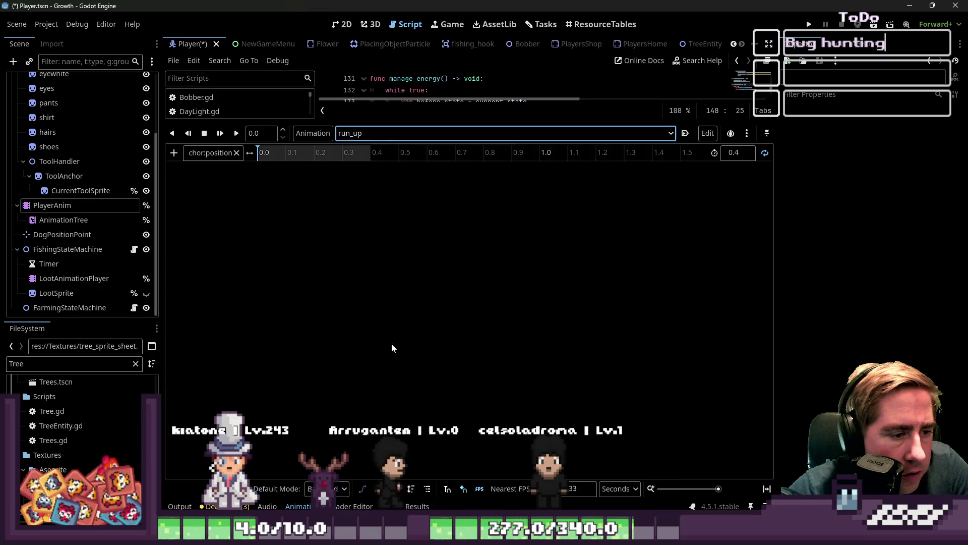
Step: Check the throwing animations from throwing_down through throwing_up
left_click(363, 134)
left_click(376, 361)
left_click(368, 133)
left_click(380, 375)
left_click(386, 133)
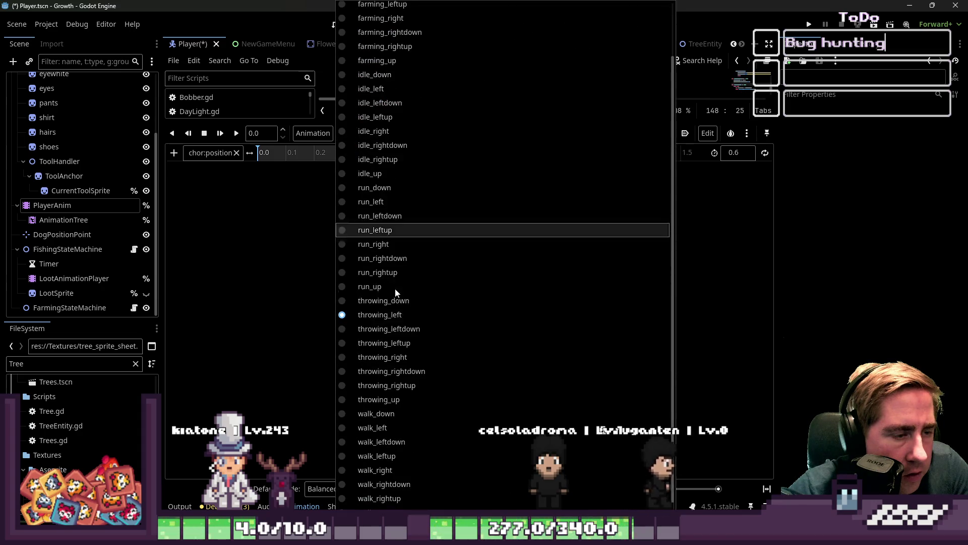
left_click(383, 328)
left_click(374, 134)
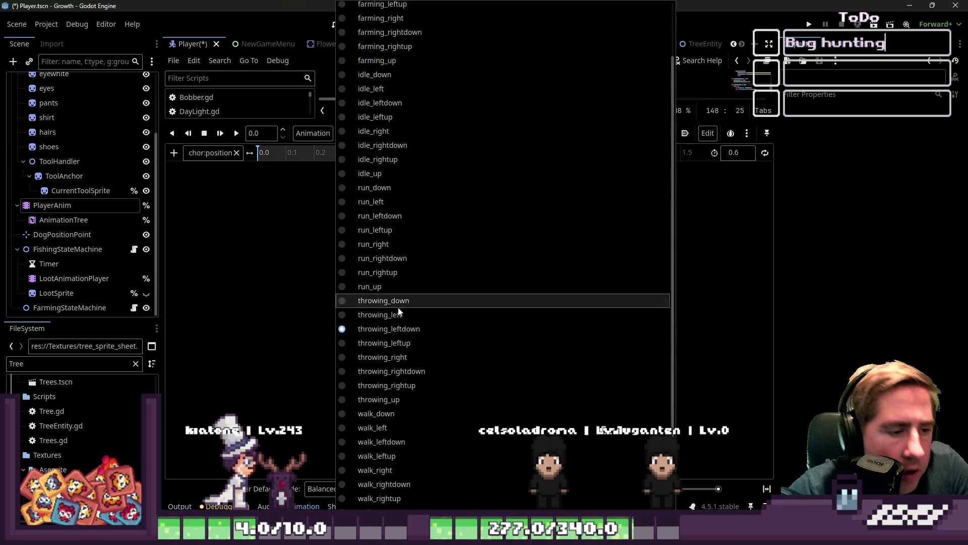
left_click(385, 343)
left_click(384, 133)
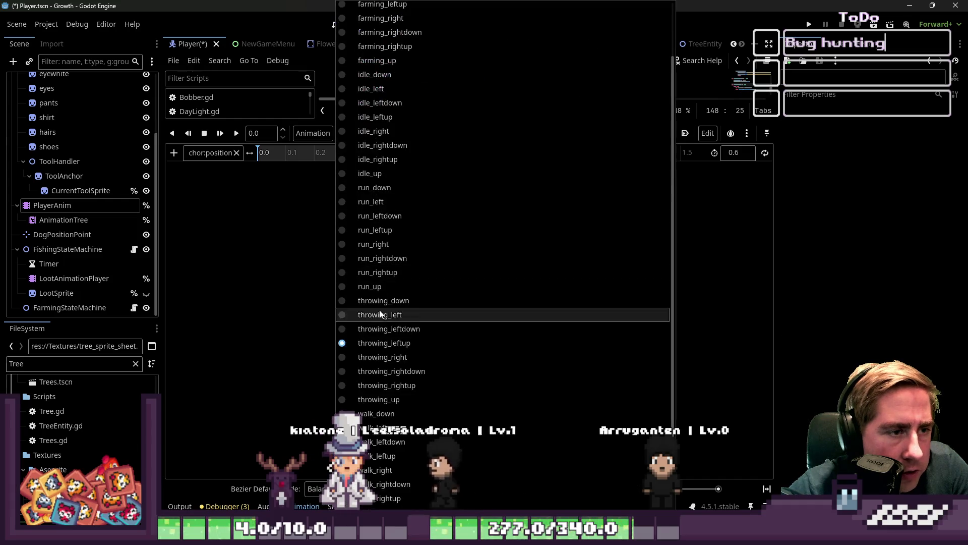
left_click(377, 357)
left_click(383, 133)
left_click(388, 372)
left_click(374, 133)
left_click(386, 385)
left_click(389, 132)
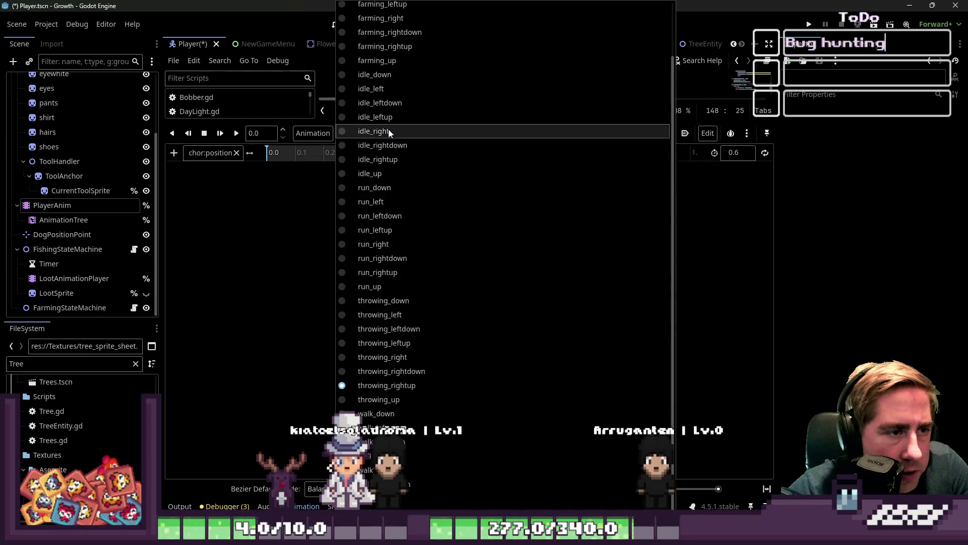
left_click(398, 399)
Step: Move past walk_down to walk_left and delete its ToolAnchor position track
left_click(377, 133)
left_click(391, 414)
left_click(383, 133)
left_click(373, 428)
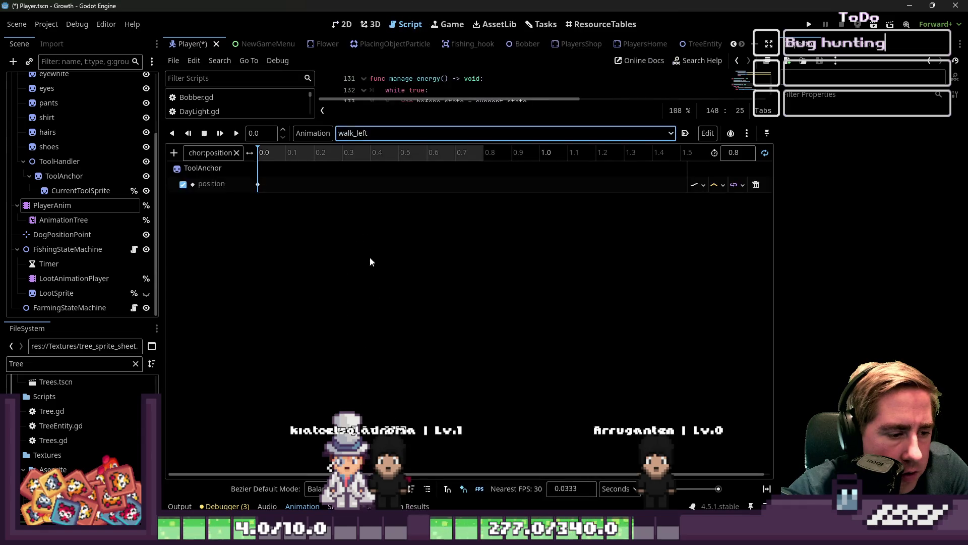
left_click(755, 184)
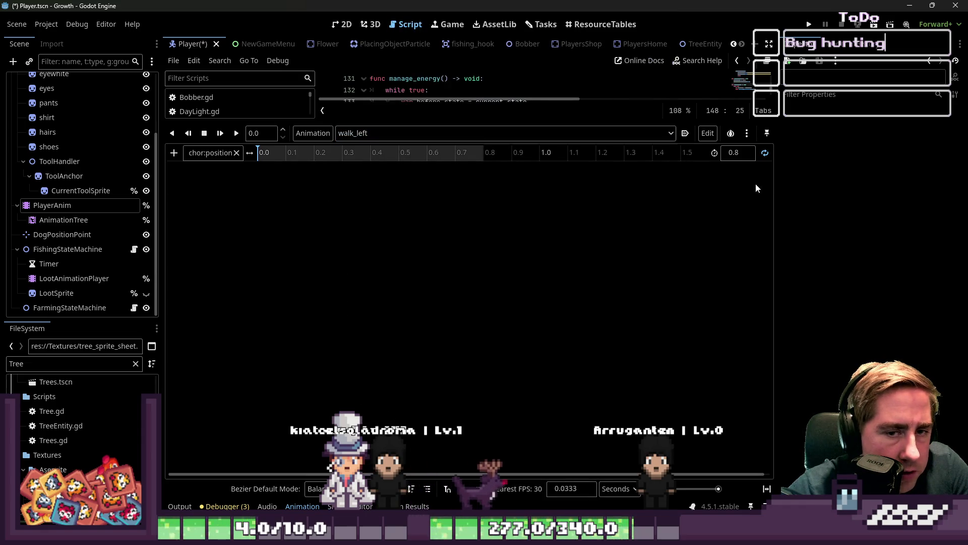
Step: Review the remaining walk animations, including walk_leftdown, walk_leftup, walk_right and walk_rightdown
left_click(419, 130)
left_click(383, 442)
left_click(345, 132)
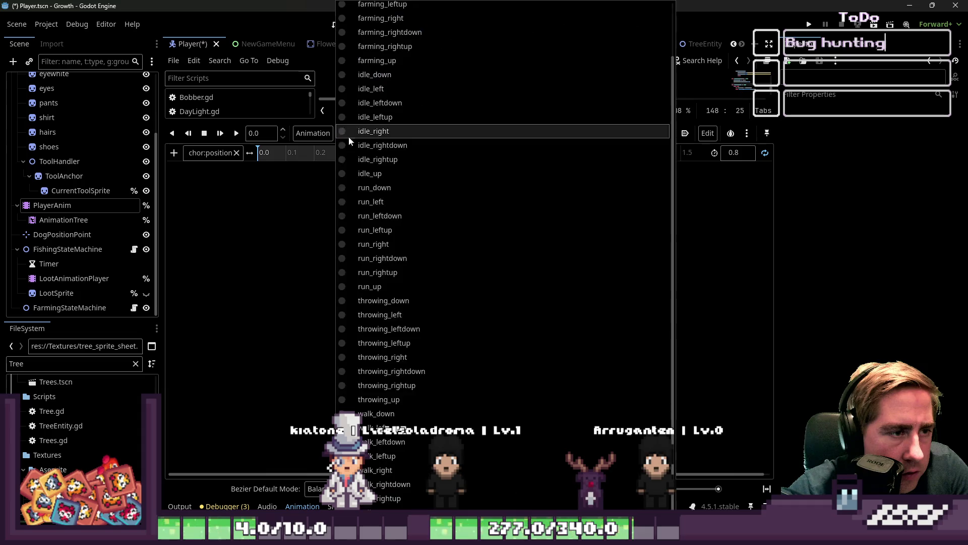
left_click(388, 456)
left_click(406, 131)
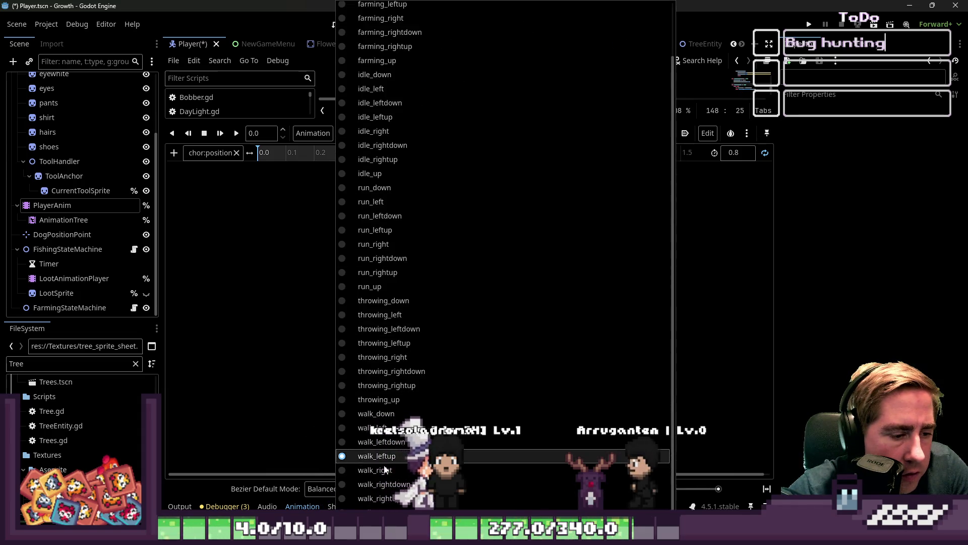
left_click(386, 484)
left_click(403, 133)
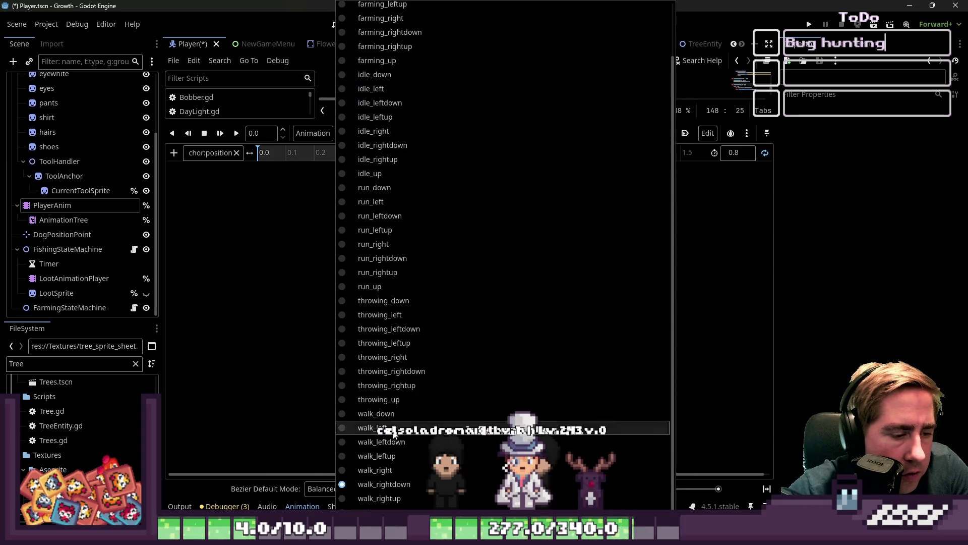
left_click(385, 470)
left_click(418, 133)
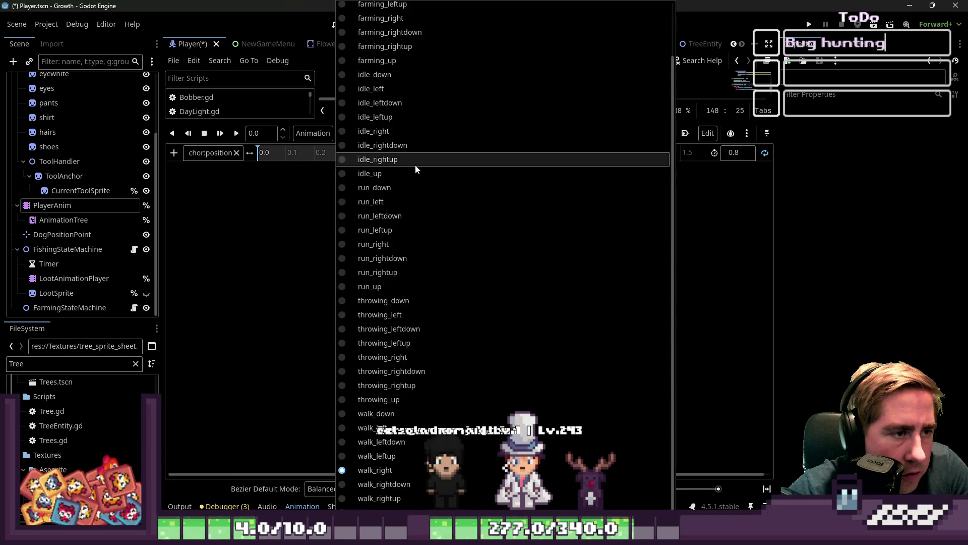
left_click(386, 484)
left_click(371, 132)
left_click(385, 442)
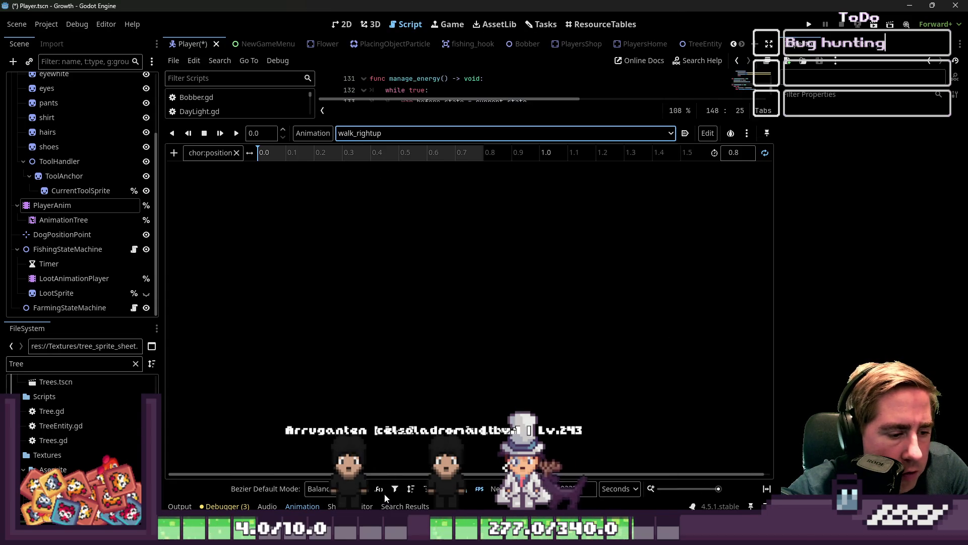
left_click(377, 130)
left_click(366, 147)
Step: Check run_down and the eight farming animations from farming_down to farming_up
left_click(365, 133)
left_click(379, 250)
left_click(375, 133)
left_click(376, 23)
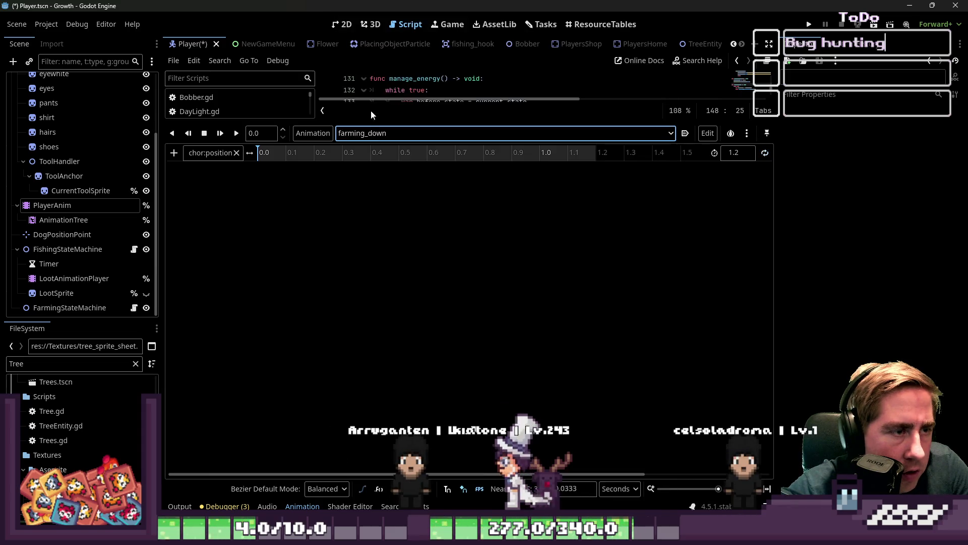
left_click(374, 133)
left_click(376, 40)
left_click(366, 133)
left_click(360, 51)
left_click(365, 133)
left_click(374, 65)
left_click(374, 132)
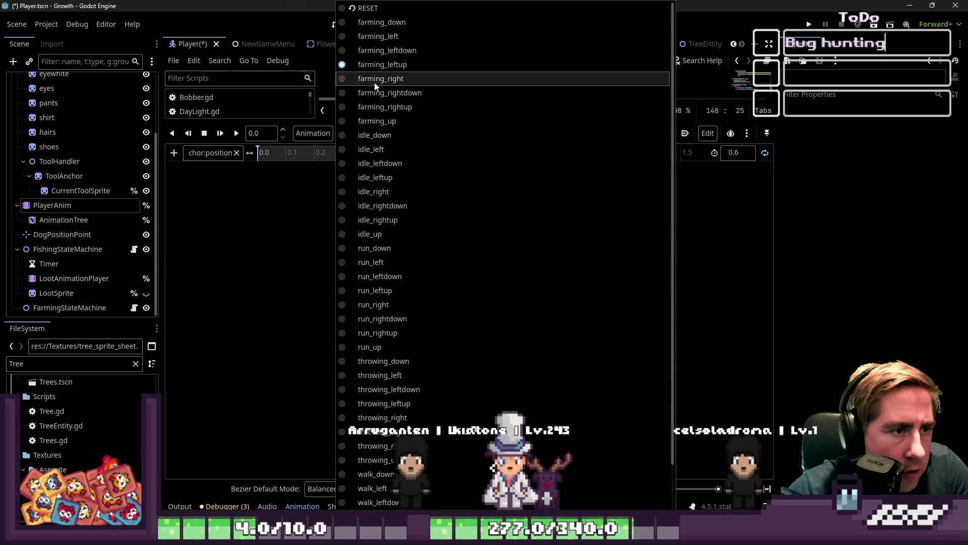
left_click(378, 79)
left_click(373, 132)
left_click(389, 93)
left_click(373, 133)
left_click(390, 106)
left_click(389, 133)
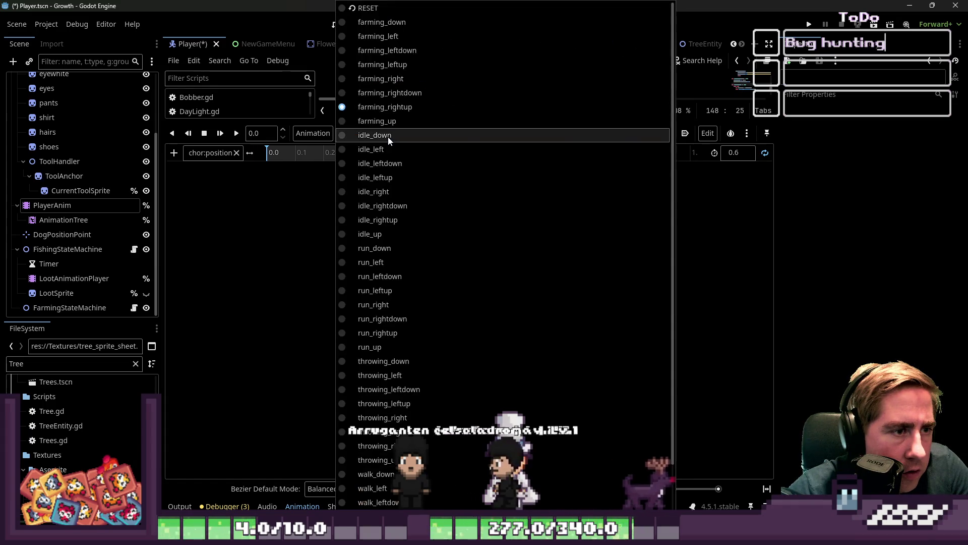
left_click(389, 121)
Step: Leave idle_down selected and launch the game to test
left_click(390, 133)
left_click(389, 134)
left_click(389, 132)
left_click(388, 141)
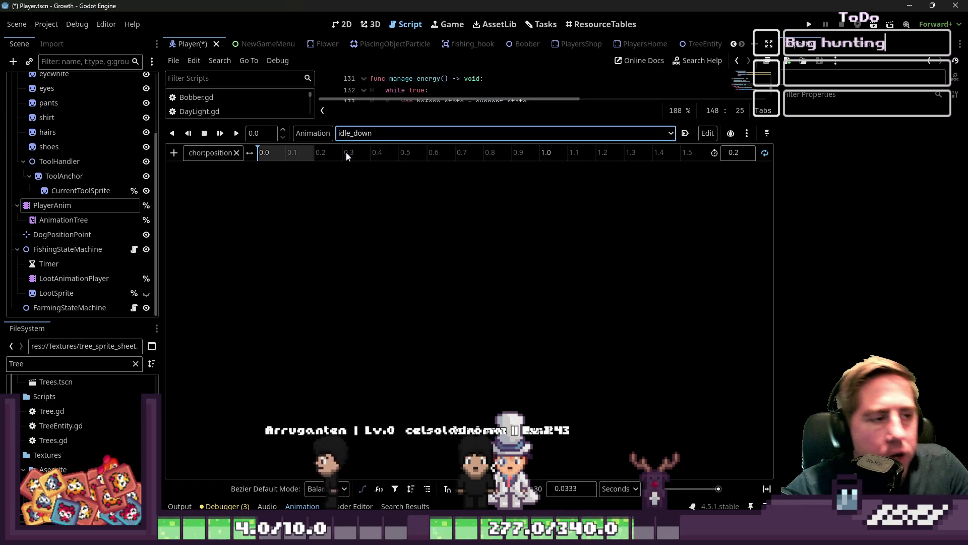
left_click(809, 24)
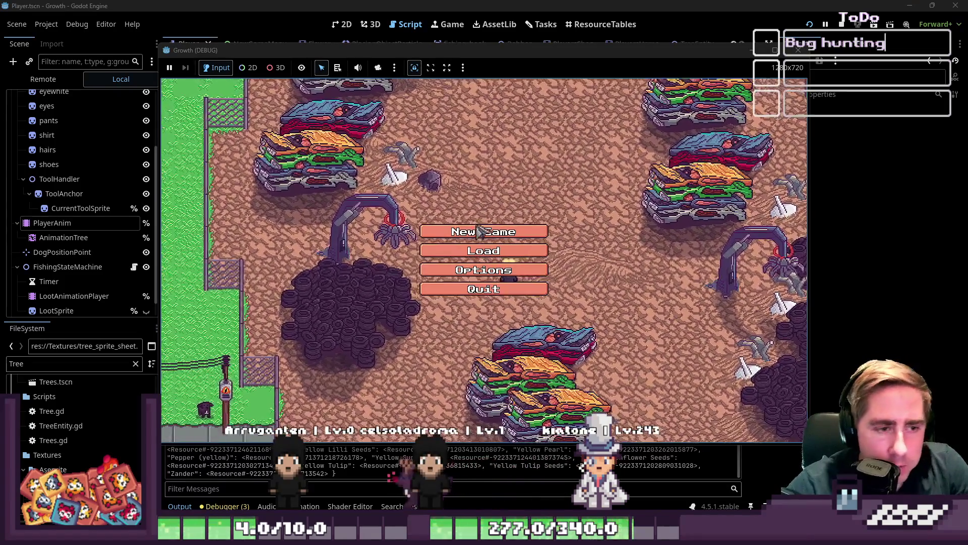
Step: Start a new game with a placeholder character name and open and close the inventory
left_click(484, 232)
type("adsf")
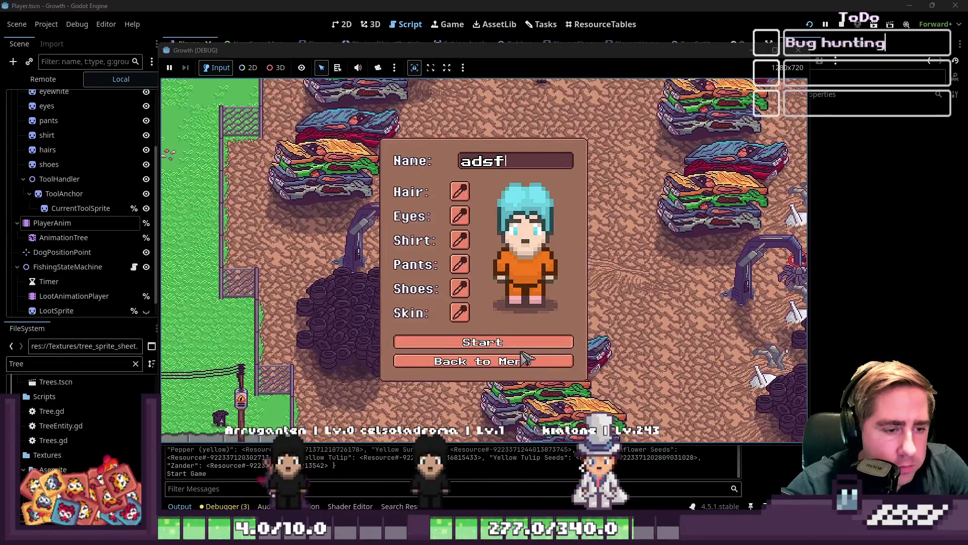
left_click(483, 348)
key("i")
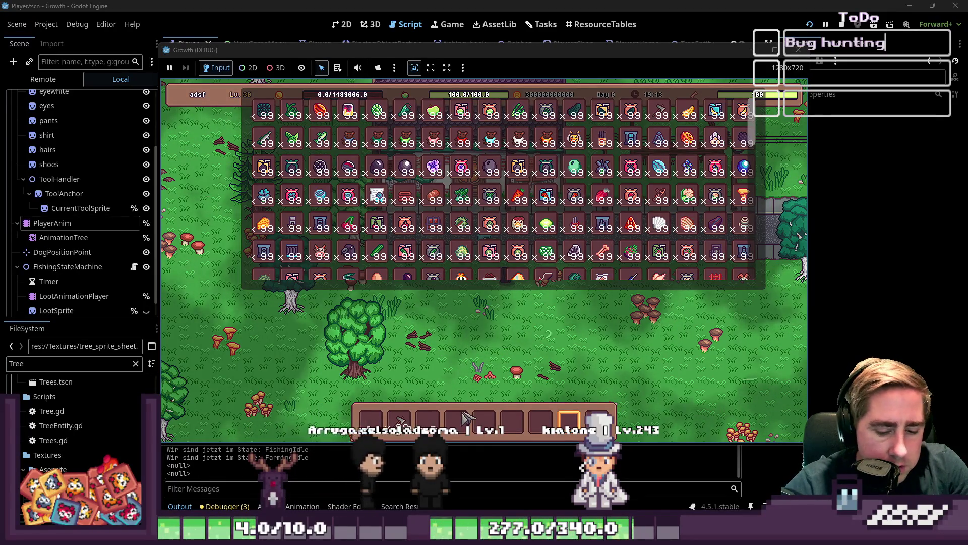
key("i")
Step: Walk to several nearby trees and swing the axe at each
key("a")
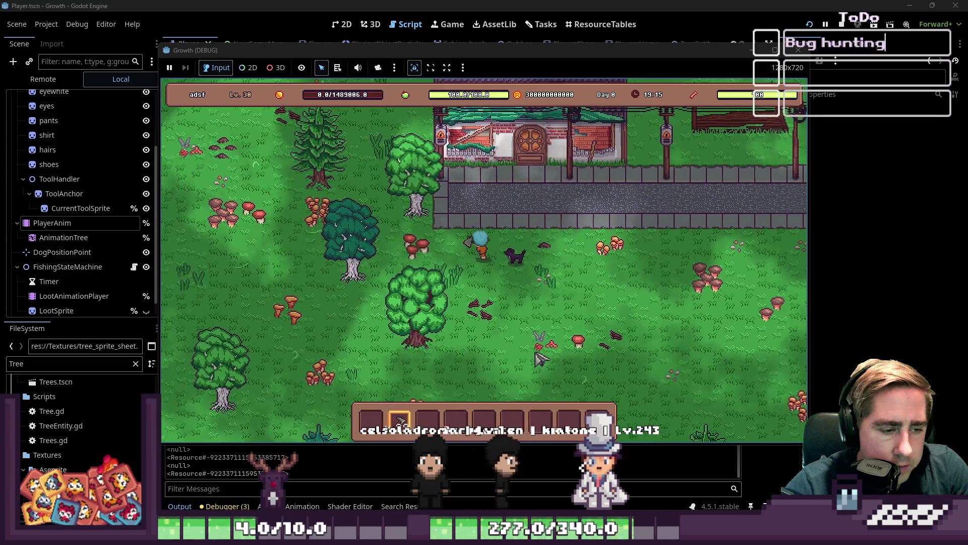
scroll(543, 353, "up", 1)
key("a")
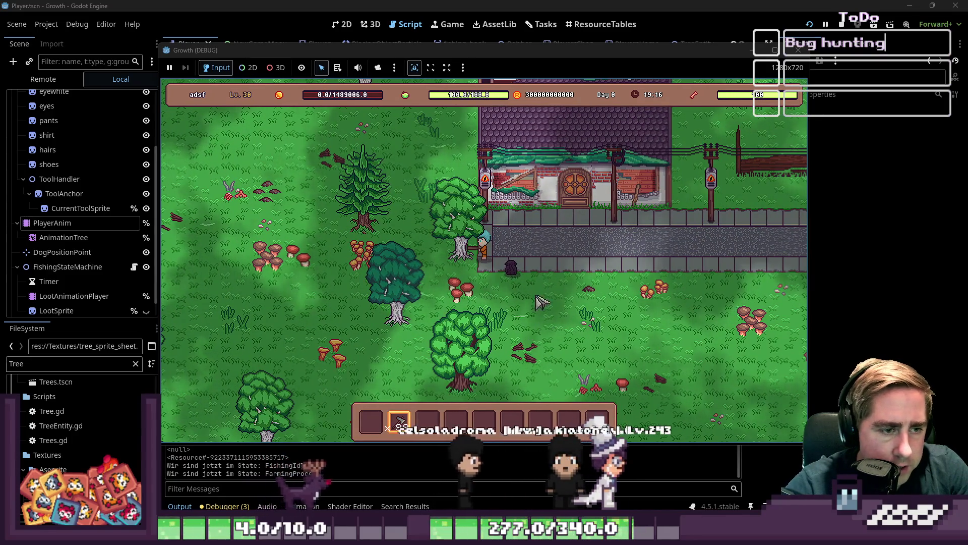
left_click(555, 288)
key("a")
key("s")
left_click(554, 286)
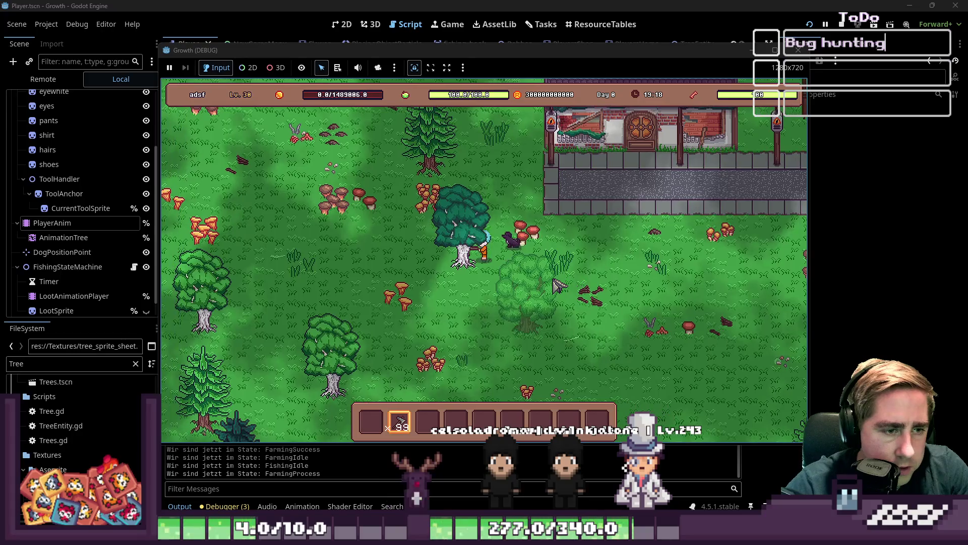
key("w")
key("a")
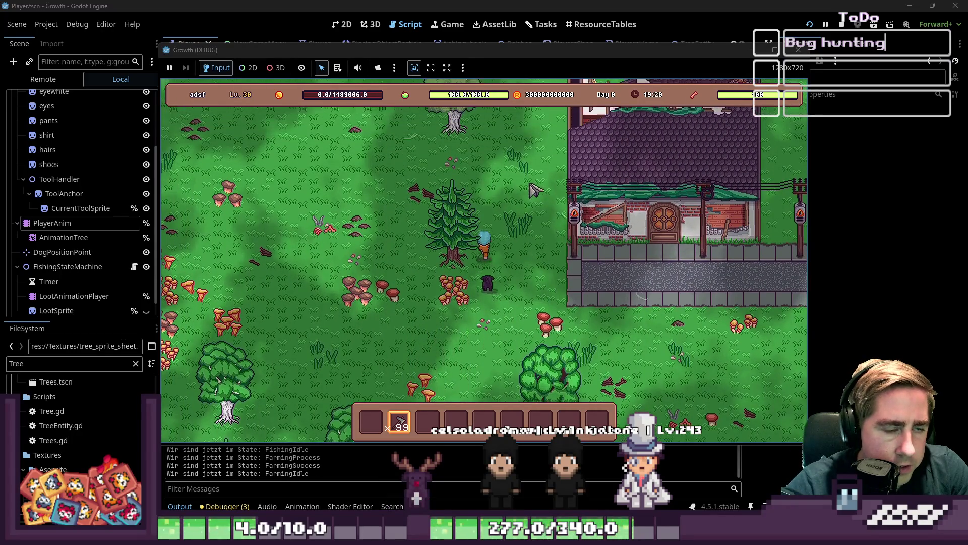
left_click(539, 186)
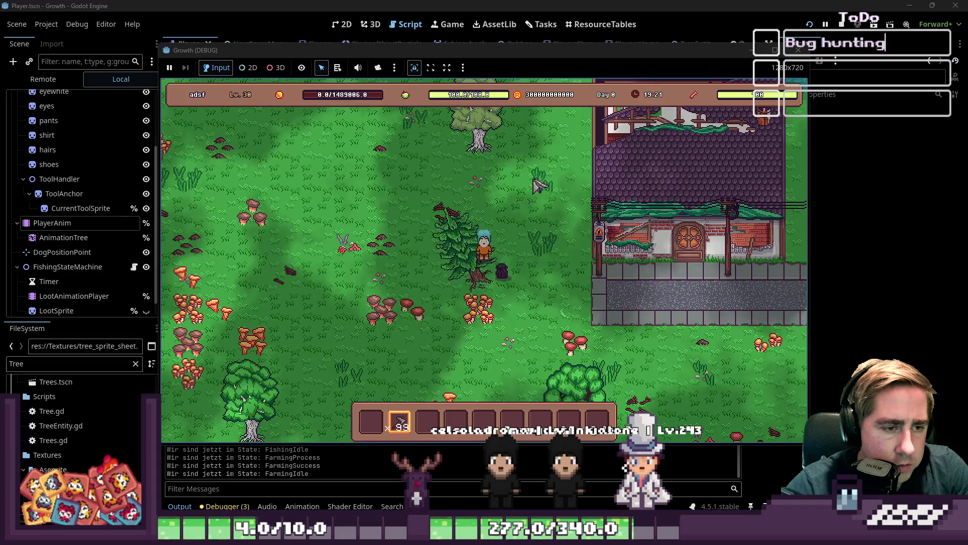
key("w")
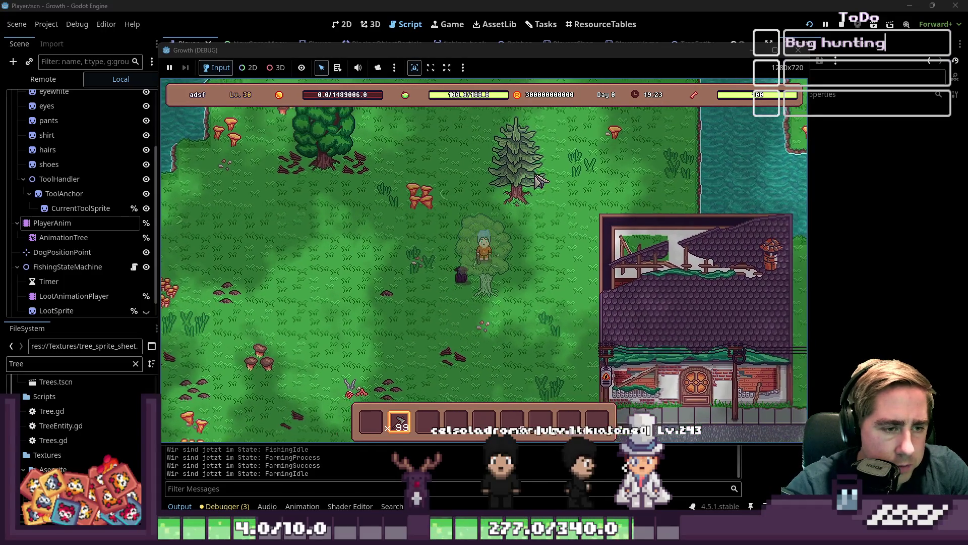
key("s")
left_click(539, 180)
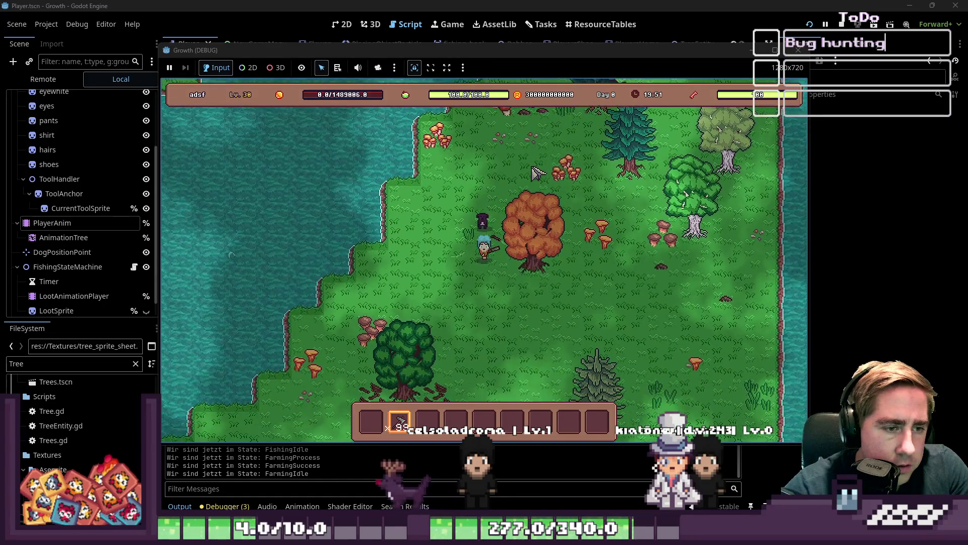
Step: Walk the character in several directions, then close the game window
key("d")
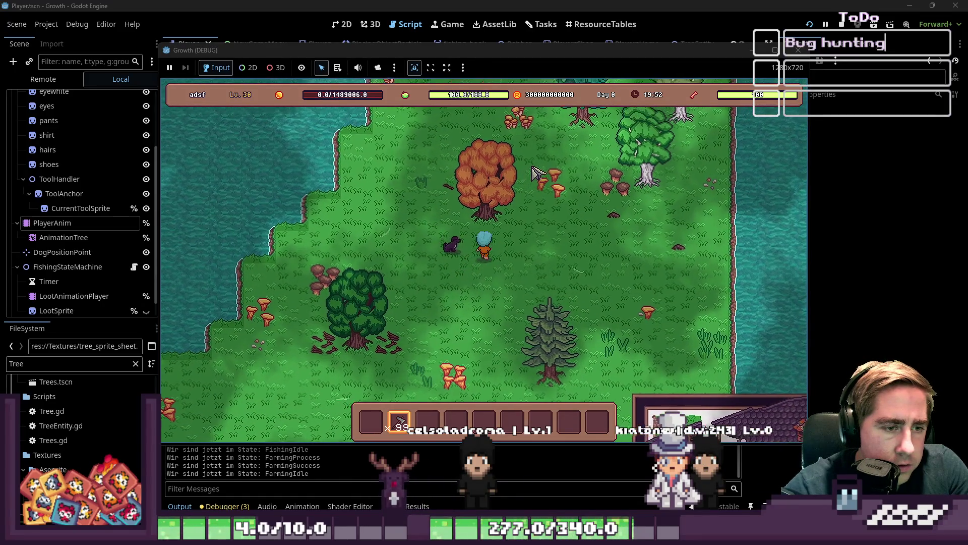
key("w")
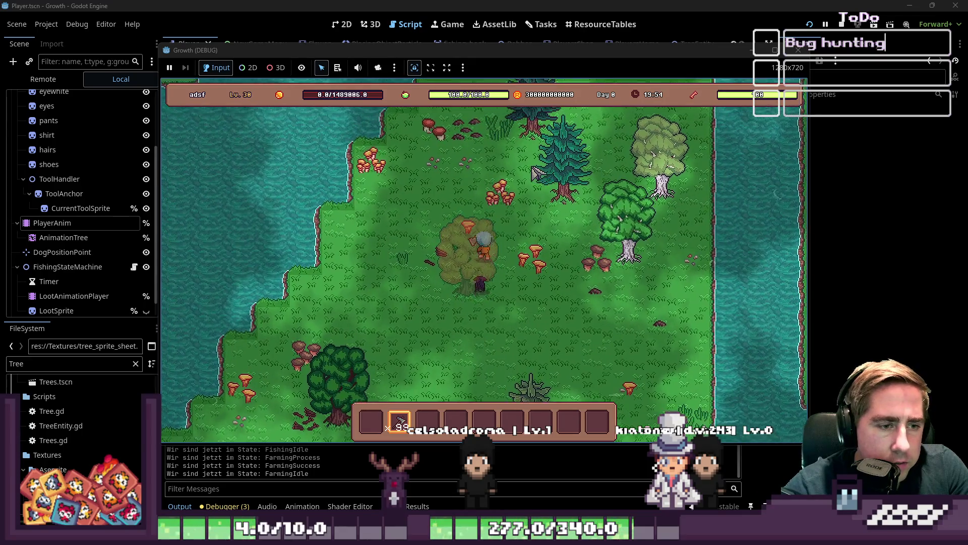
key("w")
key("a")
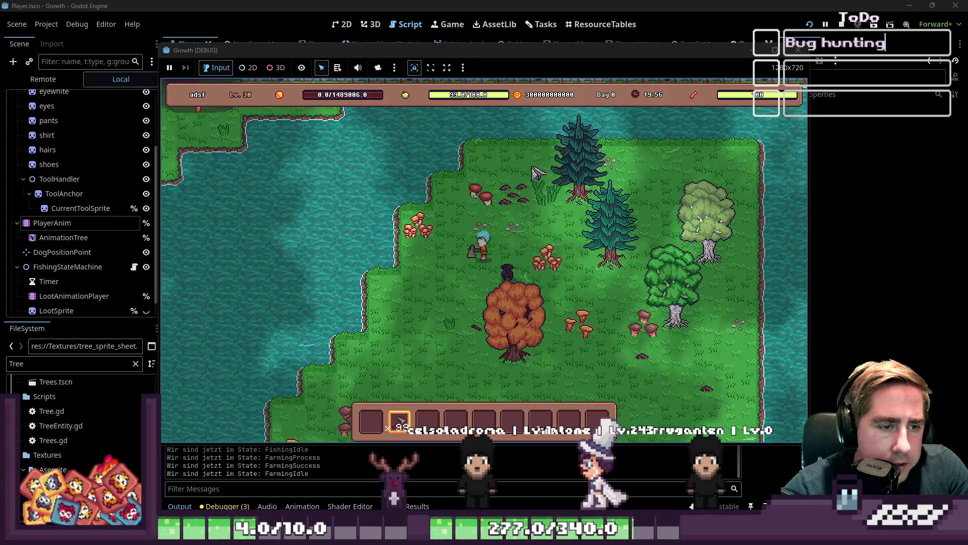
key("s")
key("d")
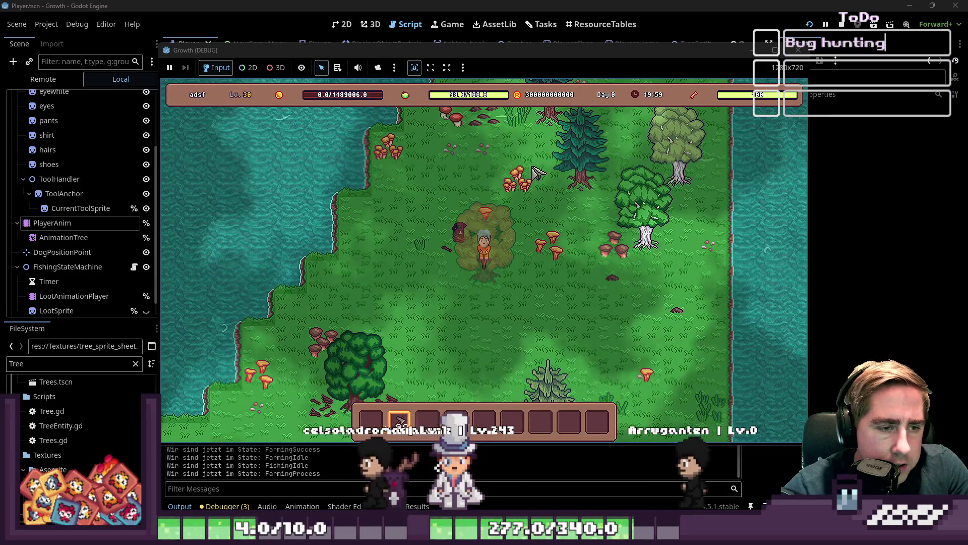
key("w")
key("d")
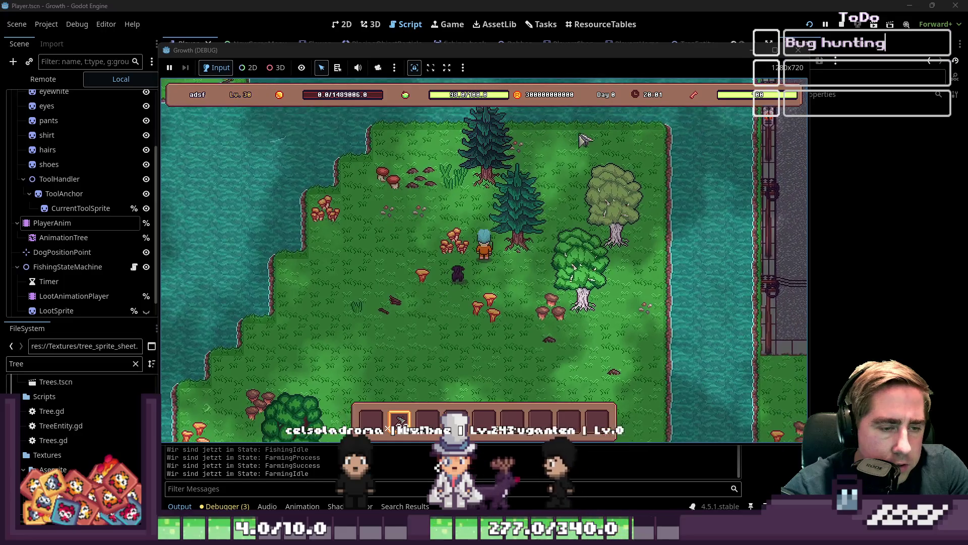
left_click(798, 49)
Step: Set the ToolAnchor node's position x to 2.0, then save and rerun the game
left_click(44, 207)
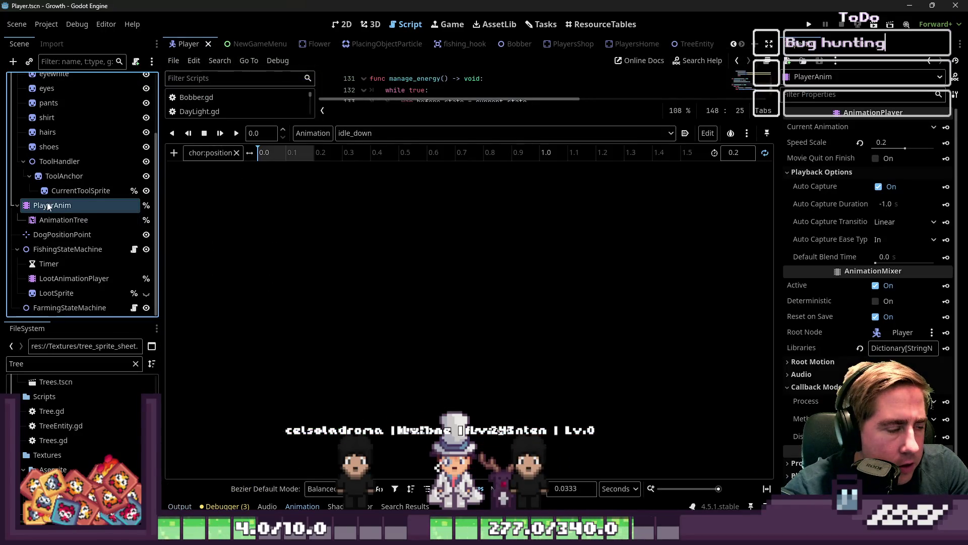
left_click(56, 177)
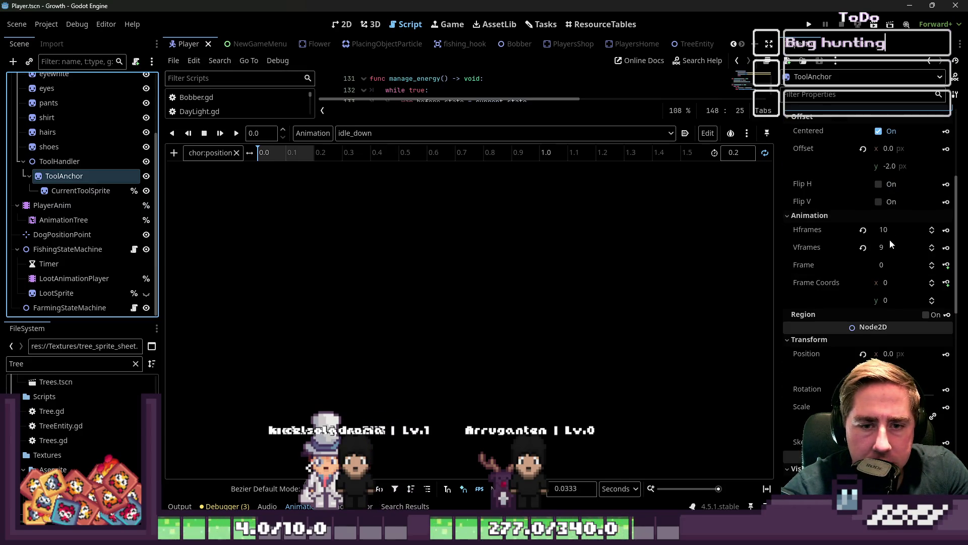
scroll(890, 240, "down", 2)
left_click(903, 322)
type("2")
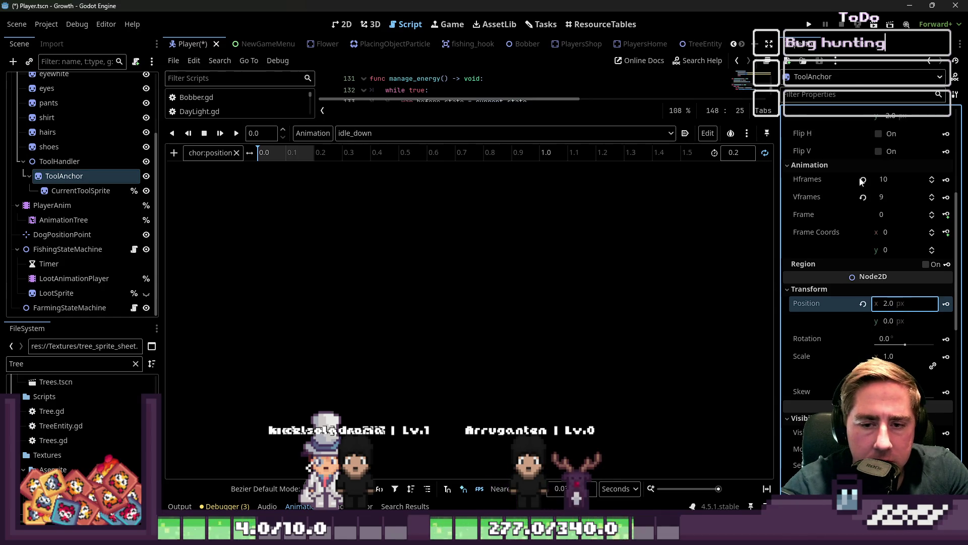
left_click(809, 24)
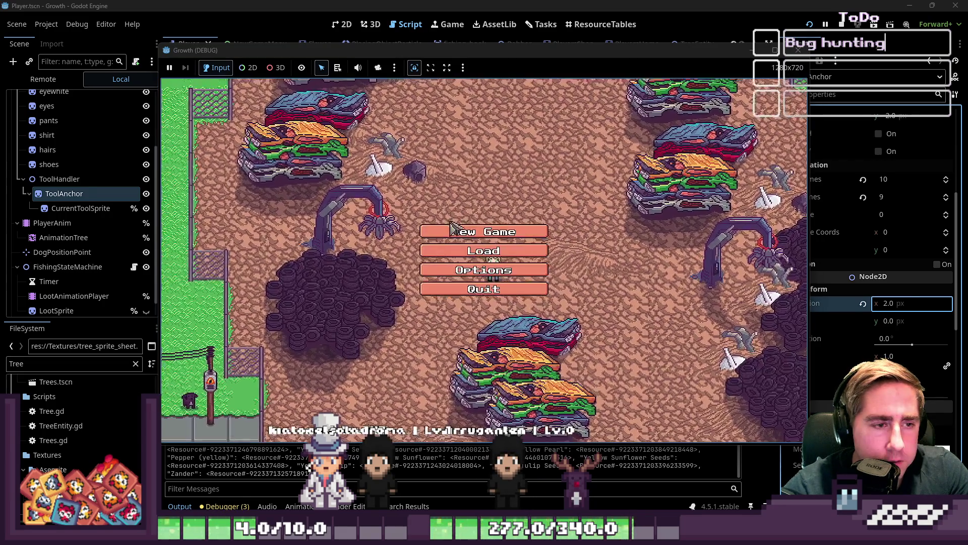
Step: Start a new game with a placeholder name and toggle the inventory open and closed
left_click(484, 225)
type("d")
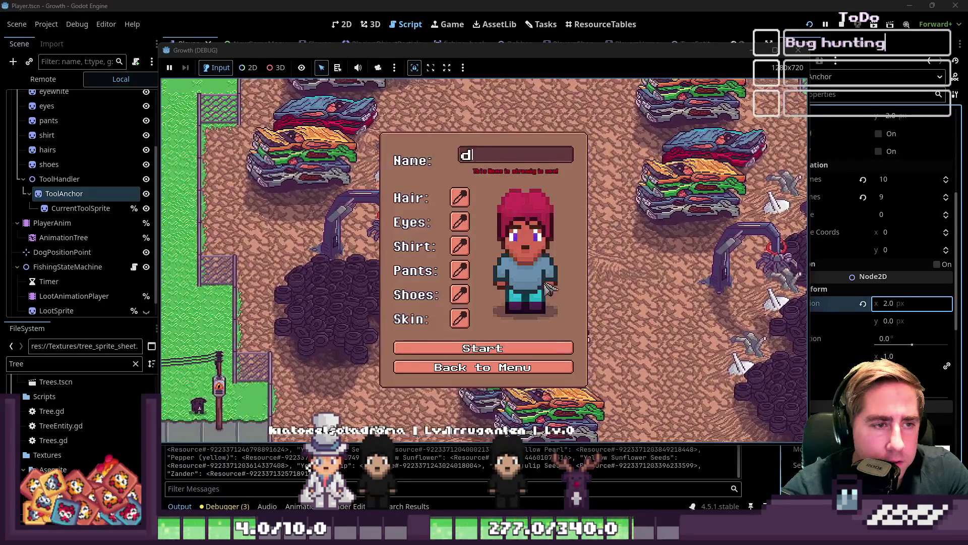
type("s")
left_click(553, 351)
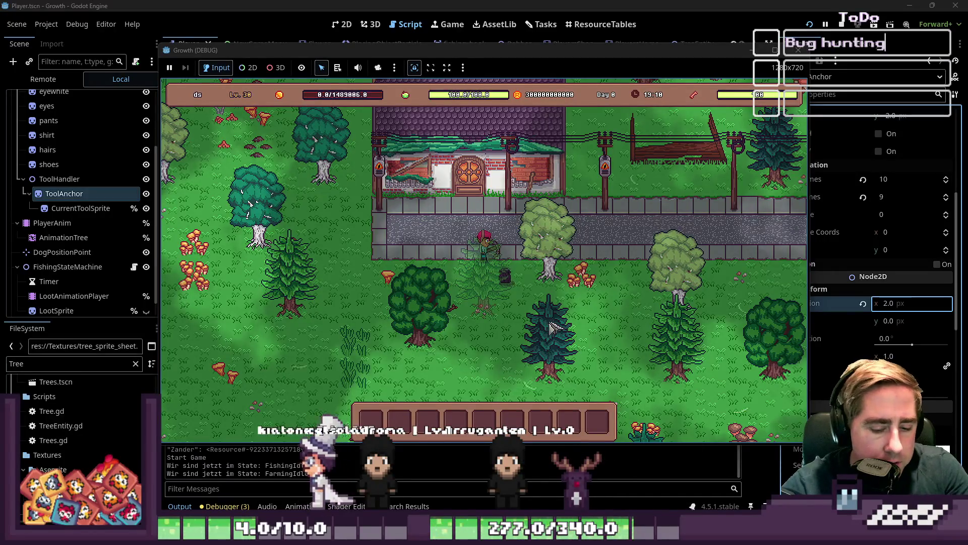
key("i")
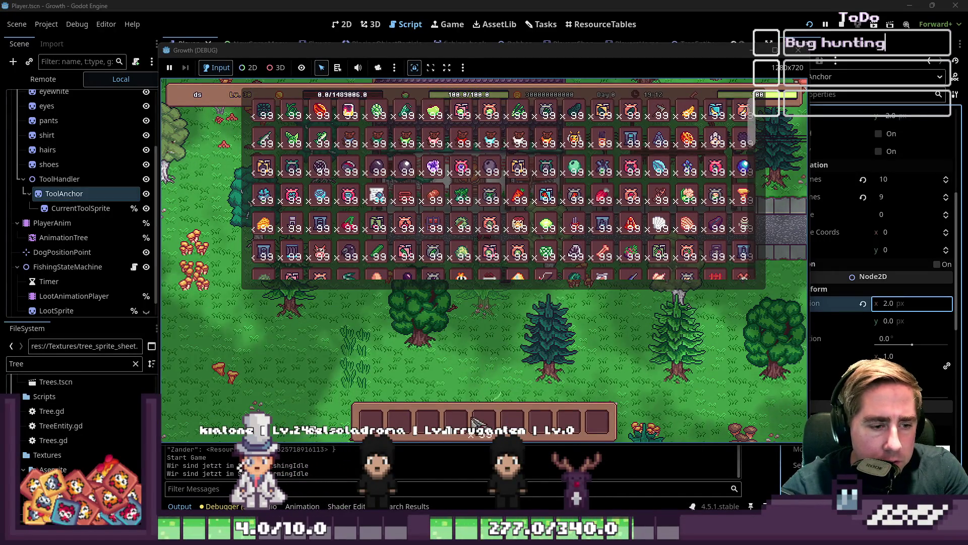
key("i")
Step: Walk the character left past the house and up toward the river, then stop with F8
scroll(545, 364, "up", 3)
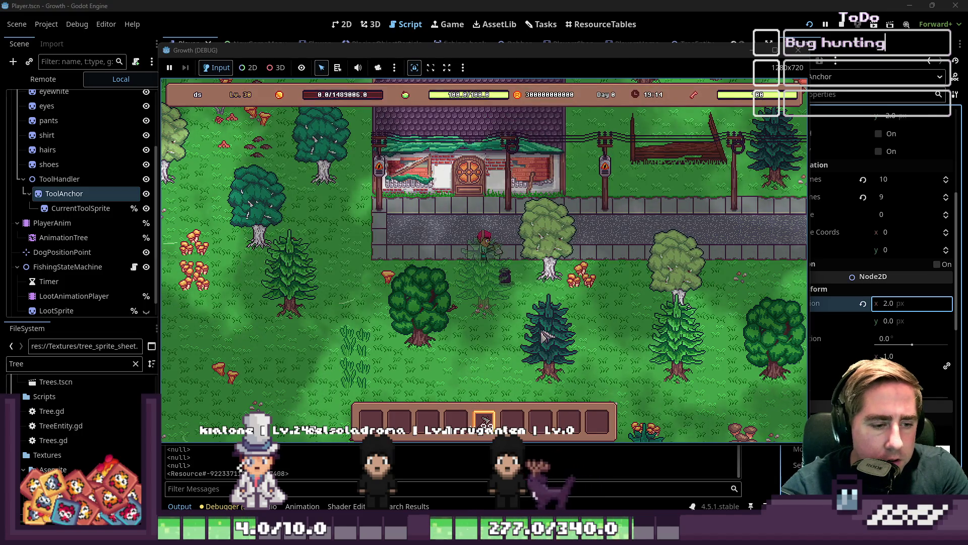
key("a")
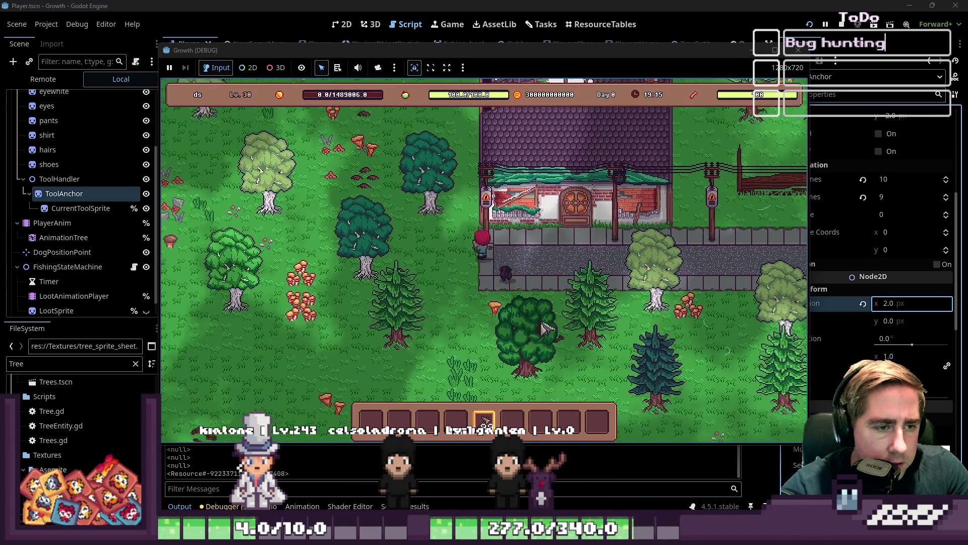
key("w")
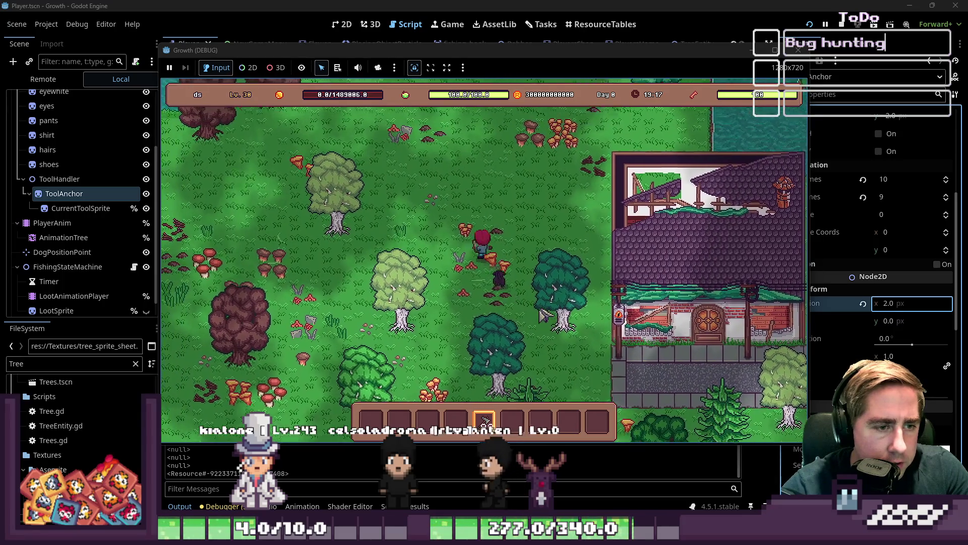
key("d")
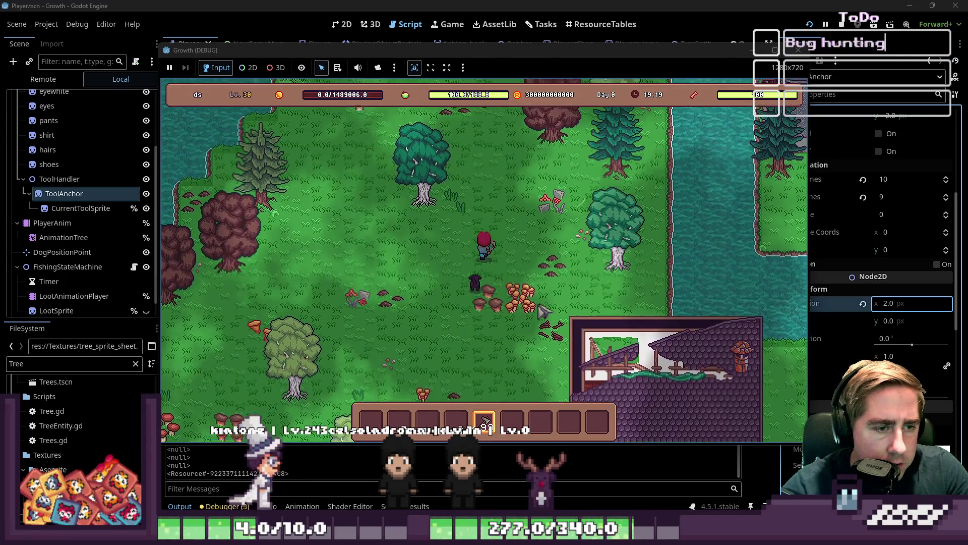
key("w")
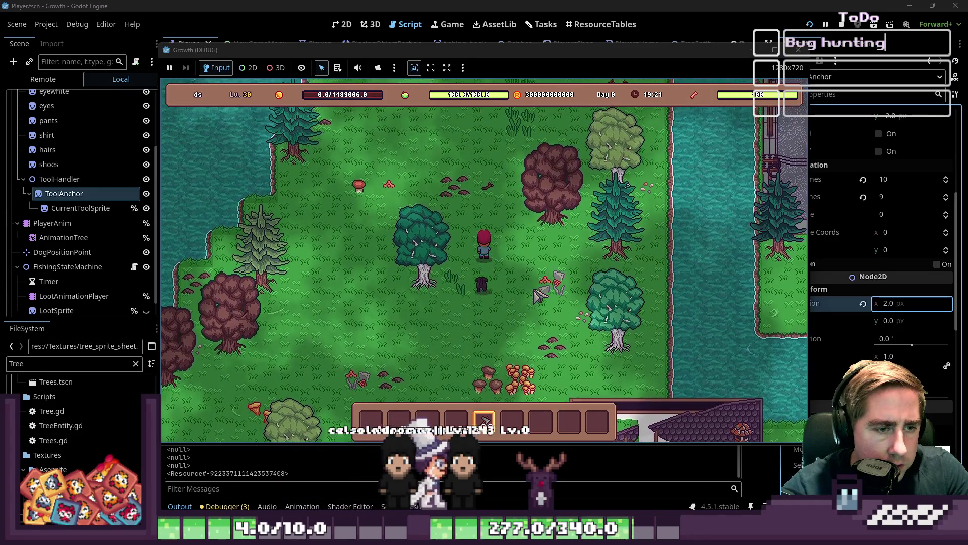
key("w")
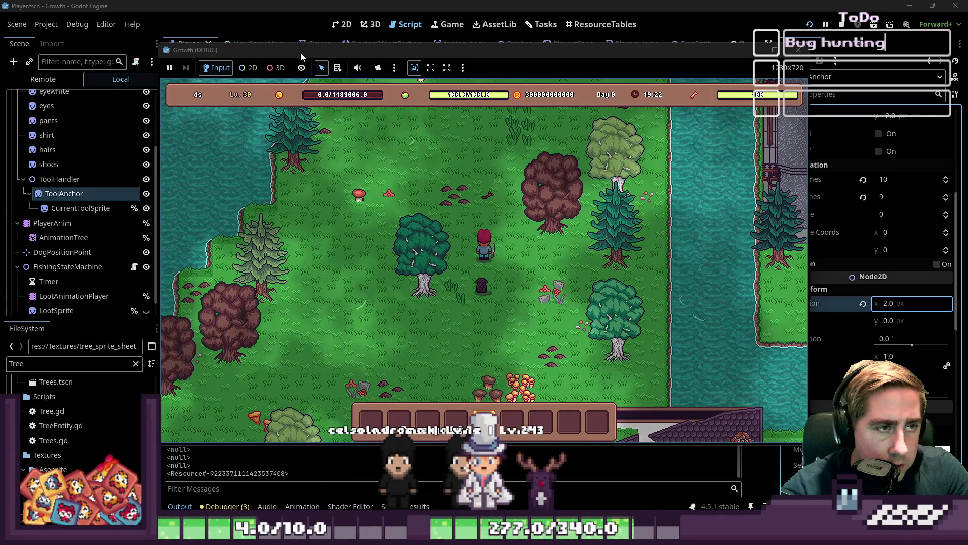
key("F8")
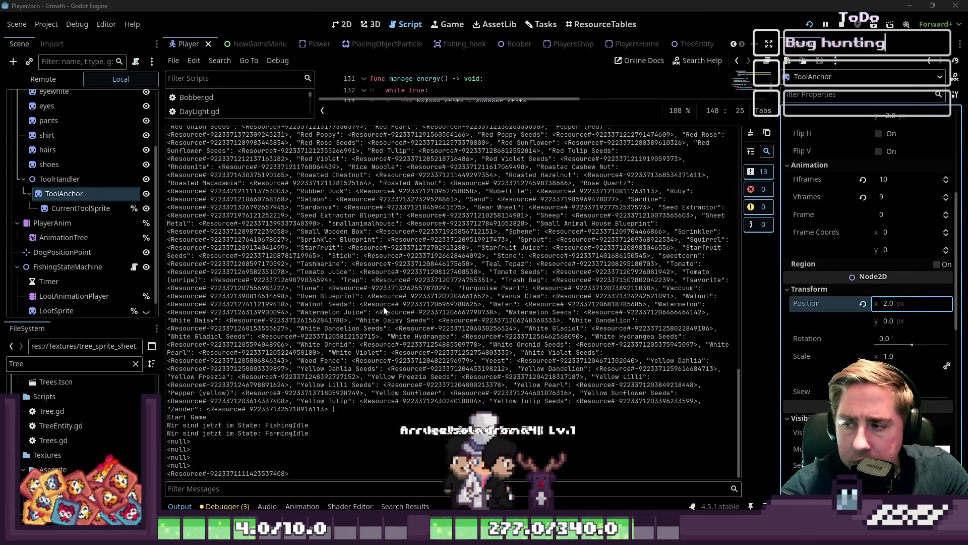
Step: In the Remote scene tree, select the live ToolAnchor under Player > bodyparts > ToolHandler
left_click(71, 204)
left_click(42, 79)
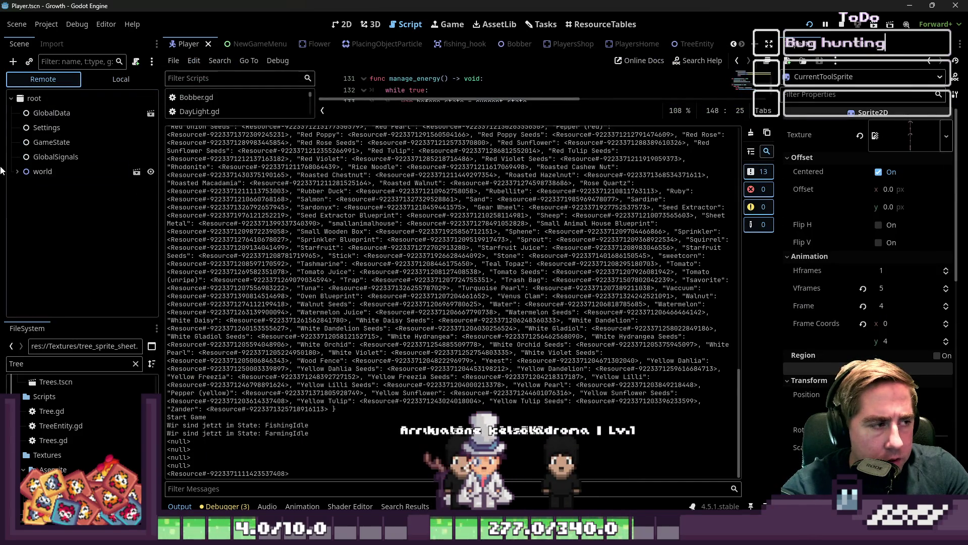
left_click(56, 287)
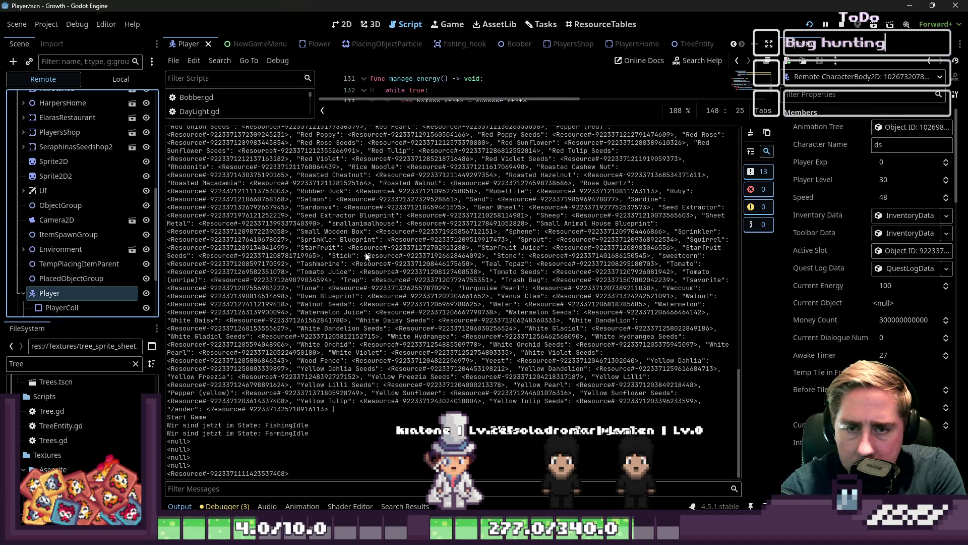
scroll(93, 271, "down", 3)
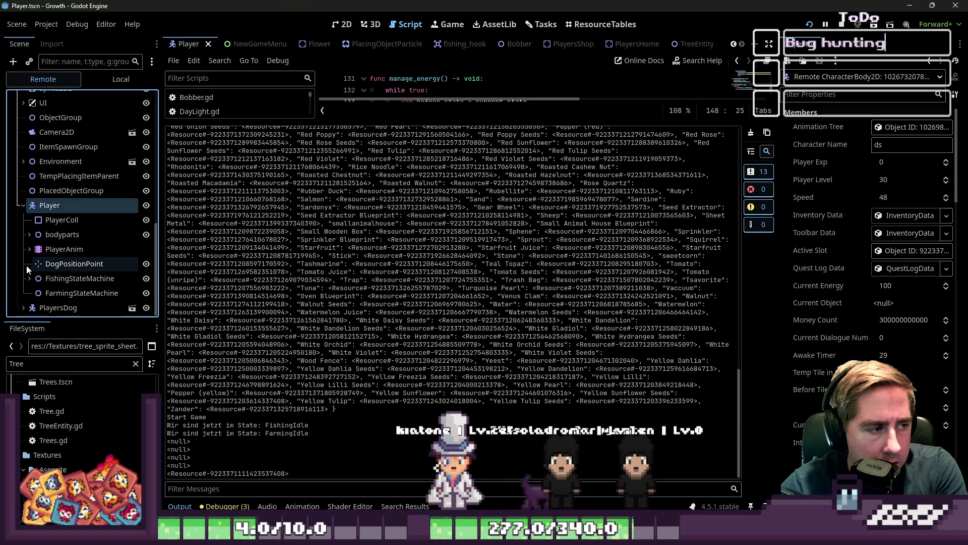
left_click(29, 235)
scroll(41, 257, "down", 3)
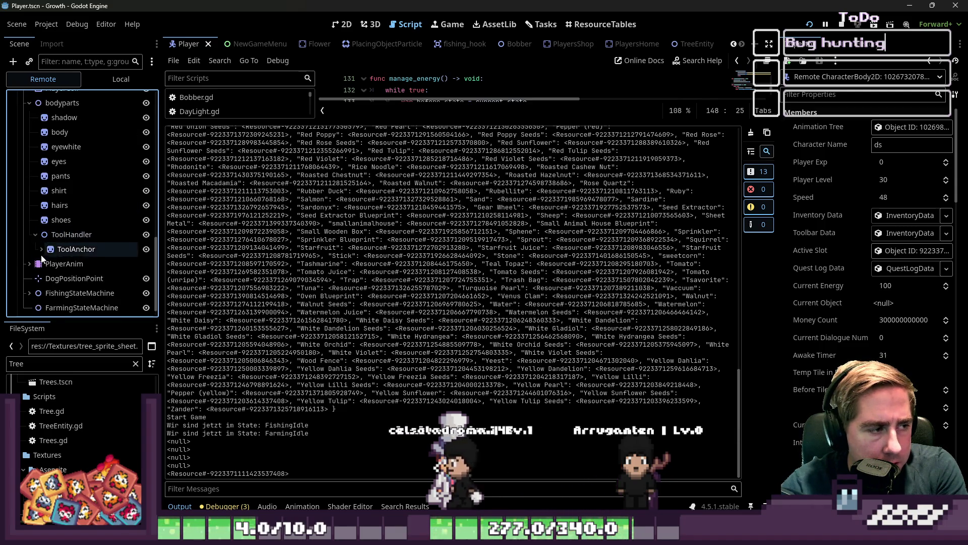
left_click(76, 250)
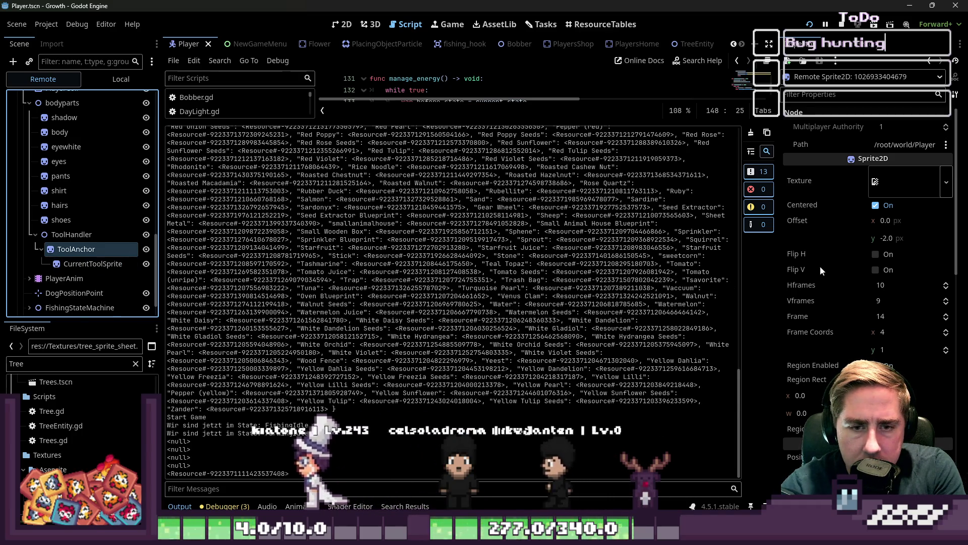
scroll(892, 241, "down", 3)
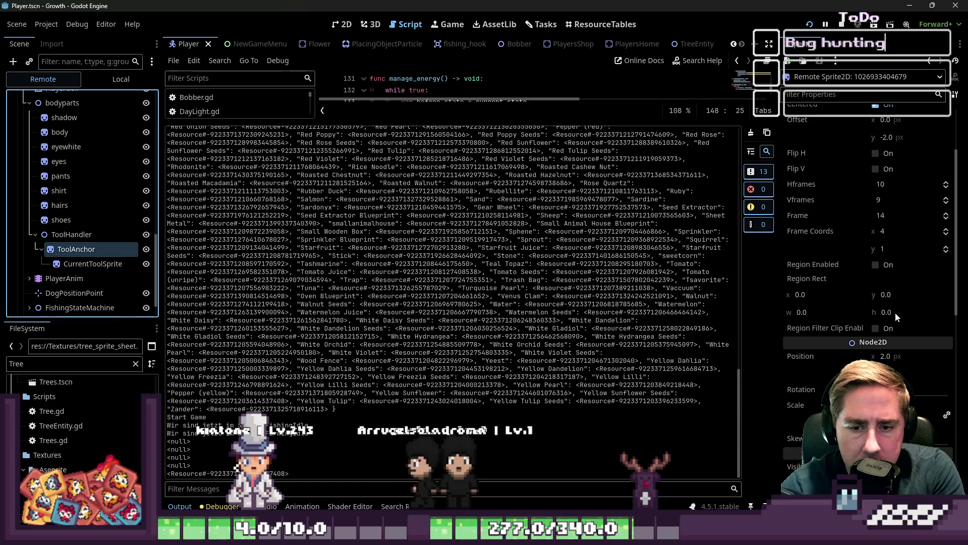
left_click(90, 264)
left_click(89, 251)
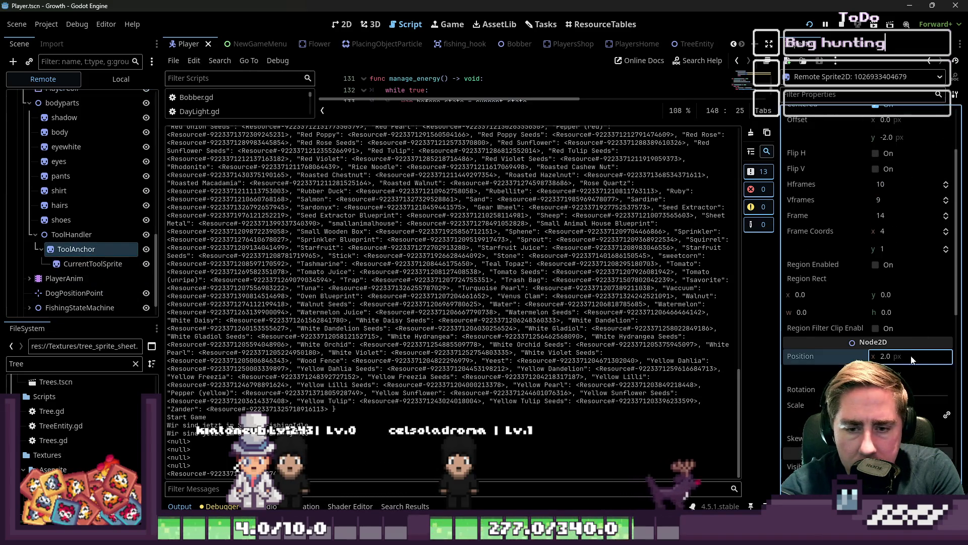
Step: Try live ToolAnchor x positions of 3, 2, 1 and 0
type("3")
key("Return")
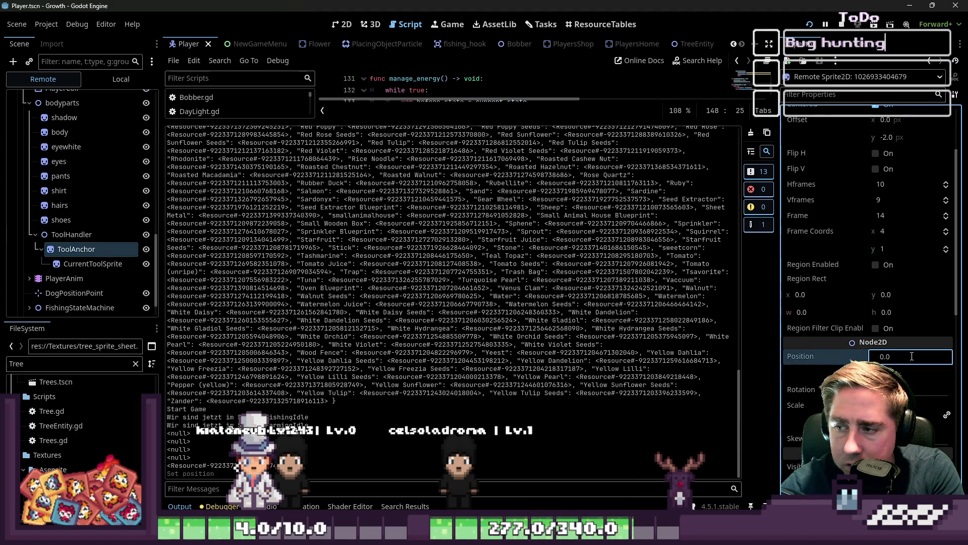
type("2")
key("Return")
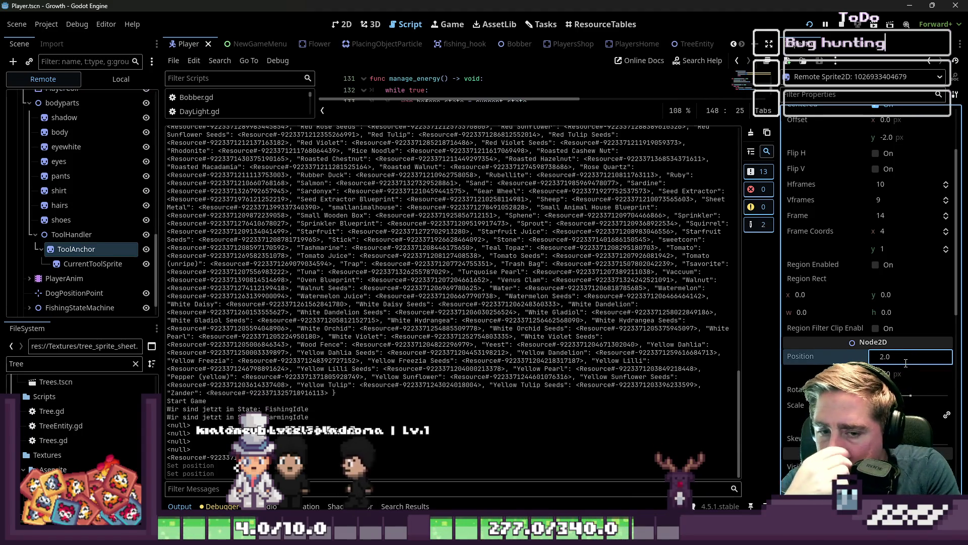
type("1")
key("Return")
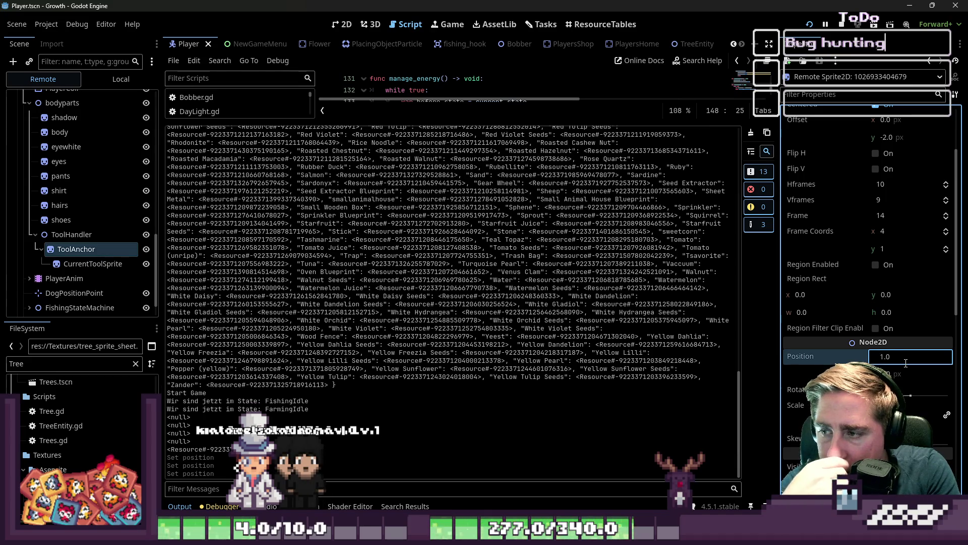
type("0")
key("Return")
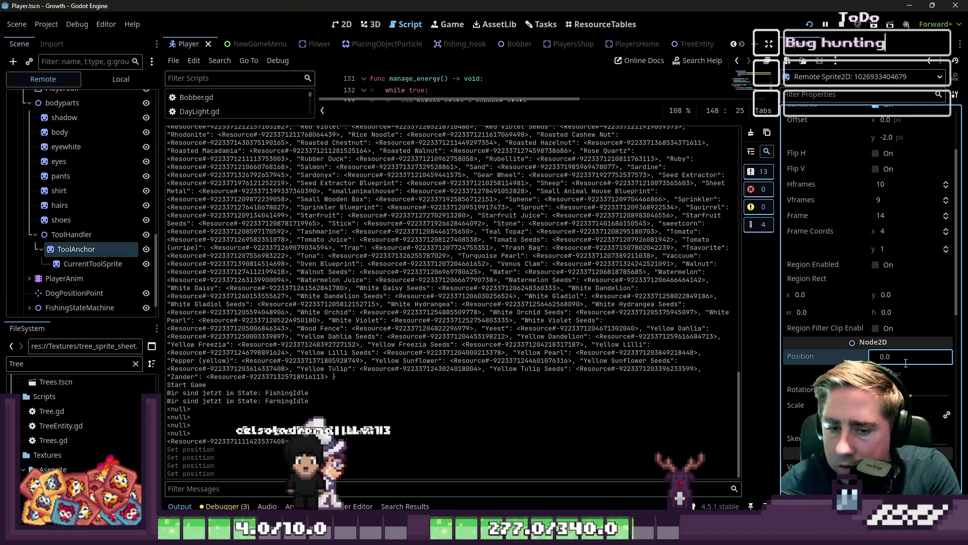
Step: Stop the debugging session with F8 and reselect ToolAnchor in the local scene
left_click(892, 373)
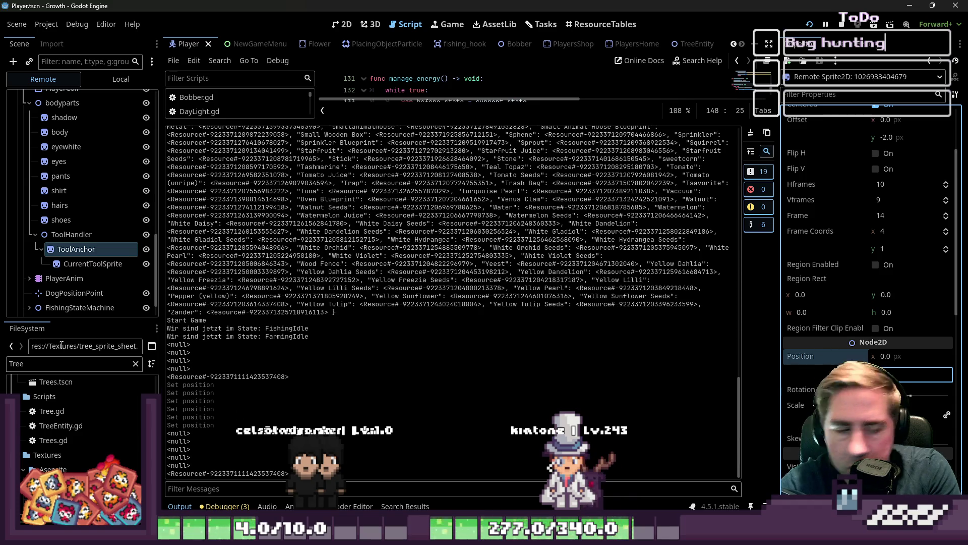
left_click(61, 256)
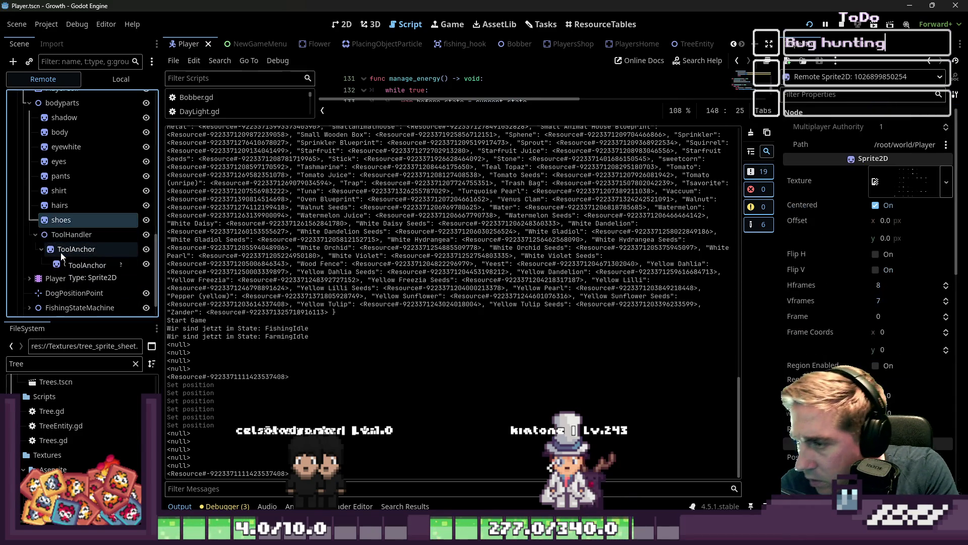
left_click(72, 263)
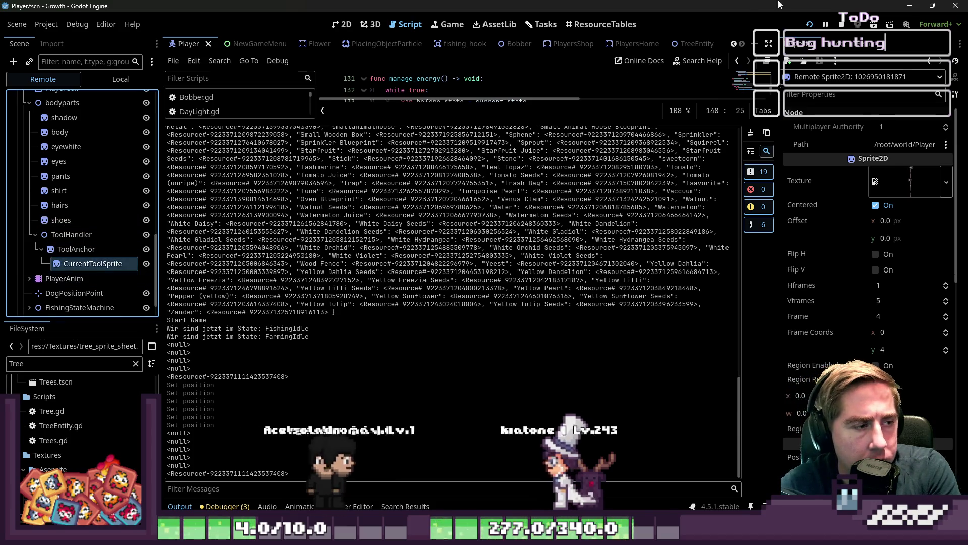
key("F8")
left_click(64, 176)
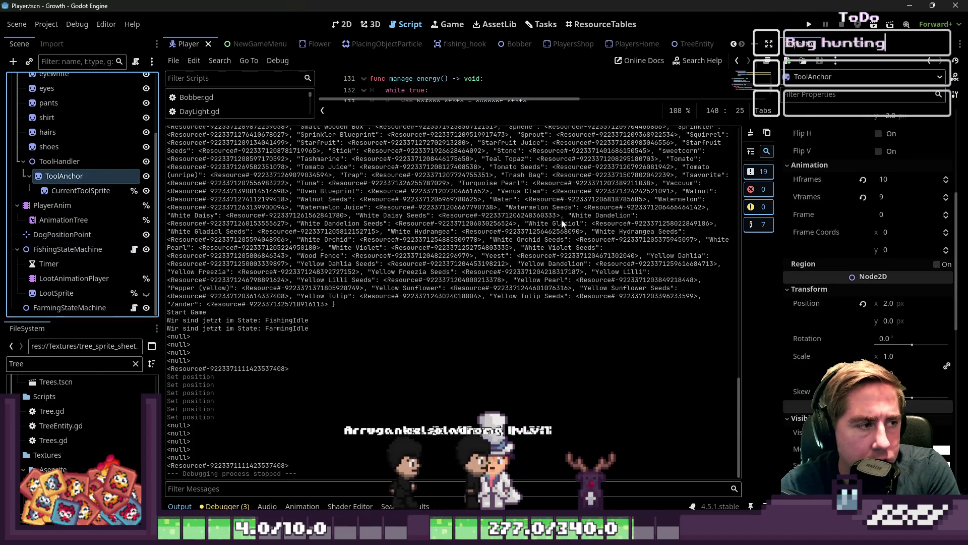
Step: Set ToolAnchor's position to x 0 and y 2
left_click(903, 305)
type("0")
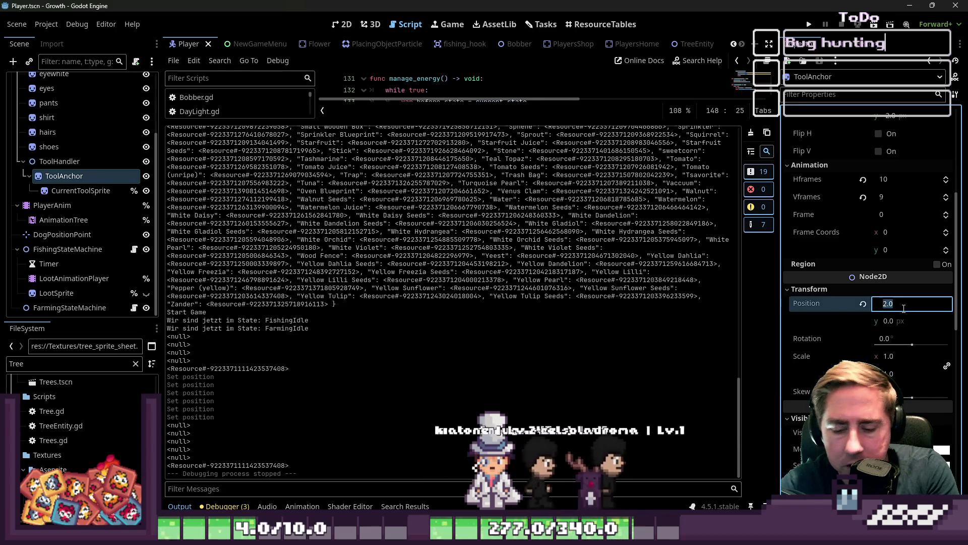
left_click(892, 321)
type("2")
key("Return")
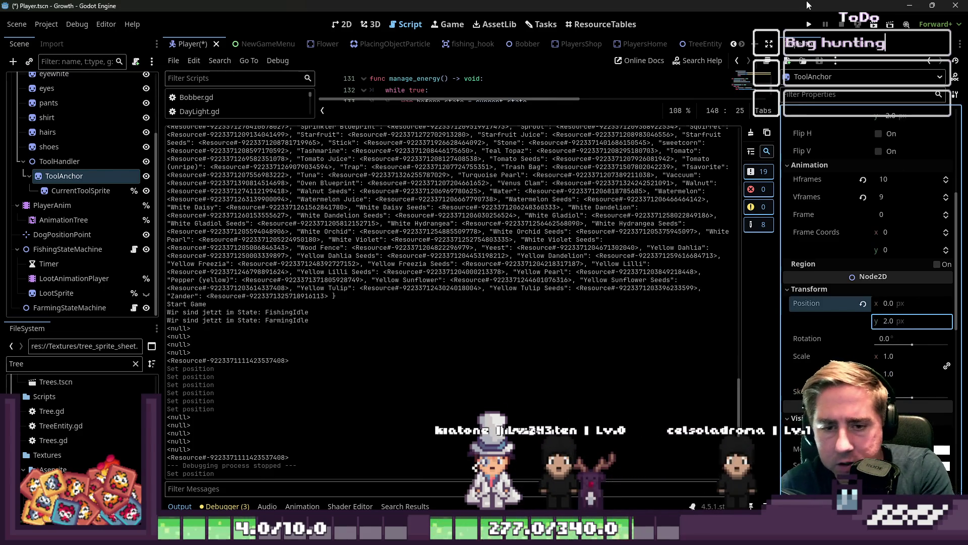
Step: Run the game and start a new character named 'das'
left_click(811, 22)
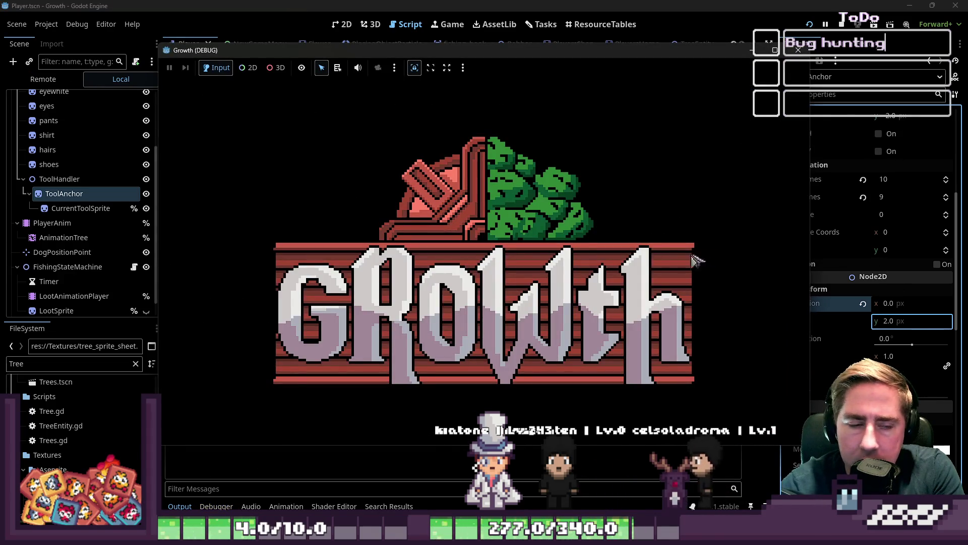
left_click(504, 227)
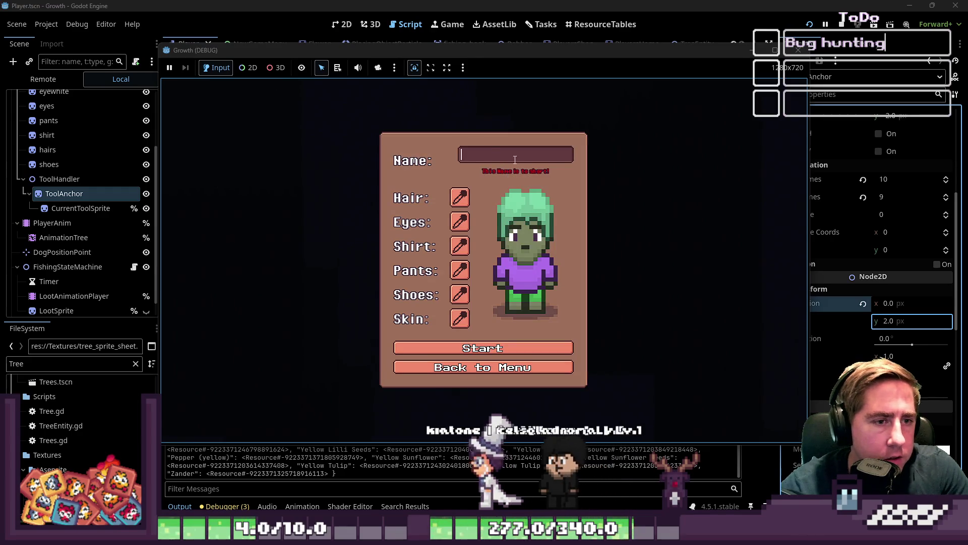
type("das")
left_click(483, 348)
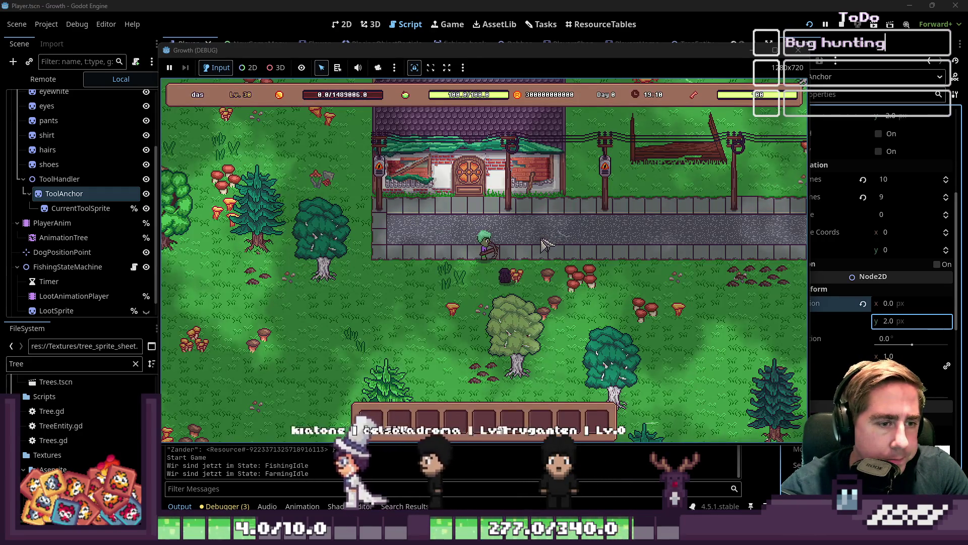
Step: Walk the character up-left along the road, then down and left past the house
key("a")
key("w")
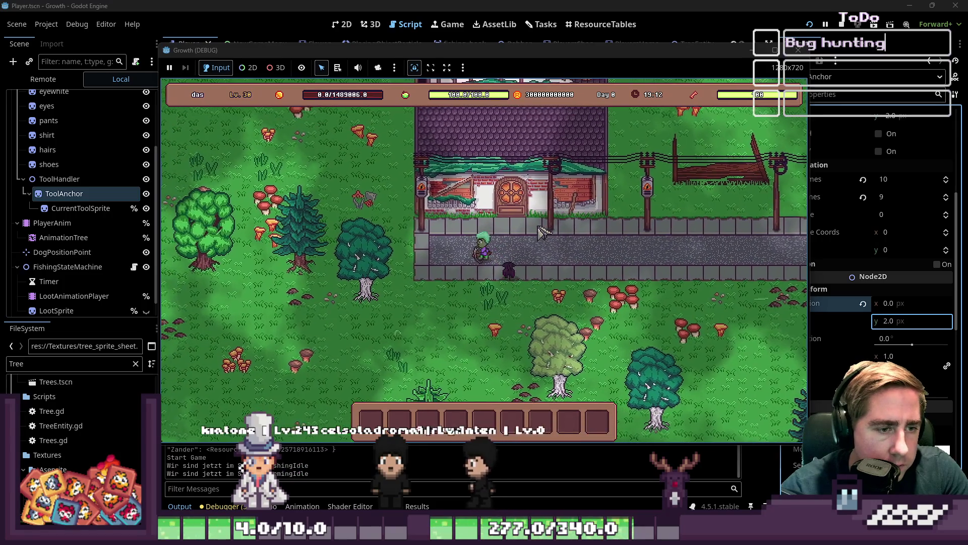
key("a")
key("w")
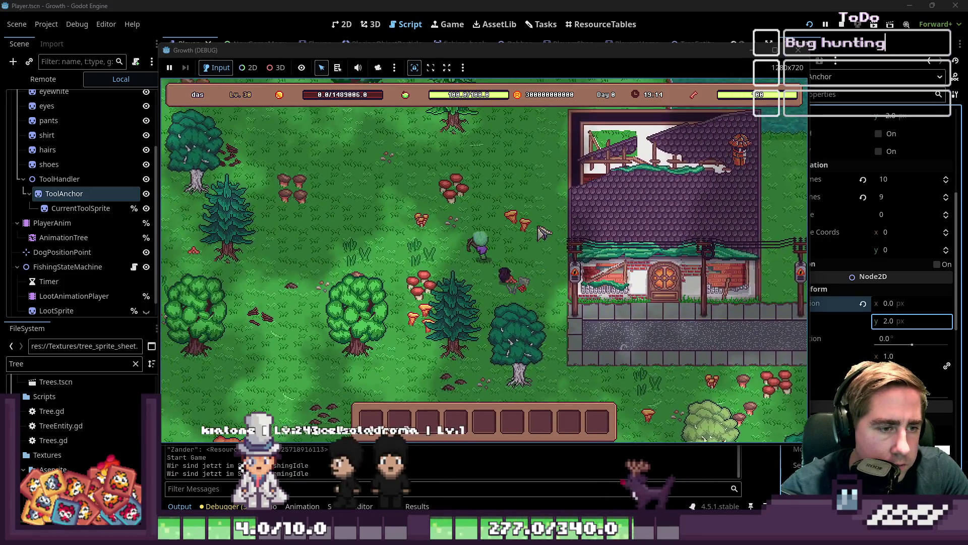
key("w")
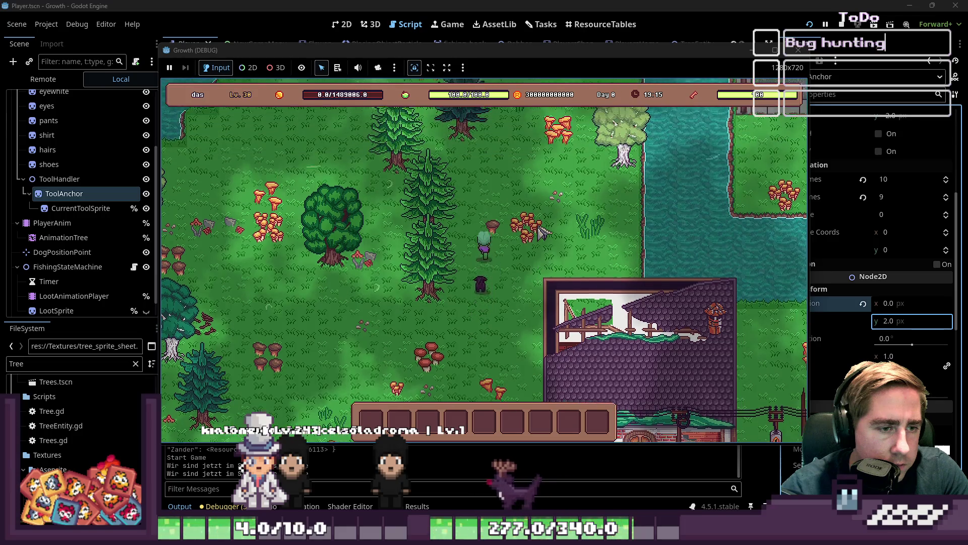
key("s")
key("d")
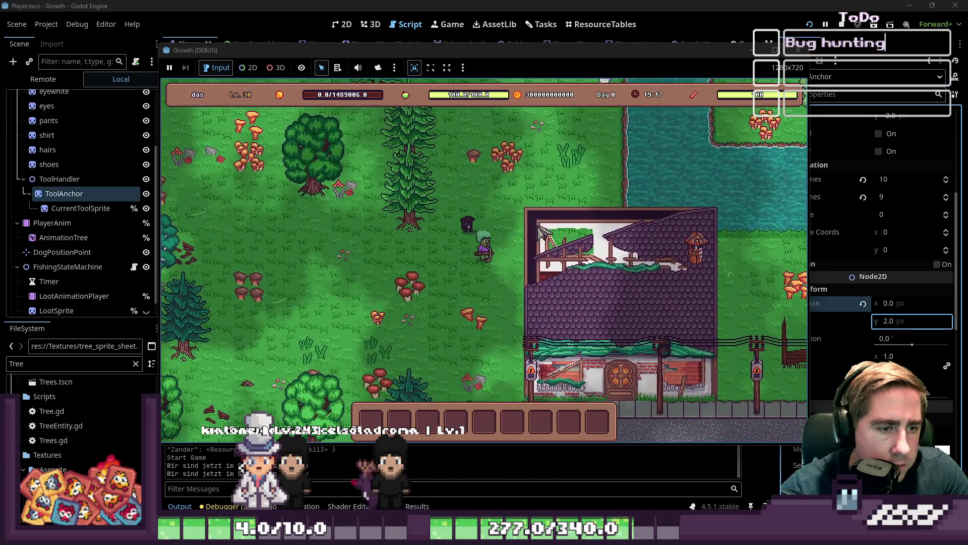
key("s")
key("a")
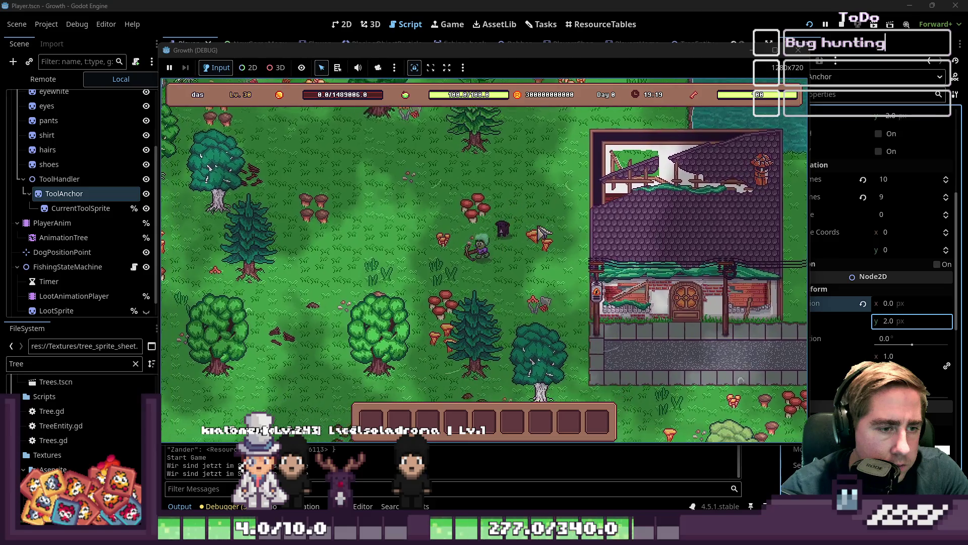
key("s")
key("a")
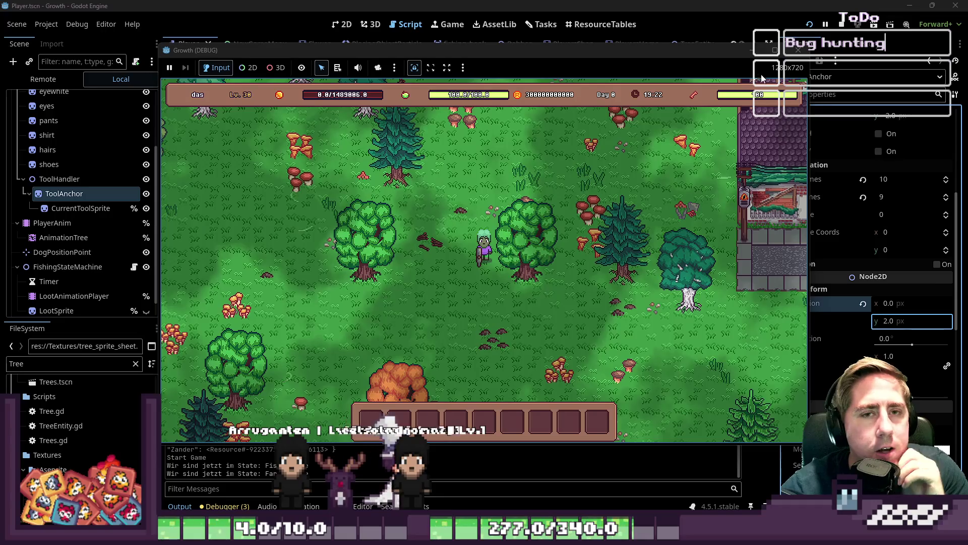
Step: Stop the game, enlarge the code area over the output log, and relaunch the project
left_click(799, 50)
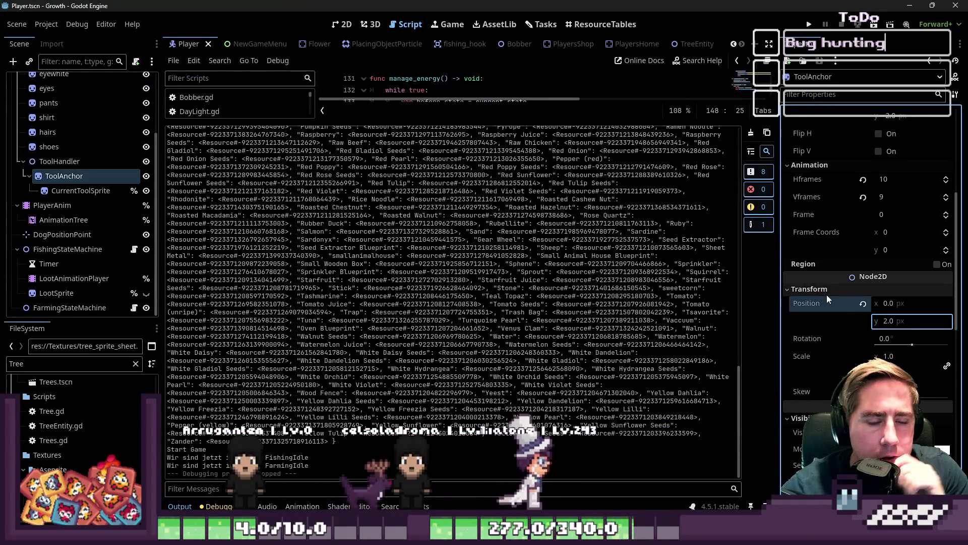
left_click_drag(477, 121, 487, 450)
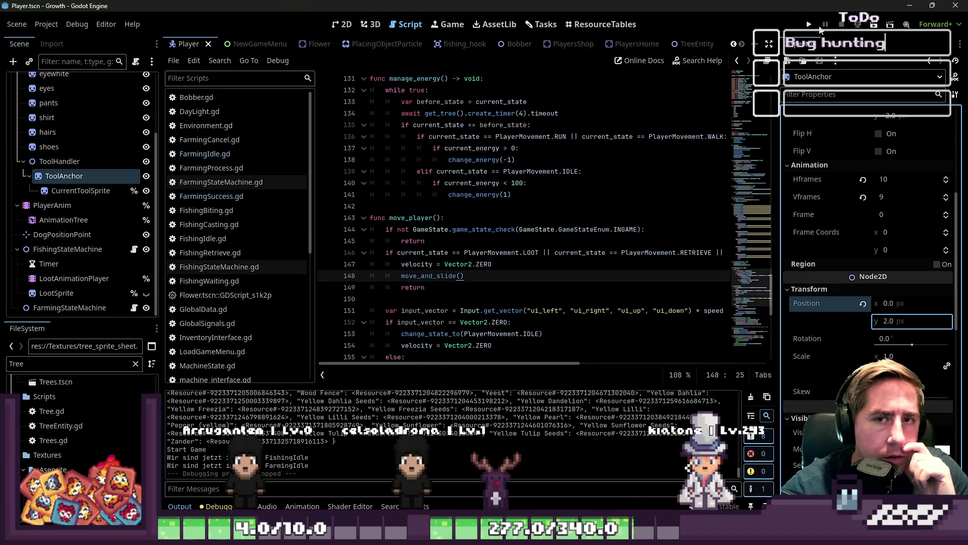
left_click(809, 26)
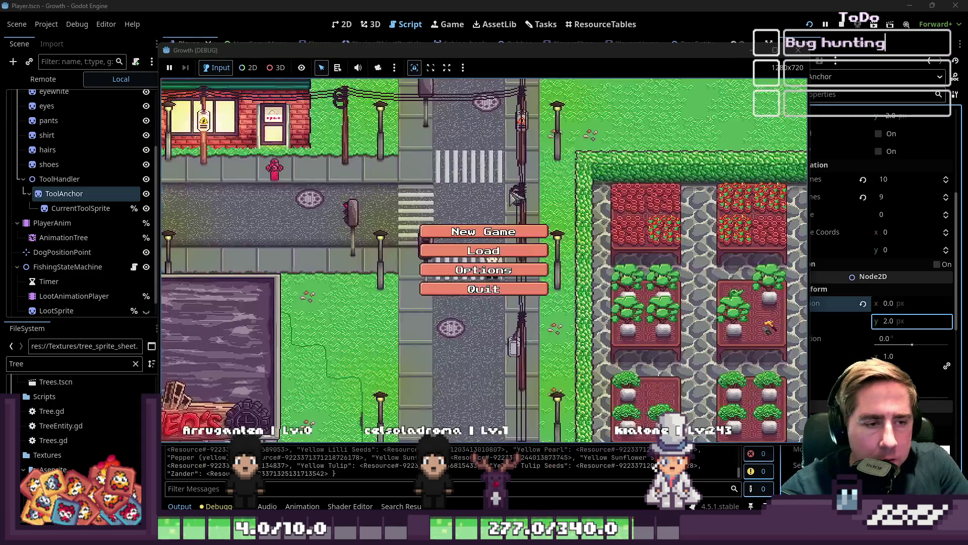
Step: Start a new game as 'weq' and equip the axe from the first hotbar slot
left_click(484, 252)
type("weq")
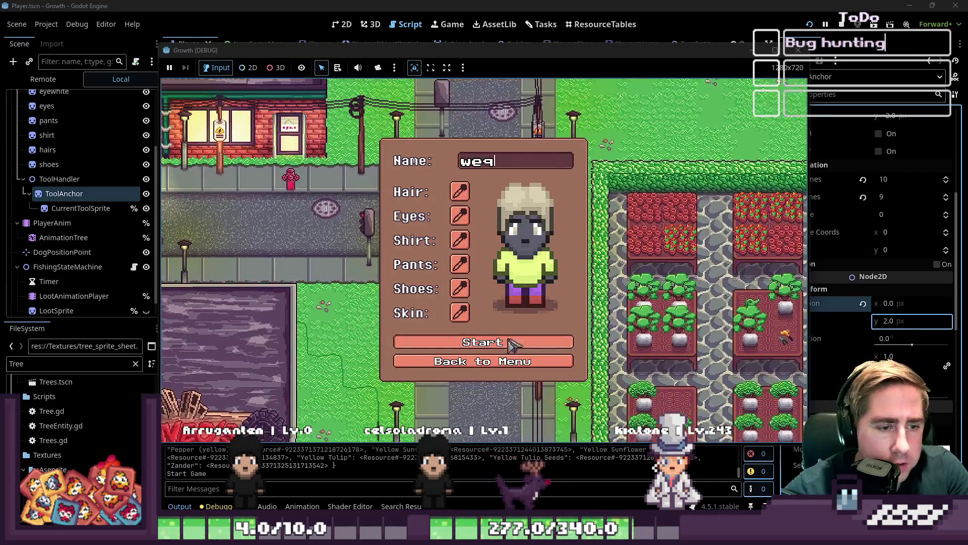
left_click(509, 342)
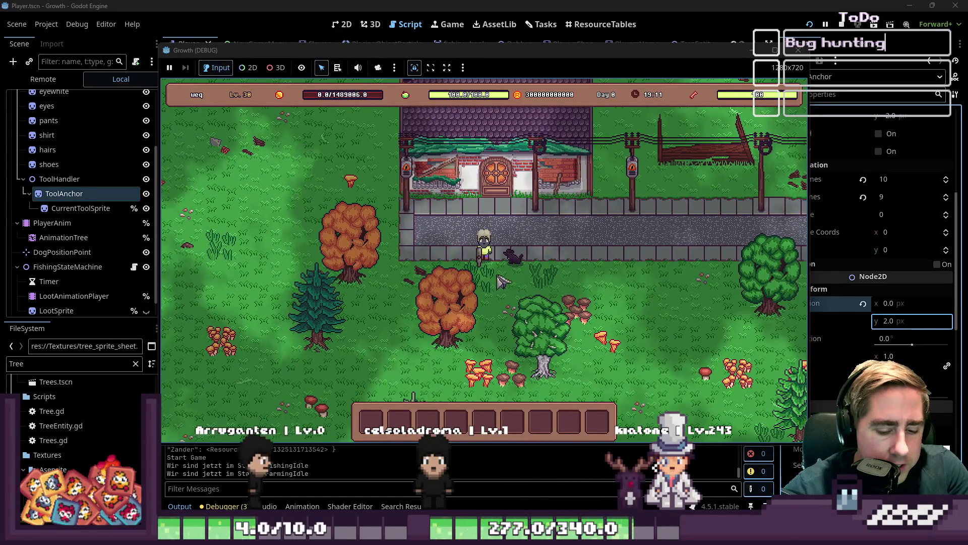
key("i")
scroll(580, 206, "down", 4)
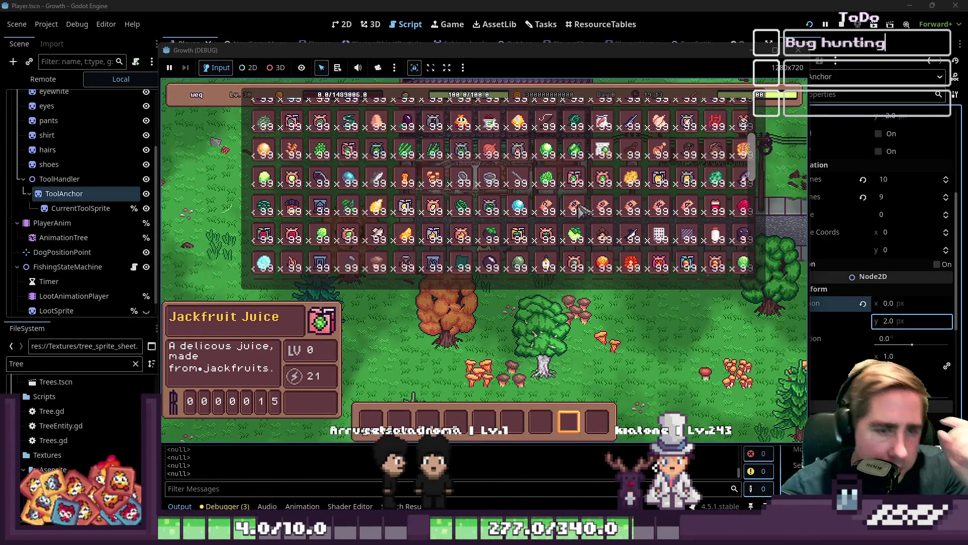
scroll(581, 209, "down", 10)
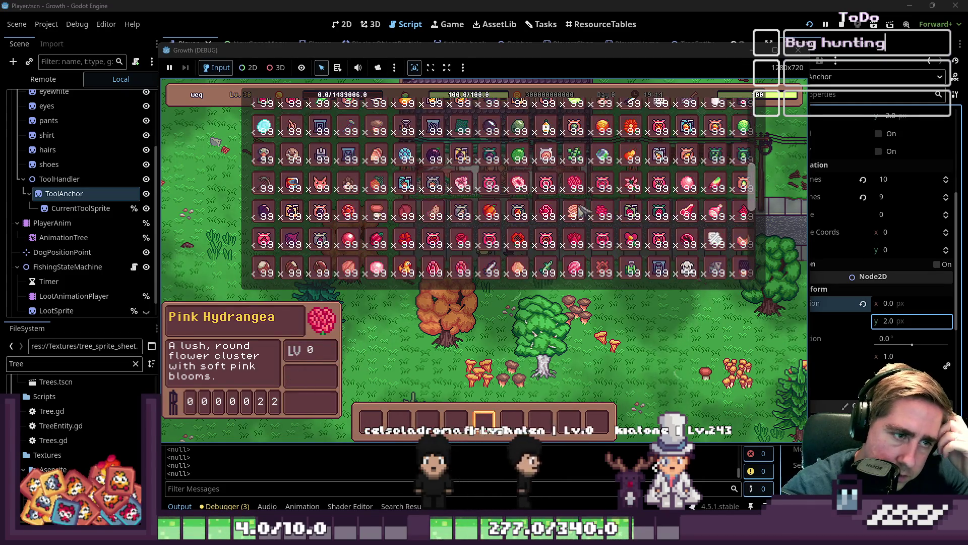
scroll(580, 212, "up", 10)
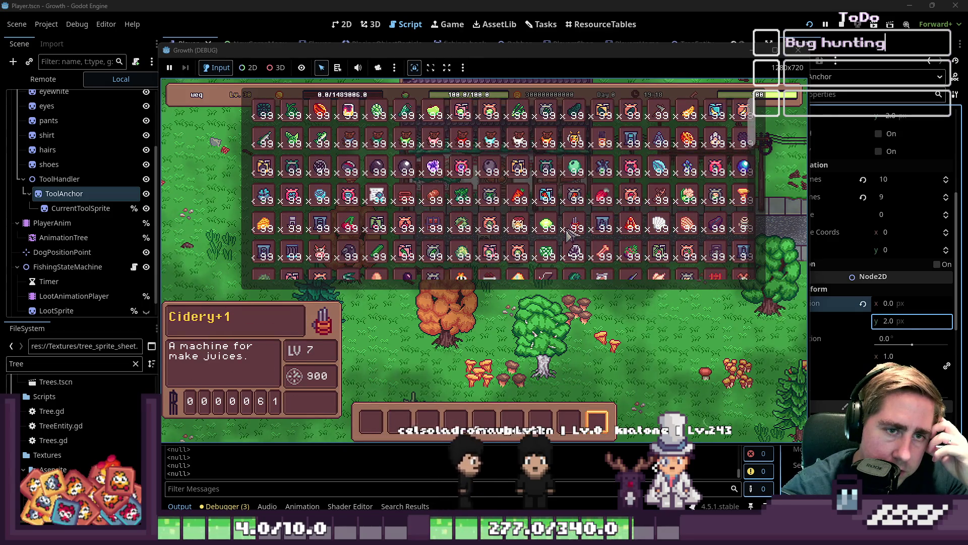
left_click_drag(659, 111, 373, 421)
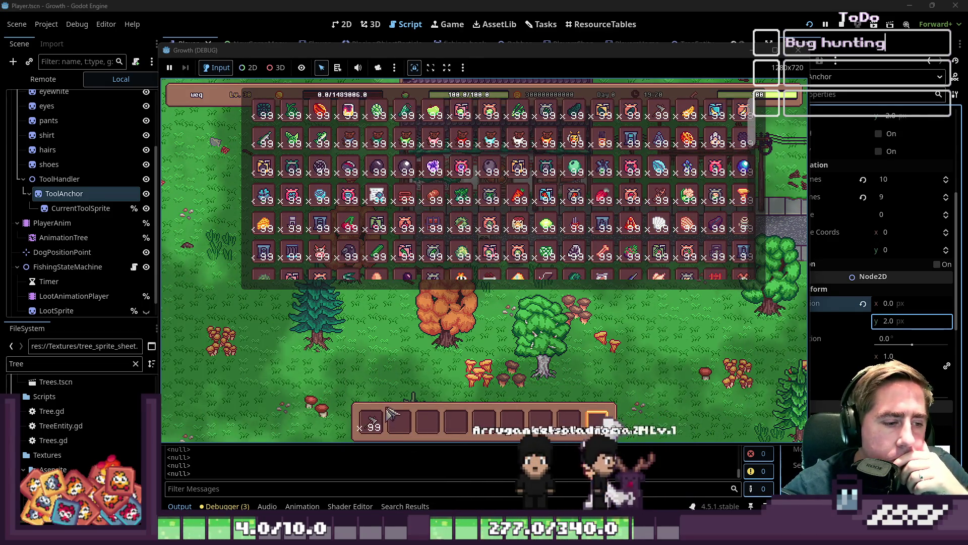
key("i")
key("1")
Step: Walk to nearby trees, chop them including the orange tree, then stop the game
key("a")
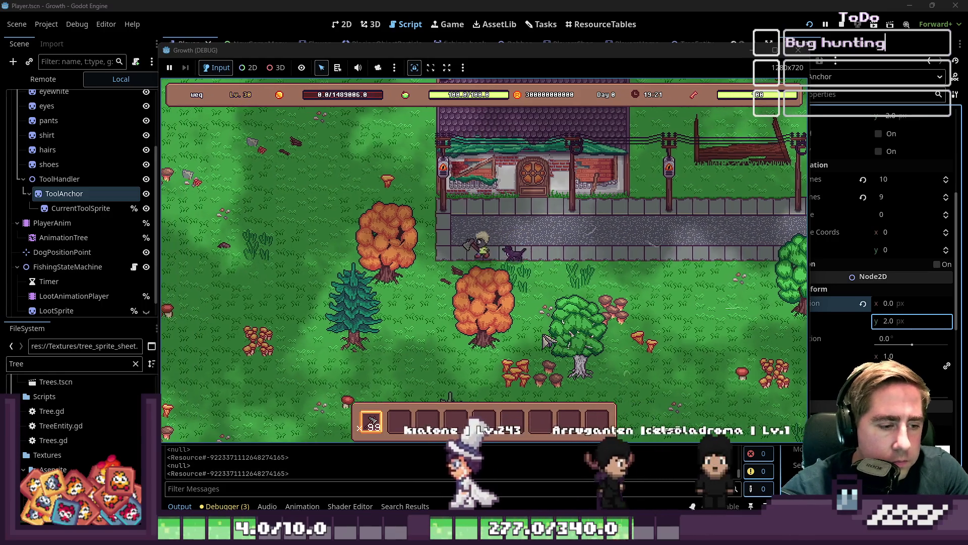
key("a")
left_click(547, 342)
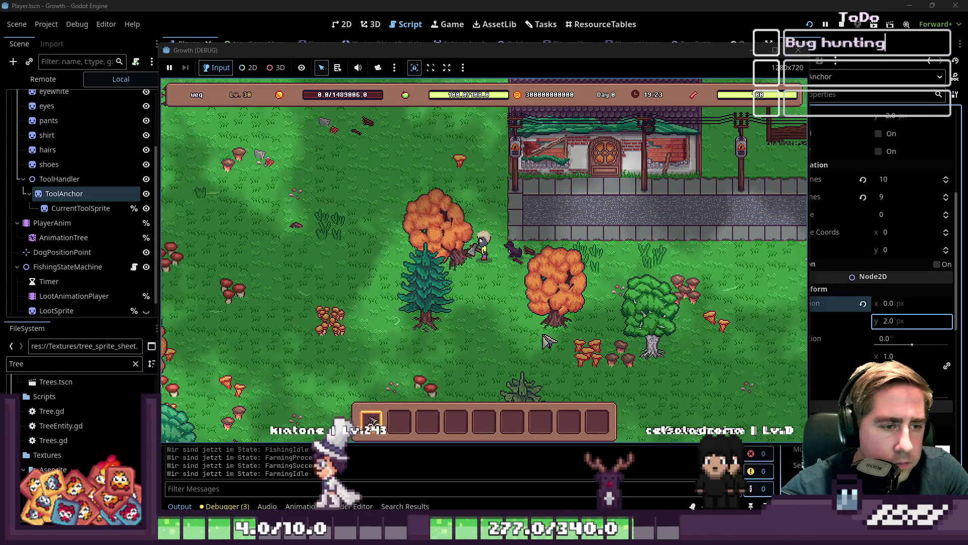
key("s")
left_click(547, 342)
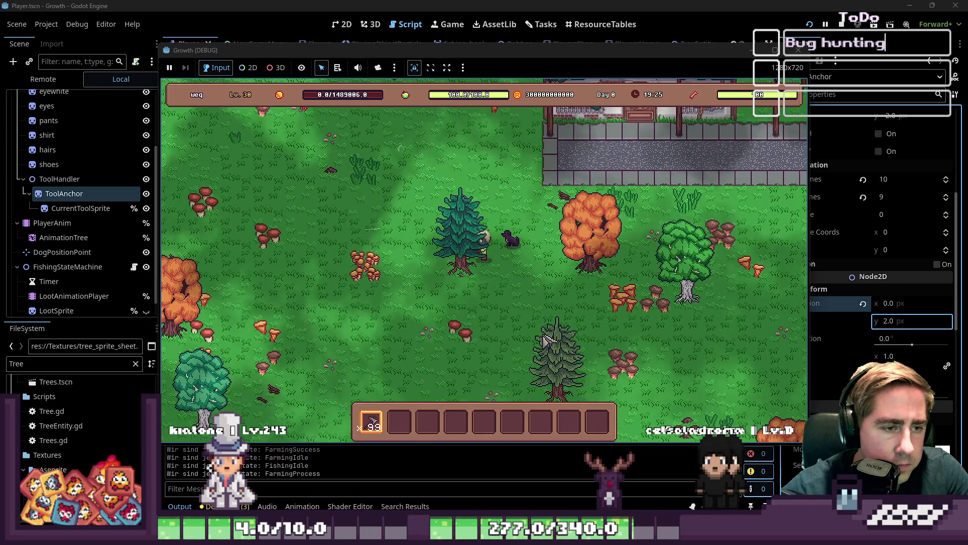
key("d")
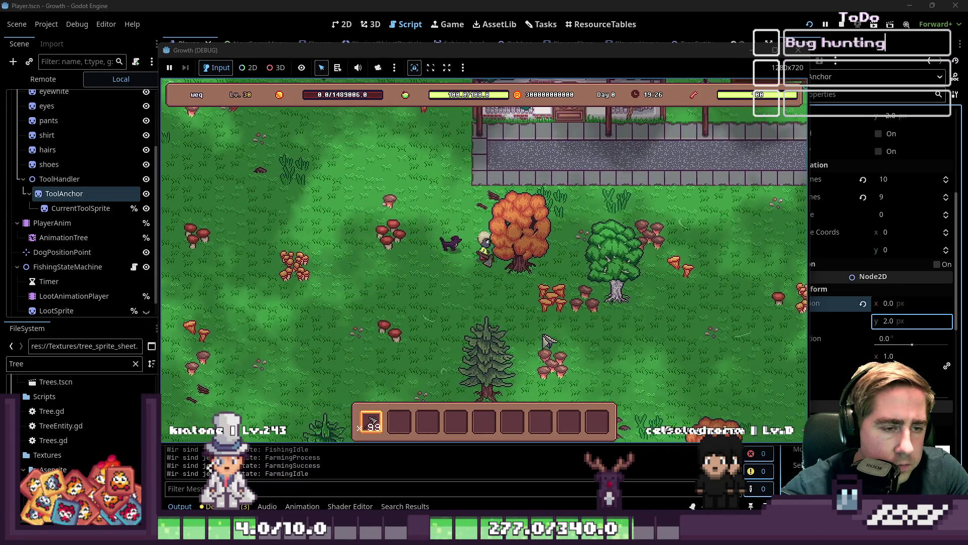
left_click(547, 342)
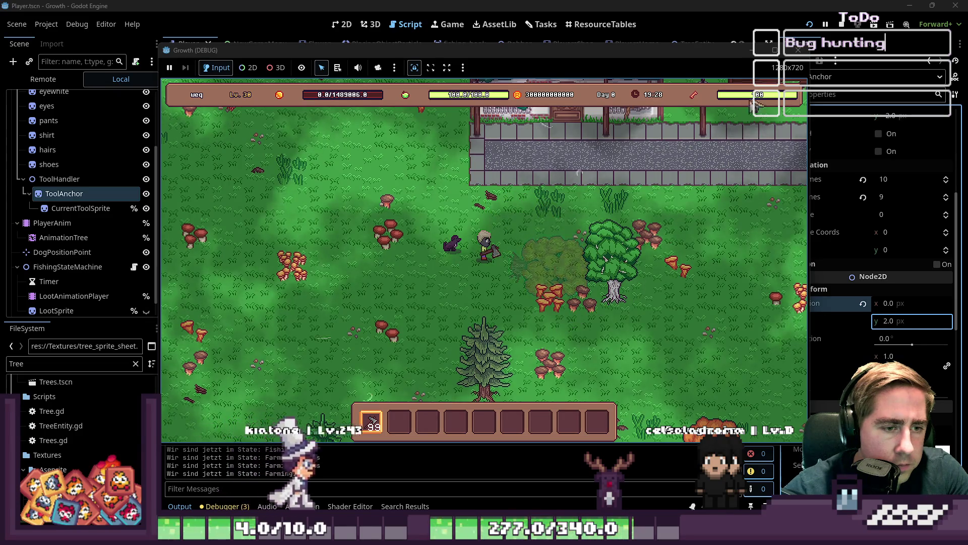
left_click(798, 50)
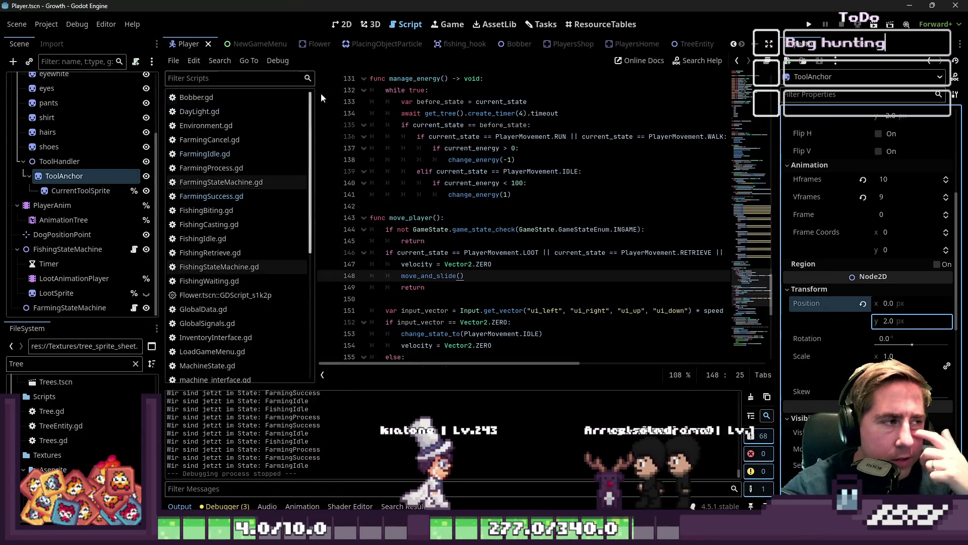
left_click(691, 44)
left_click(346, 25)
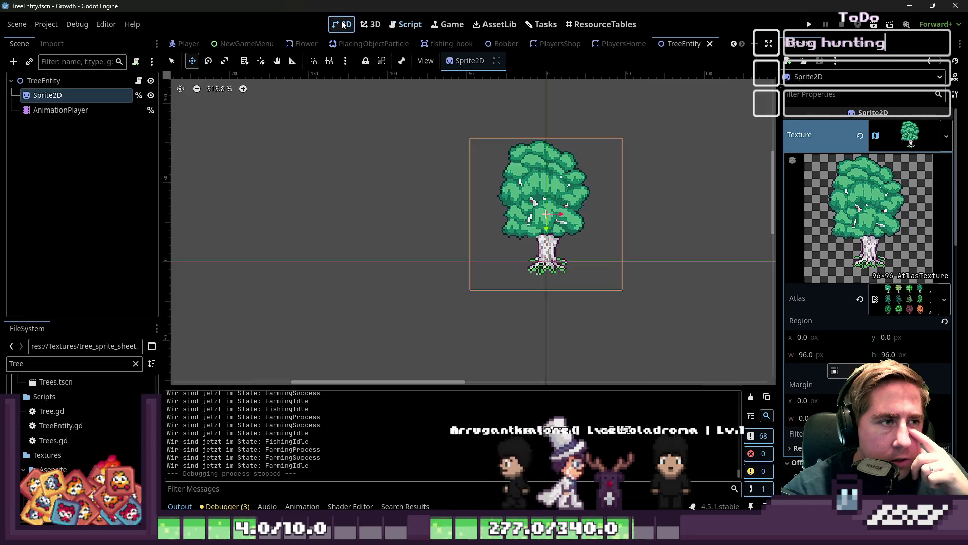
left_click(108, 110)
left_click(77, 111)
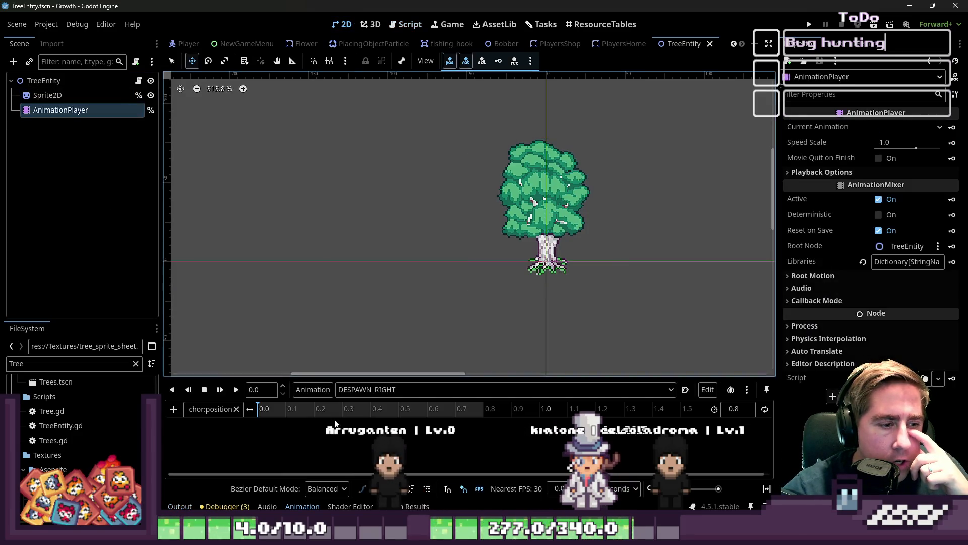
left_click(392, 393)
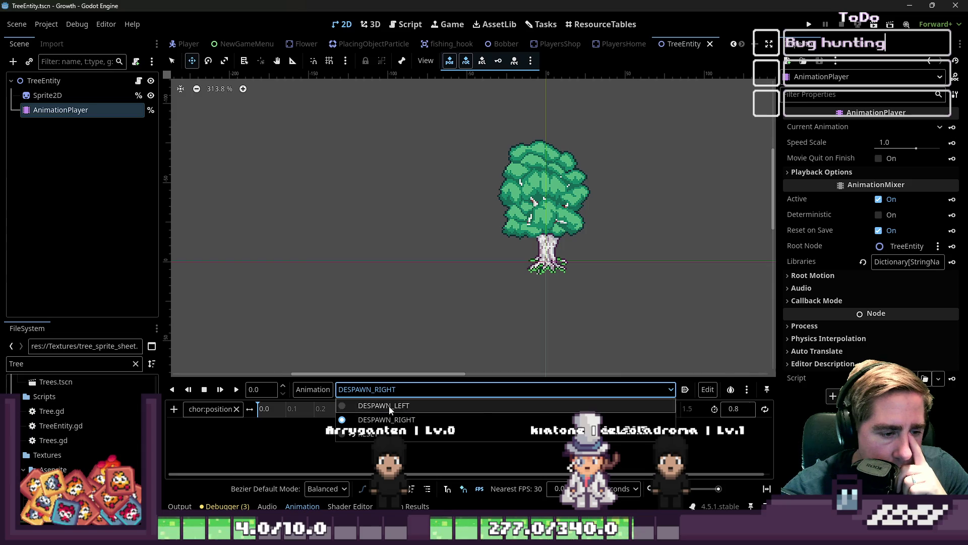
left_click(382, 408)
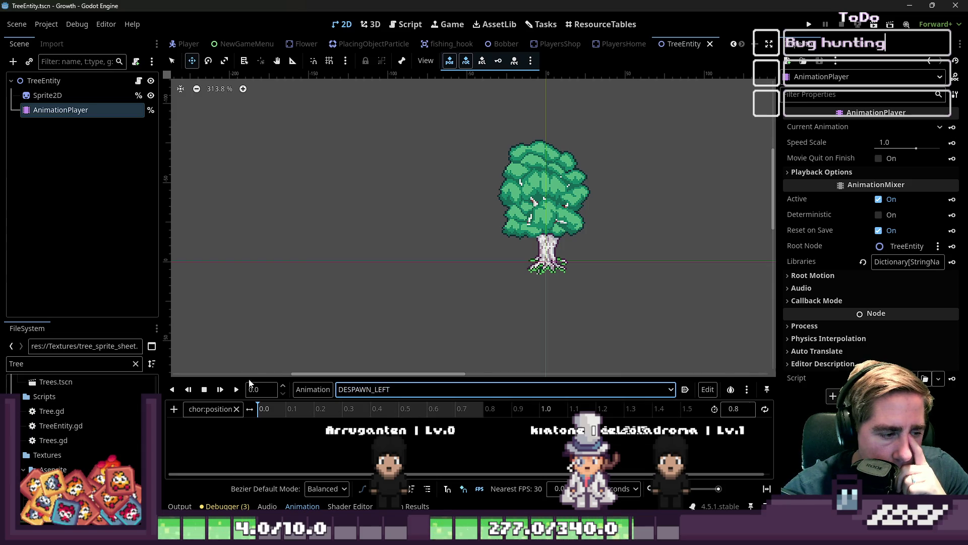
left_click_drag(252, 379, 298, 198)
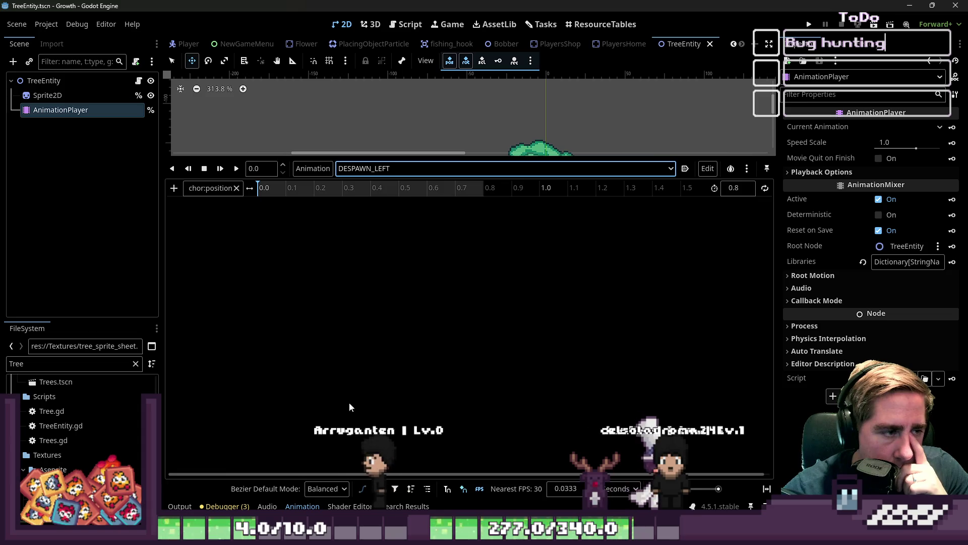
left_click(318, 506)
left_click(319, 507)
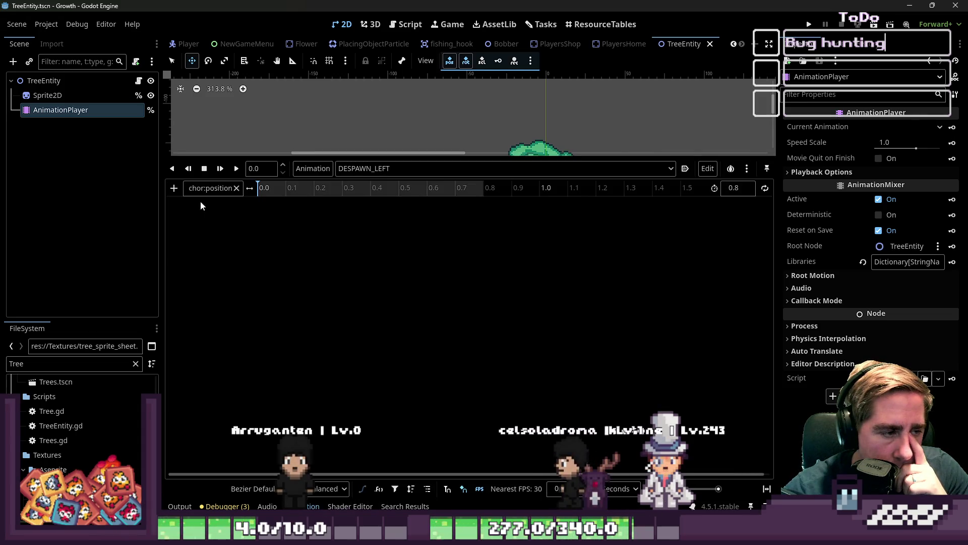
key("ctrl+a")
key("BackSpace")
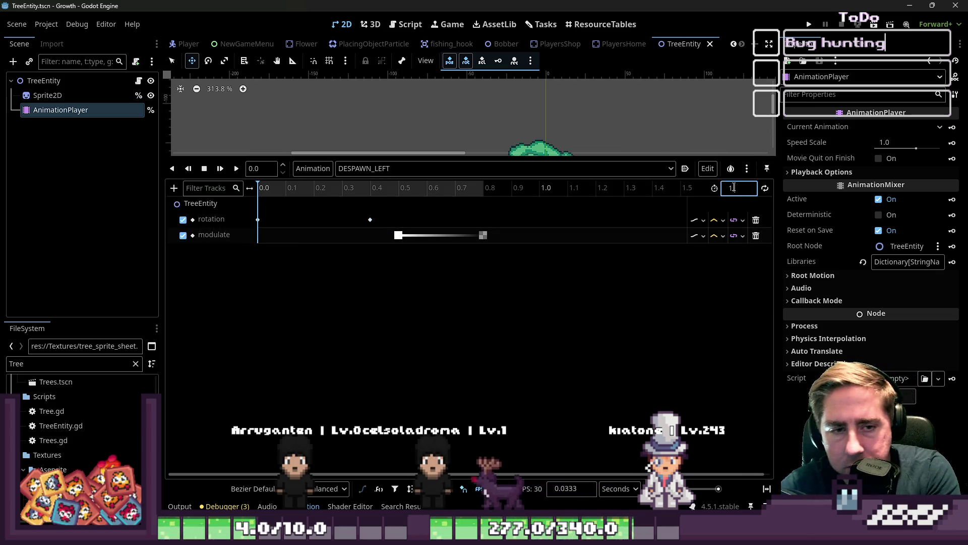
left_click(484, 235)
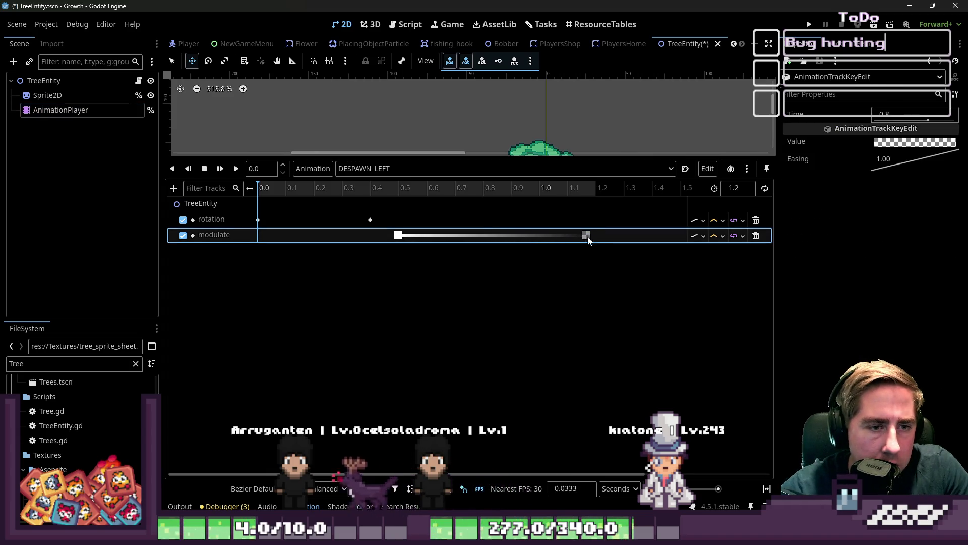
mouse_move(399, 236)
left_mouse_down()
mouse_move(493, 236)
mouse_move(445, 240)
left_mouse_up()
left_click_drag(370, 219, 483, 235)
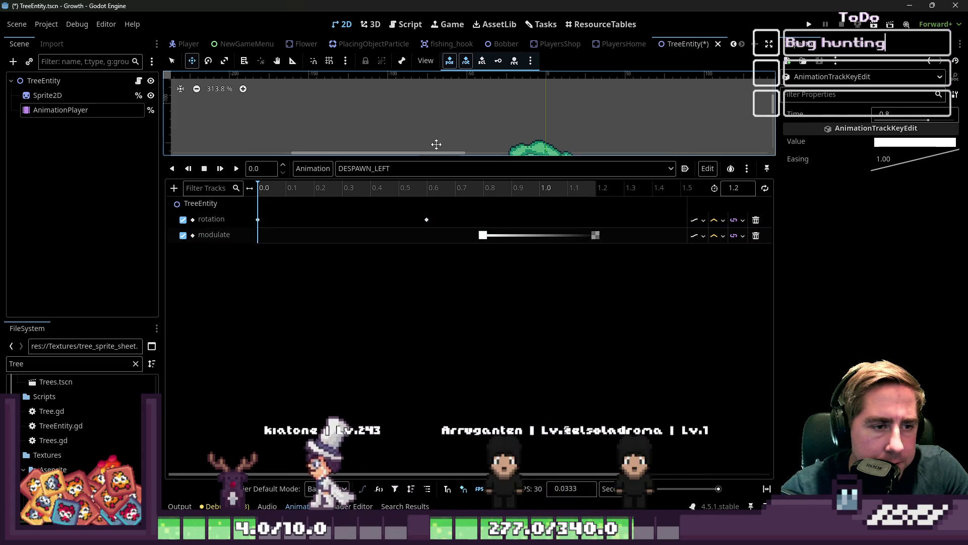
left_click_drag(442, 164, 439, 348)
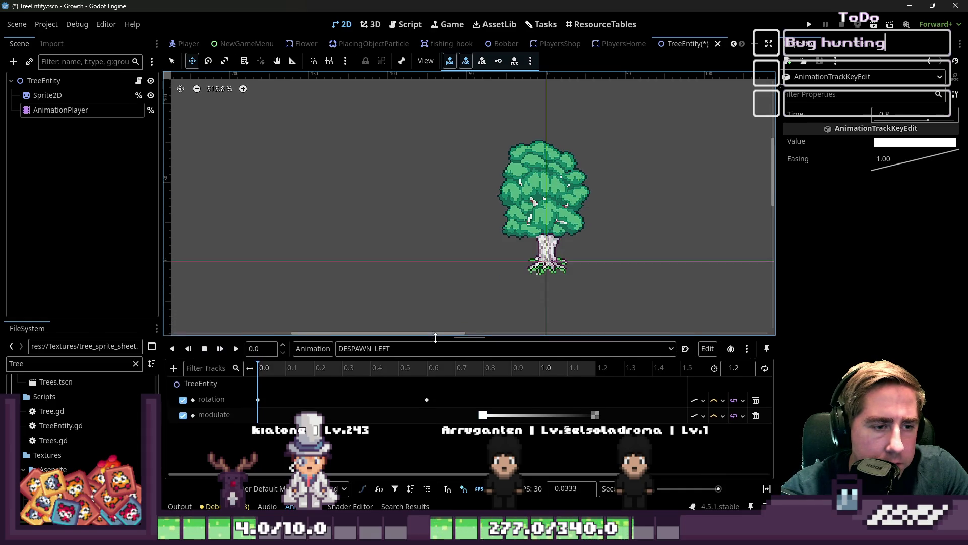
left_click(236, 353)
left_click(234, 357)
left_click(234, 357)
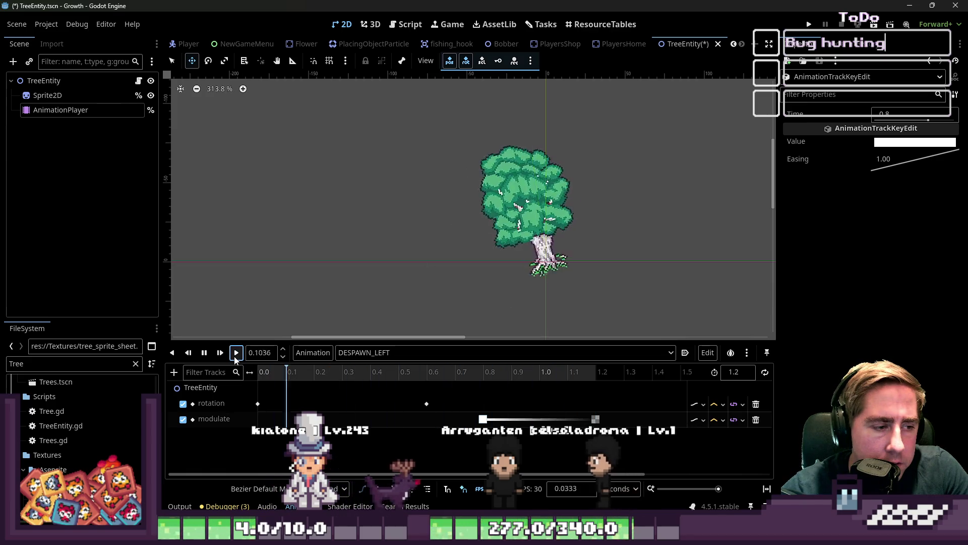
left_click_drag(482, 419, 571, 422)
left_click(235, 353)
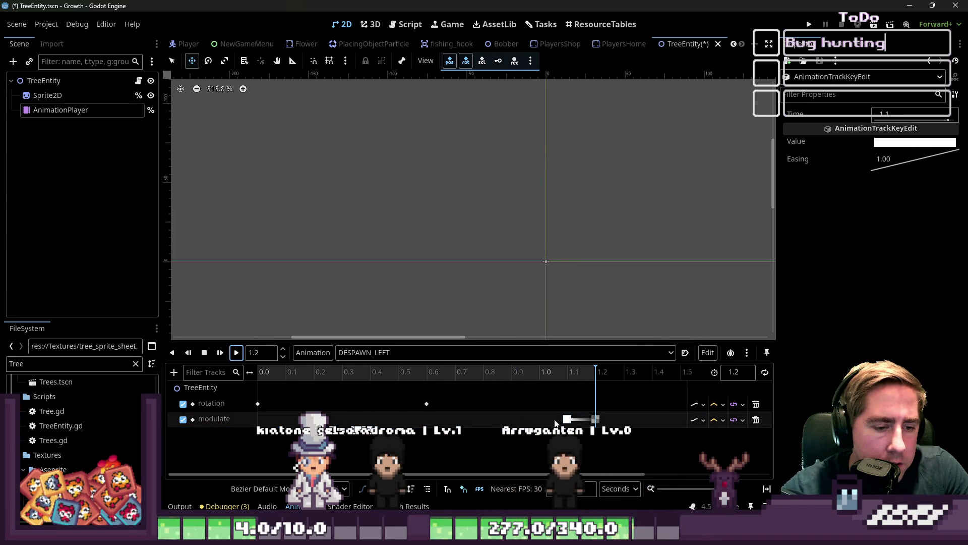
left_click_drag(528, 422, 511, 422)
left_click(237, 353)
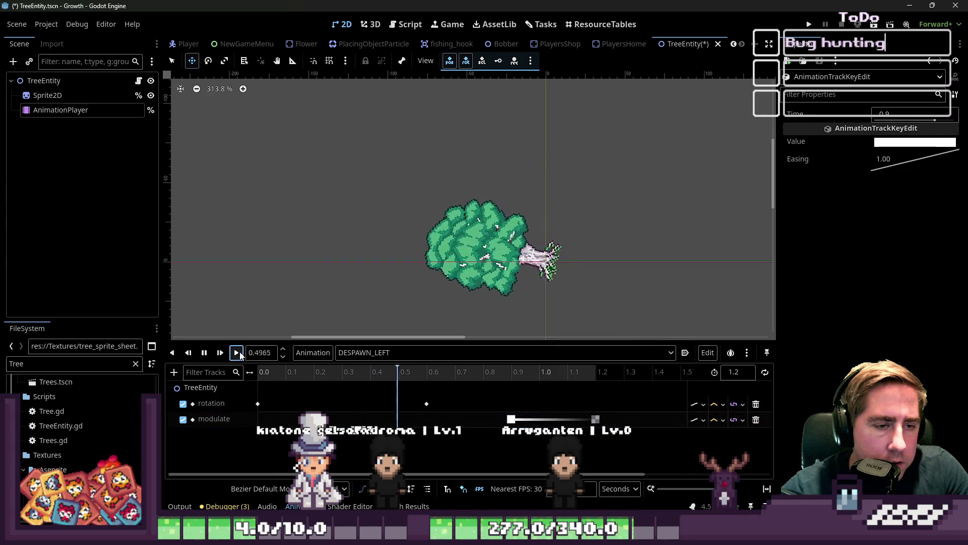
left_click(239, 353)
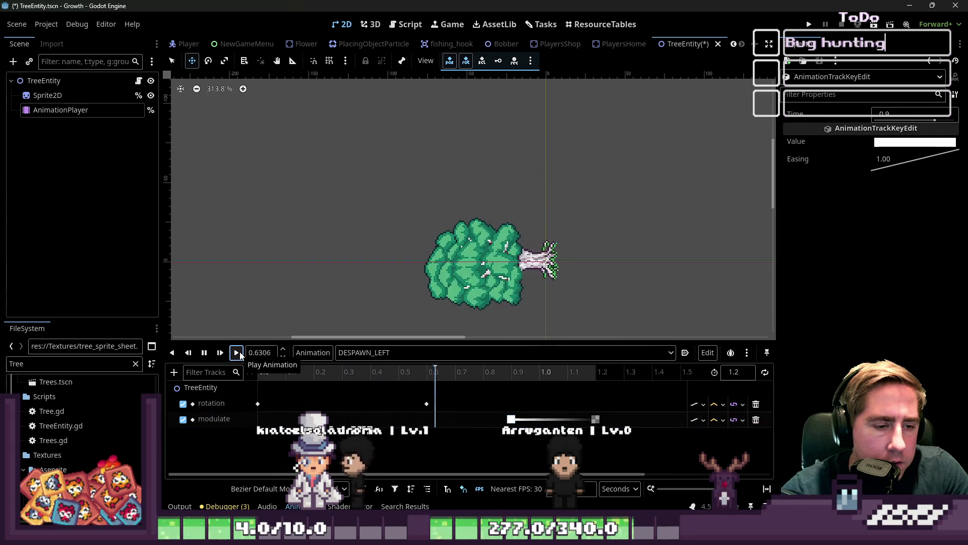
left_click(240, 353)
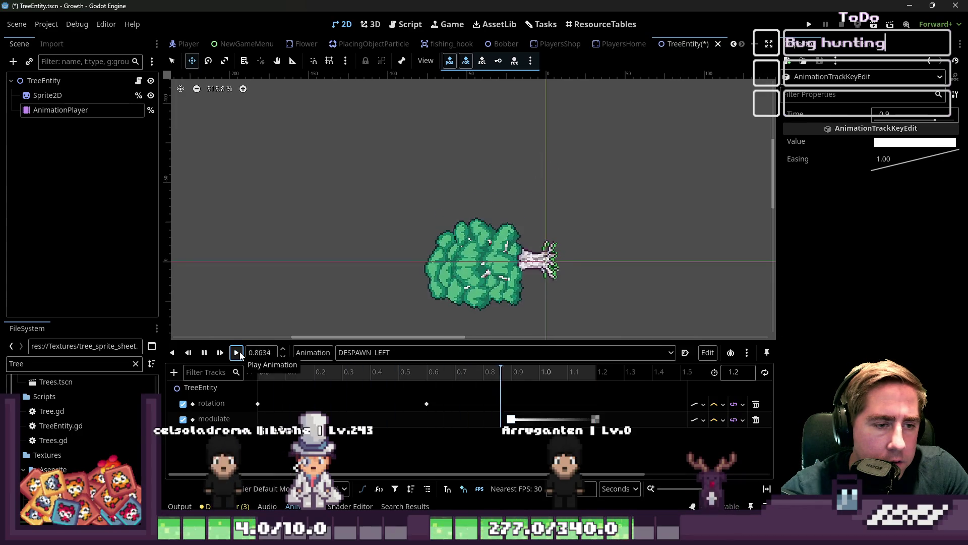
left_click(240, 354)
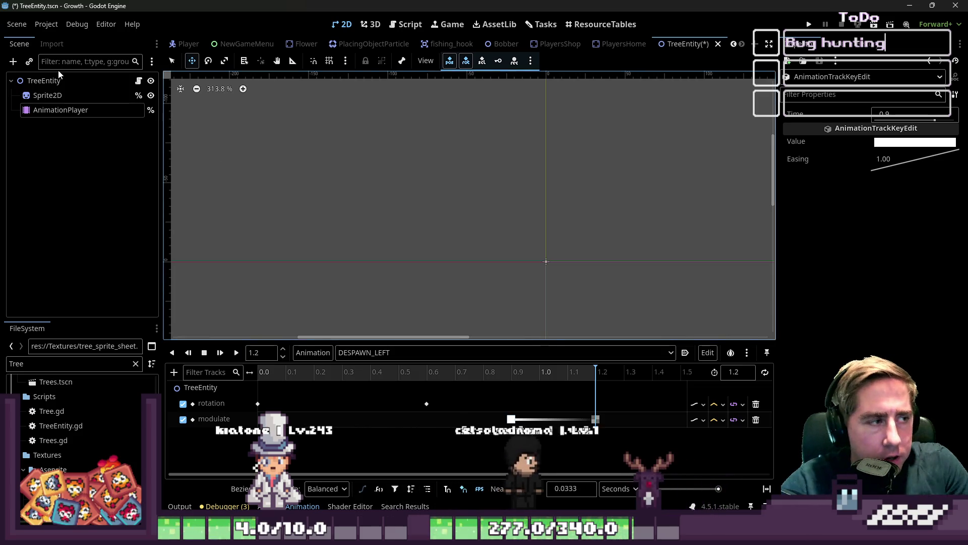
Step: Add a CPUParticles2D child node under TreeEntity
left_click(41, 83)
key("ctrl+a")
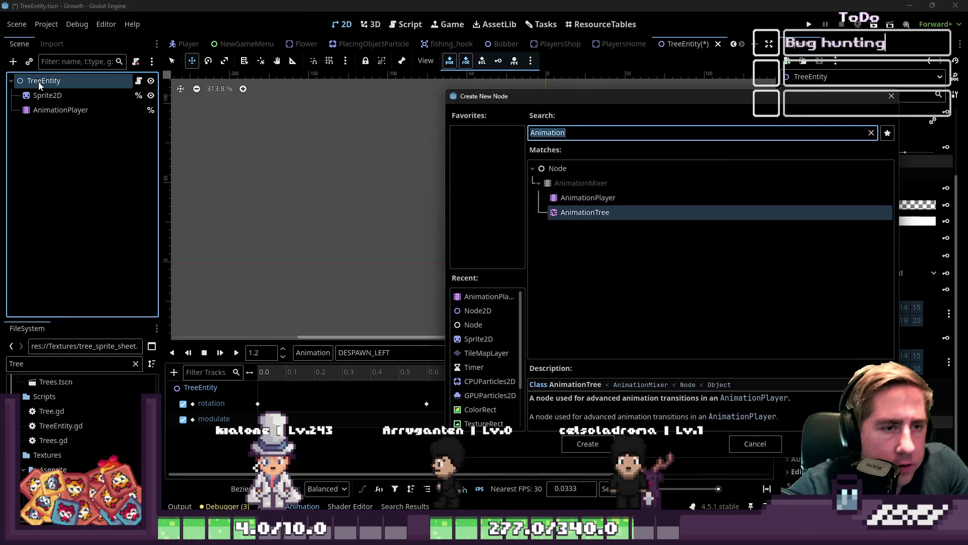
type("Pa")
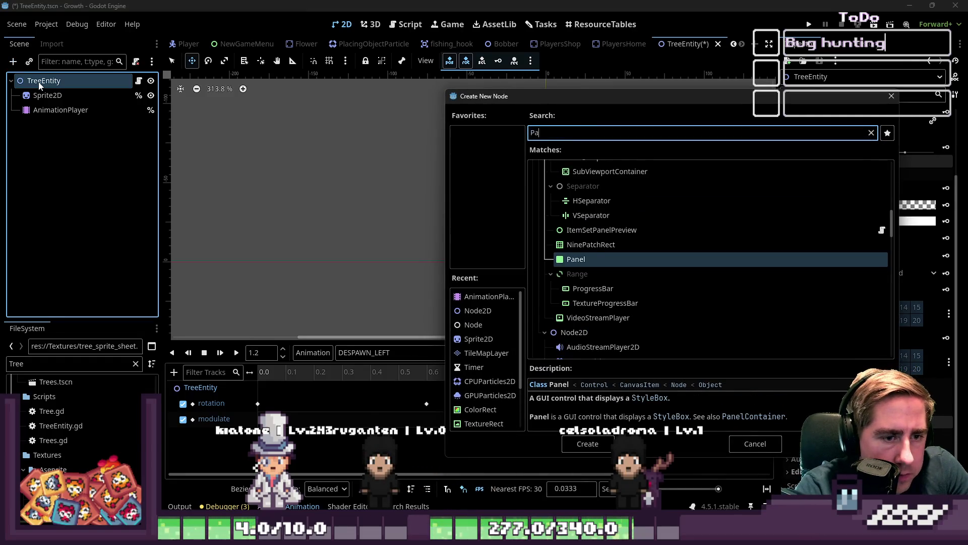
type("rti")
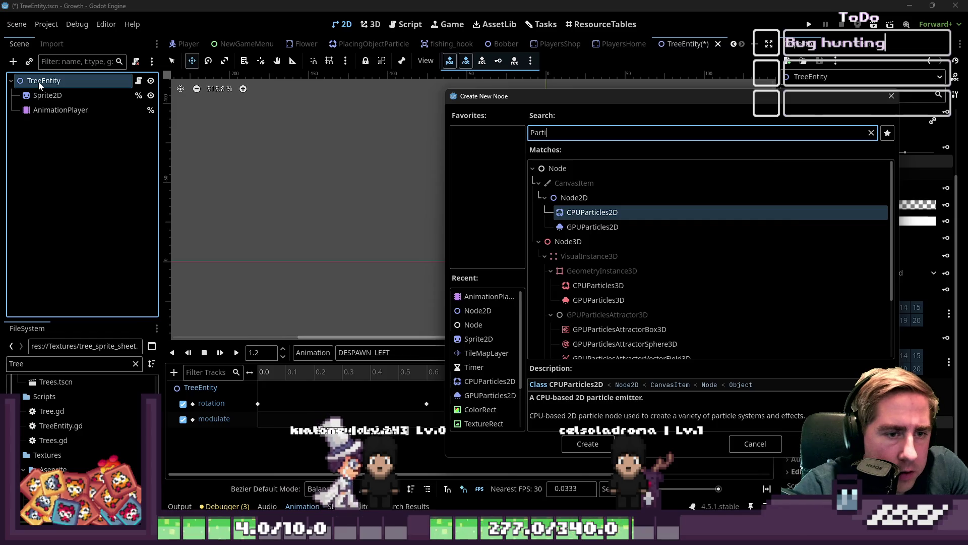
key("Return")
left_click(65, 365)
Step: Filter files by 'particl' and assign Birch_0_leave_particle.png as the particle texture
key("BackSpace")
key("BackSpace")
key("BackSpace")
type("tr")
key("BackSpace")
key("BackSpace")
type("particl")
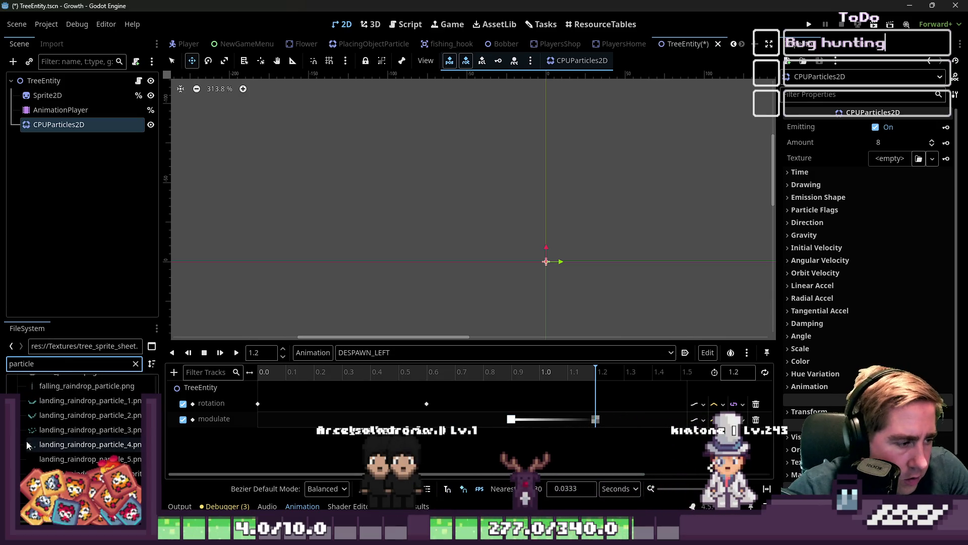
scroll(75, 429, "up", 3)
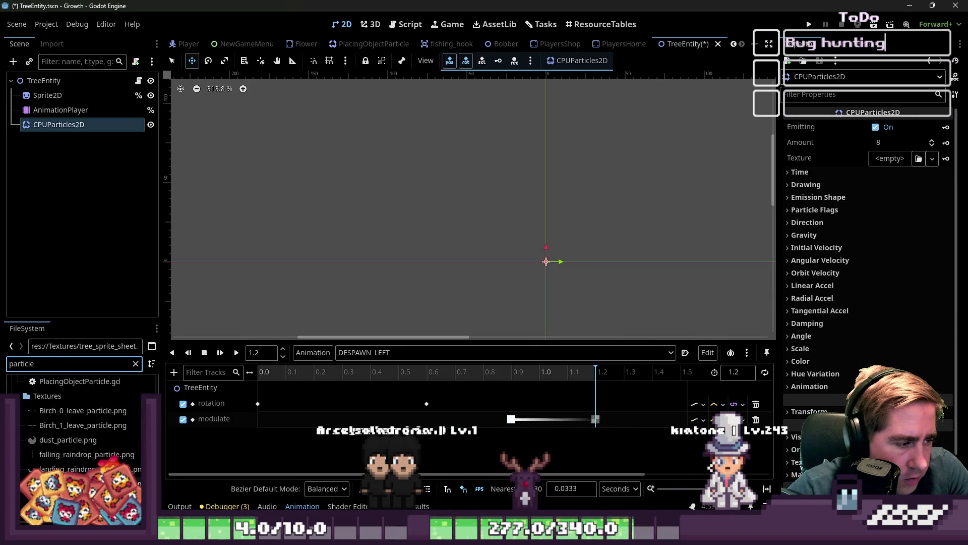
left_click(67, 413)
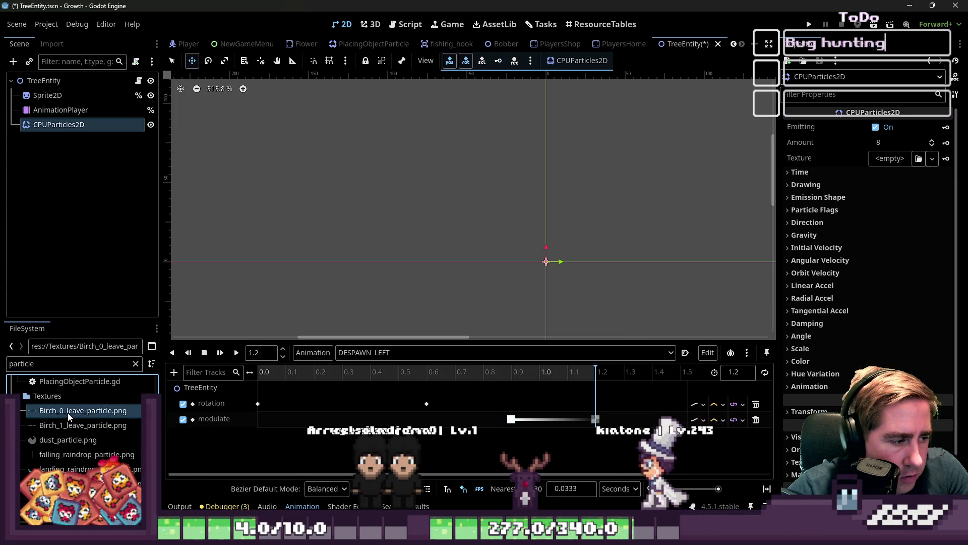
mouse_move(79, 415)
left_mouse_down()
mouse_move(36, 150)
mouse_move(53, 132)
left_mouse_up()
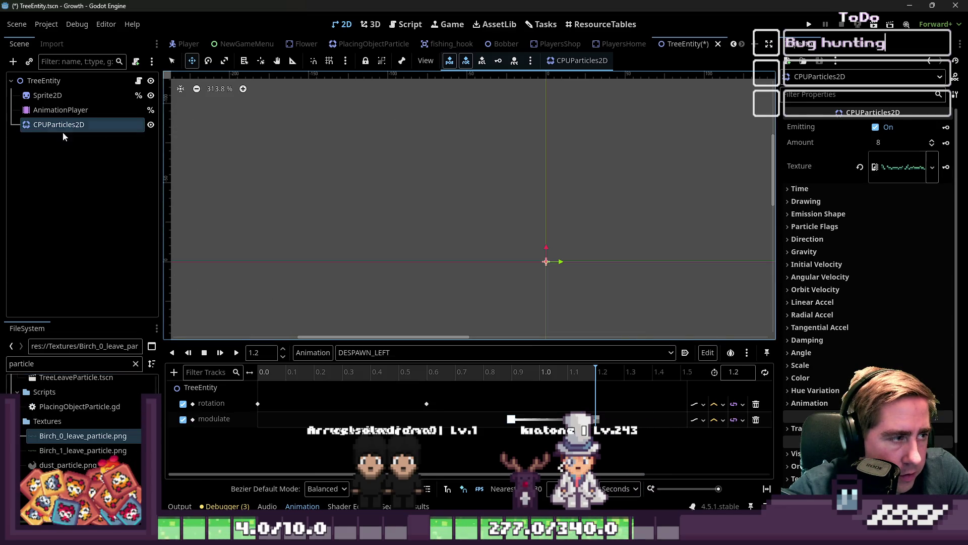
left_click(877, 167)
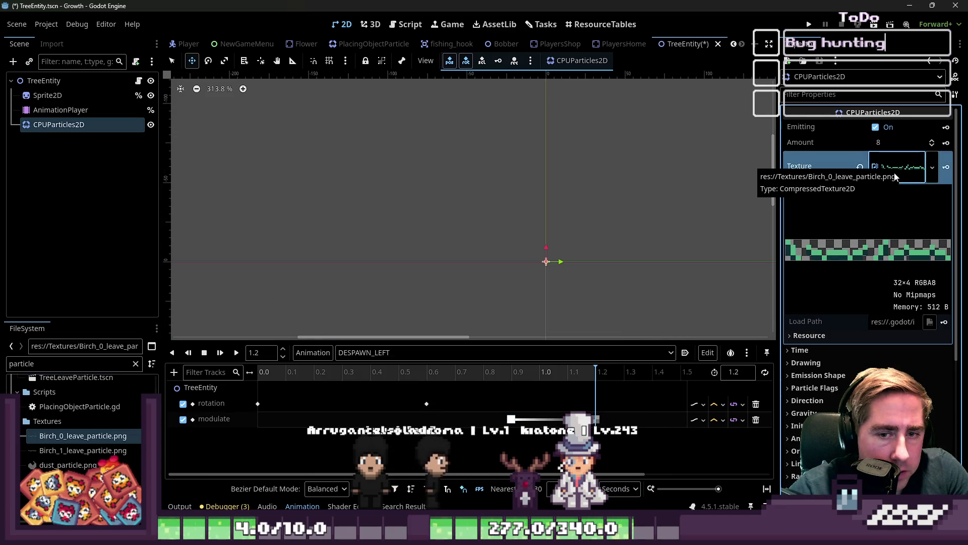
left_click(896, 171)
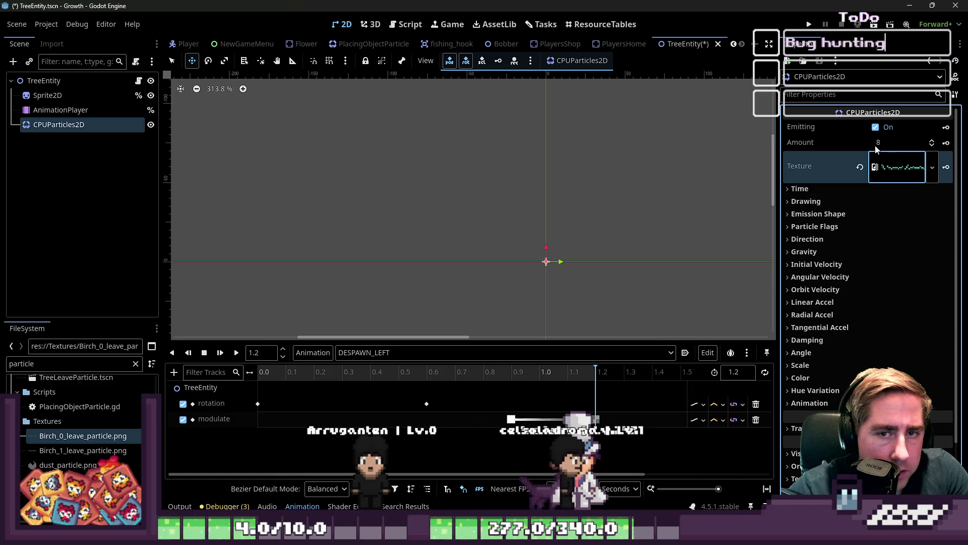
Step: Reselect CPUParticles2D and undo the birch leaf texture, leaving Texture empty
scroll(477, 219, "down", 3)
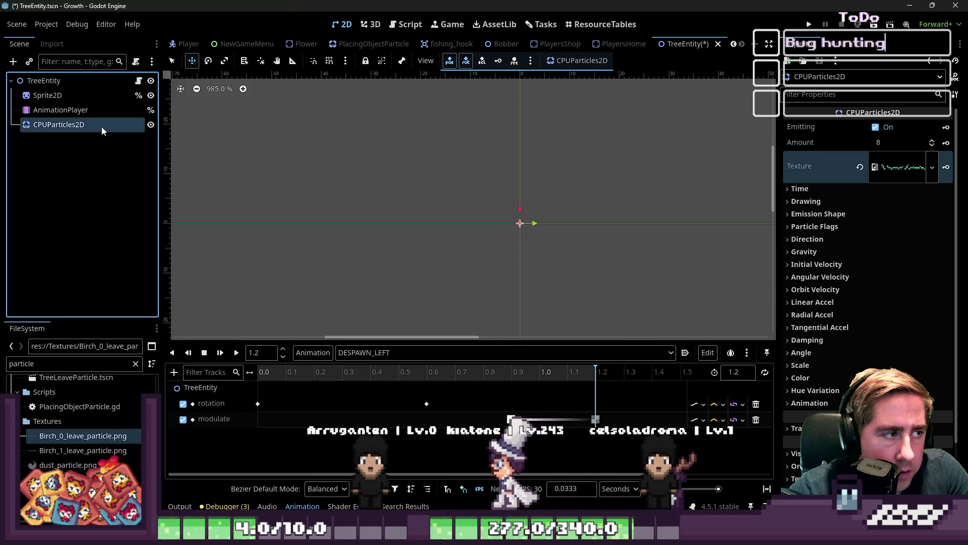
left_click(76, 110)
scroll(432, 212, "down", 9)
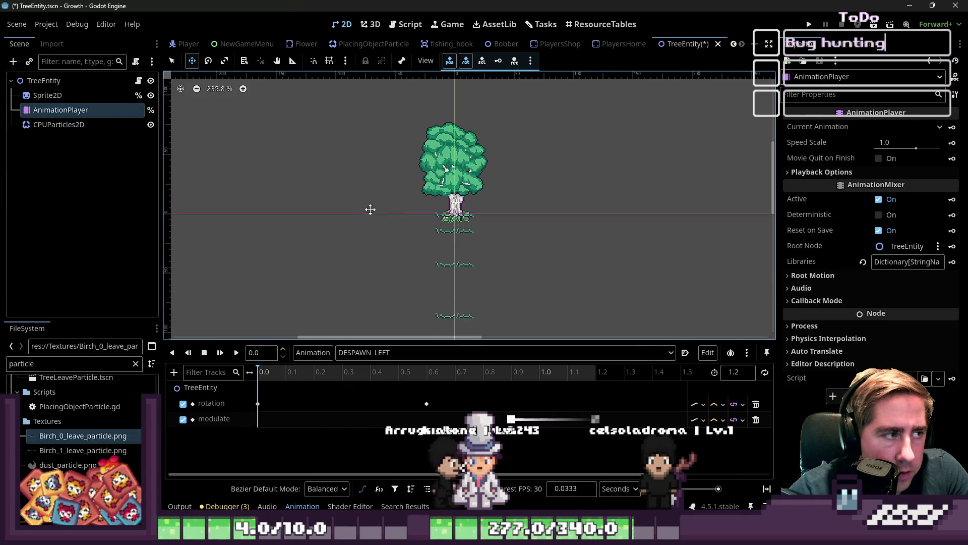
left_click(80, 124)
scroll(471, 205, "up", 10)
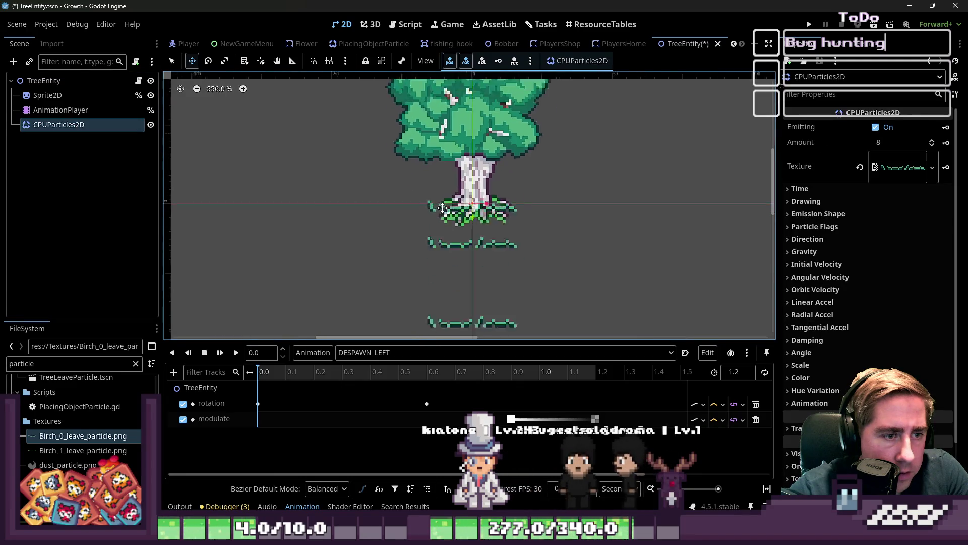
scroll(492, 206, "down", 7)
left_click(890, 171)
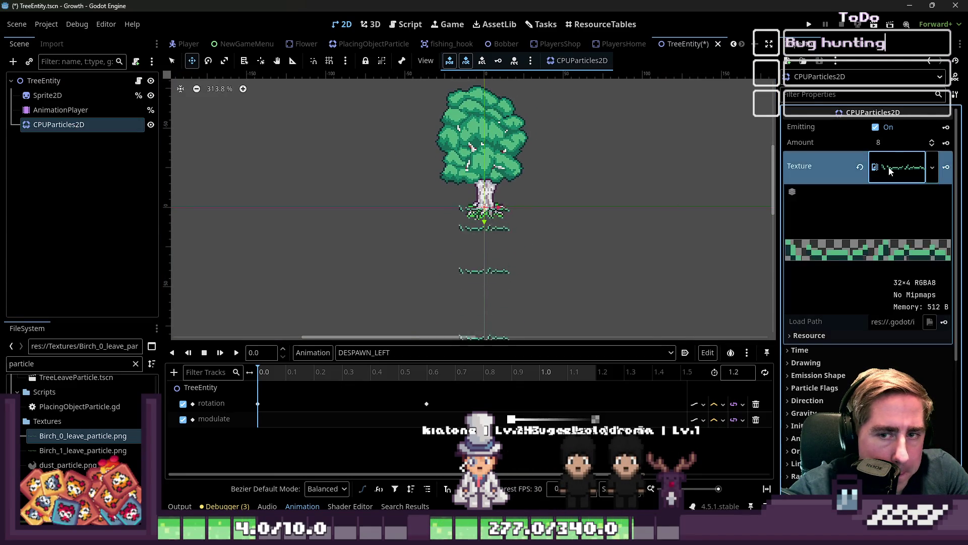
key("ctrl+z")
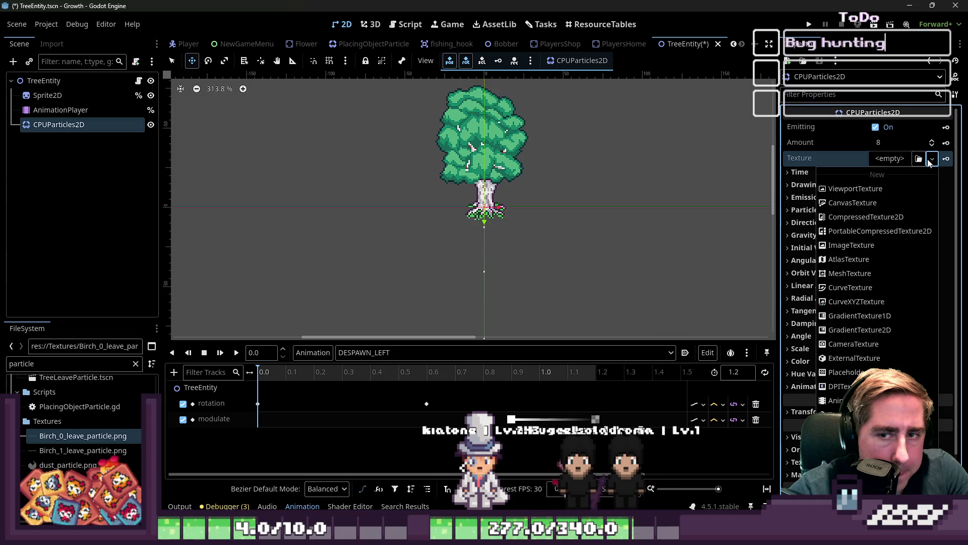
Step: Give the particle Texture a new AtlasTexture using Birch_0_leave_particle.png as its atlas
left_click(931, 159)
left_click(870, 260)
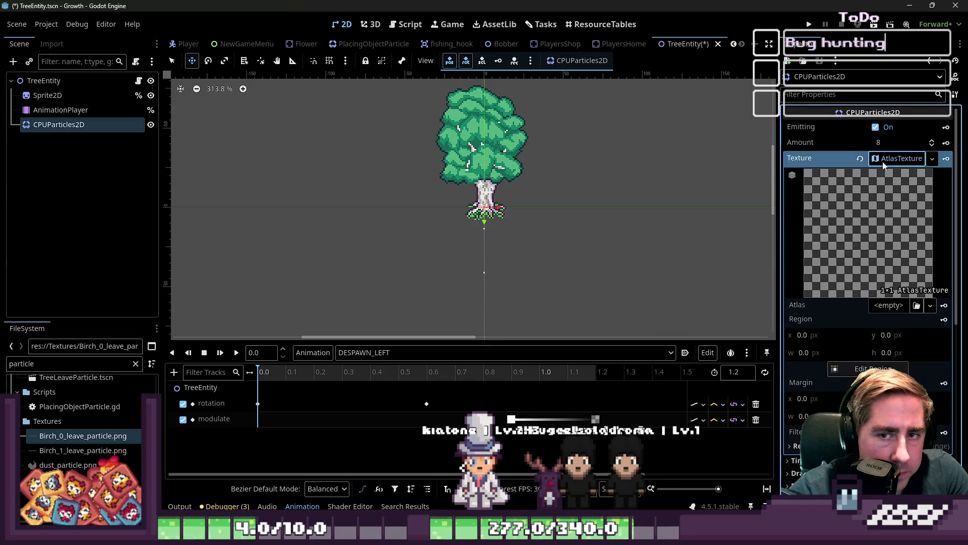
left_click_drag(74, 444, 205, 431)
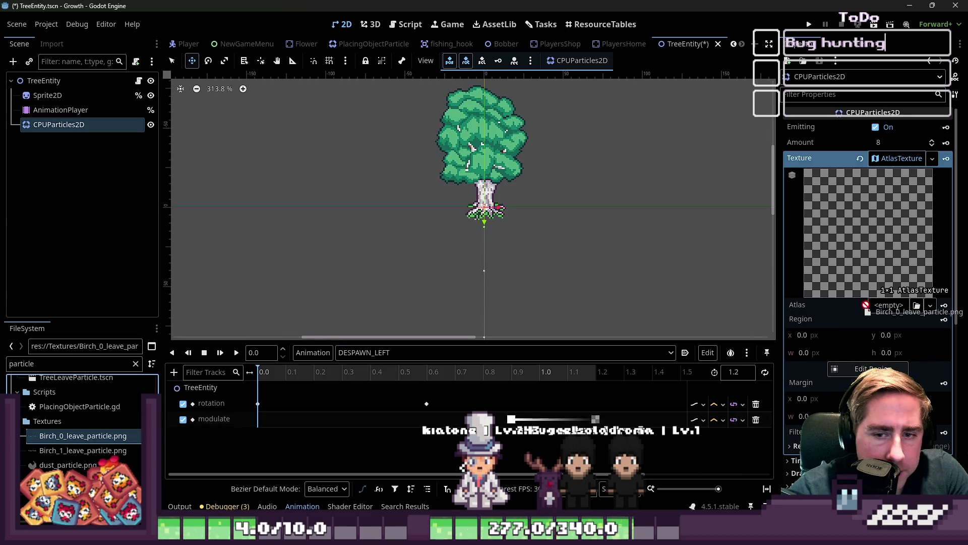
left_click_drag(863, 306, 863, 306)
Step: Set the atlas region width and height to 4
left_click(816, 352)
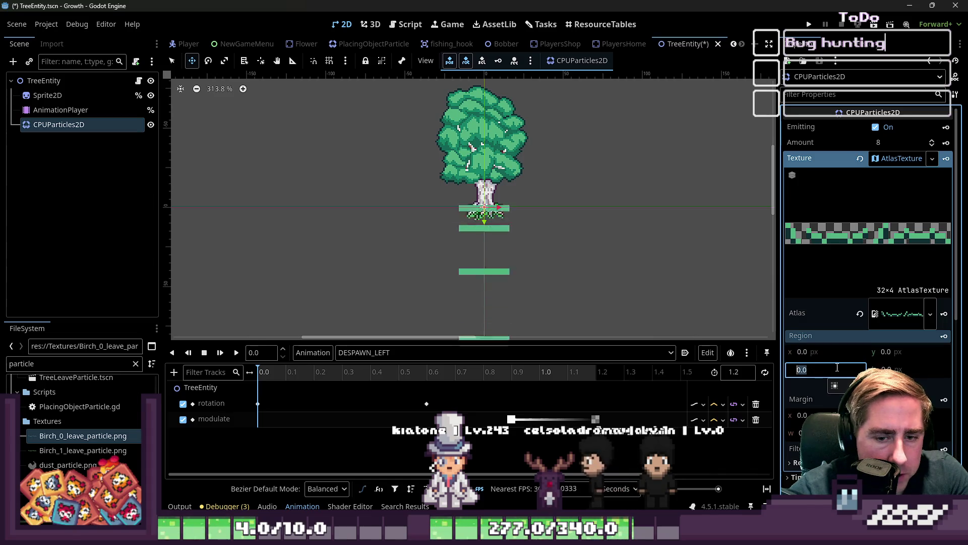
type("4")
left_click(896, 369)
scroll(512, 225, "up", 5)
scroll(495, 183, "down", 2)
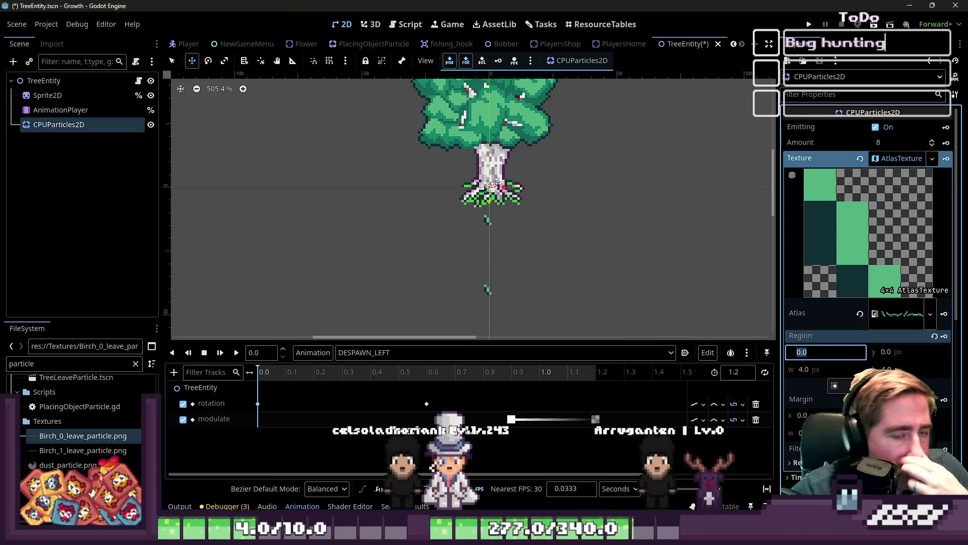
left_click(60, 109)
left_click(59, 124)
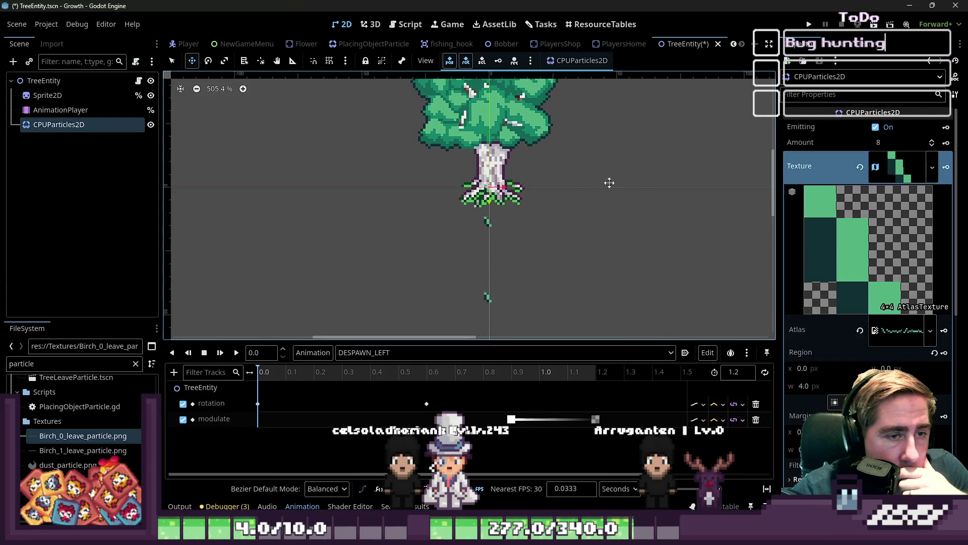
scroll(883, 196, "down", 3)
scroll(844, 262, "up", 1)
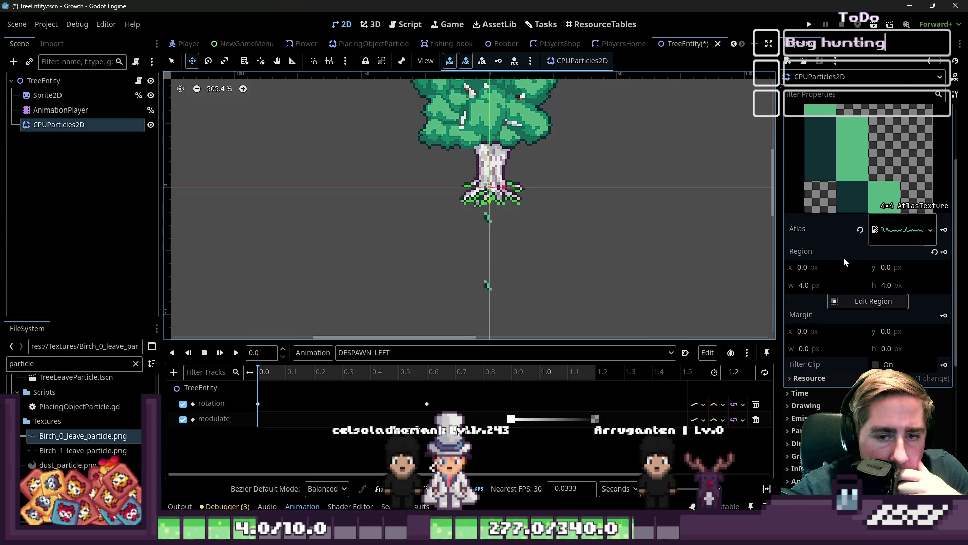
scroll(823, 335, "up", 2)
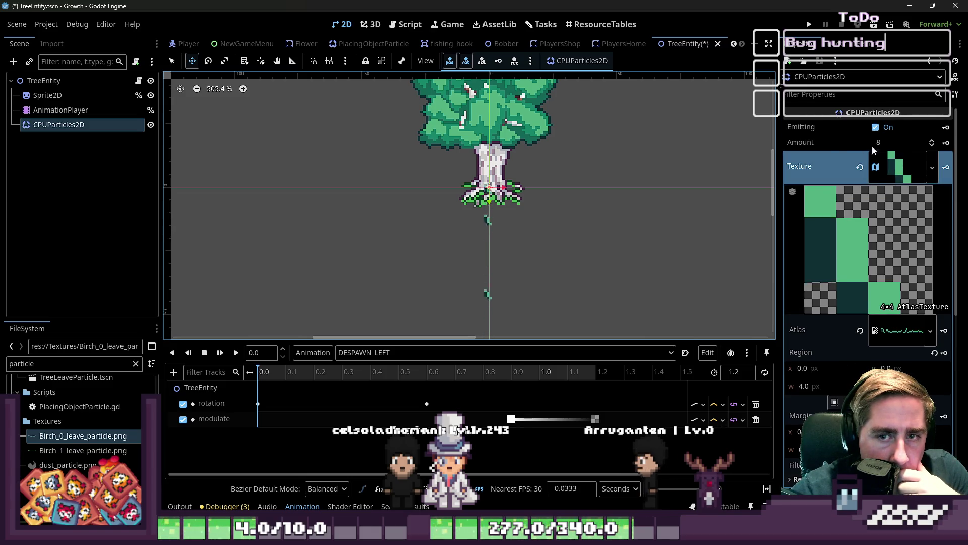
scroll(852, 187, "down", 5)
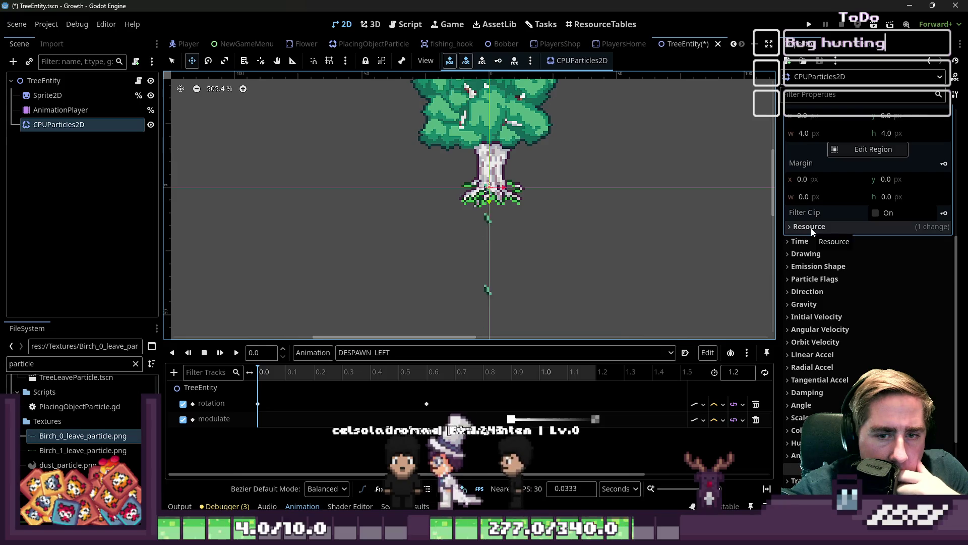
scroll(812, 226, "up", 5)
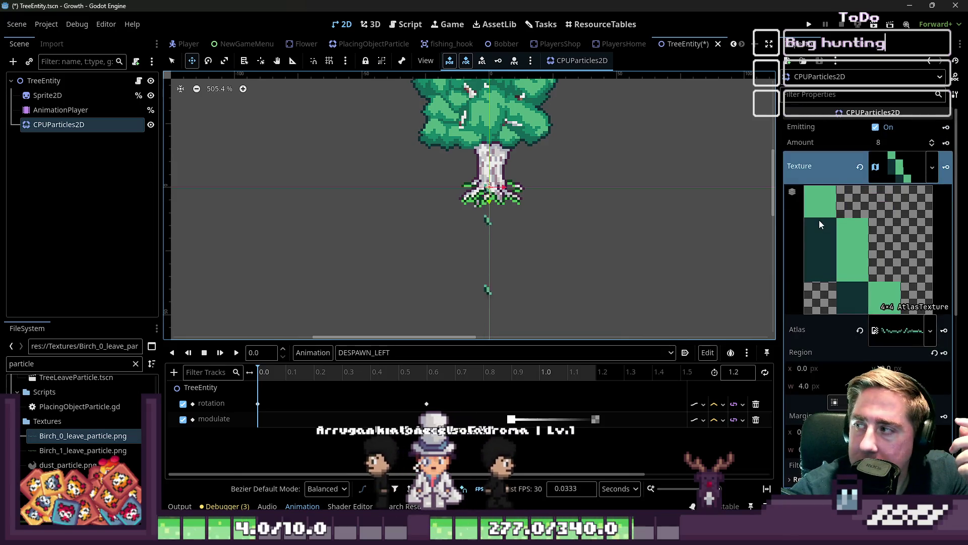
left_click(61, 125)
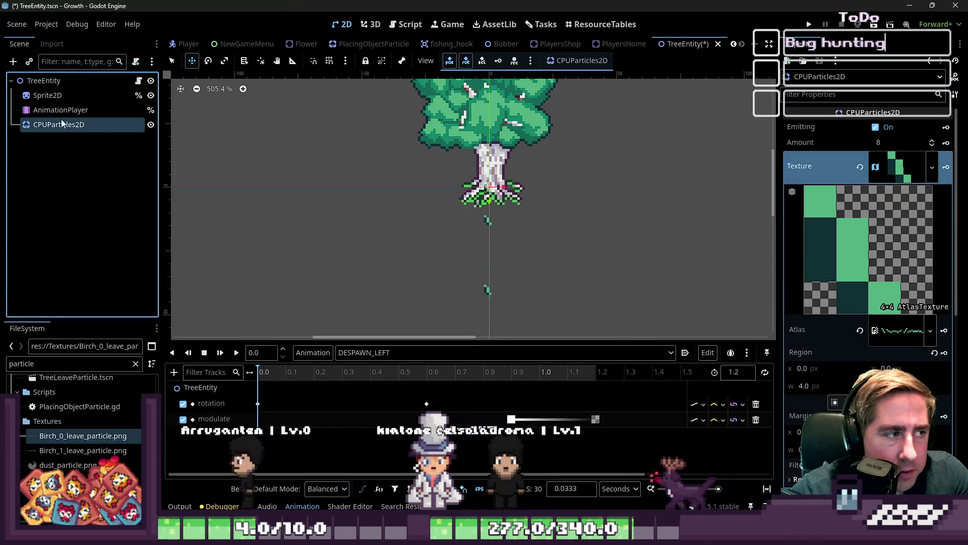
Step: Move CPUParticles2D out from under Sprite2D to be TreeEntity's first child
key("Up")
left_click(61, 125)
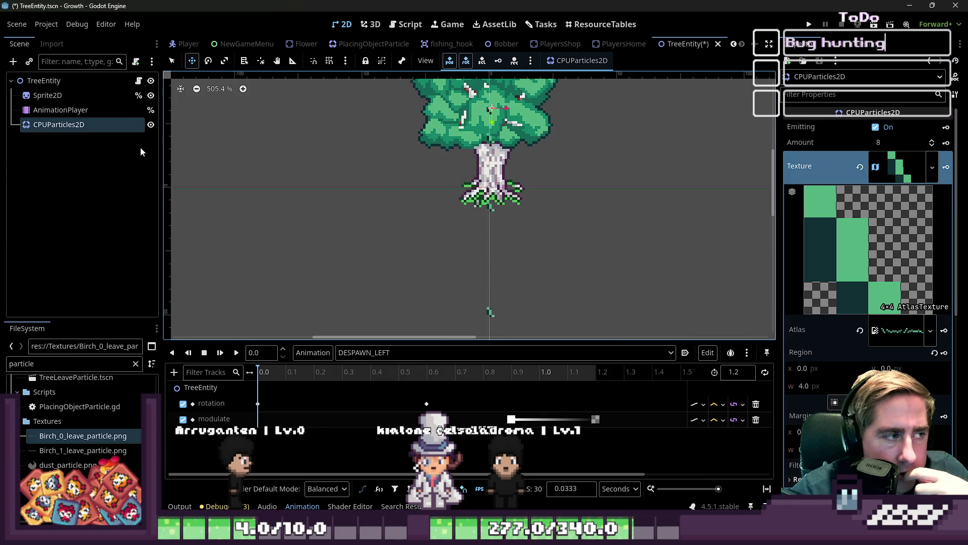
left_click(87, 126)
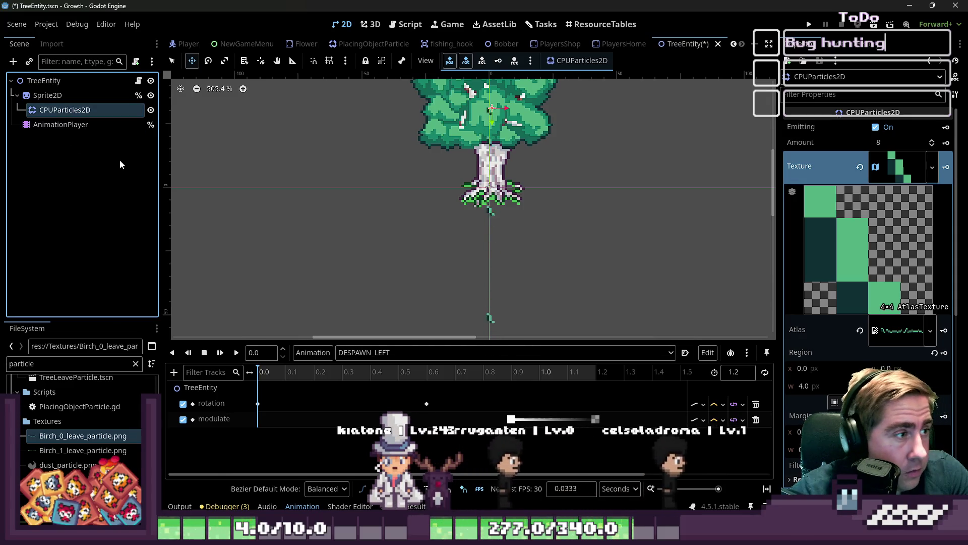
left_click_drag(75, 109, 87, 155)
mouse_move(61, 124)
left_mouse_down()
mouse_move(45, 115)
mouse_move(45, 91)
left_mouse_up()
scroll(495, 265, "down", 3)
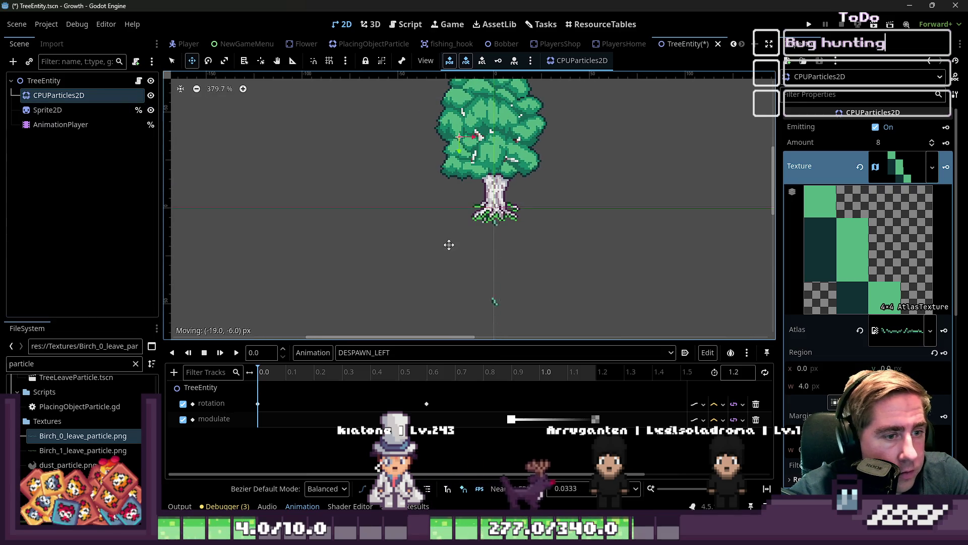
scroll(922, 258, "down", 3)
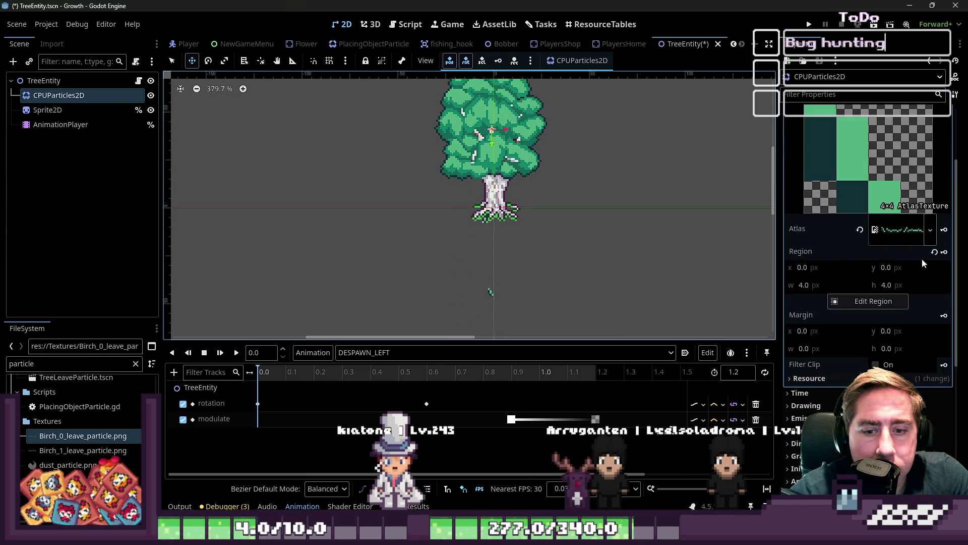
Step: Set particle gravity y to 100 and place the emitter just right of the tree
scroll(831, 353, "down", 5)
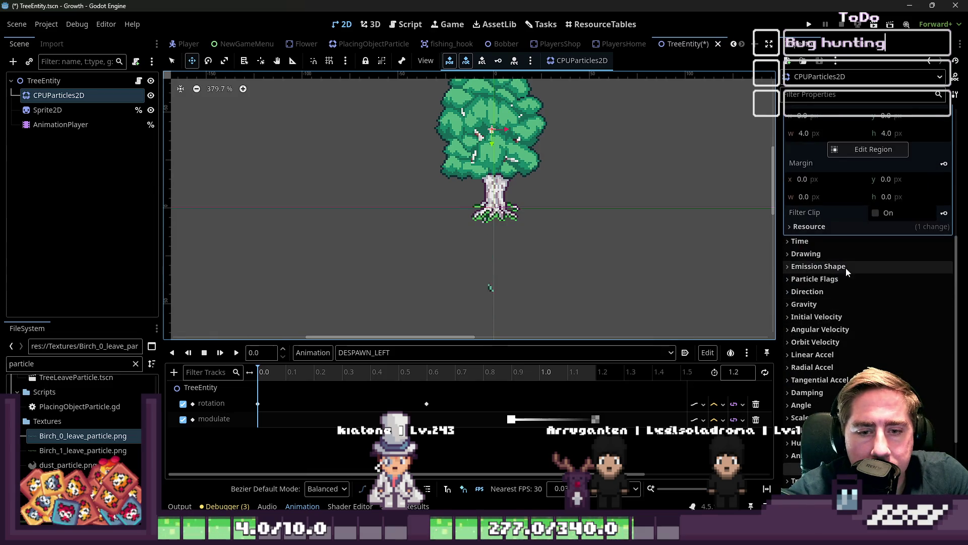
left_click(841, 304)
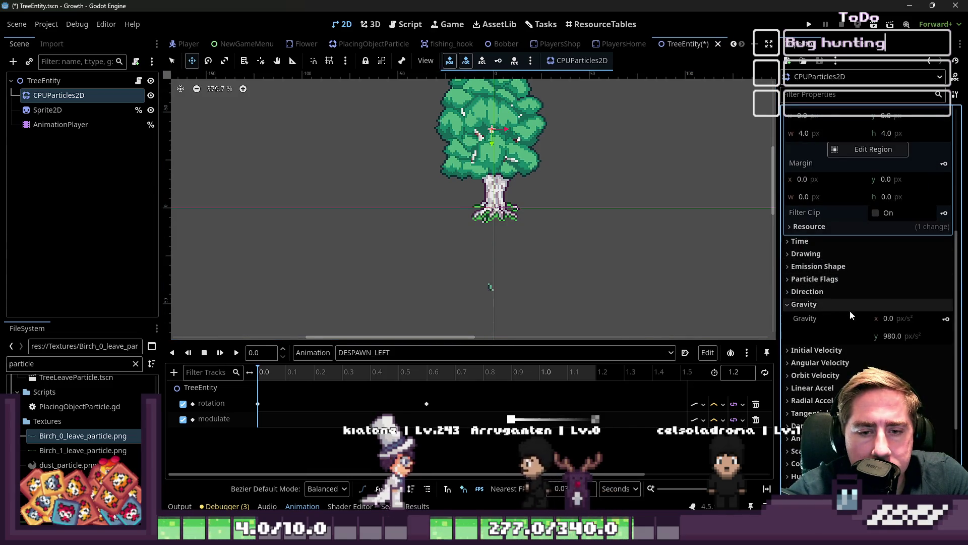
left_click(898, 336)
type("100")
key("Return")
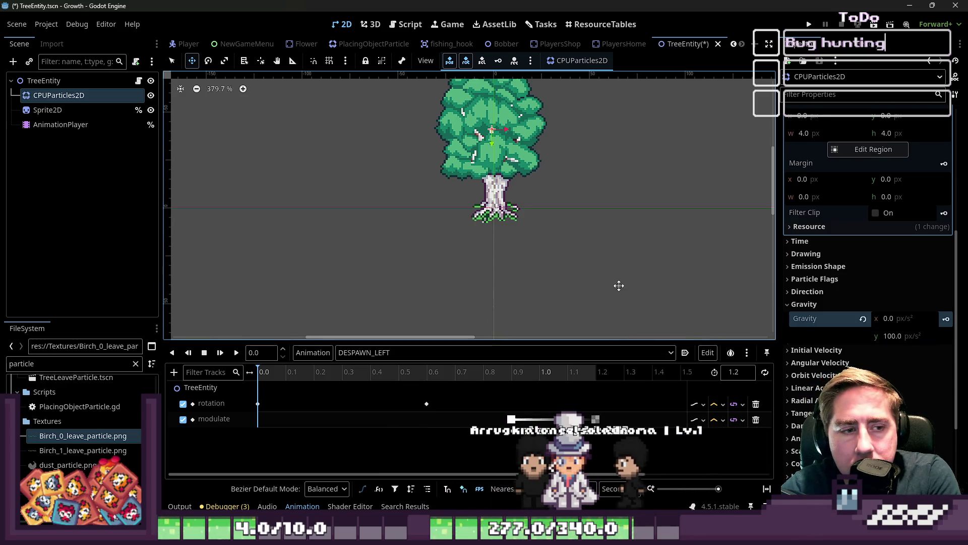
left_click_drag(517, 245, 616, 289)
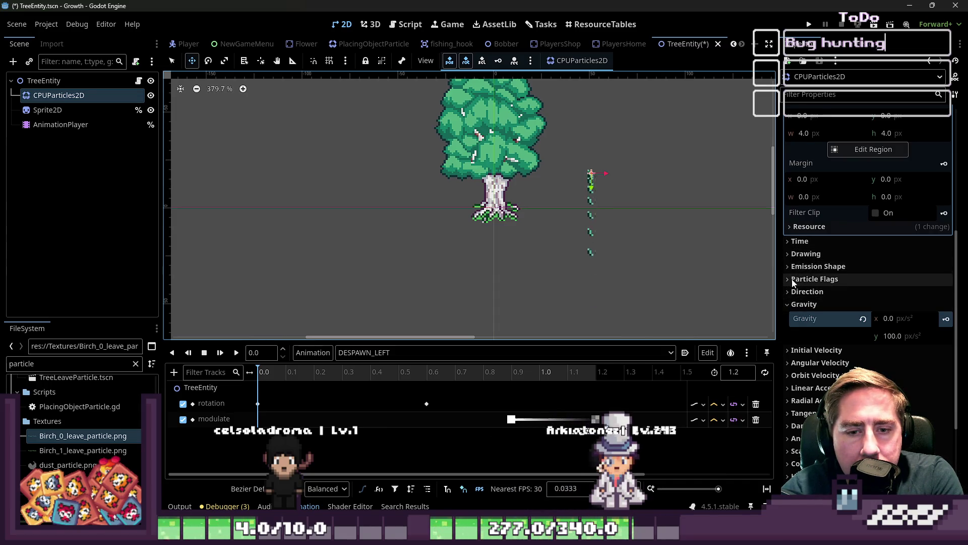
Step: Try a new minimum initial velocity, then reset both min and max to 0 px/s
left_click(790, 307)
left_click(801, 318)
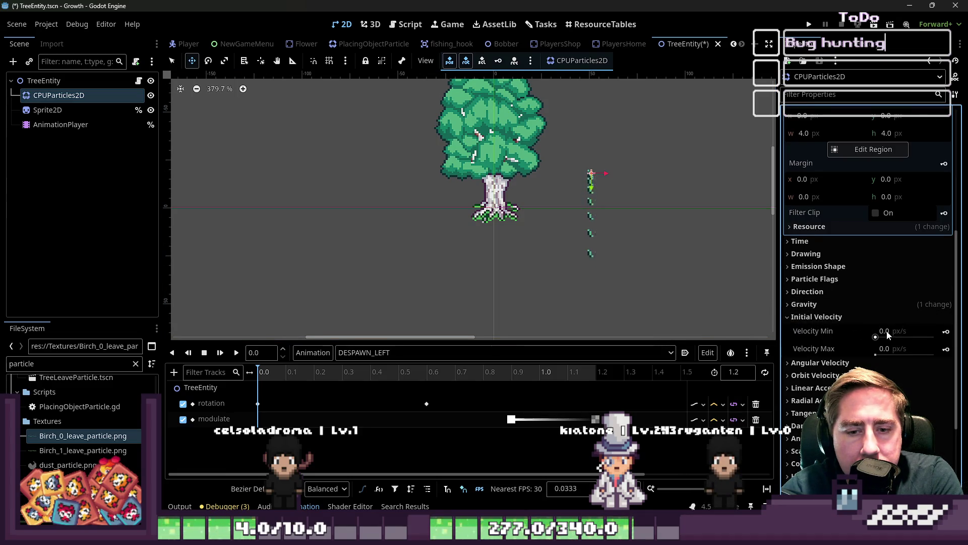
type("103")
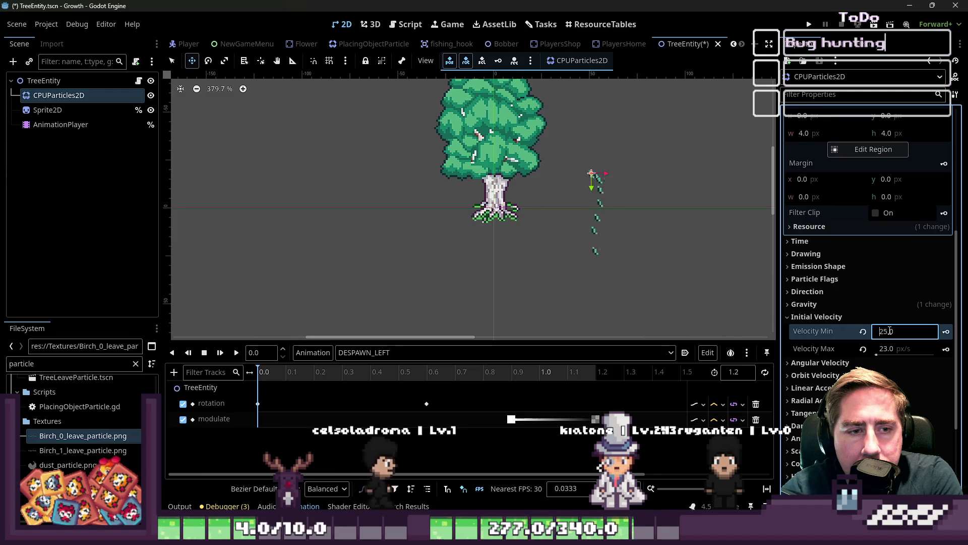
key("BackSpace")
type("7")
key("Return")
left_click(864, 332)
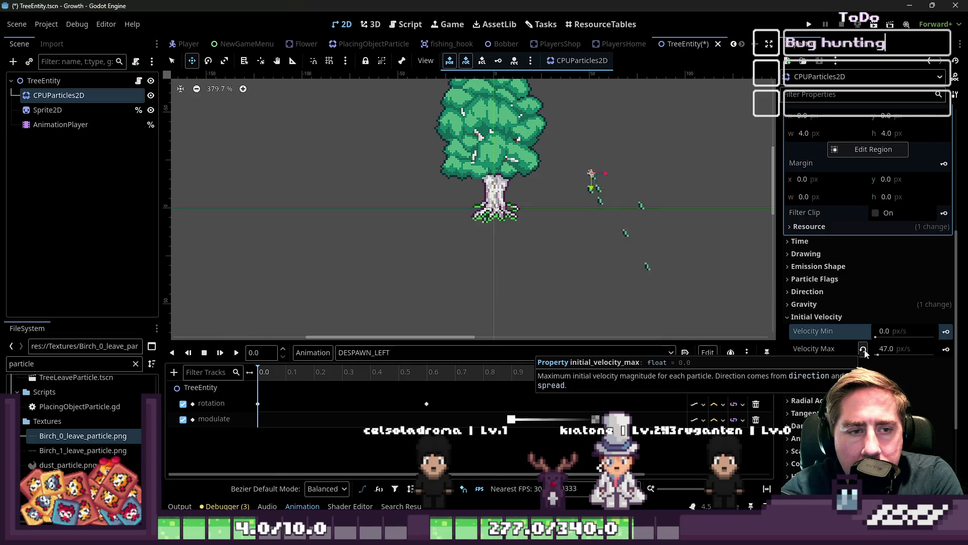
left_click(863, 349)
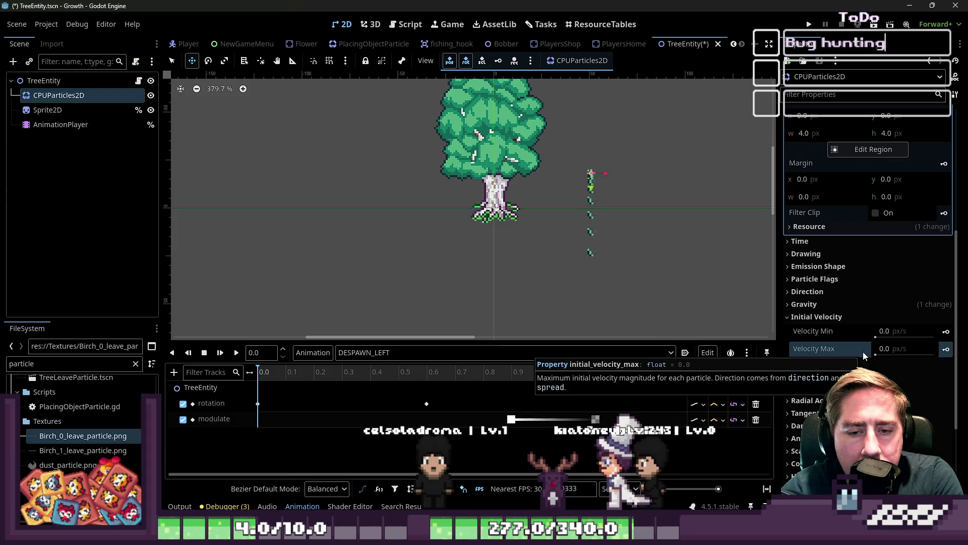
left_click(807, 317)
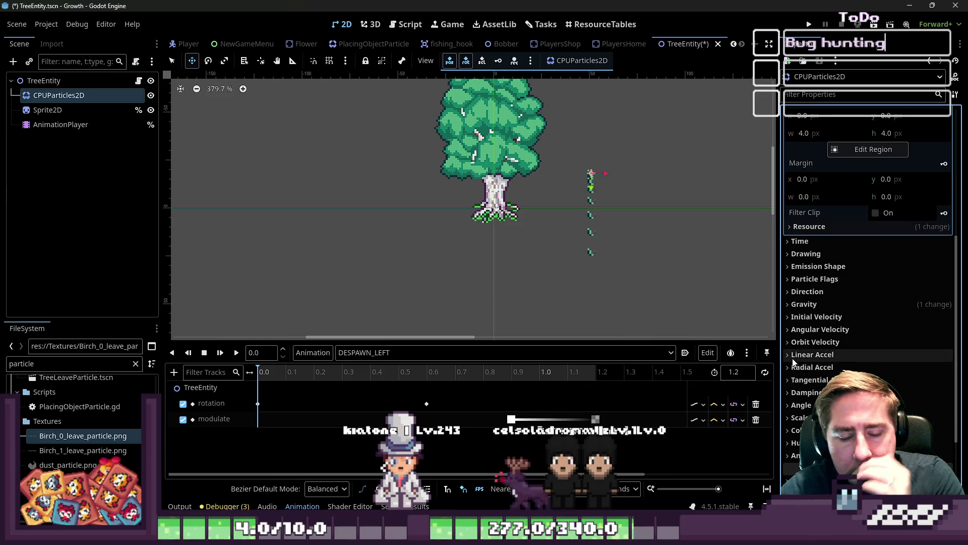
scroll(820, 306, "up", 3)
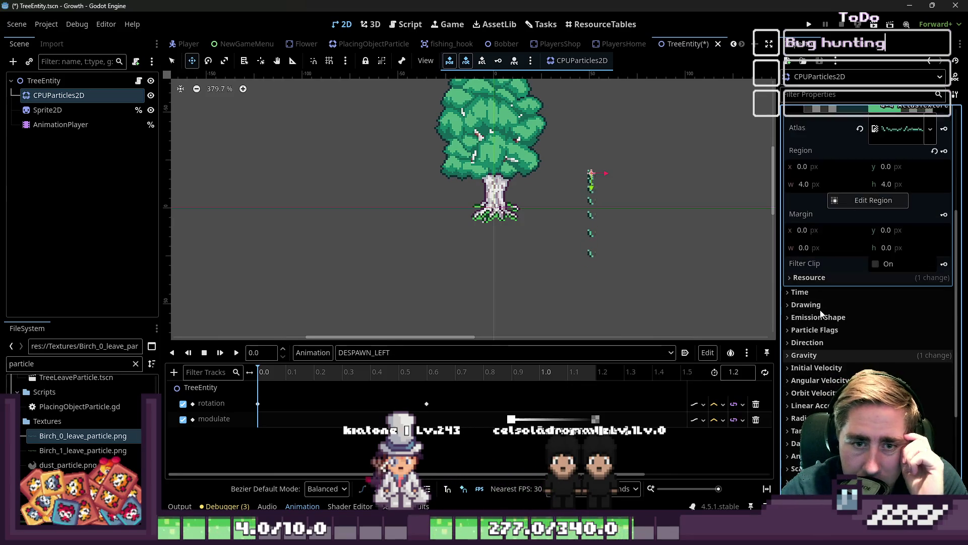
Step: Expand the Time section and set the leaf particles' Randomness to 0.58
scroll(820, 307, "up", 2)
scroll(820, 307, "down", 3)
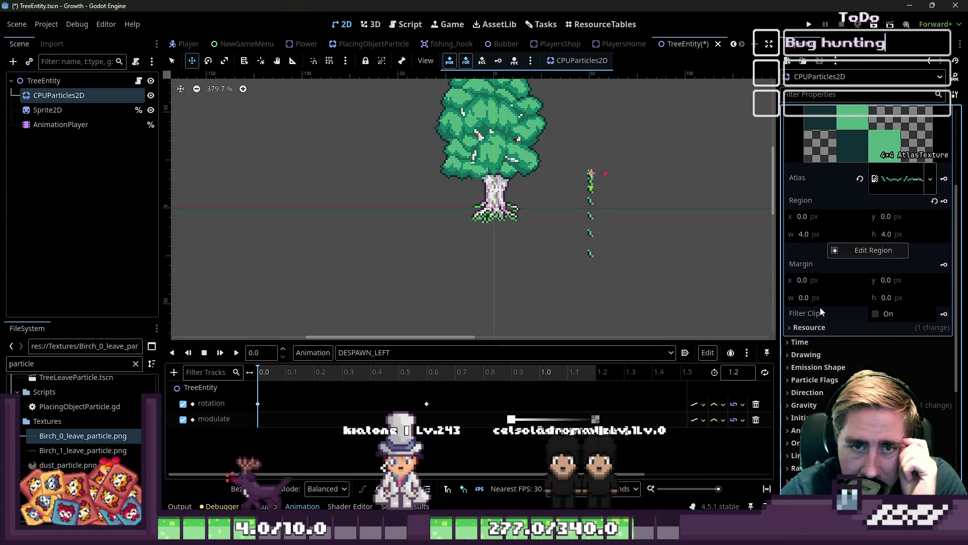
left_click(814, 341)
scroll(816, 341, "down", 2)
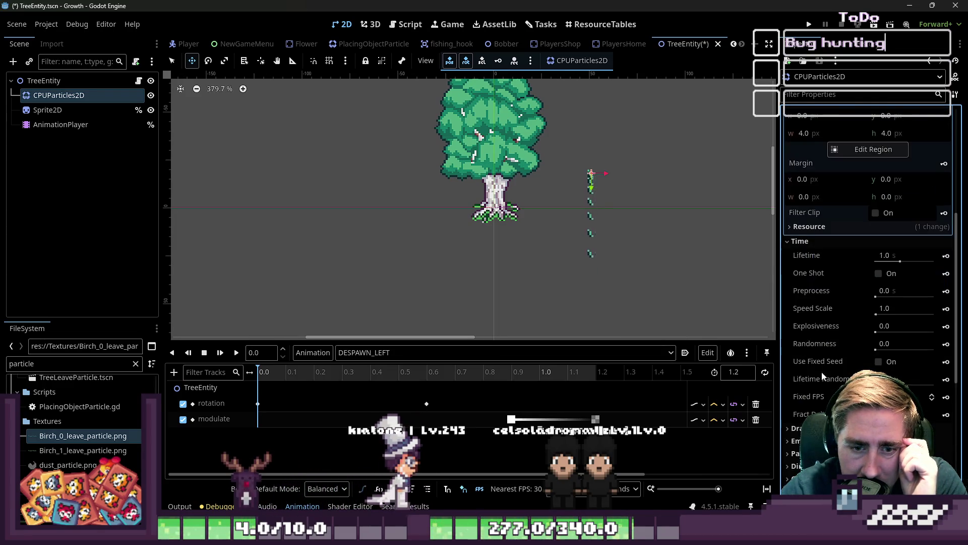
left_click_drag(877, 347, 911, 355)
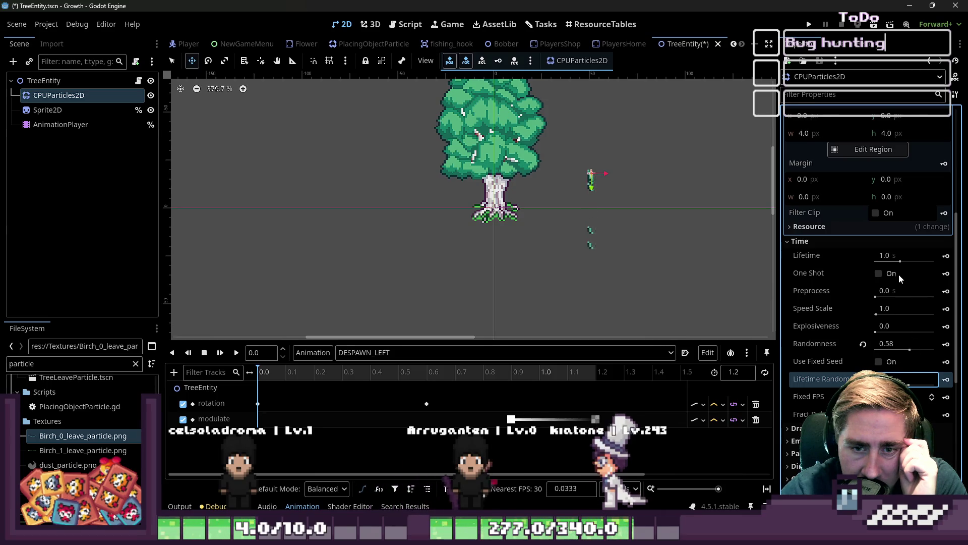
Step: Raise Lifetime Randomness, and revert Speed Scale to 1.0 and Lifetime to 1 second
left_click_drag(900, 261, 931, 270)
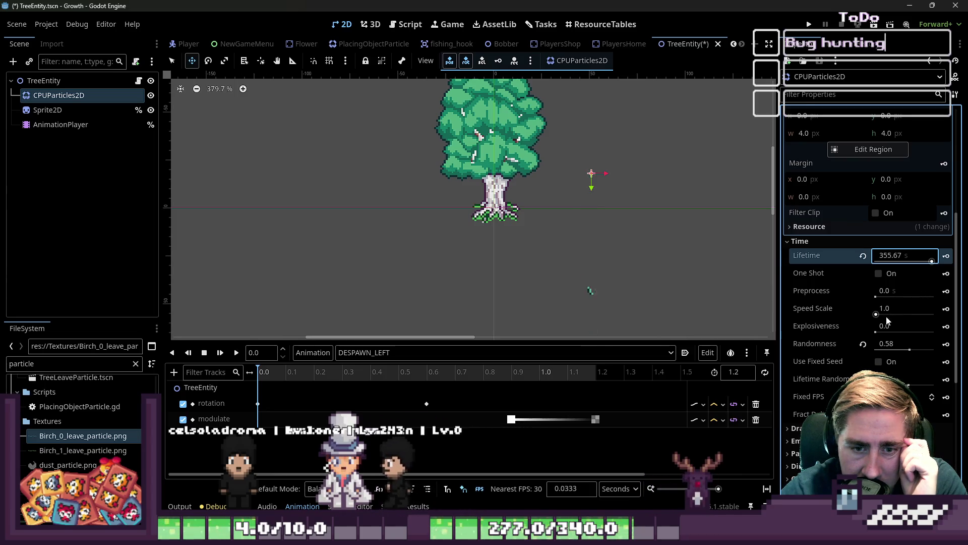
left_click_drag(888, 315, 903, 314)
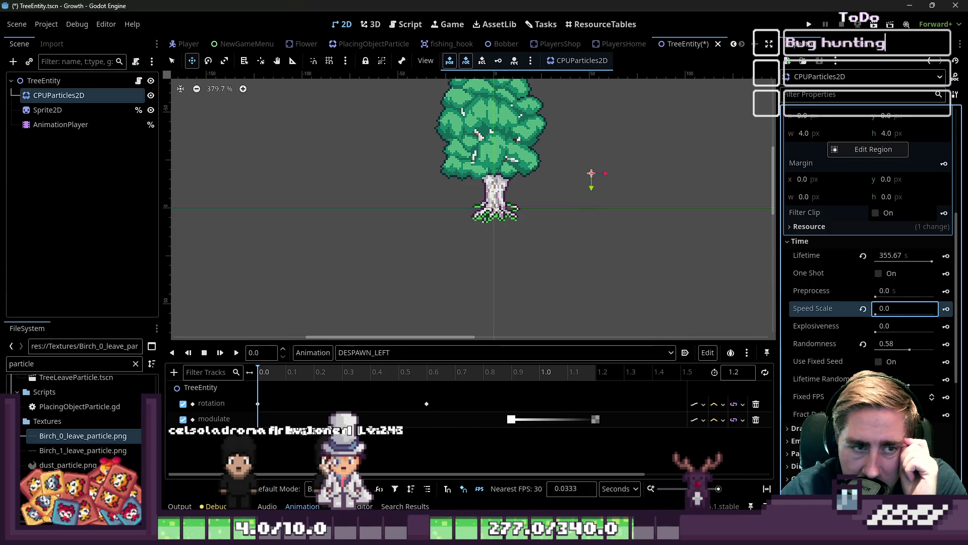
key("ctrl+z")
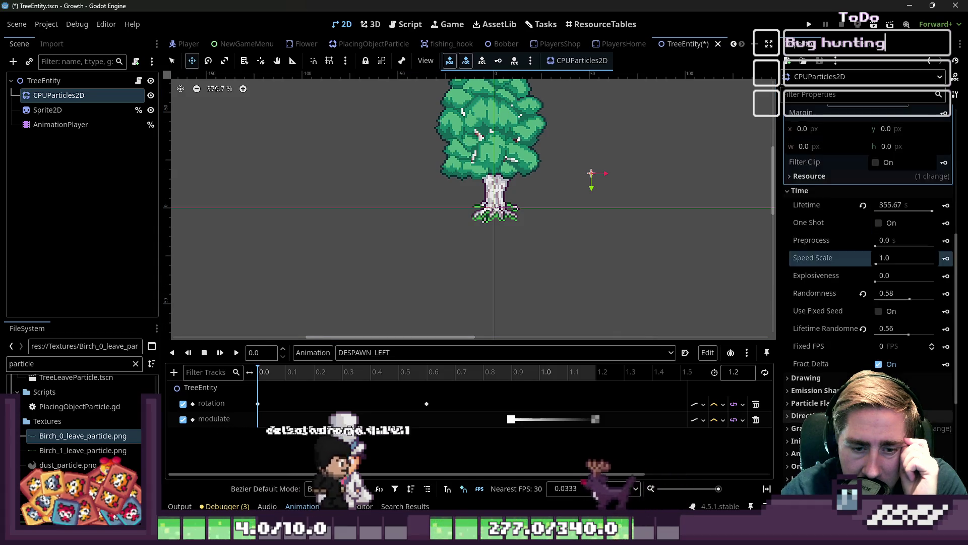
scroll(840, 361, "down", 2)
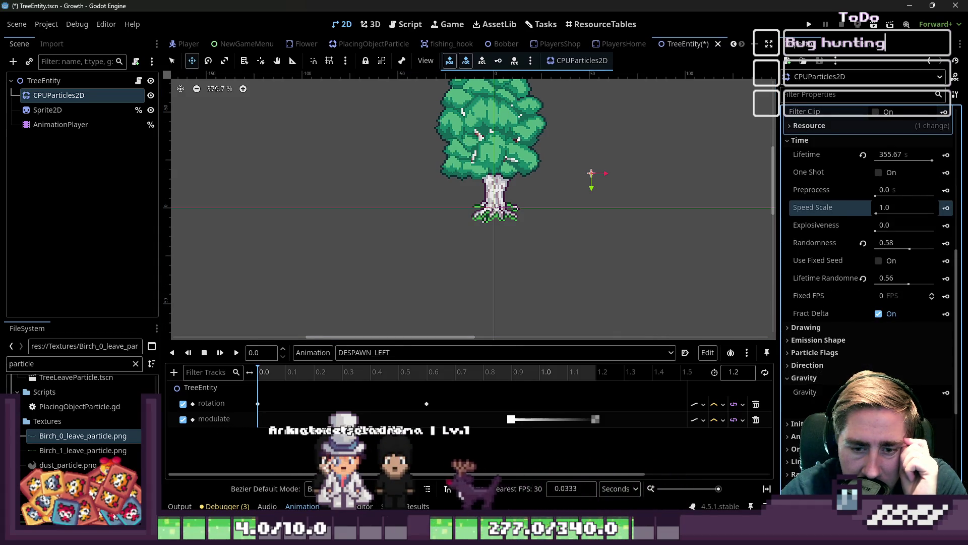
left_click(838, 393)
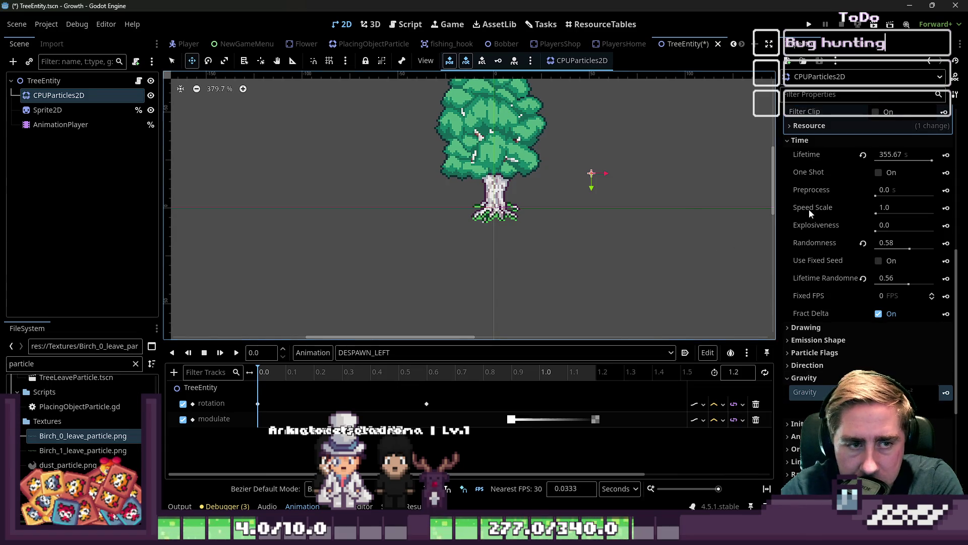
scroll(856, 201, "up", 2)
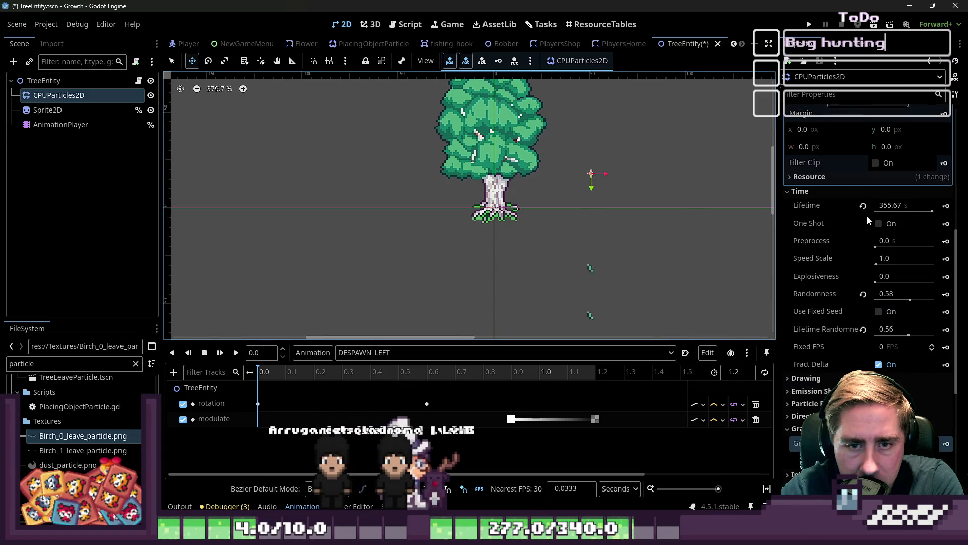
left_click(864, 206)
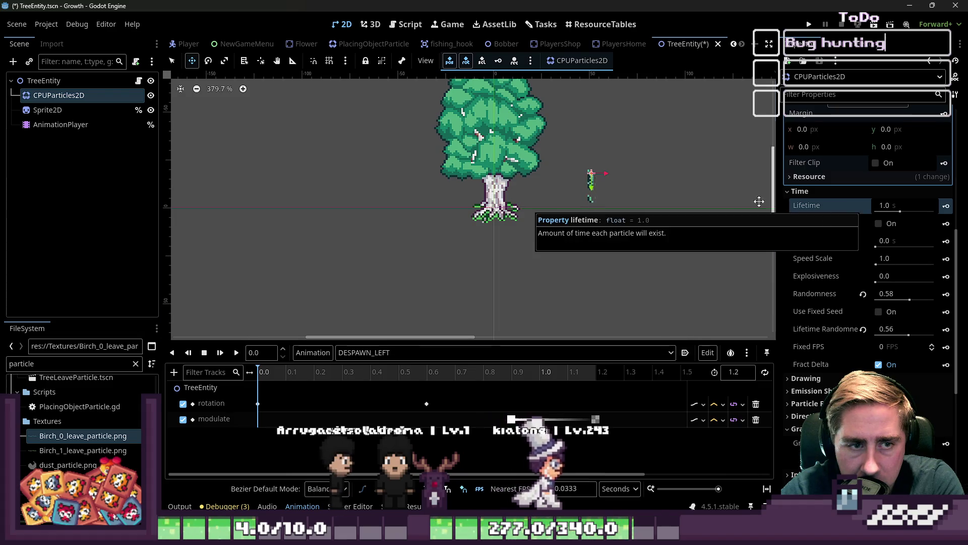
Step: Expand the Drawing and Emission Shape sections and move the emitter onto the tree canopy
scroll(591, 194, "up", 3)
scroll(595, 190, "up", 5)
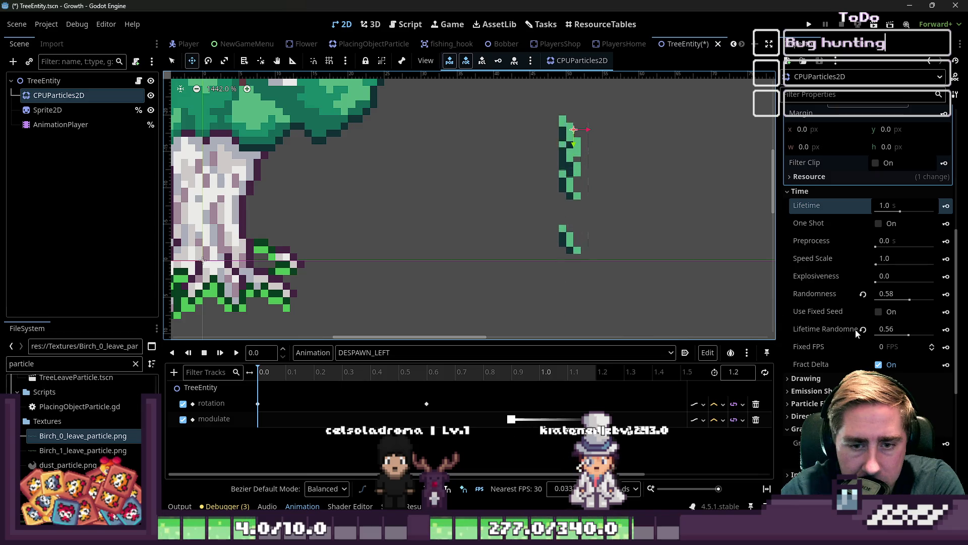
left_click(823, 377)
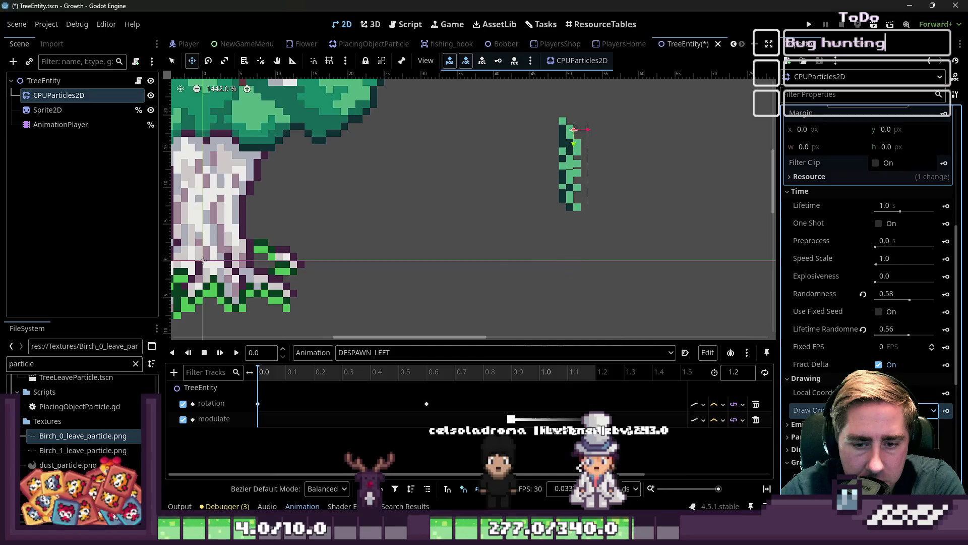
left_click(831, 381)
left_click(822, 391)
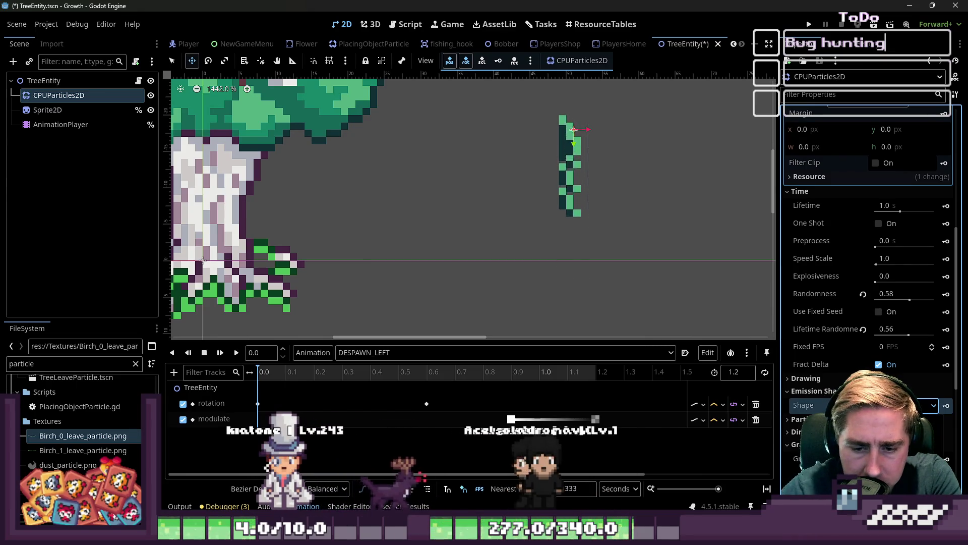
scroll(627, 292, "down", 2)
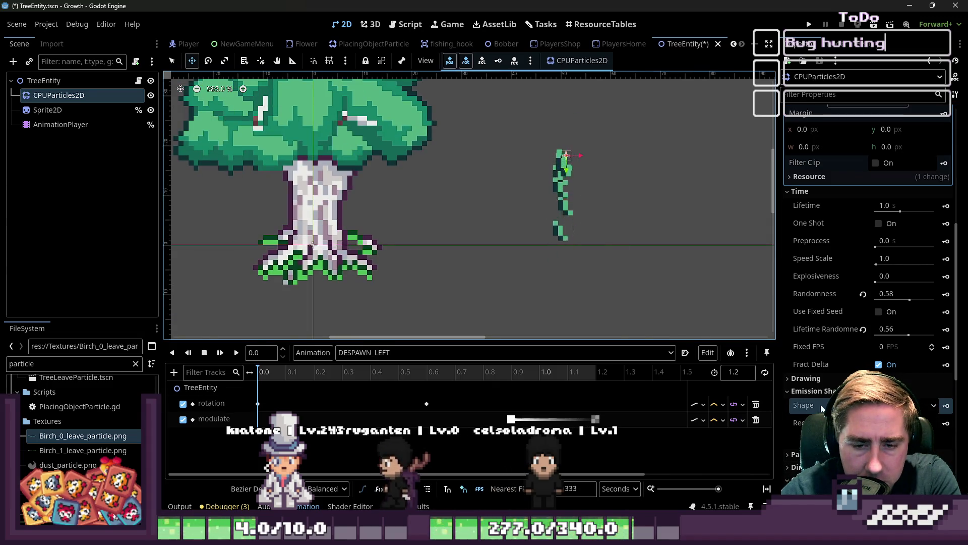
scroll(617, 254, "down", 2)
left_click_drag(583, 228, 429, 185)
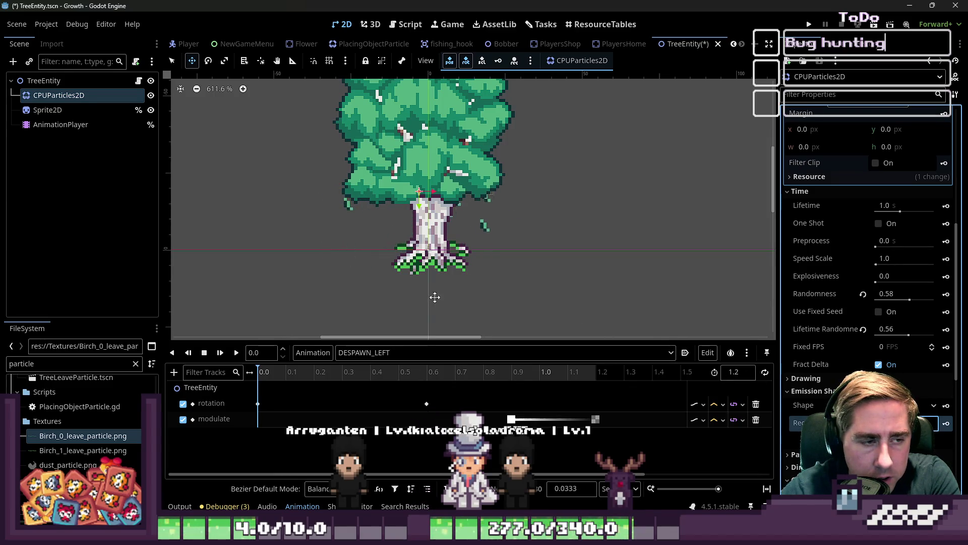
scroll(486, 259, "down", 5)
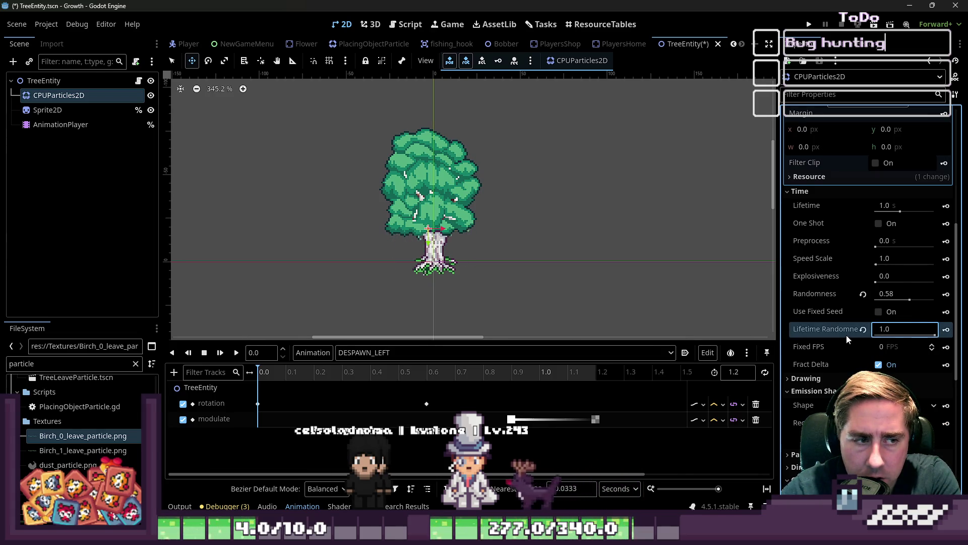
scroll(887, 252, "up", 10)
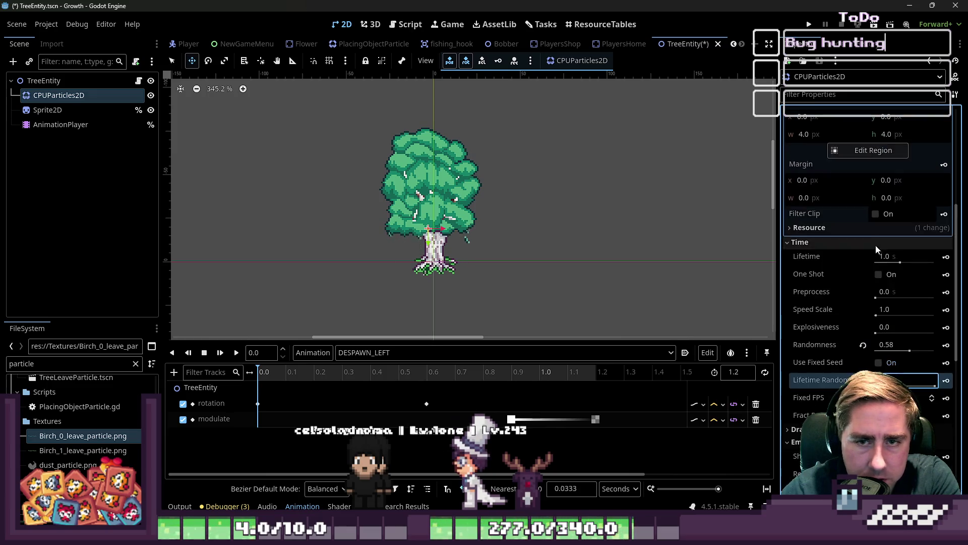
Step: Set the particle Amount to 12, Explosiveness to 0.55 and Randomness to 1.0
left_click(893, 143)
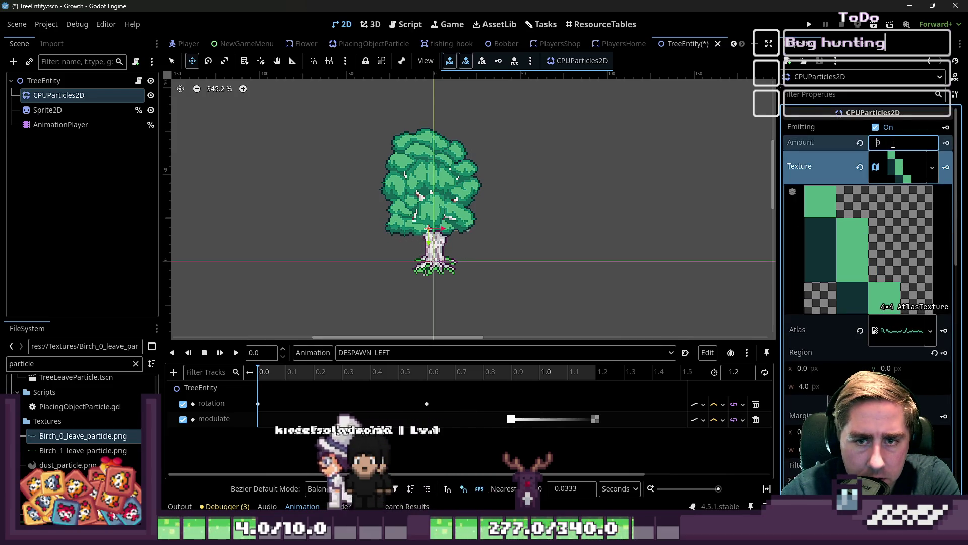
type("12")
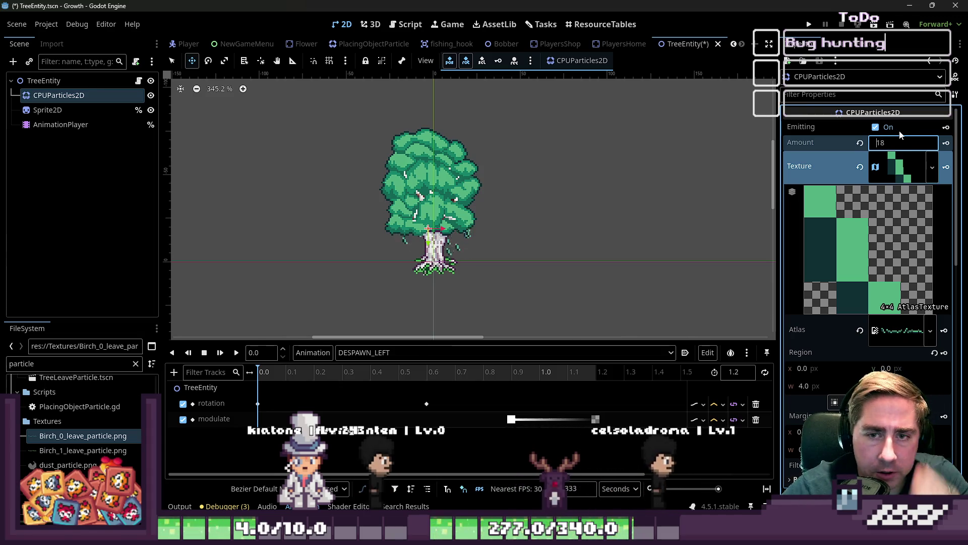
scroll(858, 302, "down", 3)
scroll(858, 302, "down", 5)
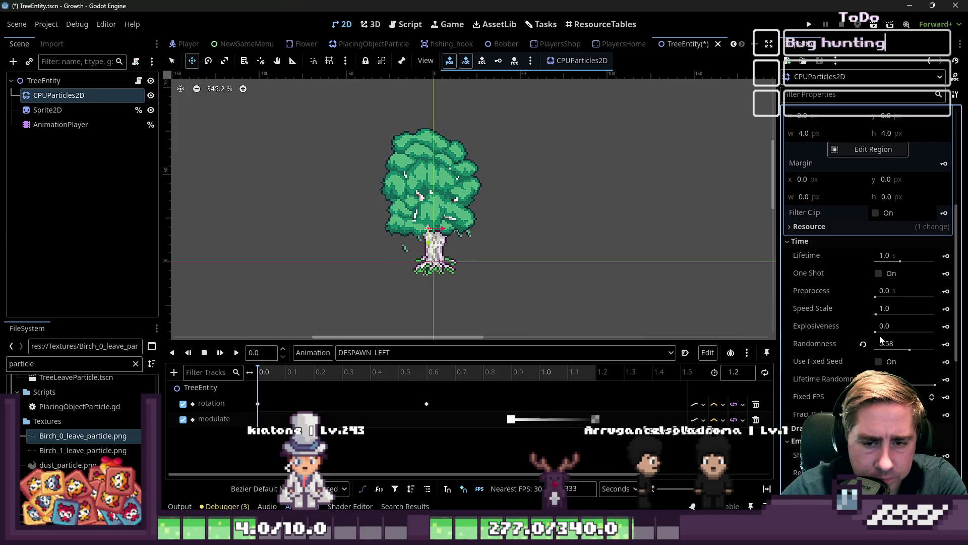
left_click_drag(894, 335, 936, 334)
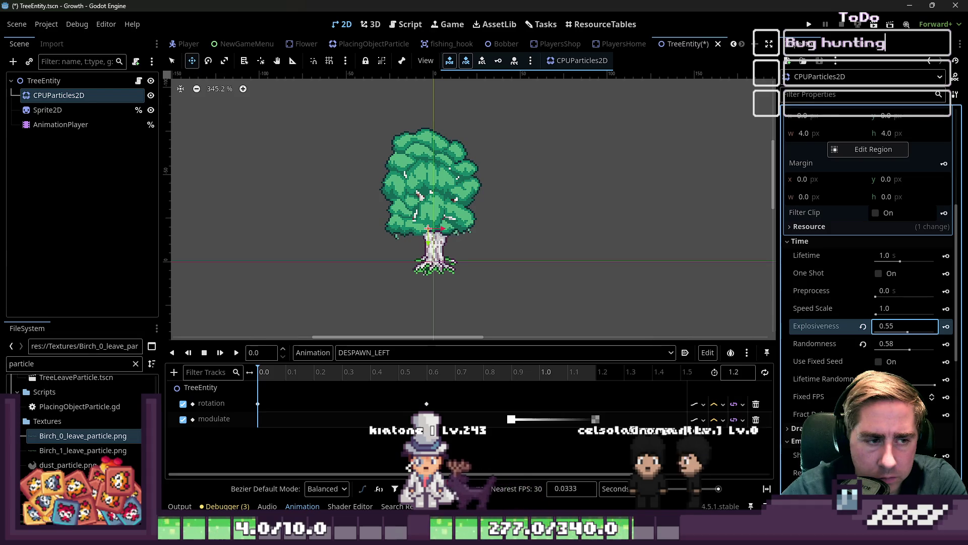
mouse_move(908, 348)
left_mouse_down()
mouse_move(926, 350)
mouse_move(933, 385)
left_mouse_up()
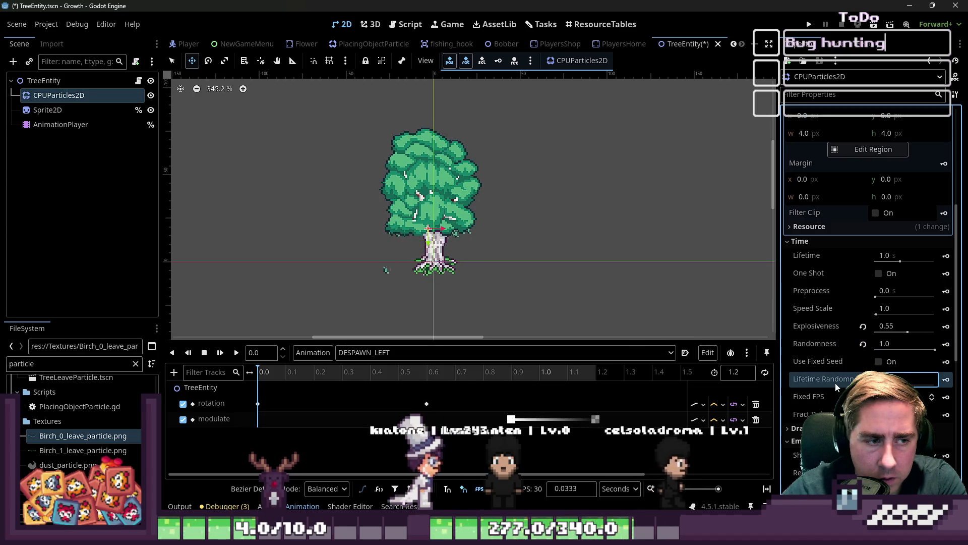
Step: Play the DESPAWN_LEFT animation several times to preview the leaf burst
left_click(236, 352)
left_click(237, 352)
left_click(237, 353)
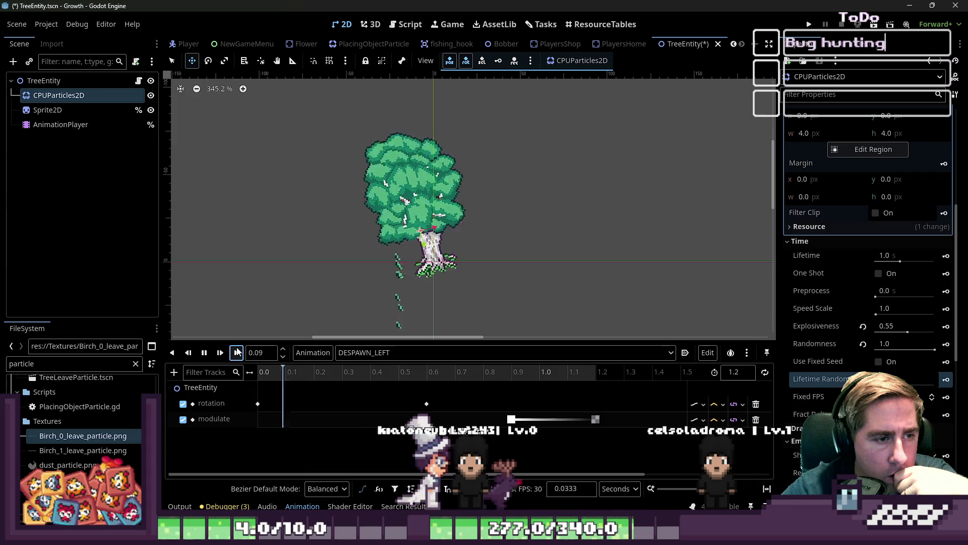
left_click(237, 352)
left_click(237, 352)
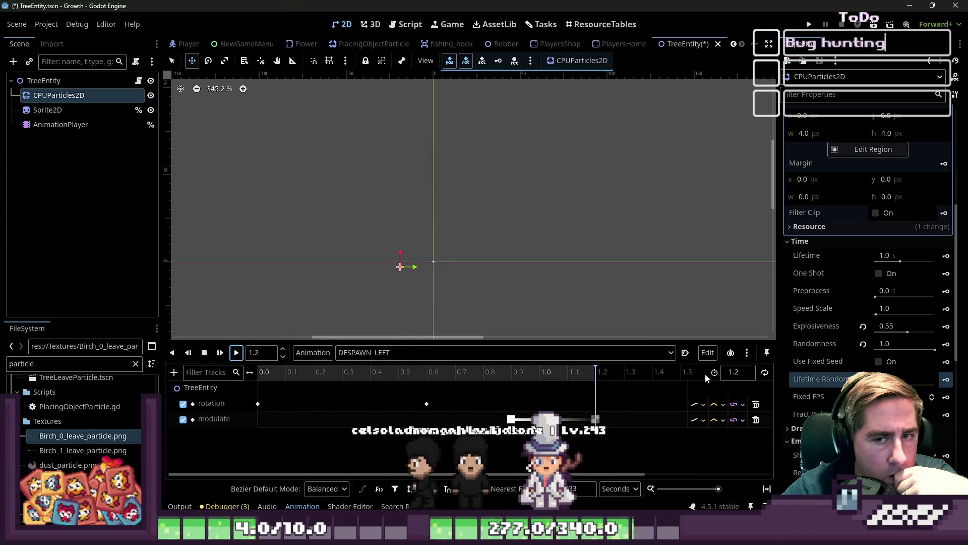
Step: Set the emission Rect Extents y to 24 and rewind the animation
scroll(868, 252, "down", 5)
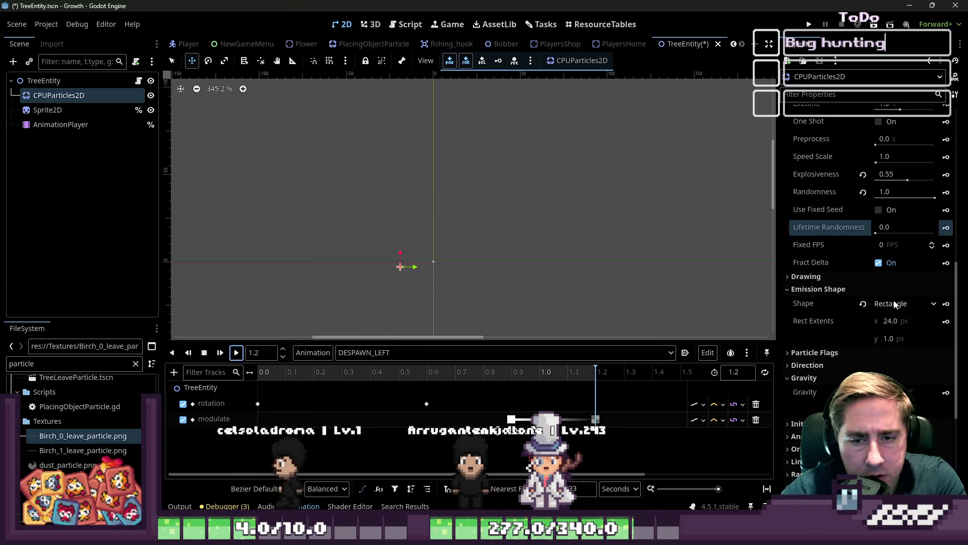
left_click(896, 337)
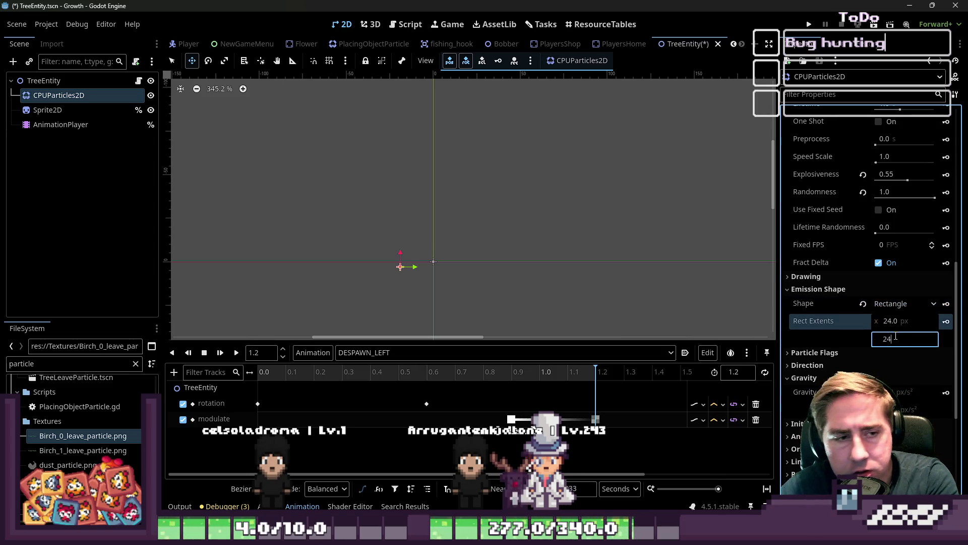
key("Return")
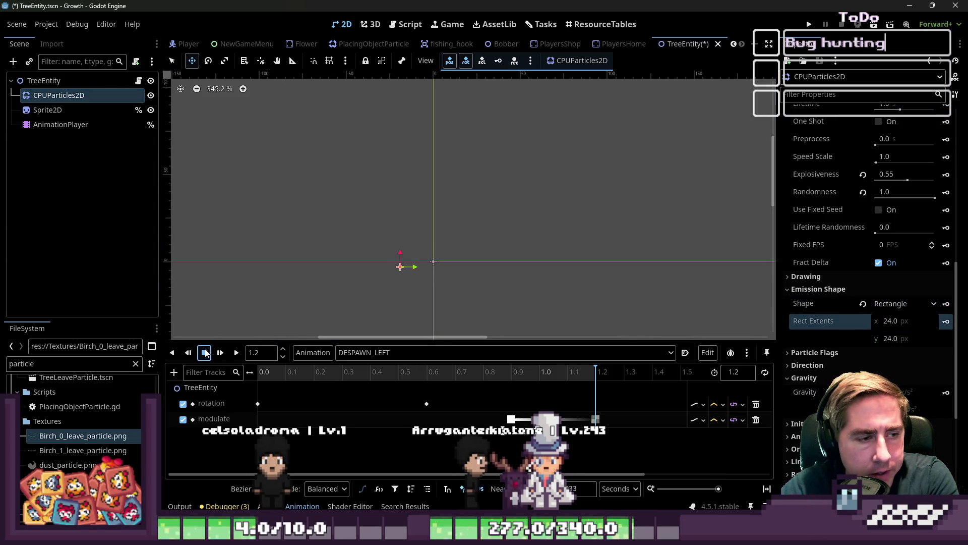
left_click(205, 353)
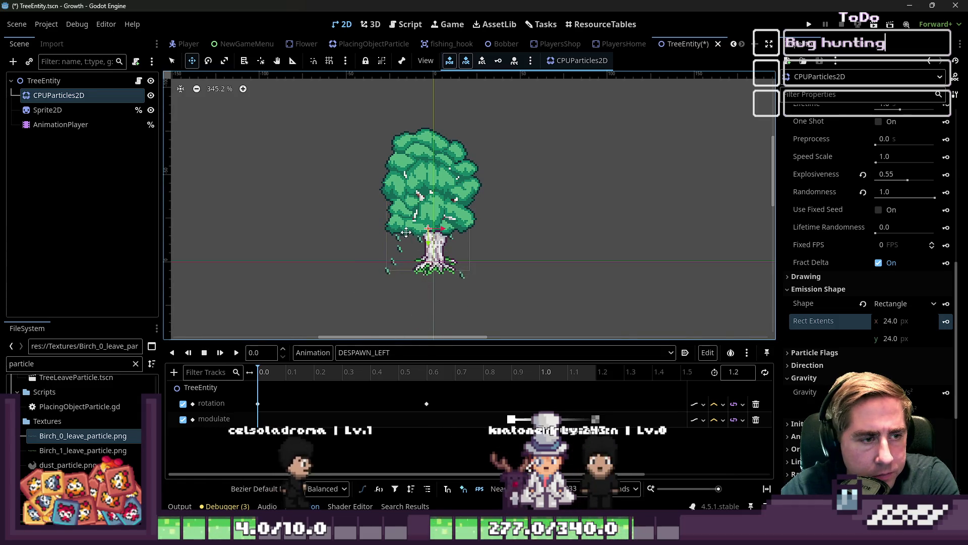
Step: Move the CPUParticles2D emitter about 25 px up and replay DESPAWN_LEFT to check
mouse_move(407, 232)
left_mouse_down()
mouse_move(413, 194)
mouse_move(406, 220)
left_mouse_up()
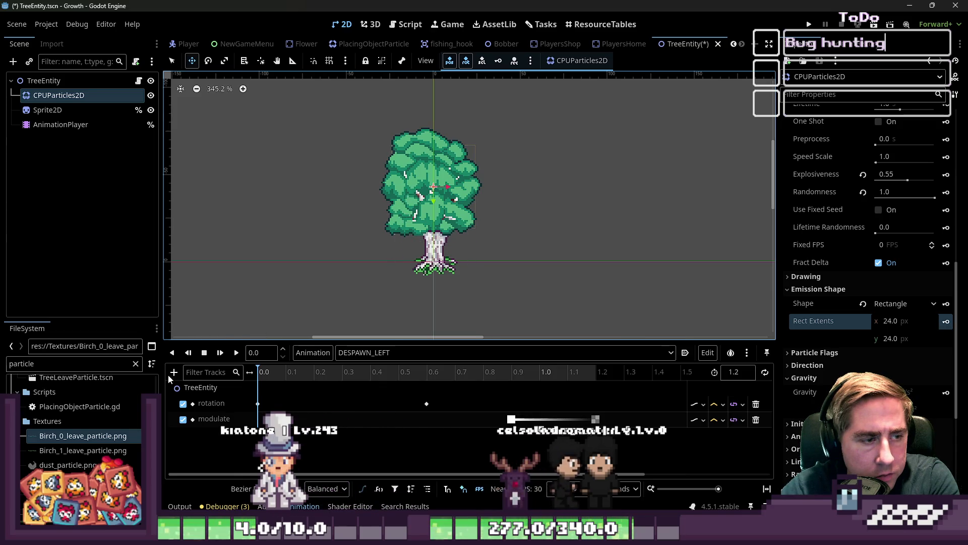
left_click(236, 353)
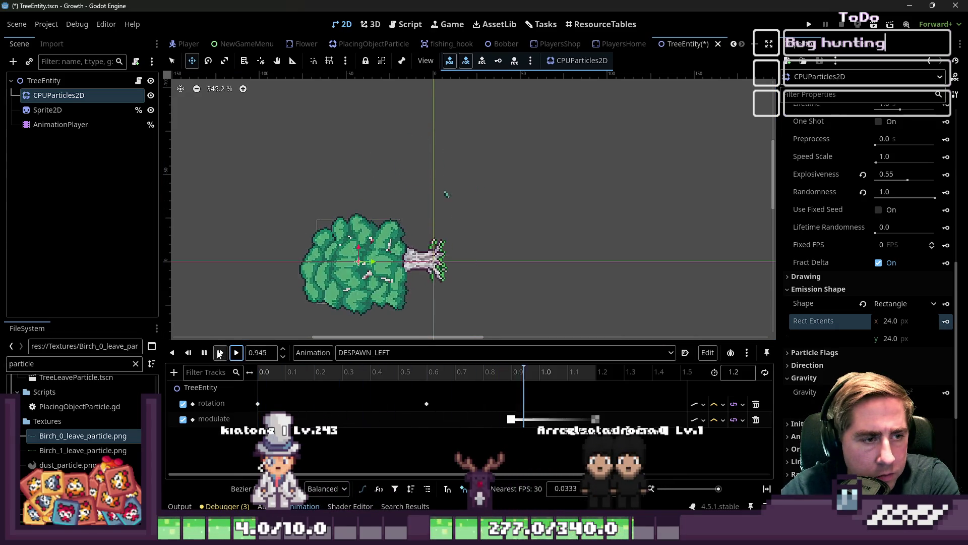
left_click(224, 353)
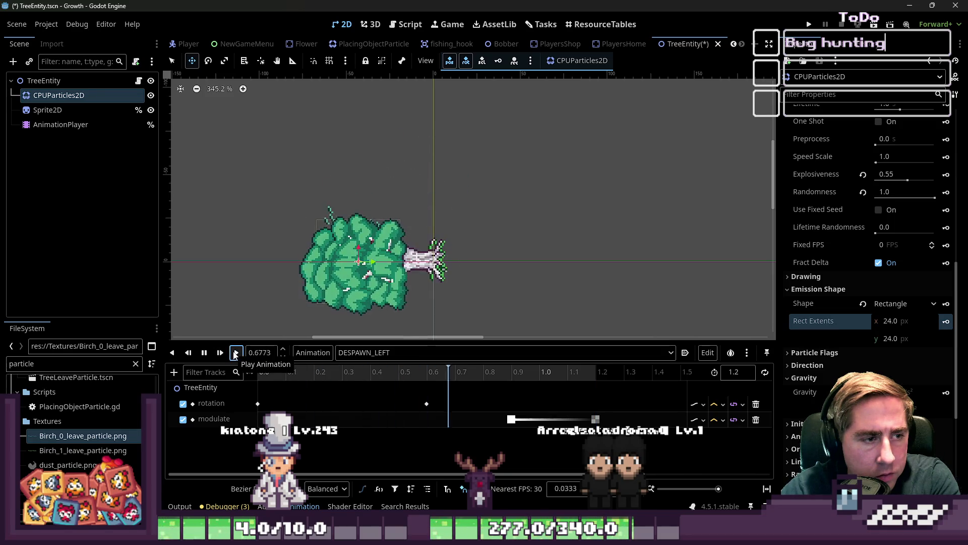
left_click(235, 353)
left_click(235, 353)
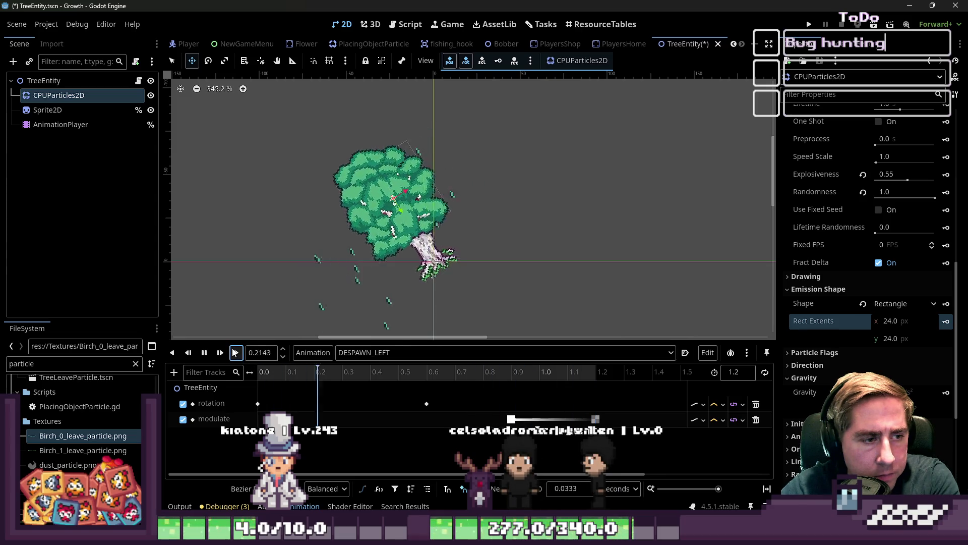
left_click(235, 353)
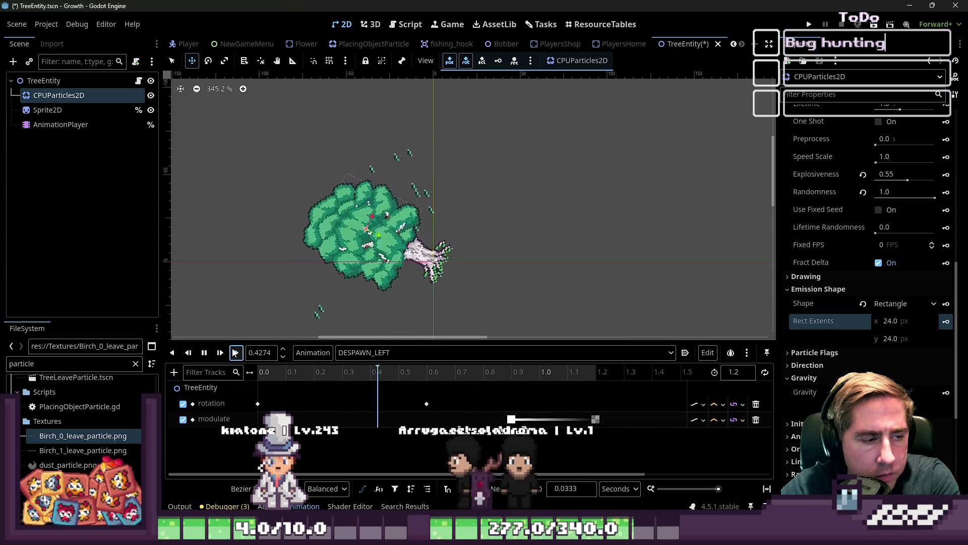
left_click(235, 353)
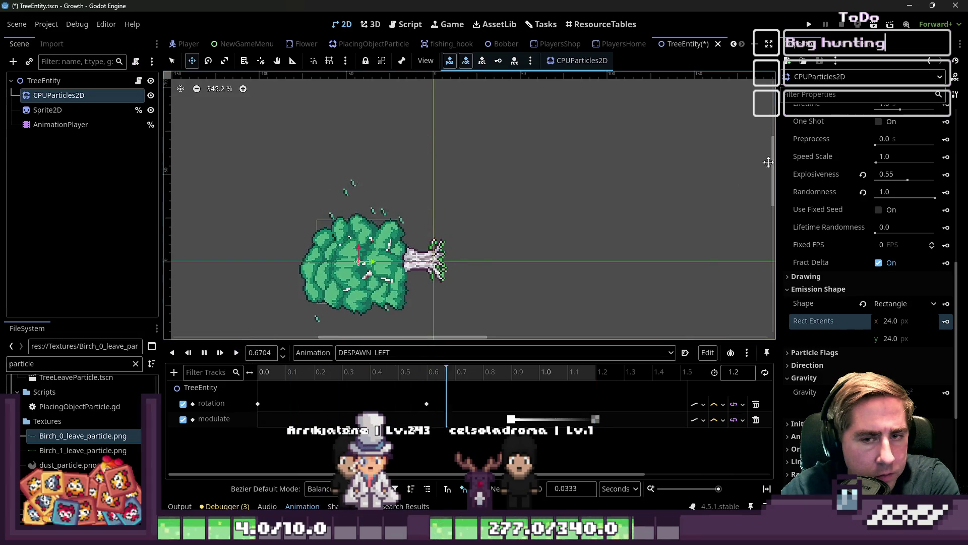
Step: Start changing the particle Amount from 12 to 18 in the Inspector
scroll(867, 202, "up", 5)
left_click(876, 168)
left_click(890, 143)
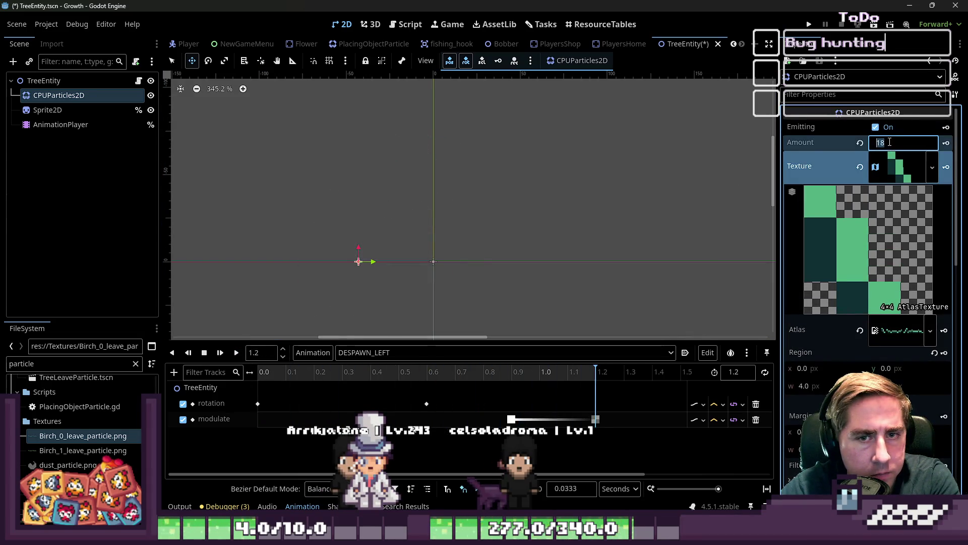
type("50")
Step: Confirm a particle Amount of 50 and play and rewind DESPAWN_LEFT to preview
left_click(336, 260)
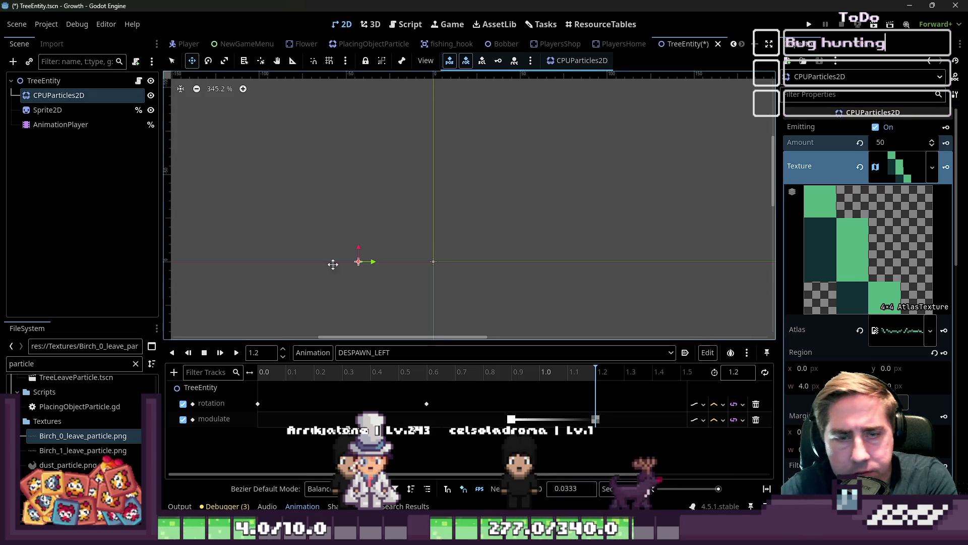
left_click(237, 353)
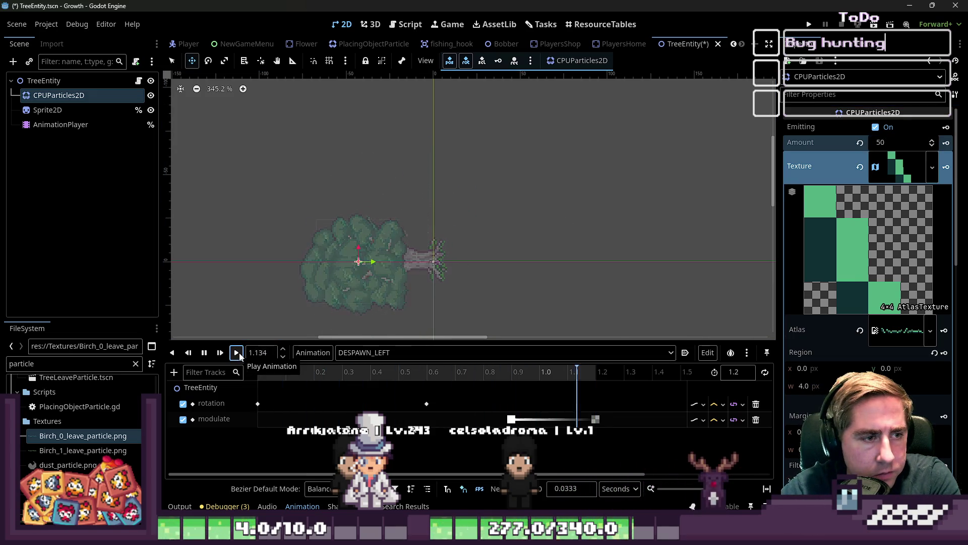
left_click(203, 352)
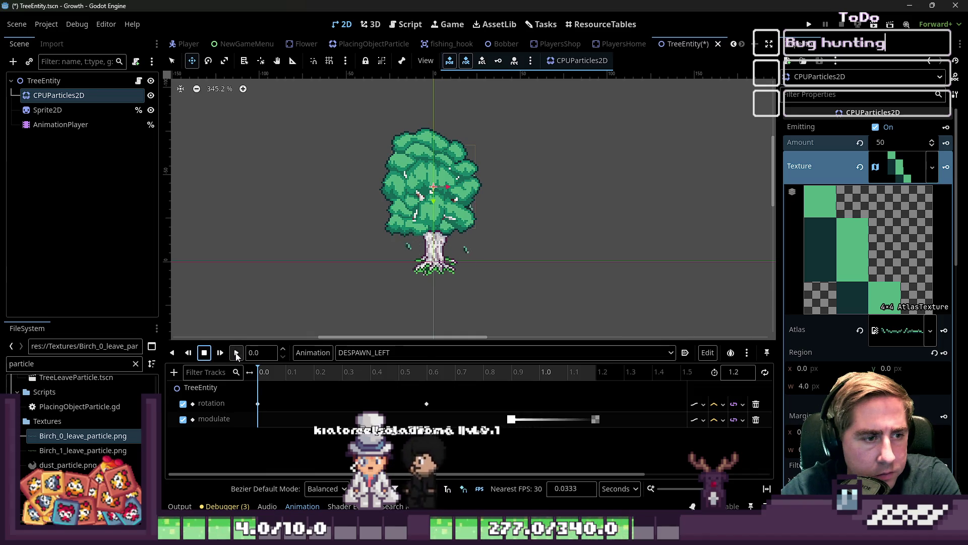
left_click(237, 353)
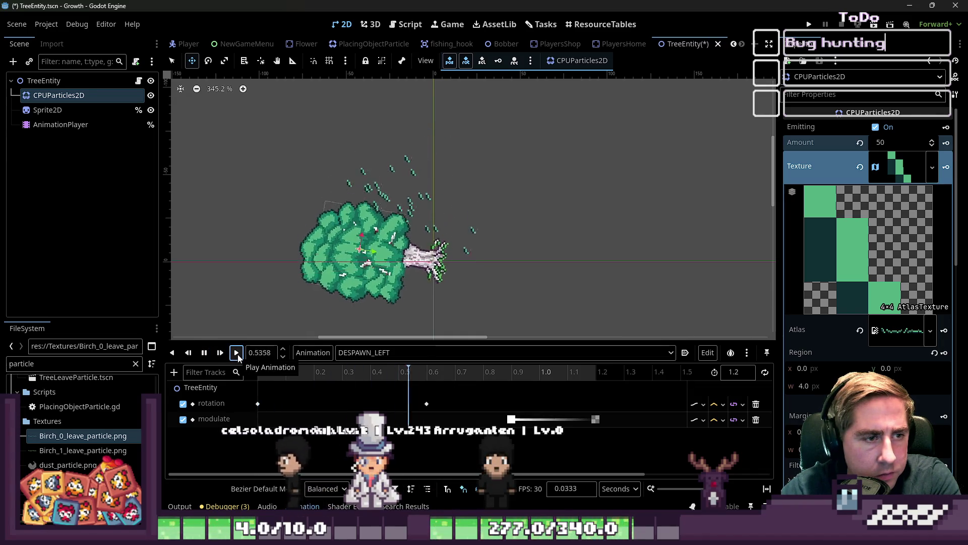
left_click(238, 352)
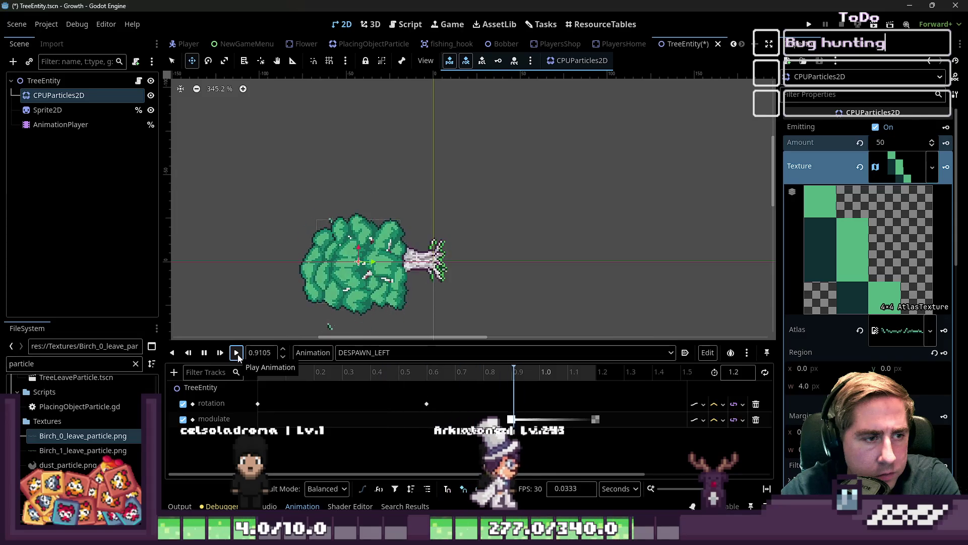
left_click(204, 353)
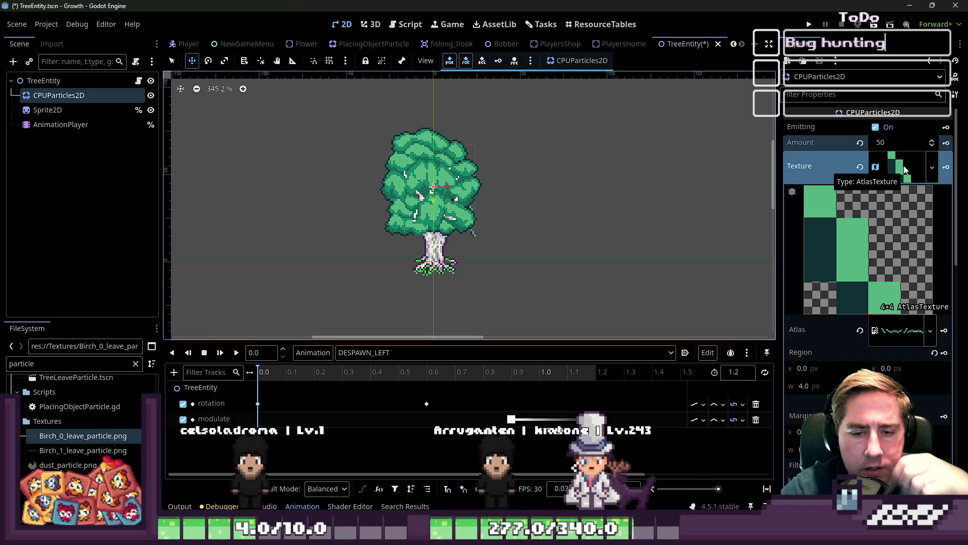
scroll(853, 250, "down", 10)
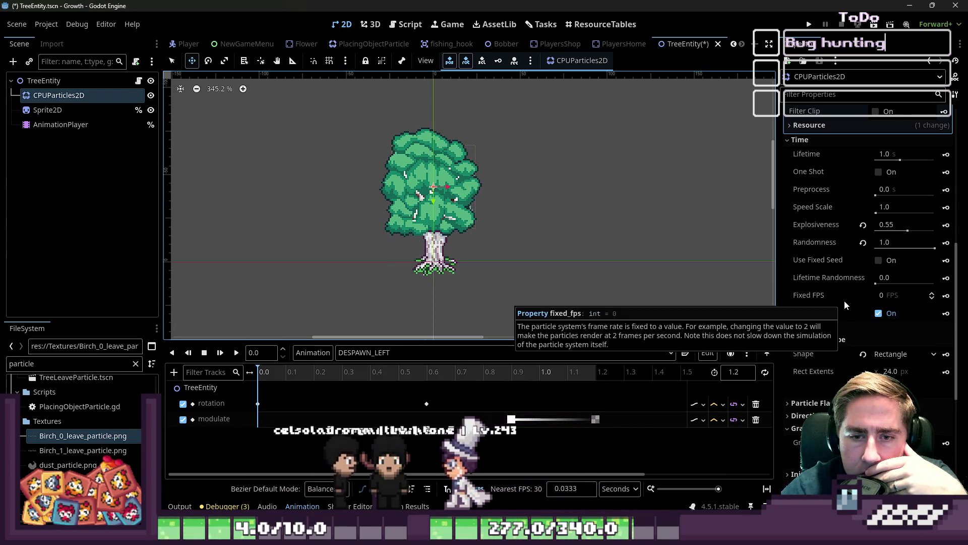
Step: Scroll through the CPUParticles2D properties and expand the Scale section
scroll(845, 298, "up", 10)
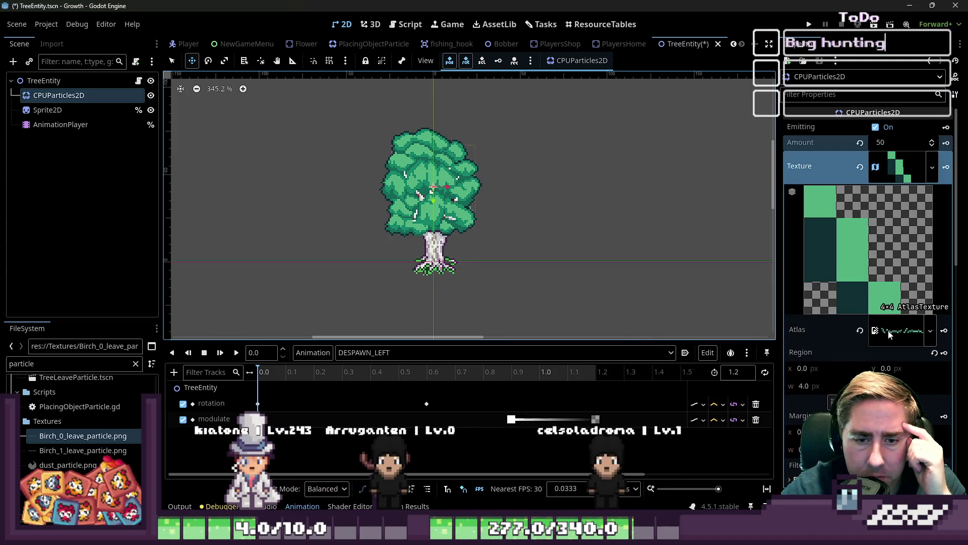
scroll(890, 334, "down", 5)
scroll(884, 343, "down", 3)
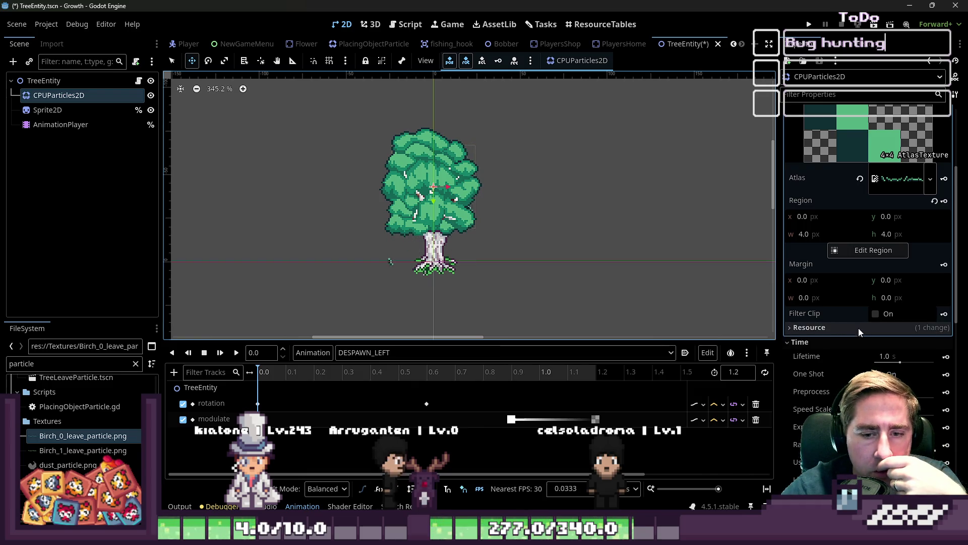
scroll(858, 333, "down", 20)
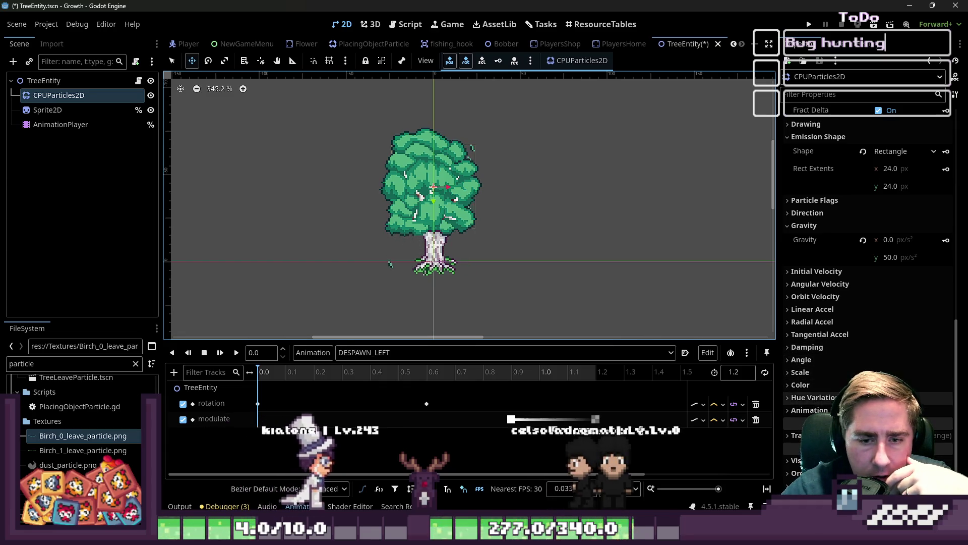
left_click(828, 373)
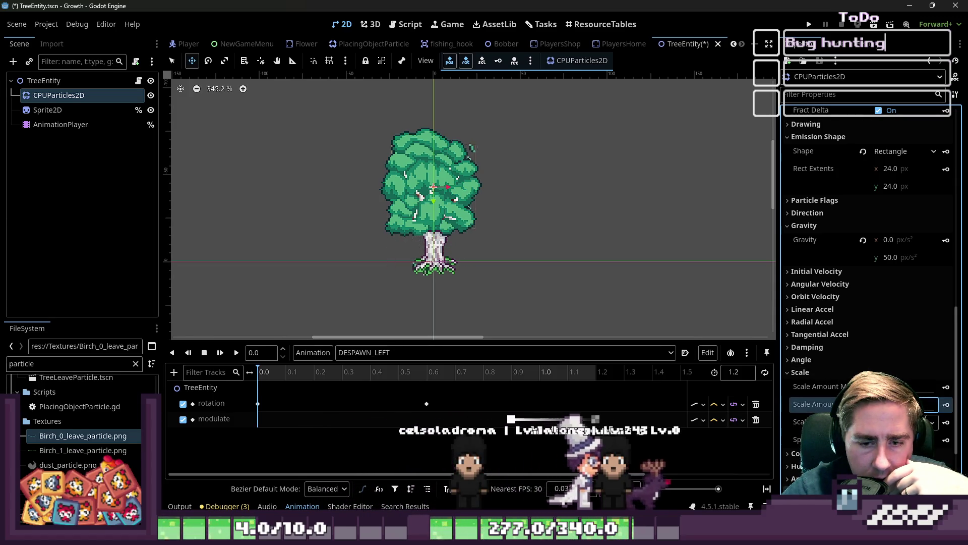
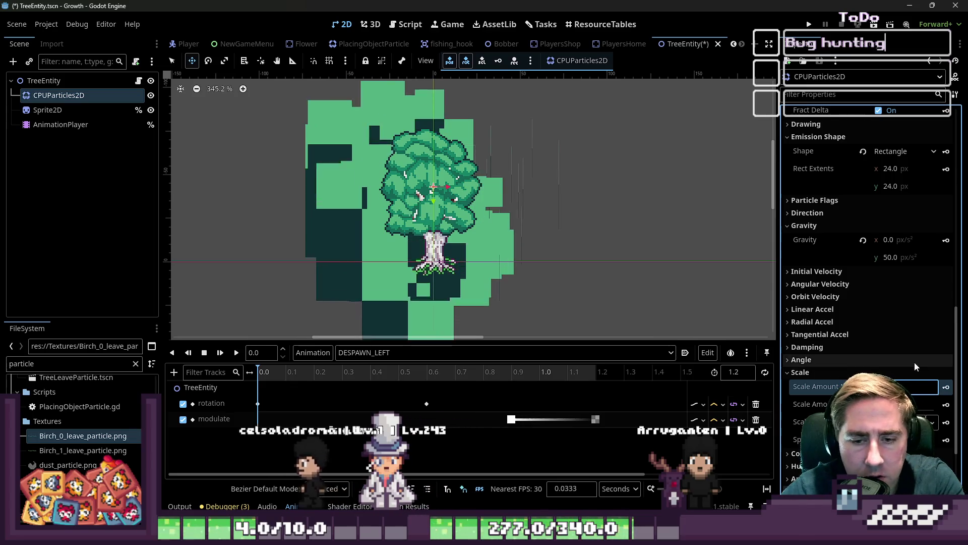
Step: Try an Angle Min of 6 on the leaf particles, then revert it to 0°
key("Return")
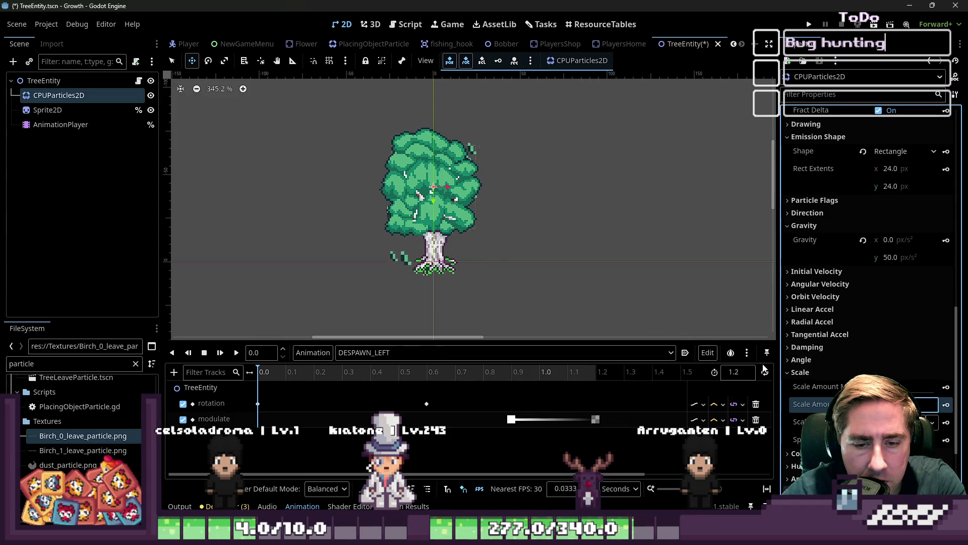
left_click(823, 362)
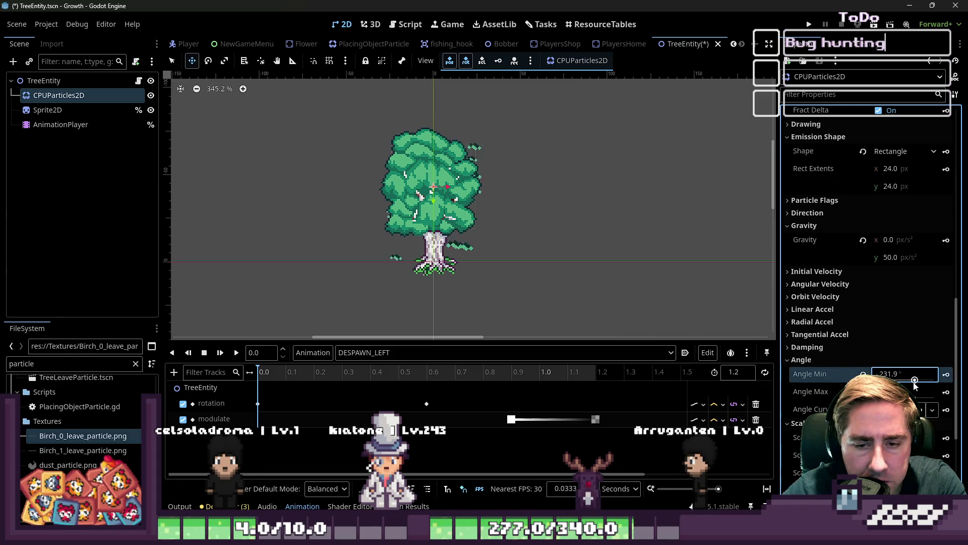
left_click_drag(915, 386, 906, 386)
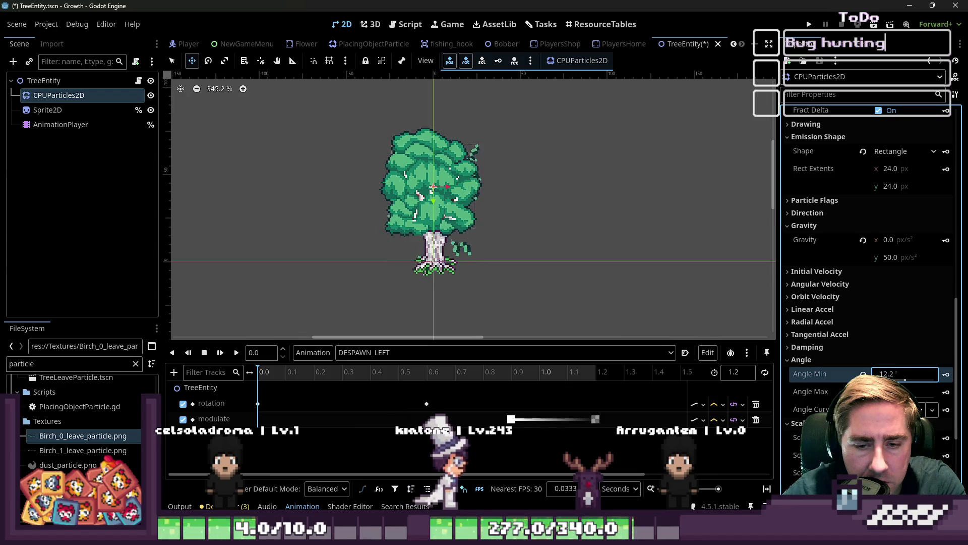
type("6.2")
left_click(807, 347)
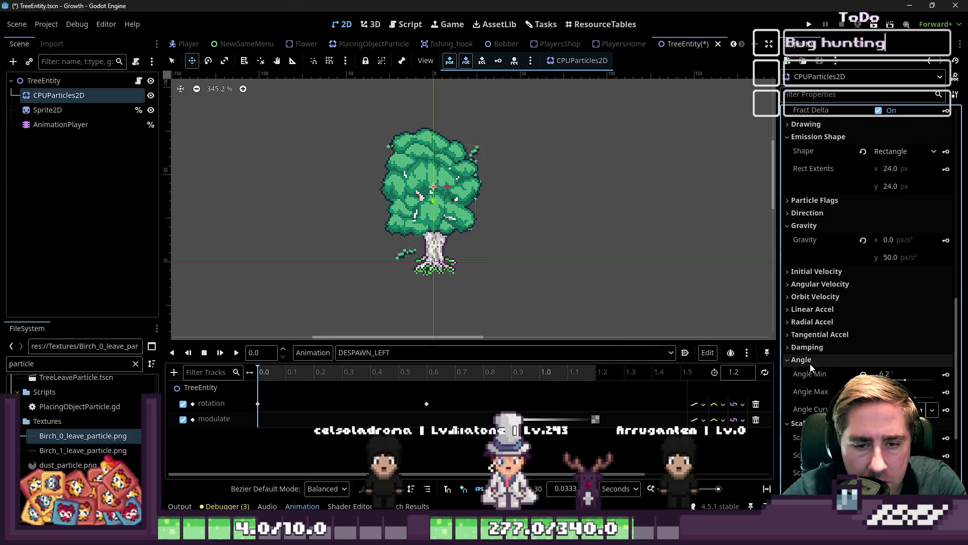
left_click(863, 374)
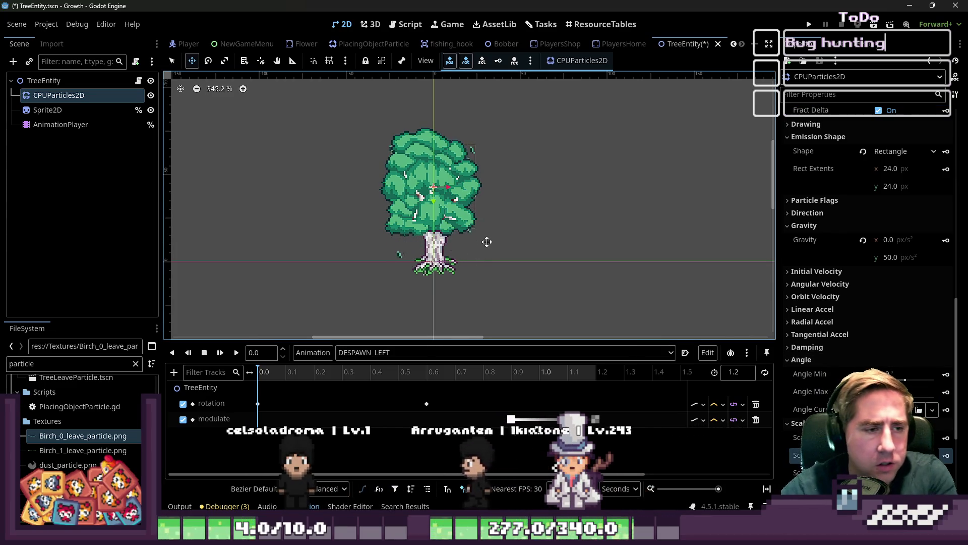
scroll(831, 299, "up", 5)
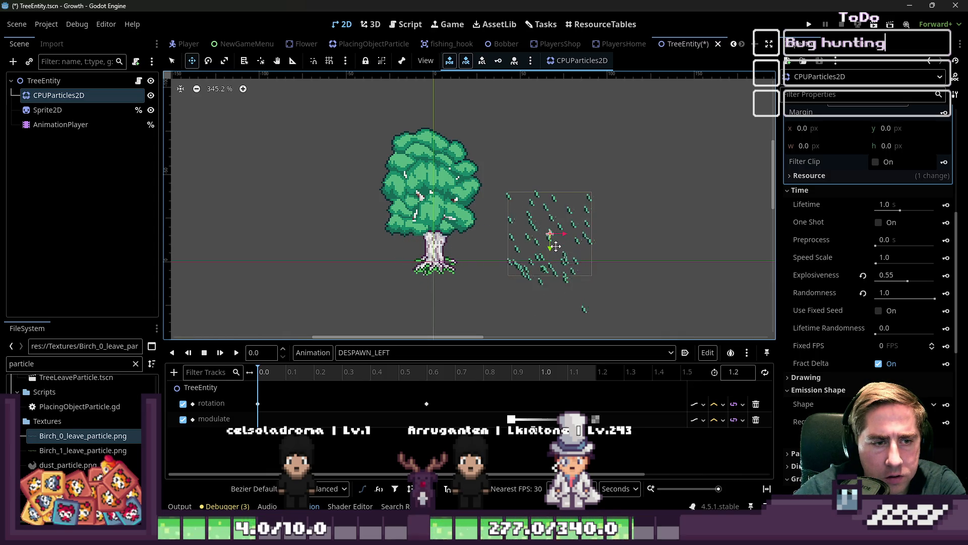
Step: Collapse the leaf texture preview and reset the particles' Explosiveness to 0.0
scroll(841, 281, "up", 6)
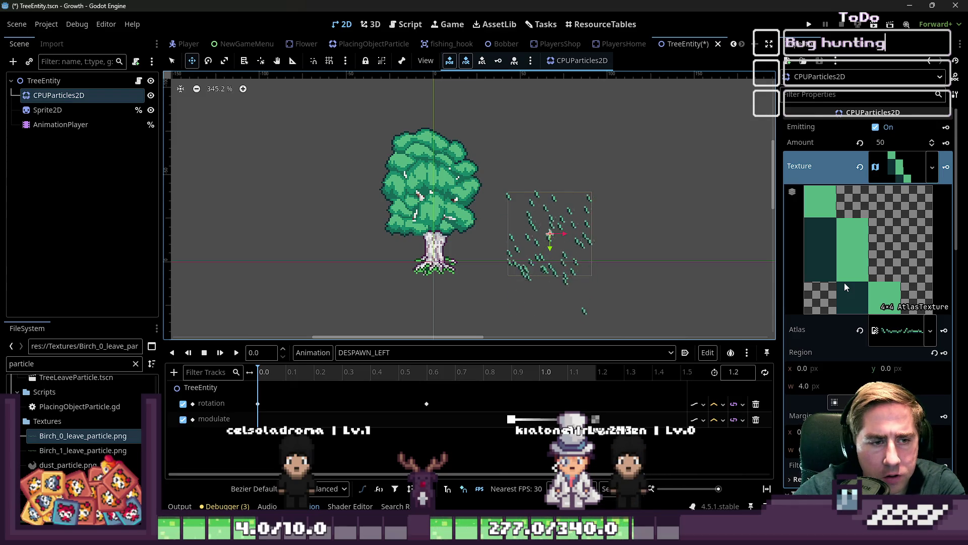
left_click(898, 169)
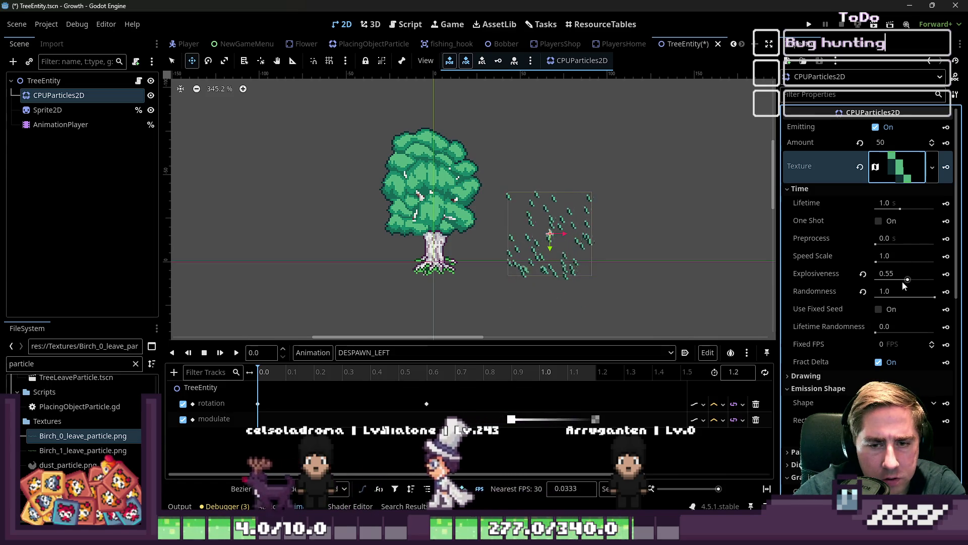
left_click(863, 275)
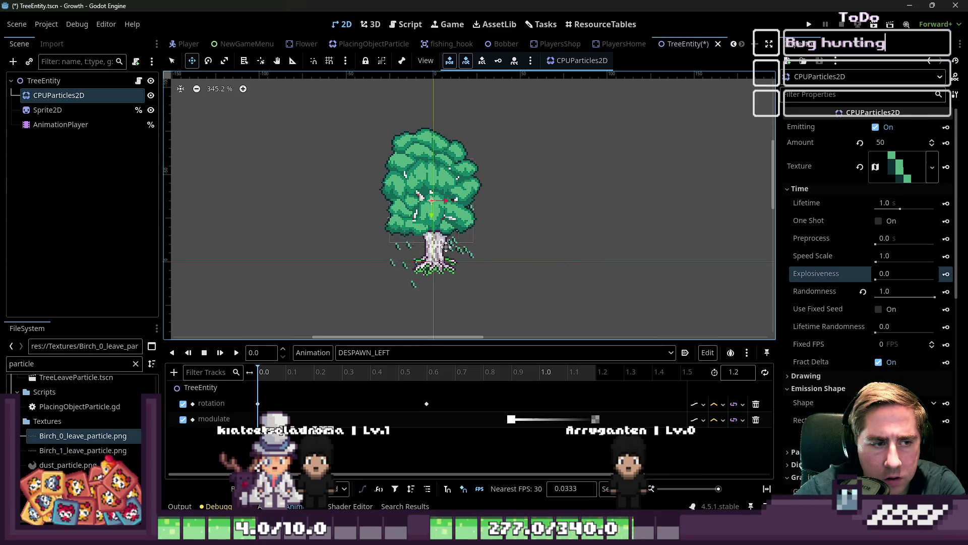
Step: Replay the tree's DESPAWN_LEFT animation several times, then run the project with F5
left_click(221, 353)
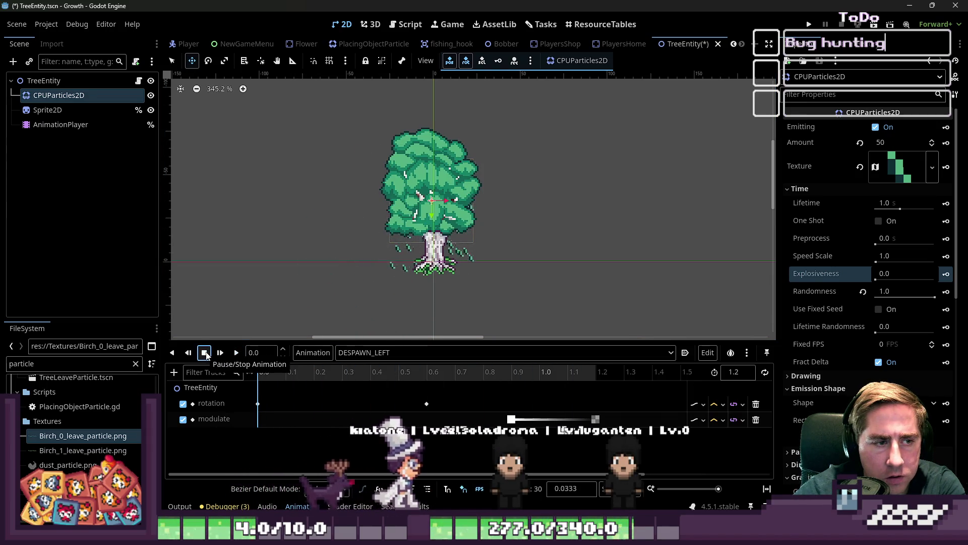
left_click(234, 356)
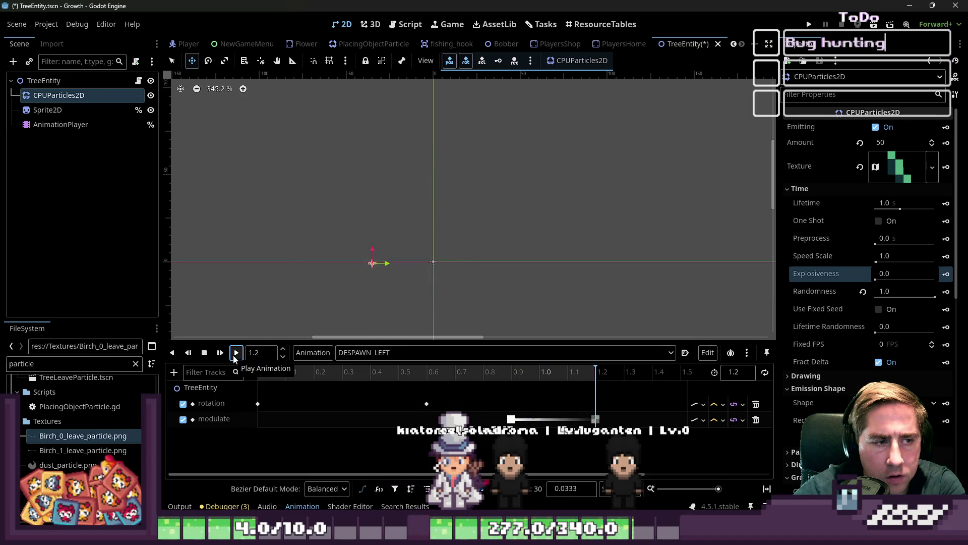
left_click(235, 354)
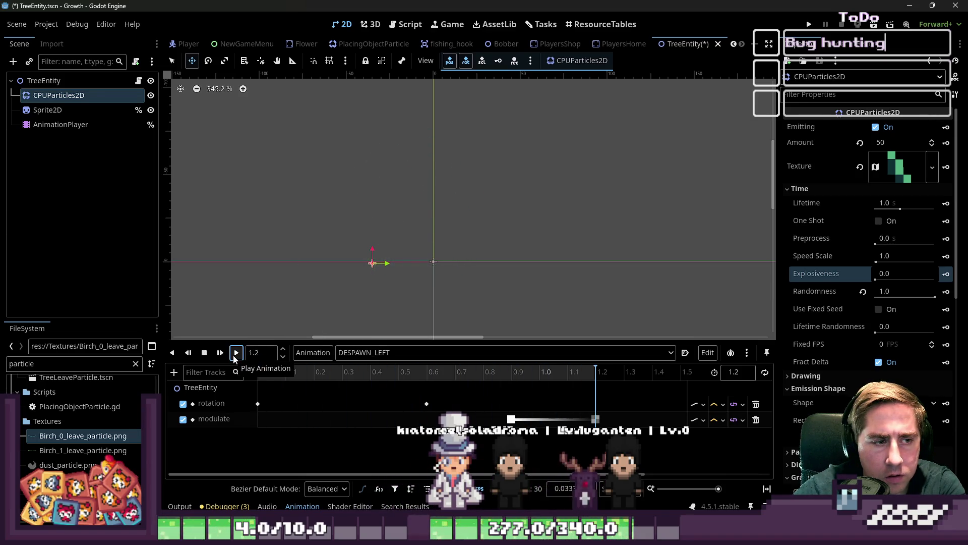
left_click(234, 356)
left_click(202, 356)
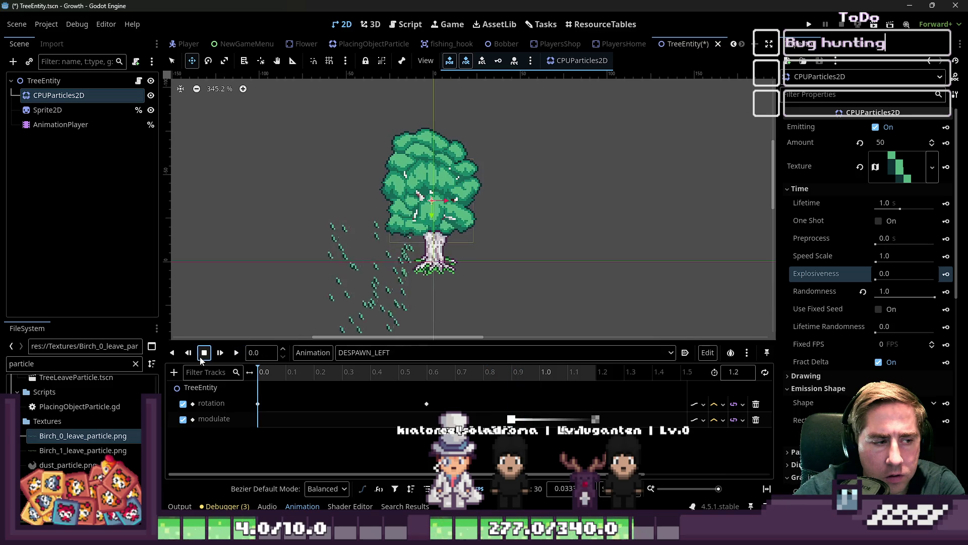
left_click(236, 353)
left_click(237, 352)
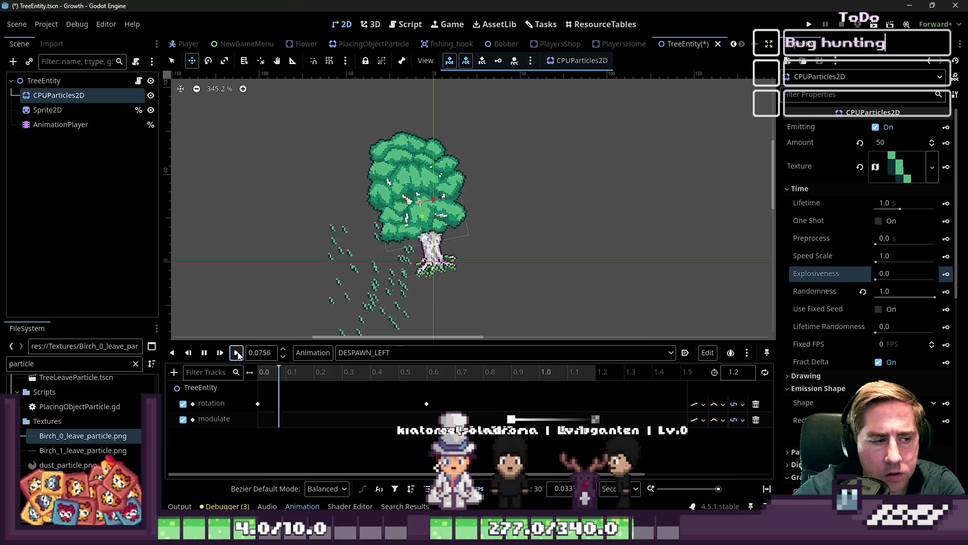
key("F5")
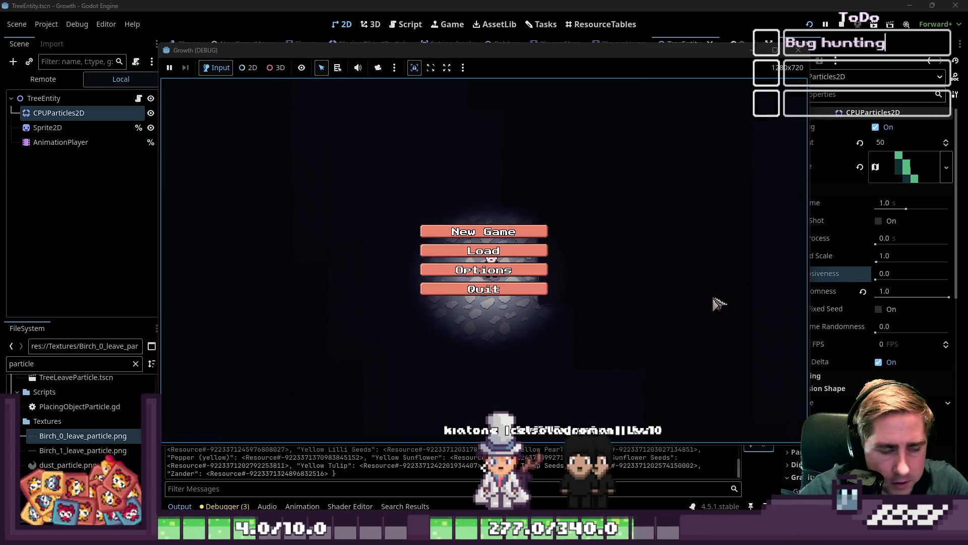
Step: Start a new game with character name 'dsa' and check the inventory
left_click(493, 233)
type("dsa")
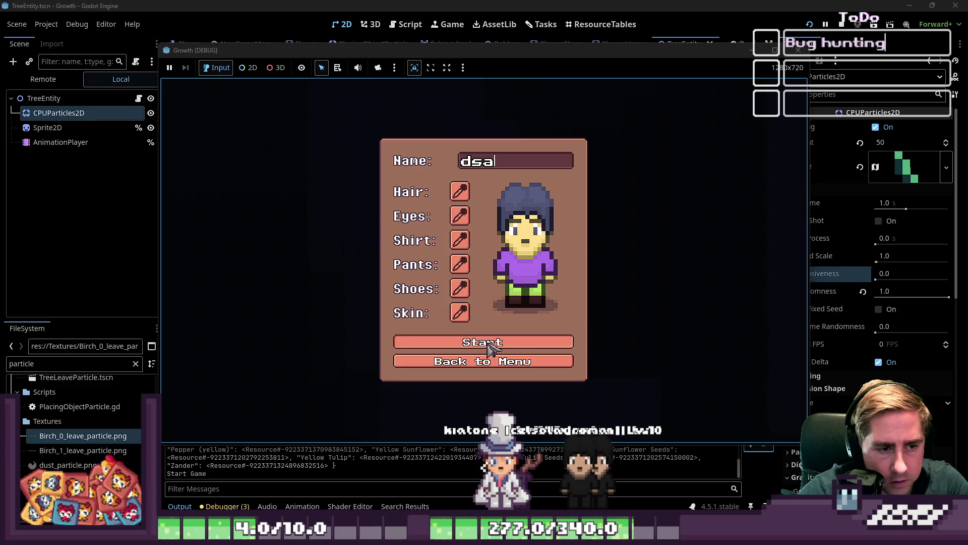
left_click(488, 342)
key("i")
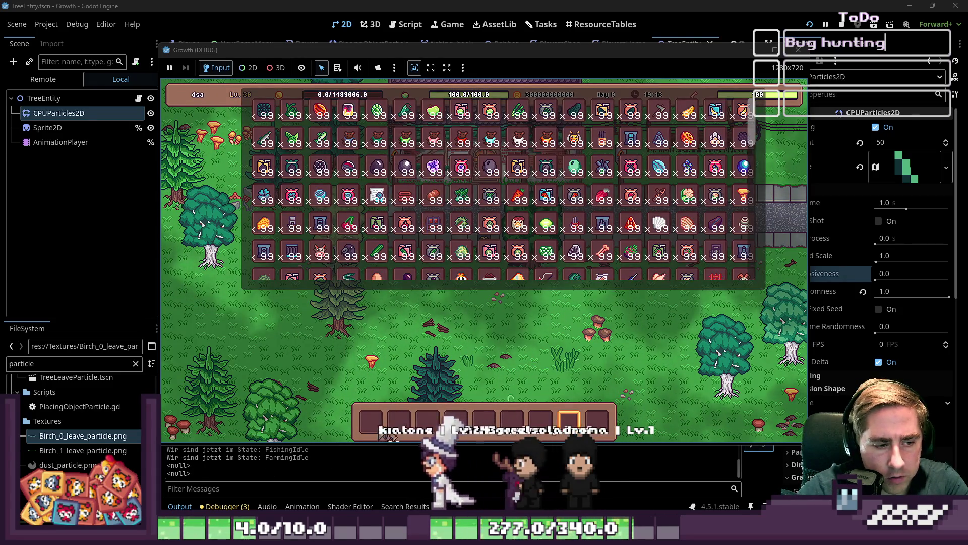
key("i")
Step: Equip hotbar slot 1, walk to the pines, chop two trees, then close the game
key("1")
key("d")
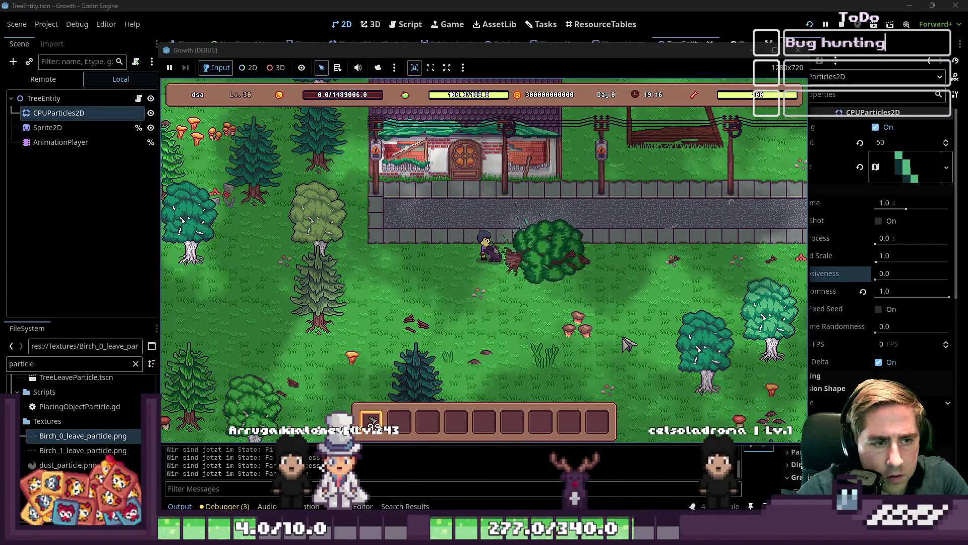
key("a")
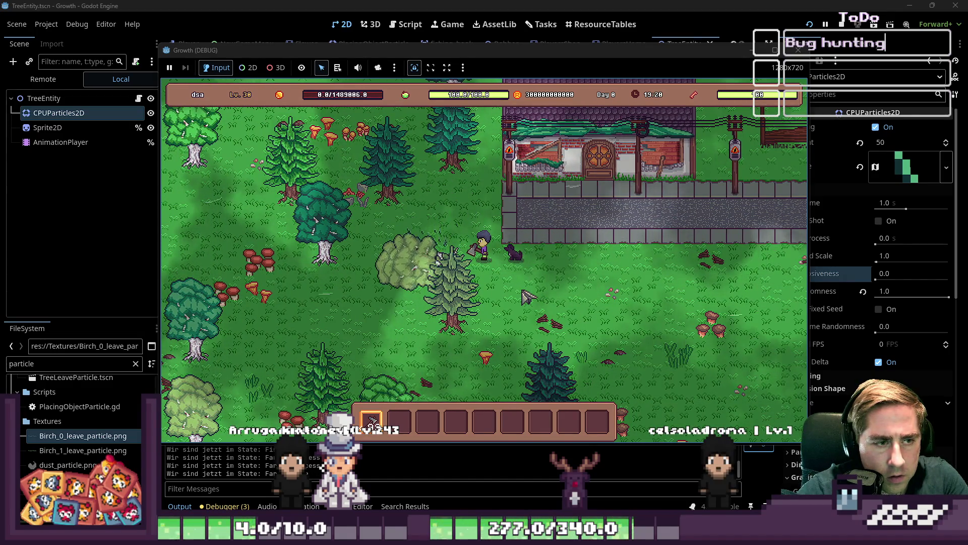
key("s")
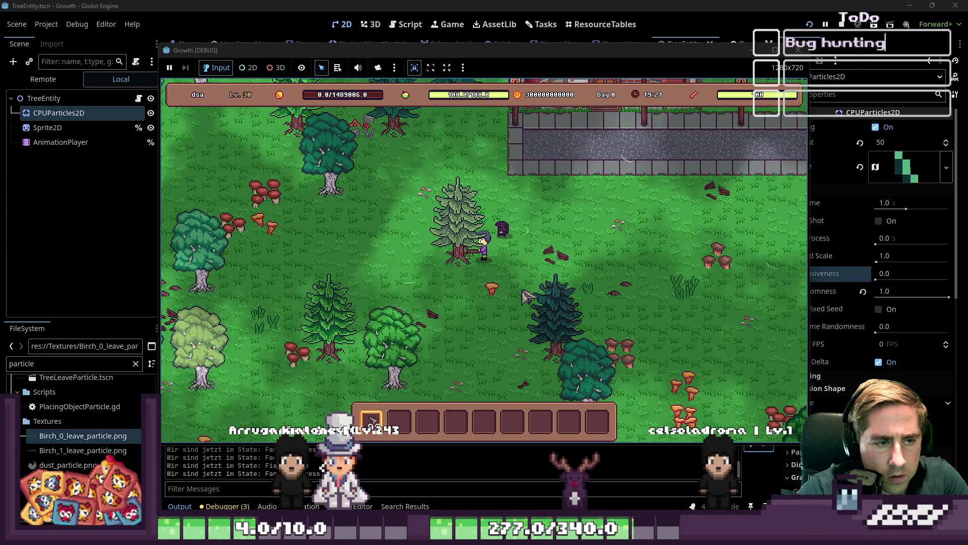
left_click(527, 290)
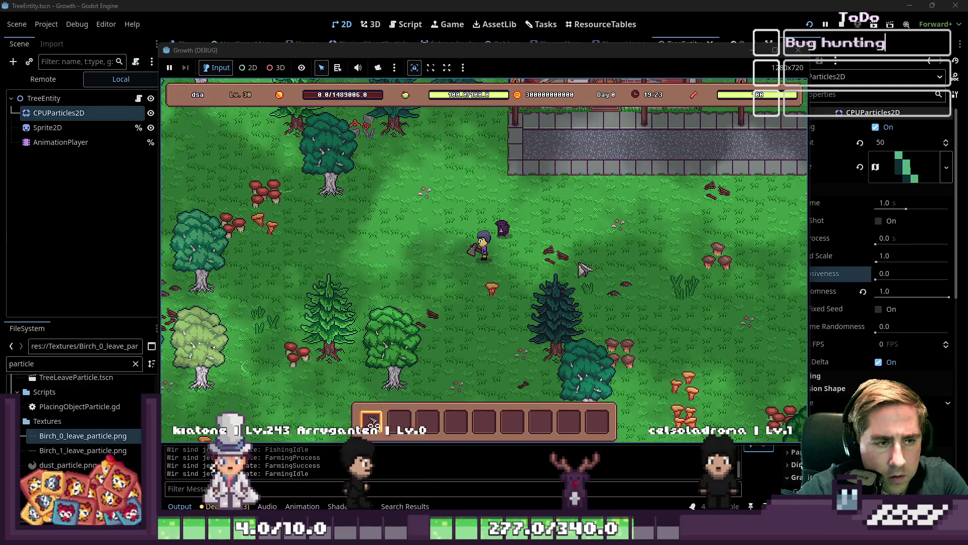
key("w")
key("a")
key("w")
key("a")
left_click(584, 270)
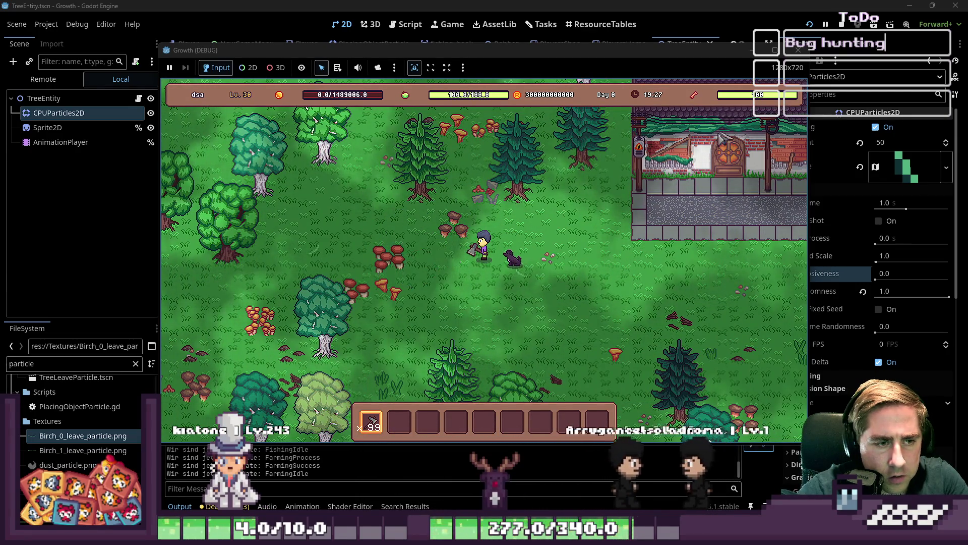
left_click(799, 50)
left_click(896, 169)
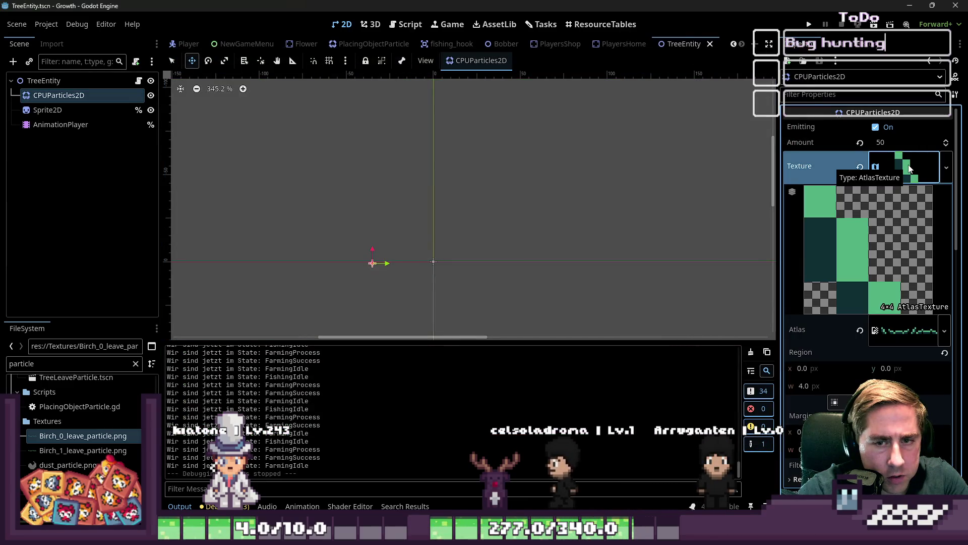
Step: Set the leaf particles' Scale Amount Min and Max both to 2
left_click(910, 169)
scroll(878, 326, "down", 10)
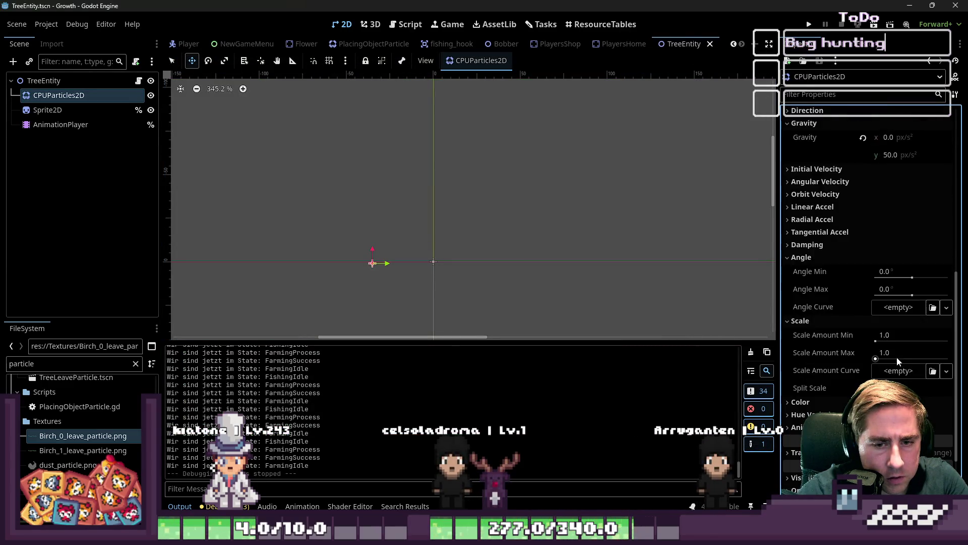
scroll(897, 357, "down", 2)
left_click(895, 281)
type("2")
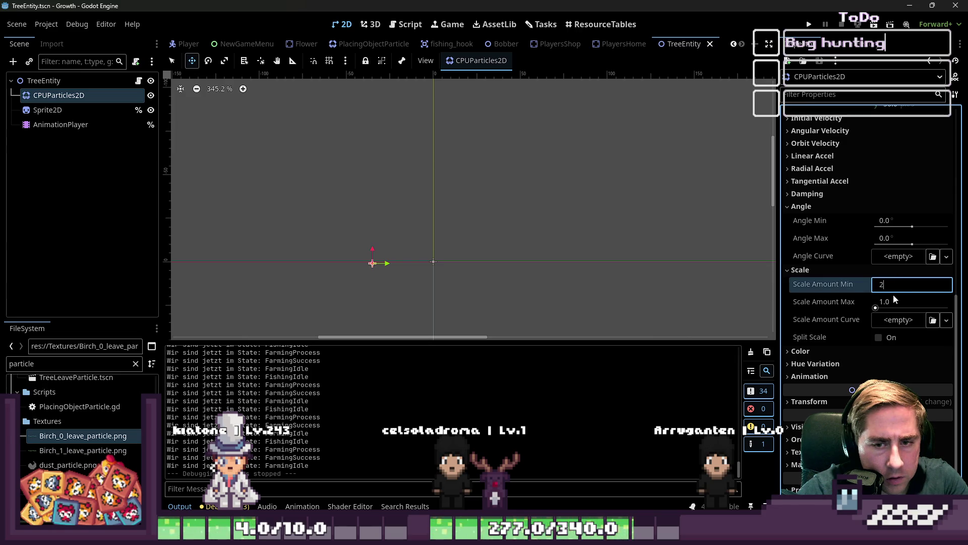
left_click(895, 298)
type("2")
left_click(181, 338)
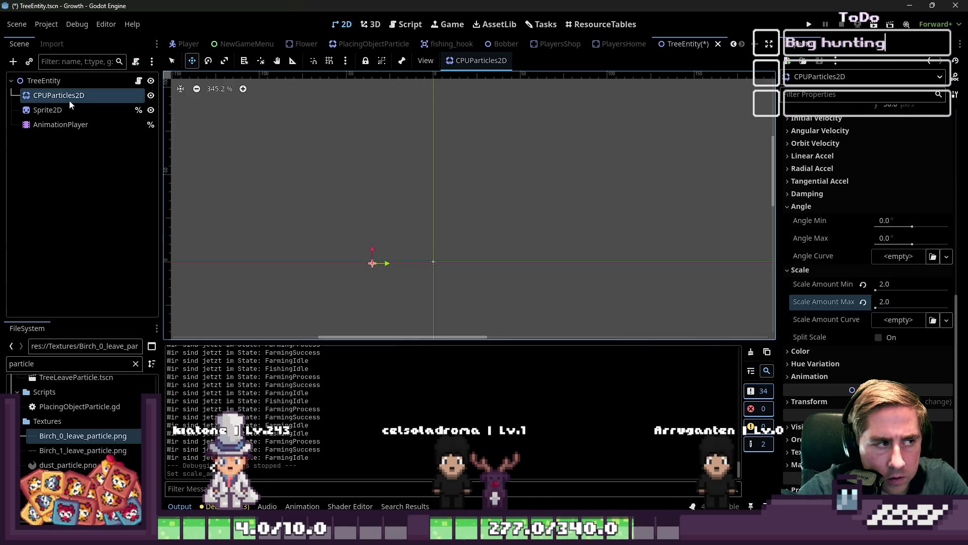
Step: Play DESPAWN_LEFT on the AnimationPlayer, then save and run the game
left_click(63, 124)
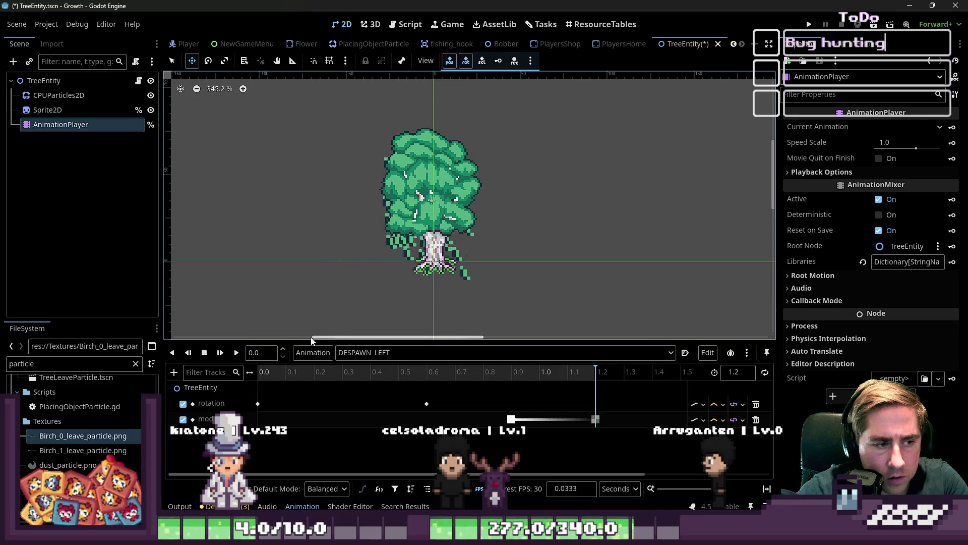
left_click(237, 352)
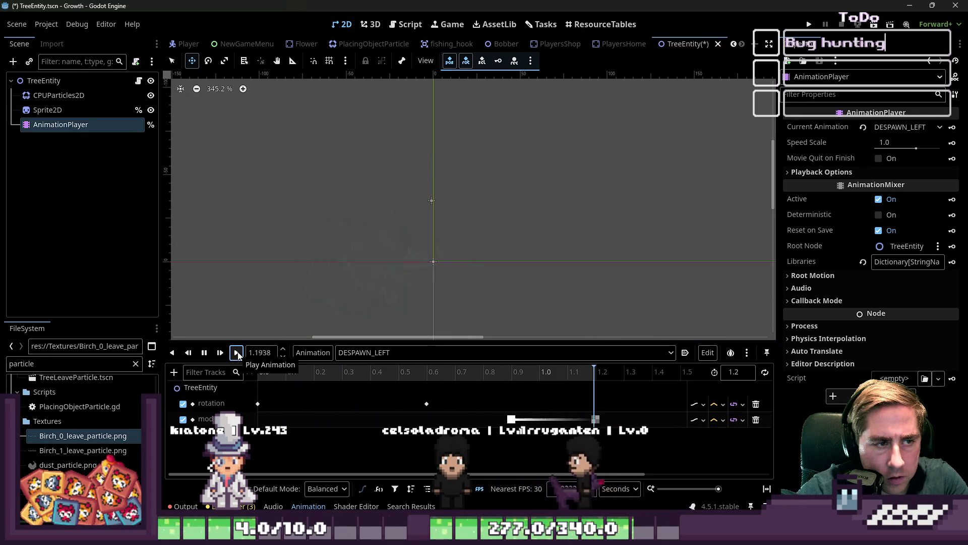
key("F5")
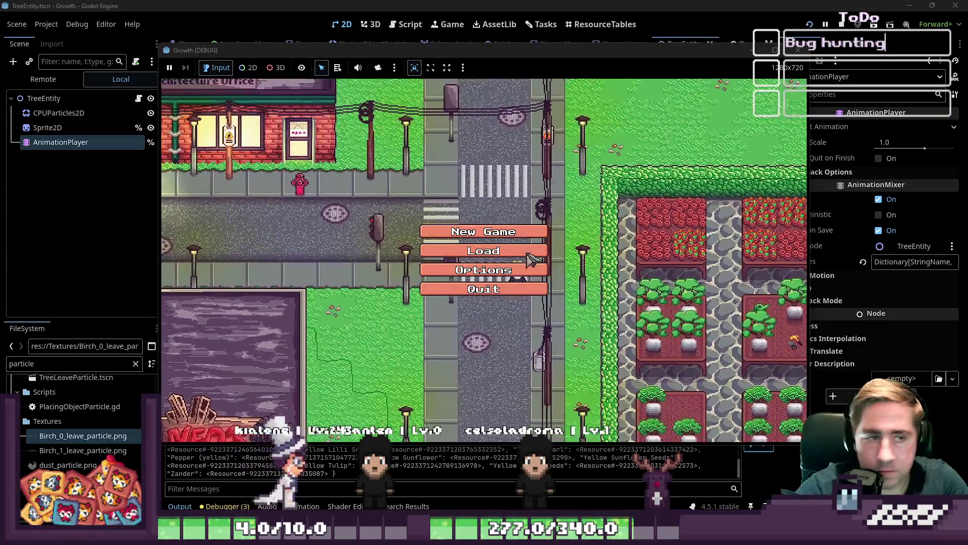
Step: Start a new game with character name 'dasv' and open the inventory
left_click(505, 232)
type("dasv")
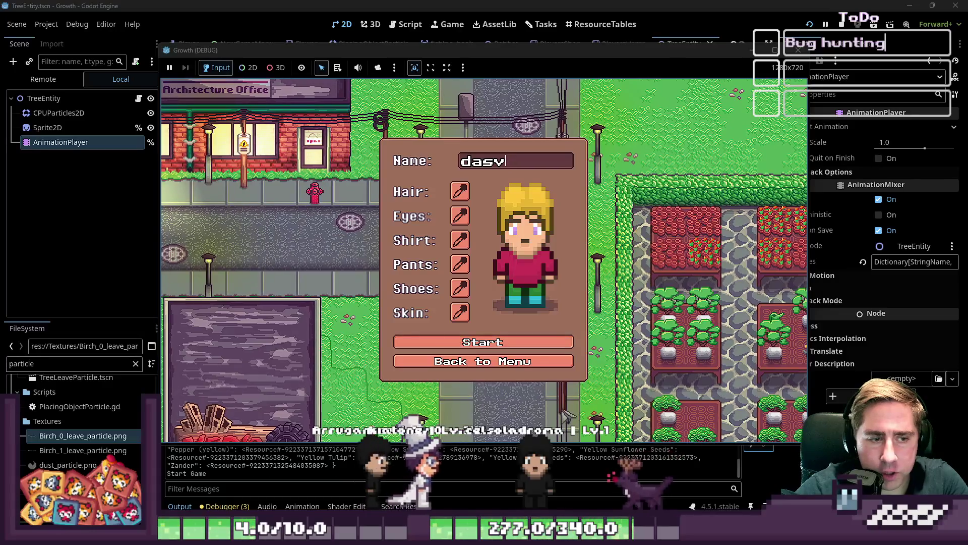
left_click(444, 348)
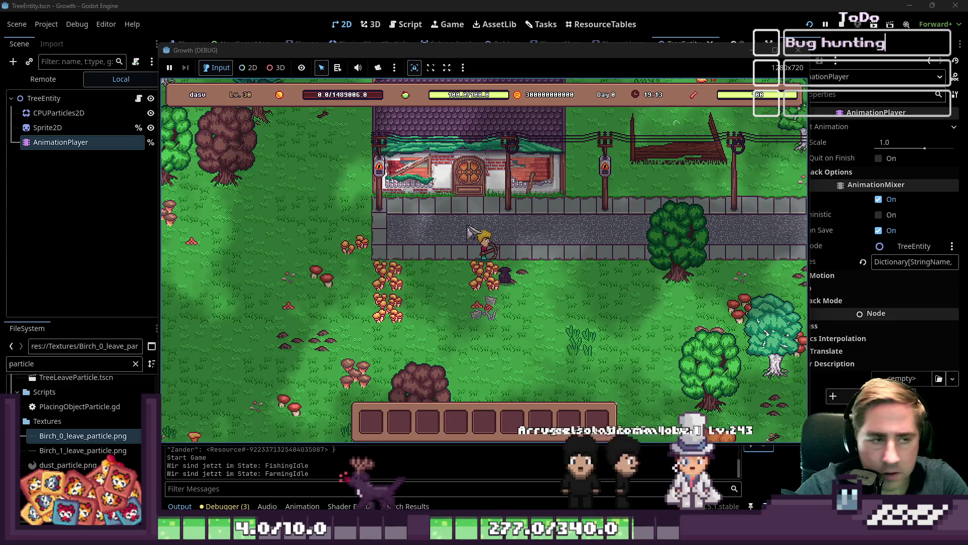
key("i")
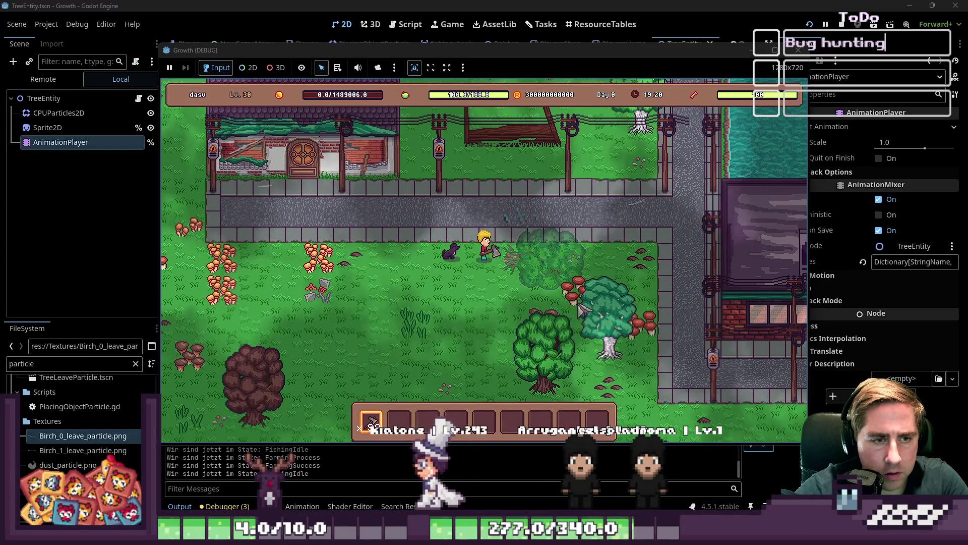
Step: Walk past the trees, chop one with the held tool, then stop the game
key("s")
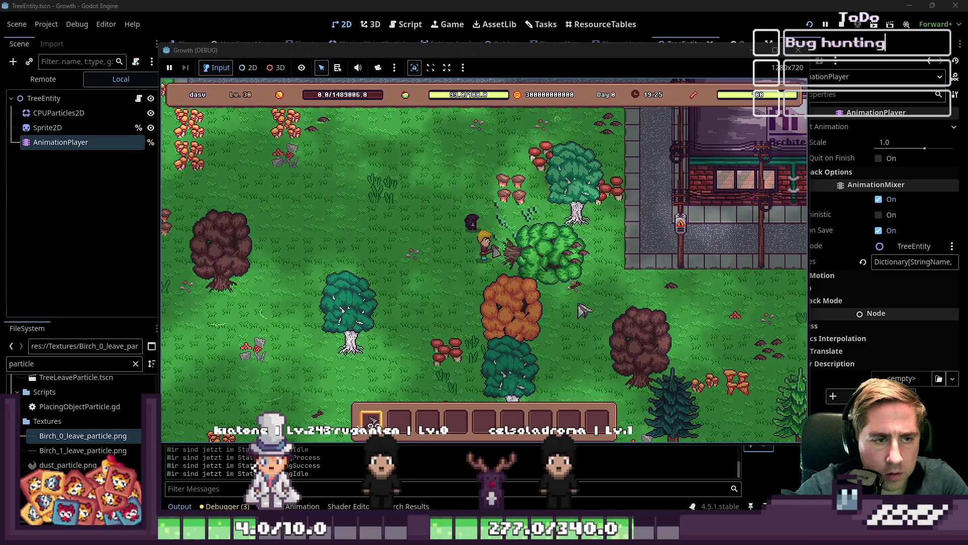
key("w")
key("d")
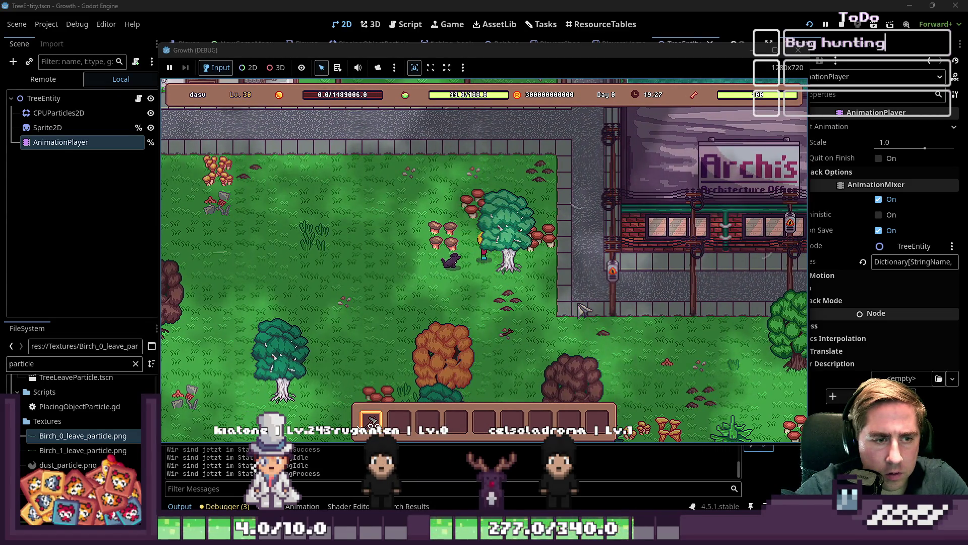
key("s")
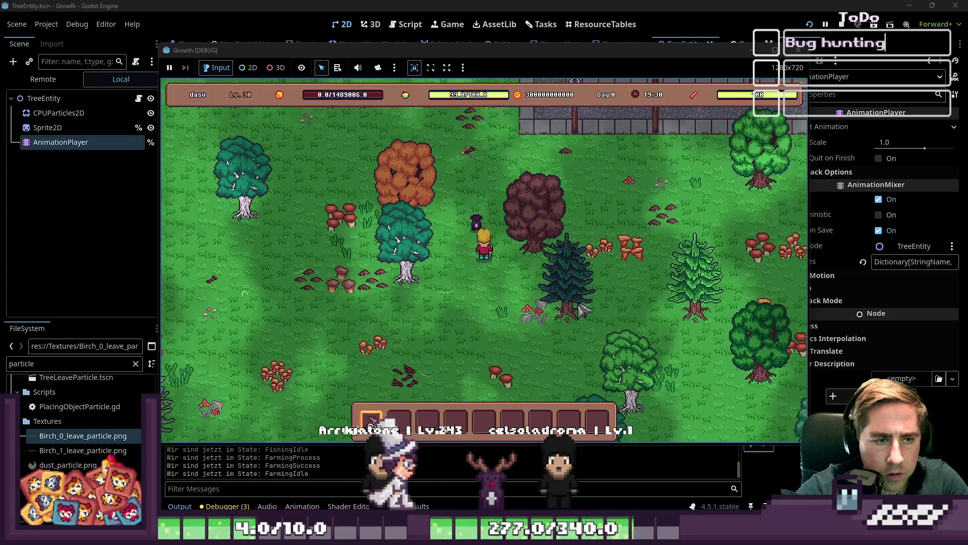
left_click(583, 310)
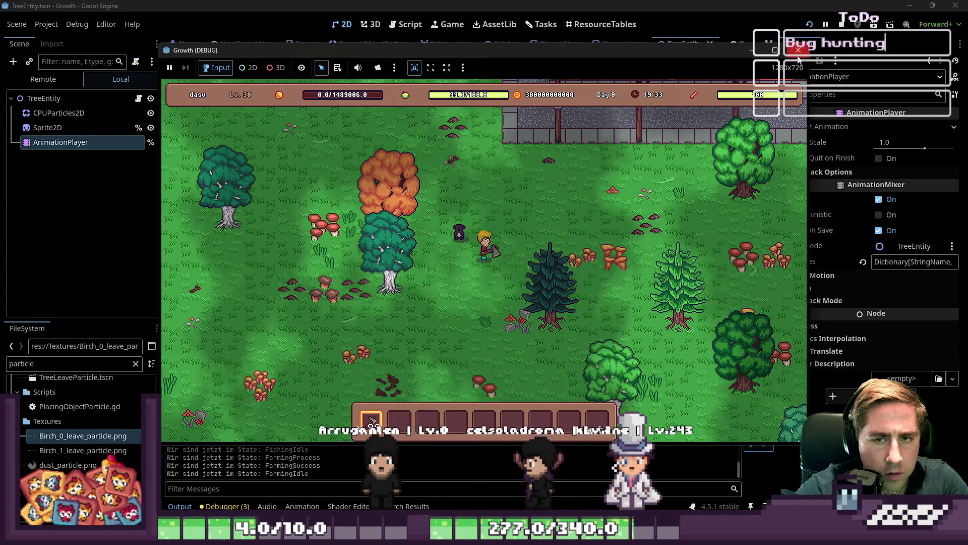
left_click(842, 24)
left_click(70, 111)
left_click(82, 126)
Step: Revisit the leaf particles' minimum scale amount field without changing it
key("Up")
key("Up")
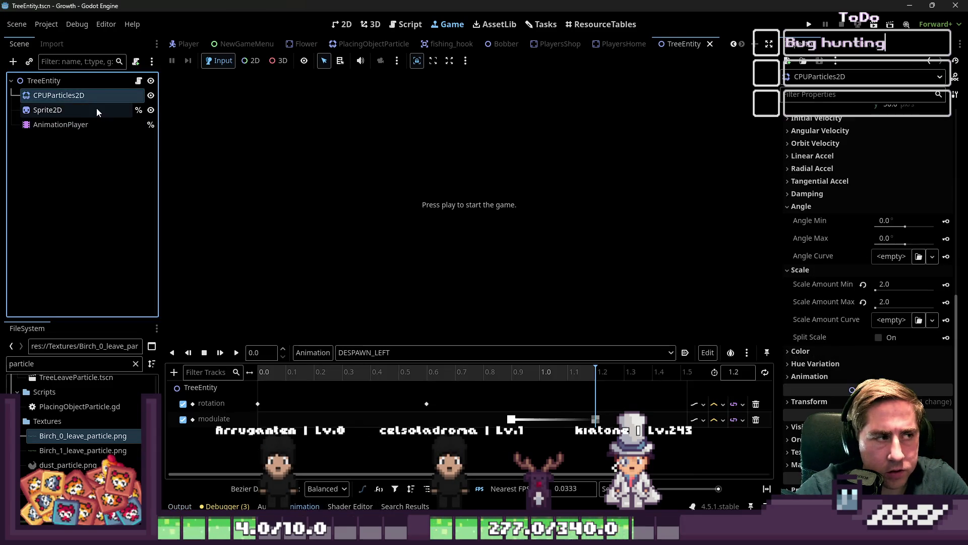
left_click(884, 284)
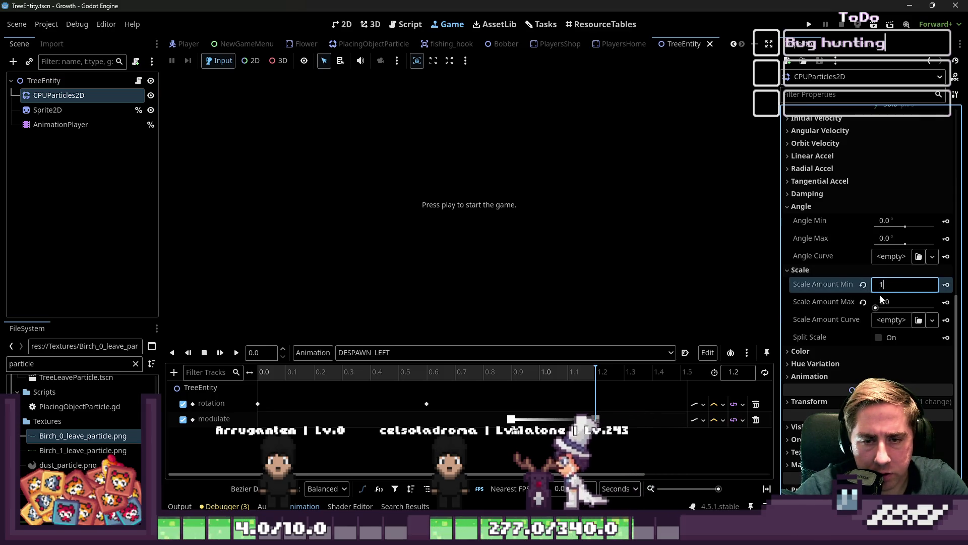
key("Return")
scroll(868, 202, "up", 15)
Step: Insert a new DESPAWN_LEFT rotation key just after the 0.6 s key
left_click(74, 95)
left_click(74, 80)
left_click(124, 124)
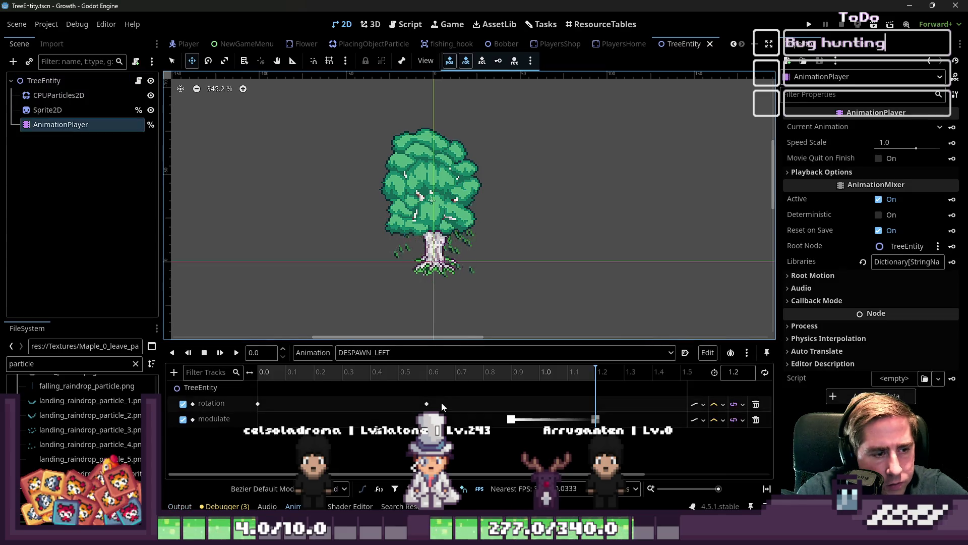
left_click(427, 404)
right_click(427, 406)
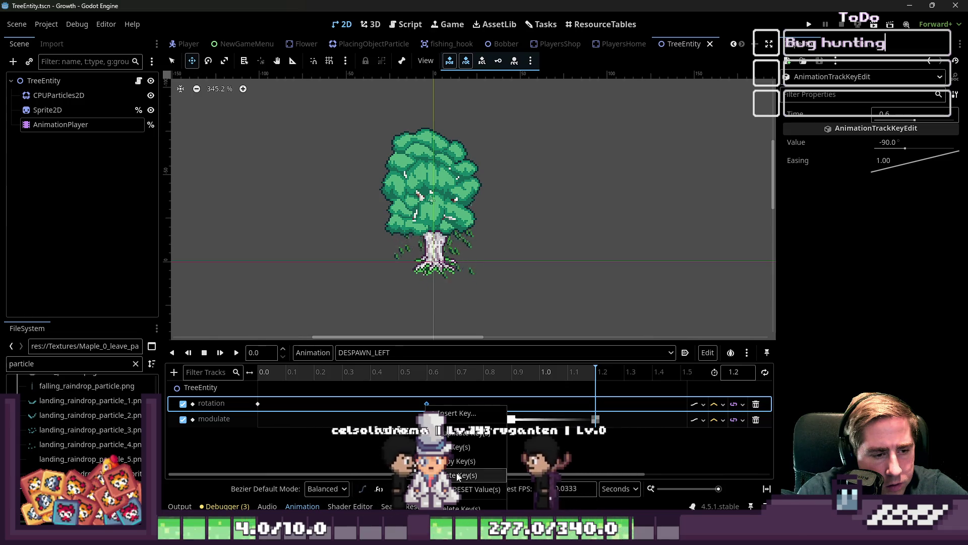
left_click(393, 421)
right_click(445, 404)
left_click(454, 410)
left_click(446, 404)
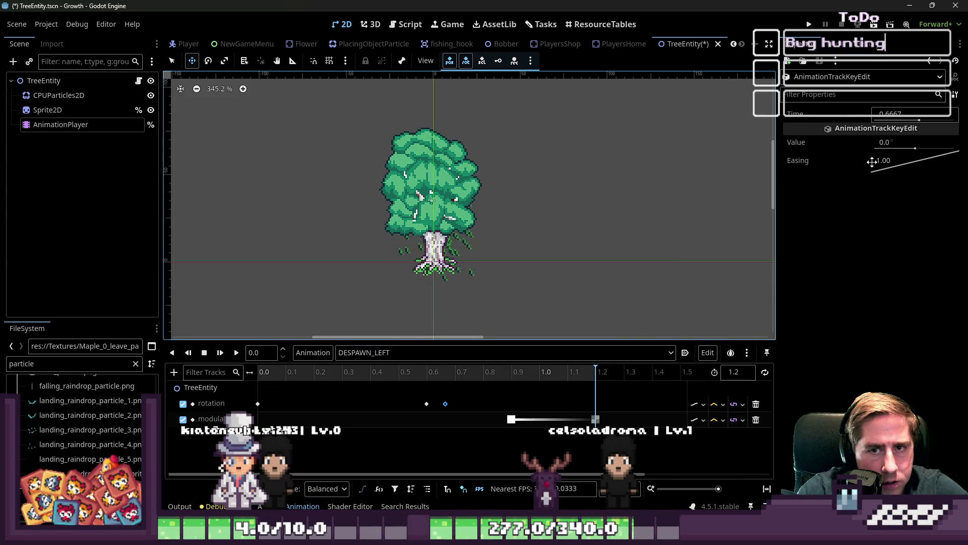
Step: Shift the new key slightly earlier, set its rotation to -90° then -85°, and preview
left_click(915, 150)
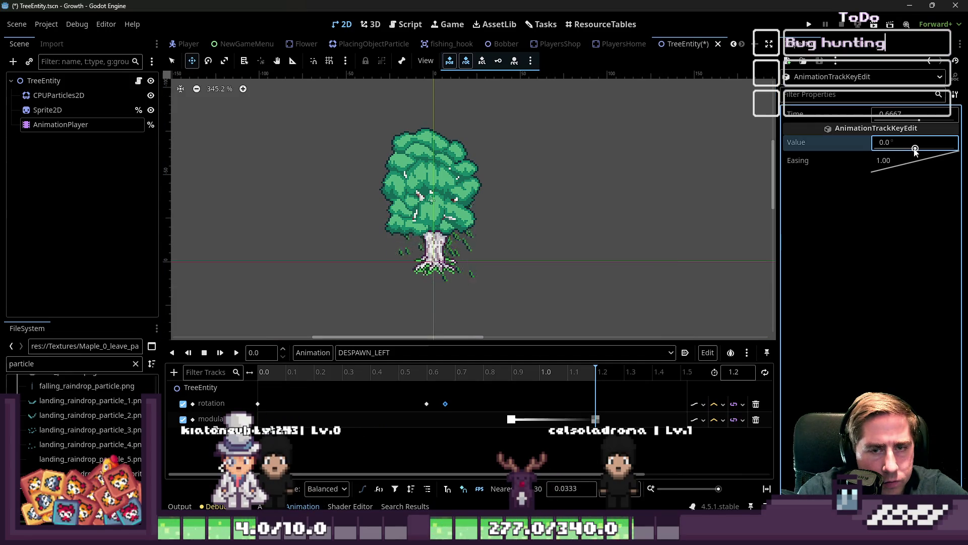
mouse_move(590, 371)
left_mouse_down()
mouse_move(399, 372)
mouse_move(451, 382)
left_mouse_up()
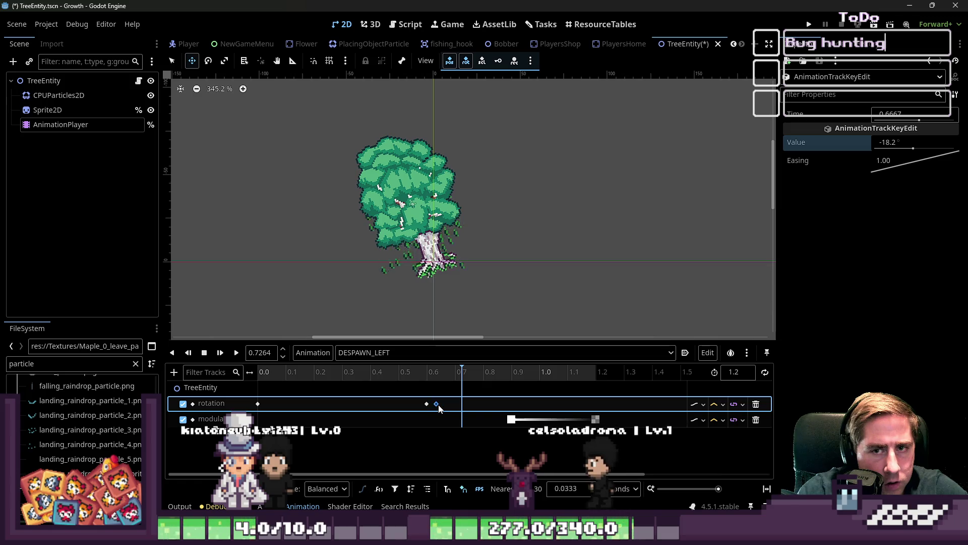
left_click_drag(438, 405, 440, 406)
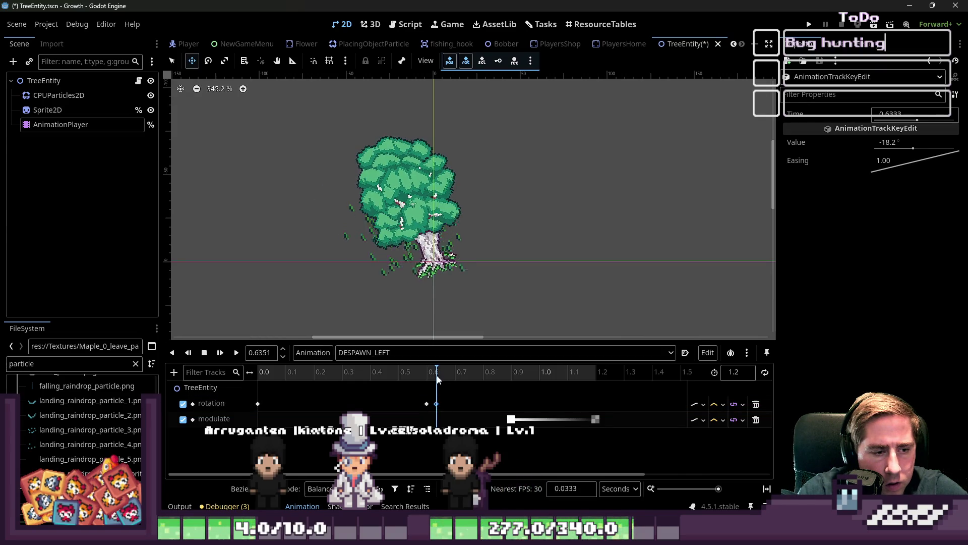
left_click(949, 141)
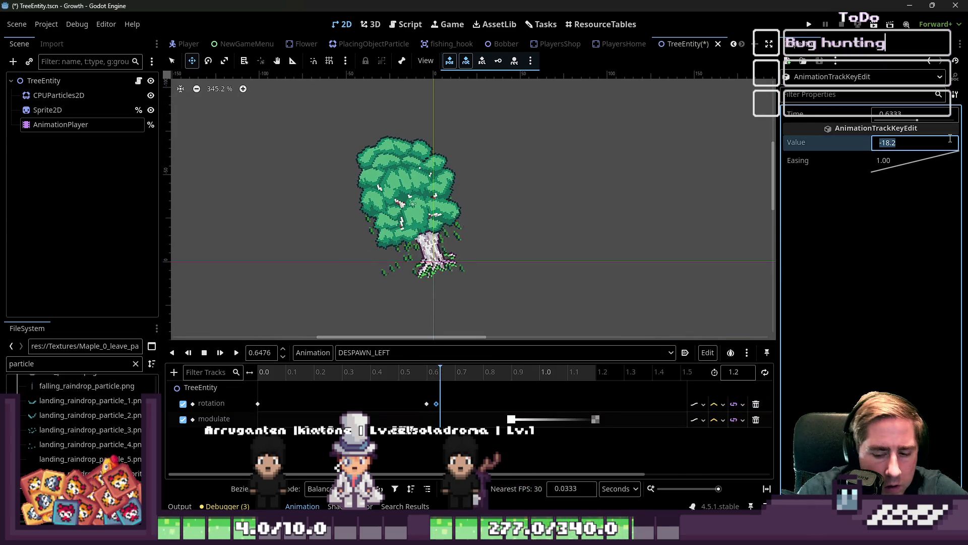
type("-90")
key("Return")
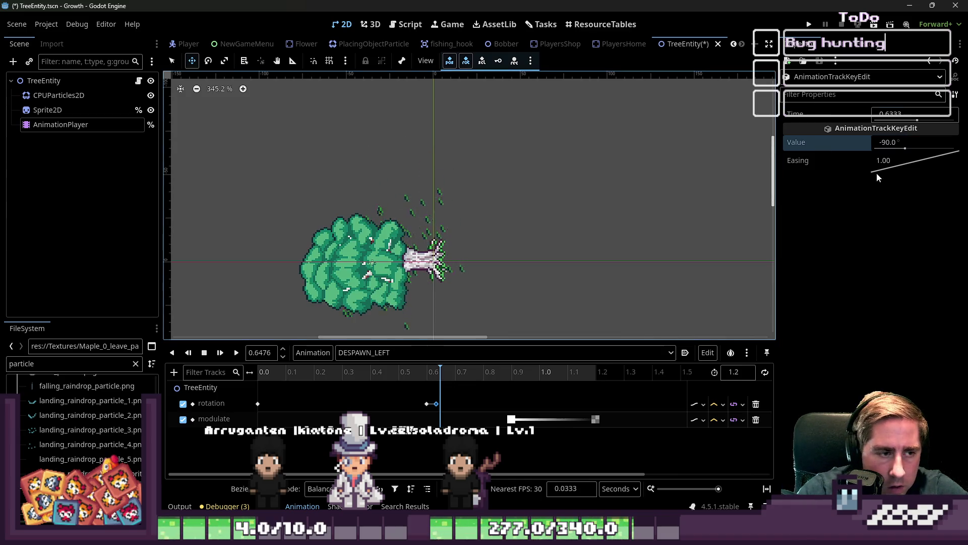
left_click_drag(882, 151, 893, 151)
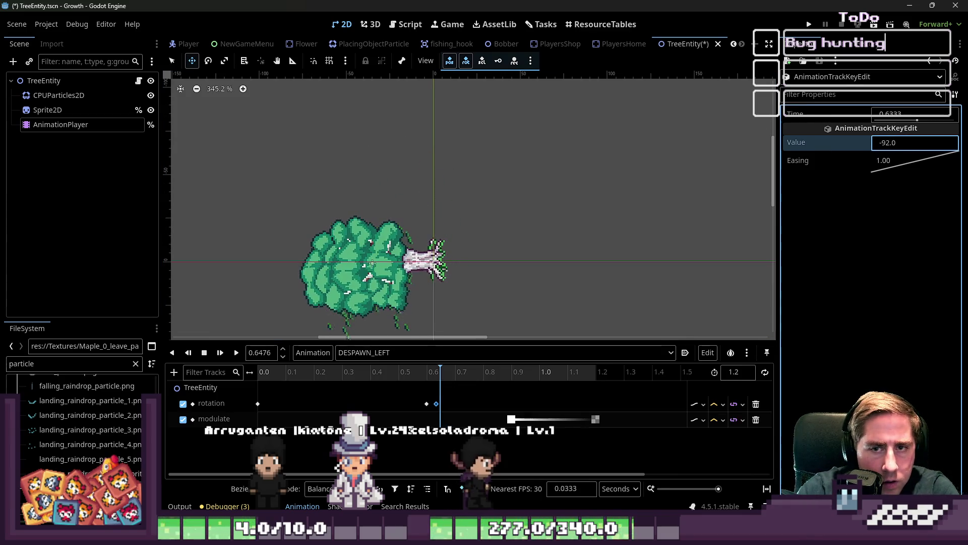
left_click(881, 151)
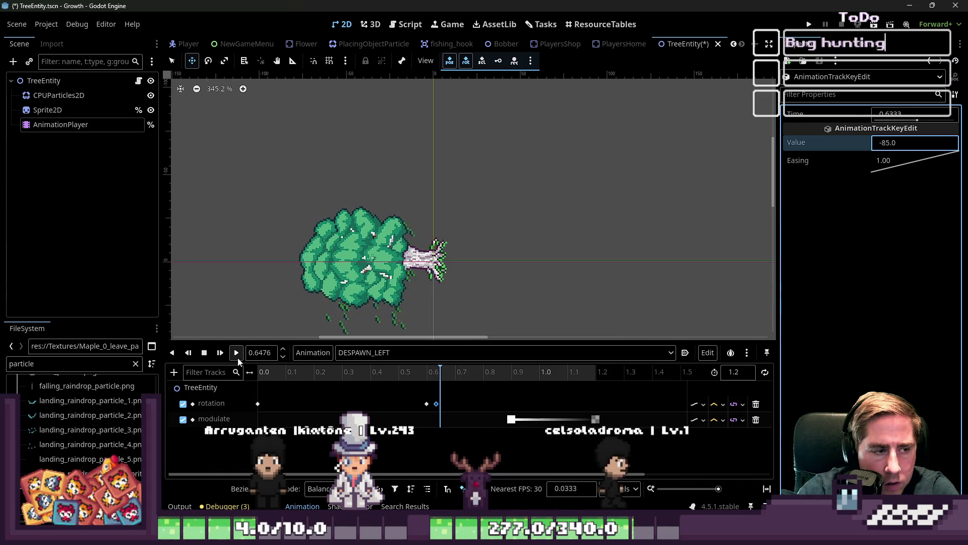
left_click(237, 353)
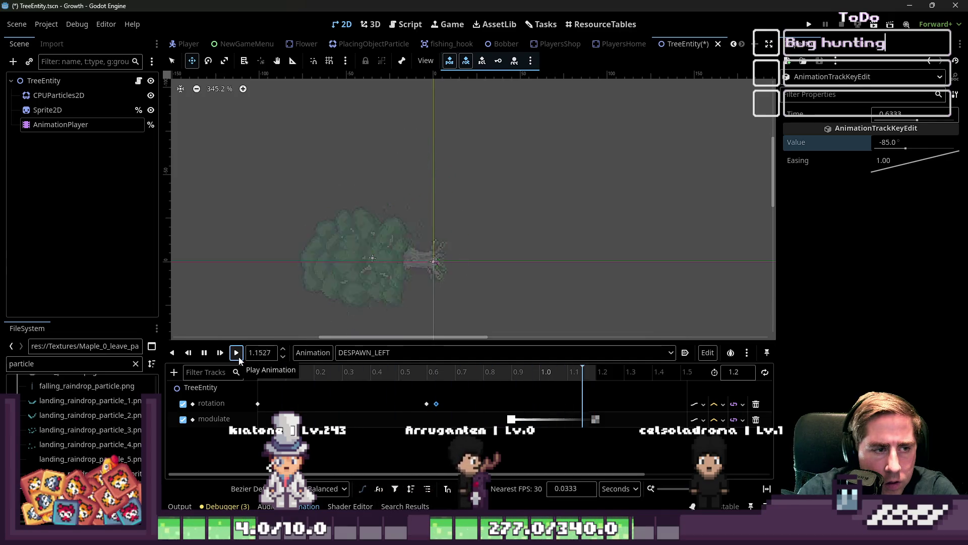
Step: Change the new key's rotation to -80° and replay the animation to check the bounce
left_click(436, 404)
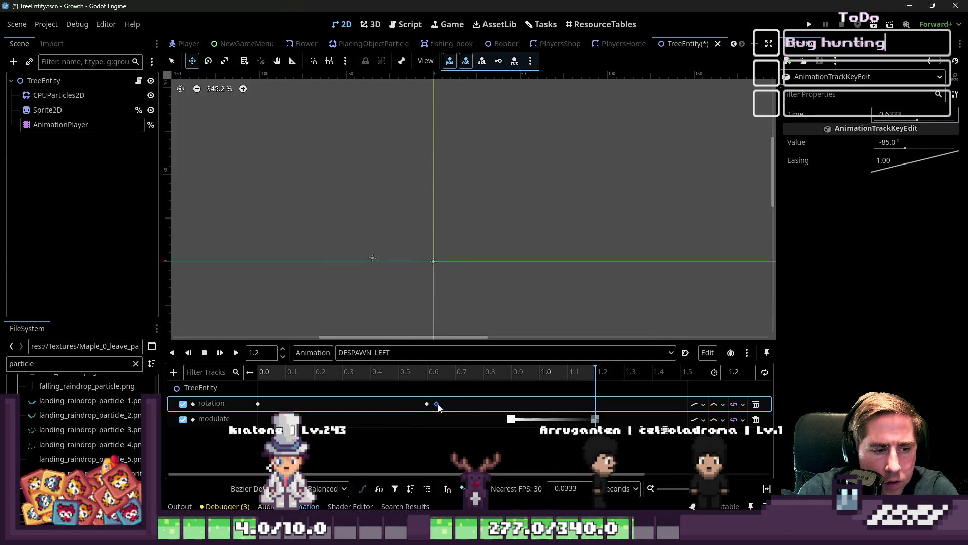
left_click(236, 352)
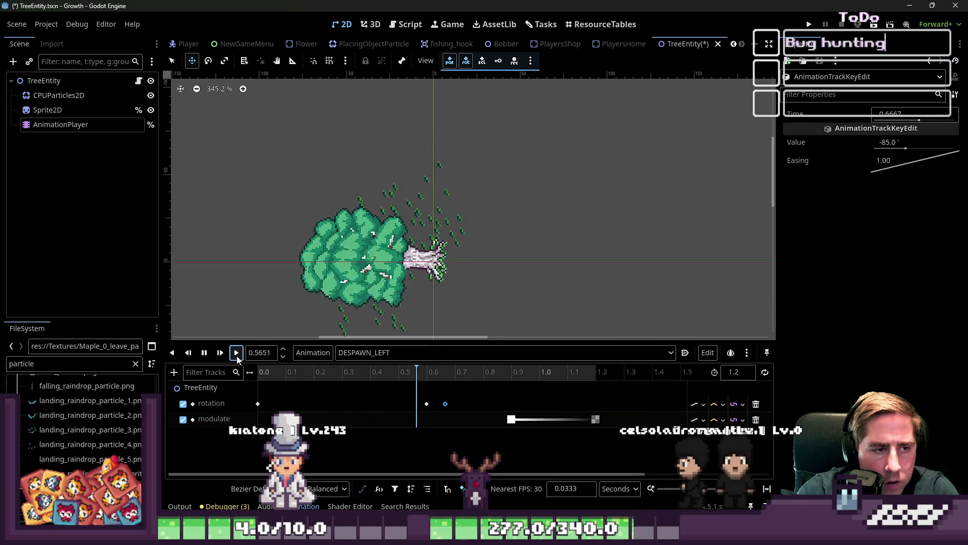
left_click(236, 352)
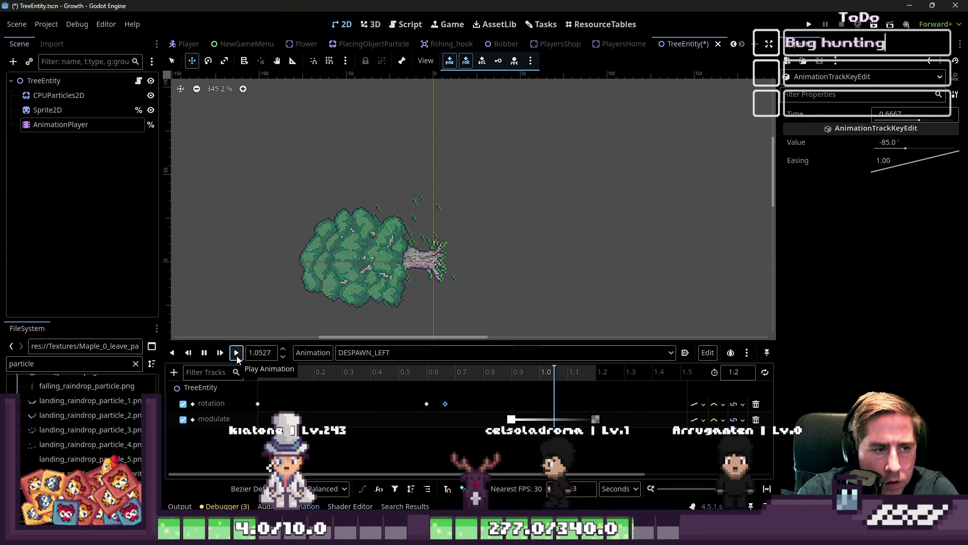
left_click(445, 404)
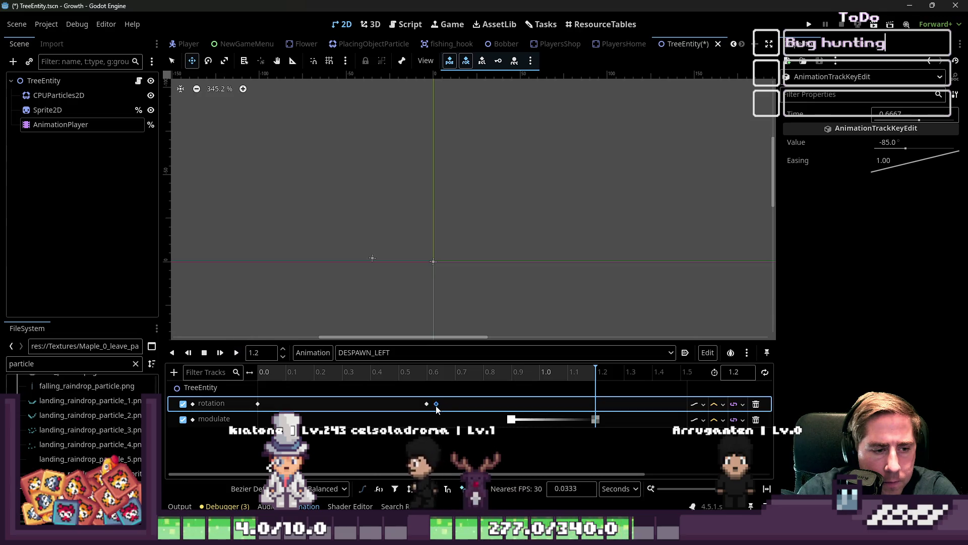
left_click(903, 145)
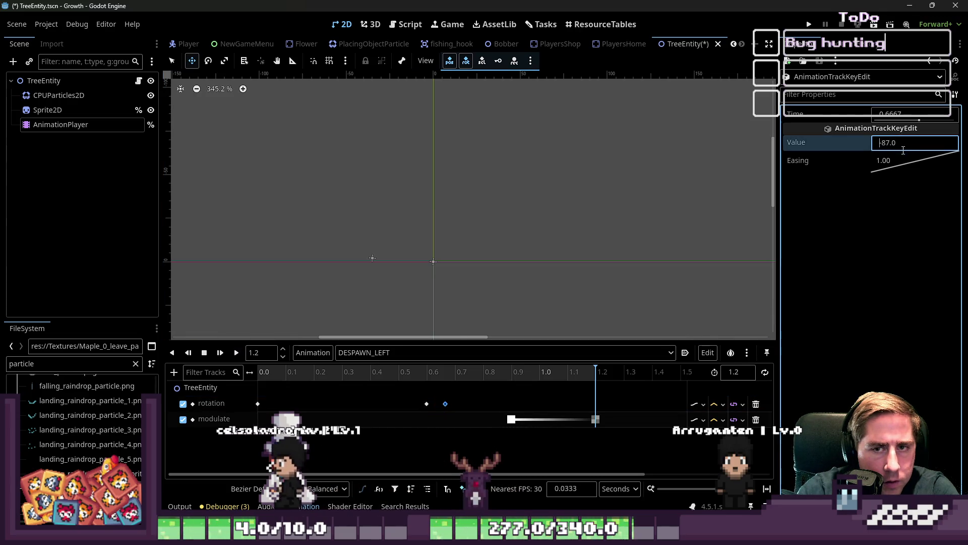
key("Down")
key("Down")
key("Down")
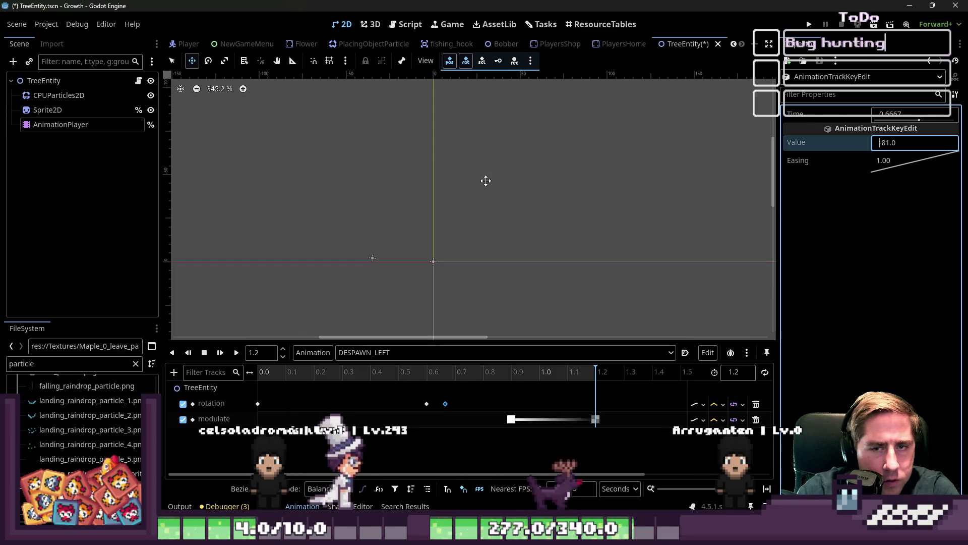
left_click(190, 352)
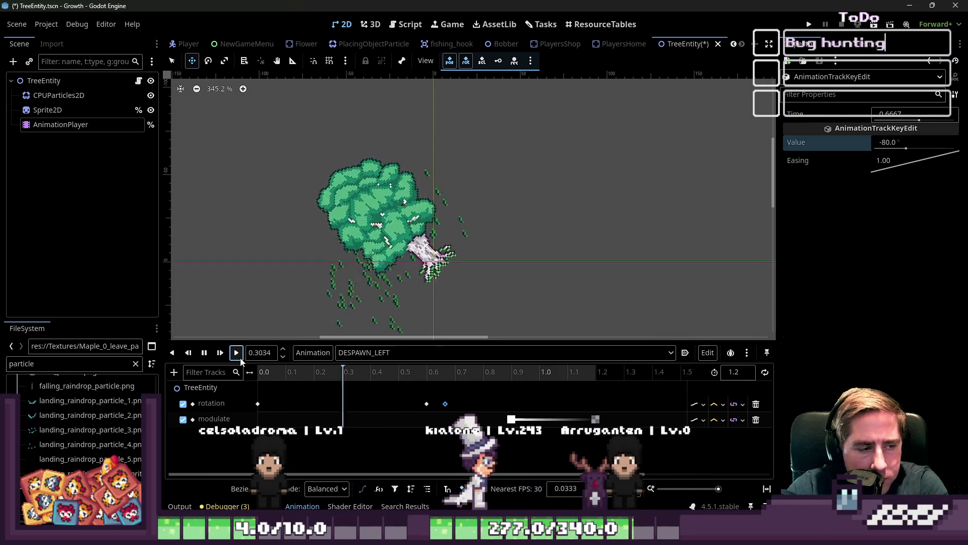
left_click(237, 352)
left_click(240, 359)
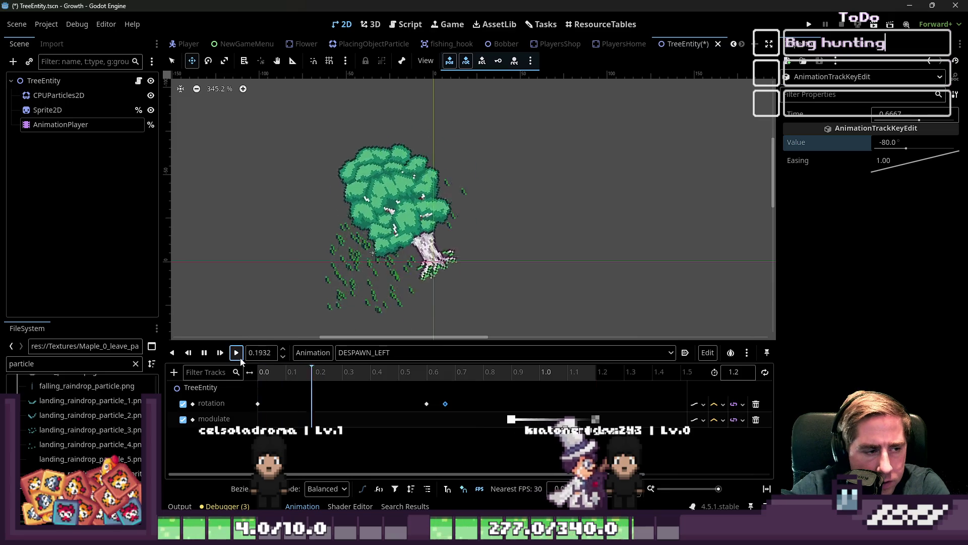
left_click(427, 403)
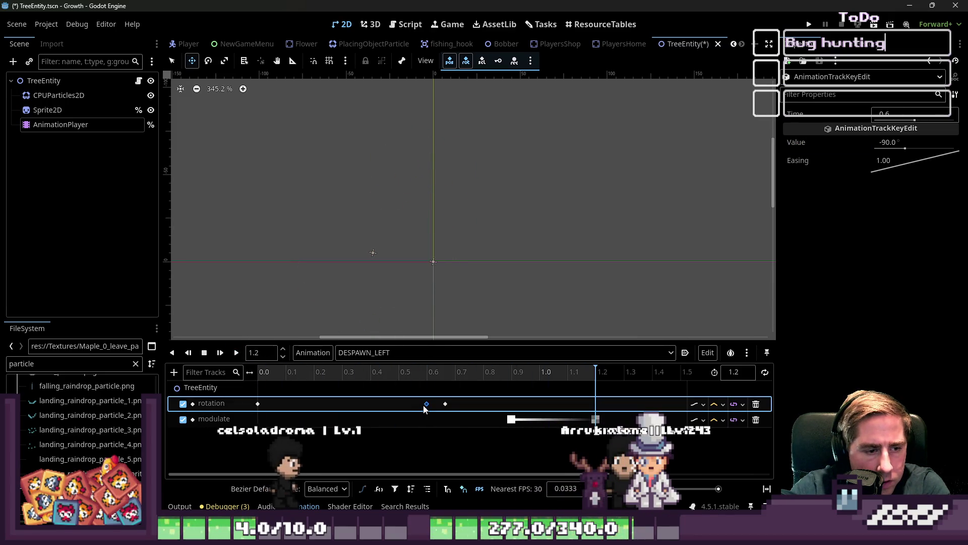
Step: Insert another rotation key at about 0.7 s set to -90° and preview it
right_click(464, 403)
left_click(473, 414)
left_click(464, 403)
left_click(894, 143)
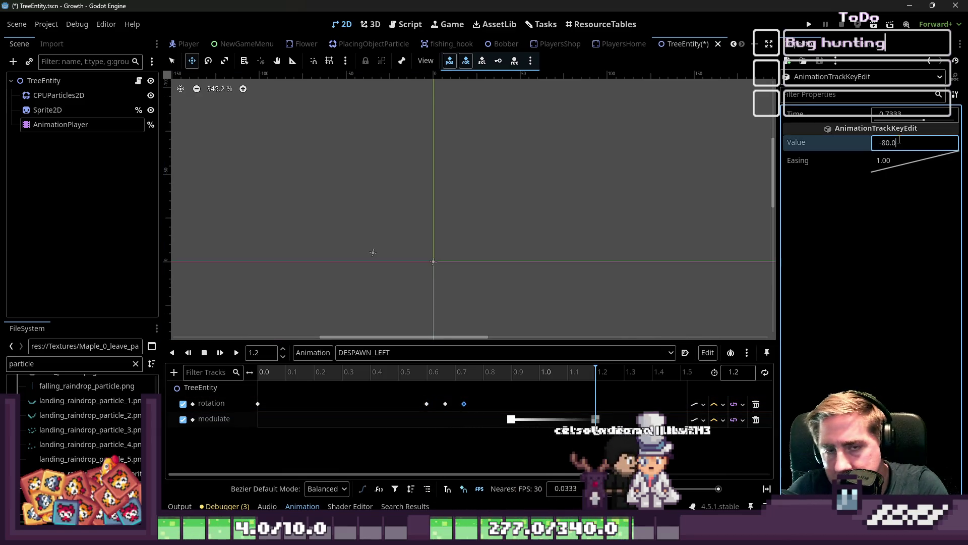
type("-90")
key("Return")
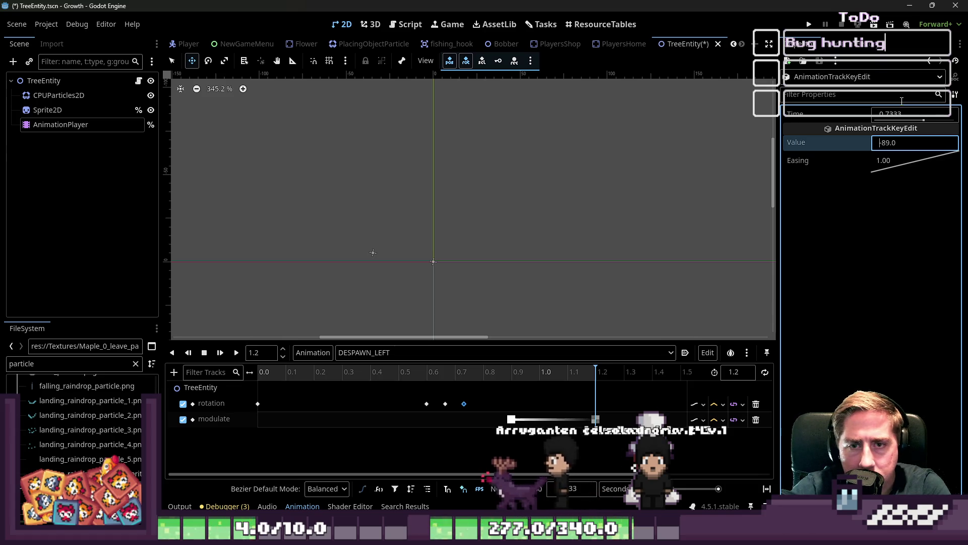
left_click(236, 353)
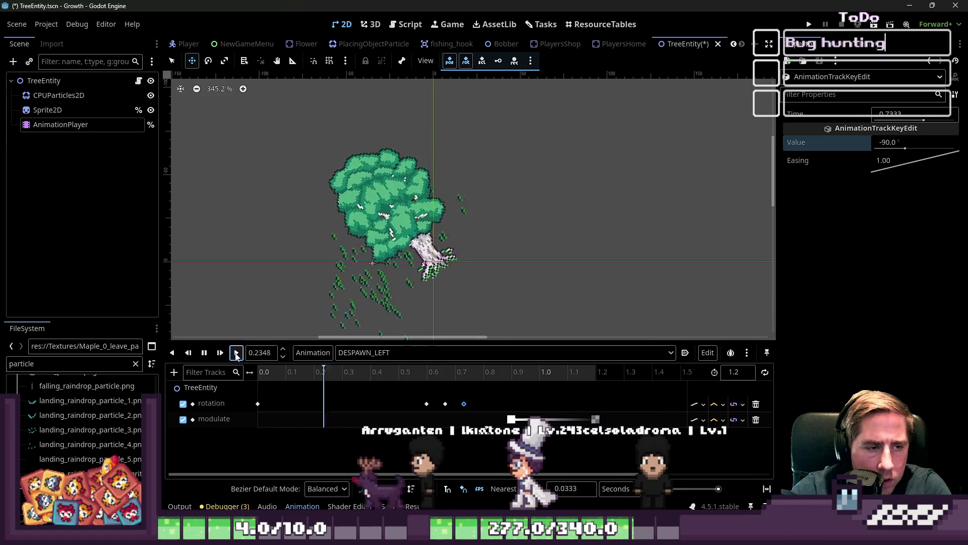
left_click(236, 353)
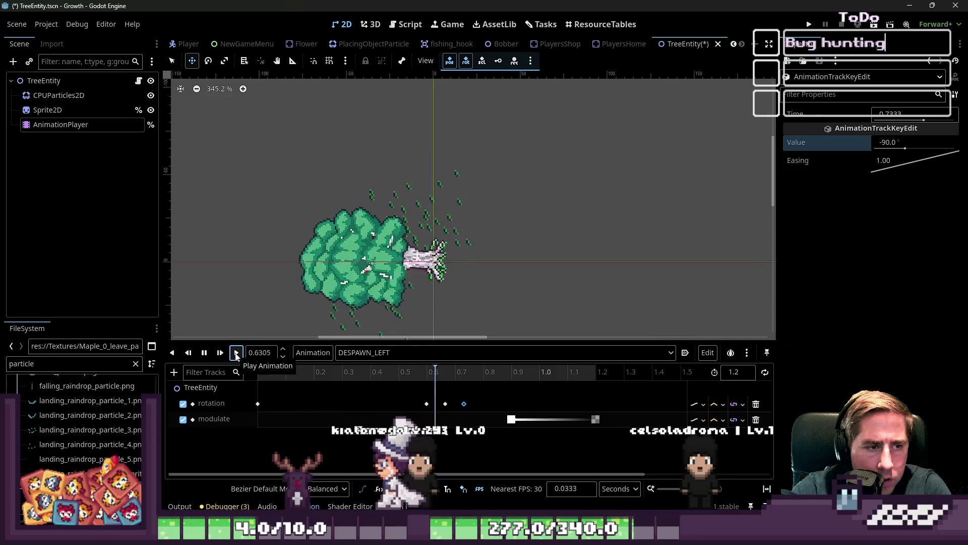
Step: Set the rebound rotation key's value to -85° and replay DESPAWN_LEFT
left_click(428, 404)
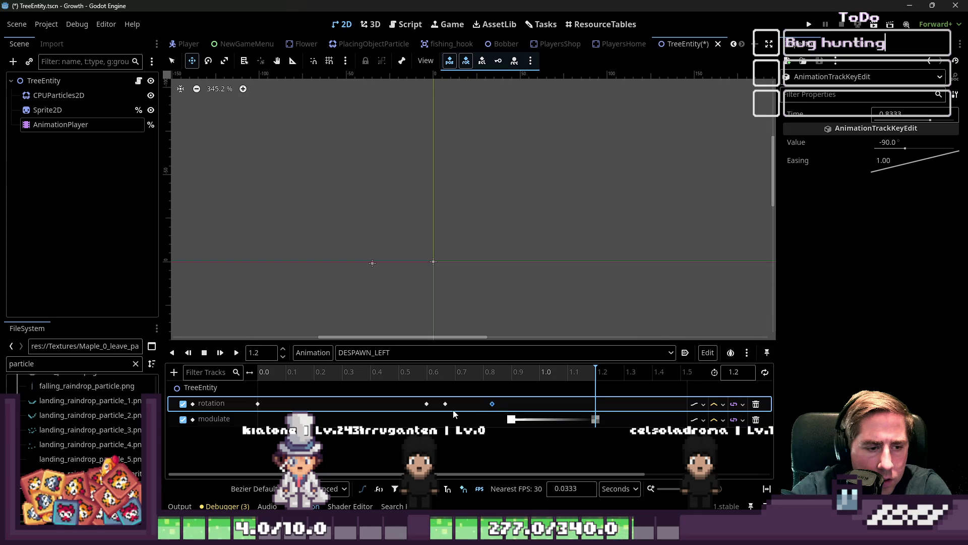
left_click(236, 353)
left_click(237, 353)
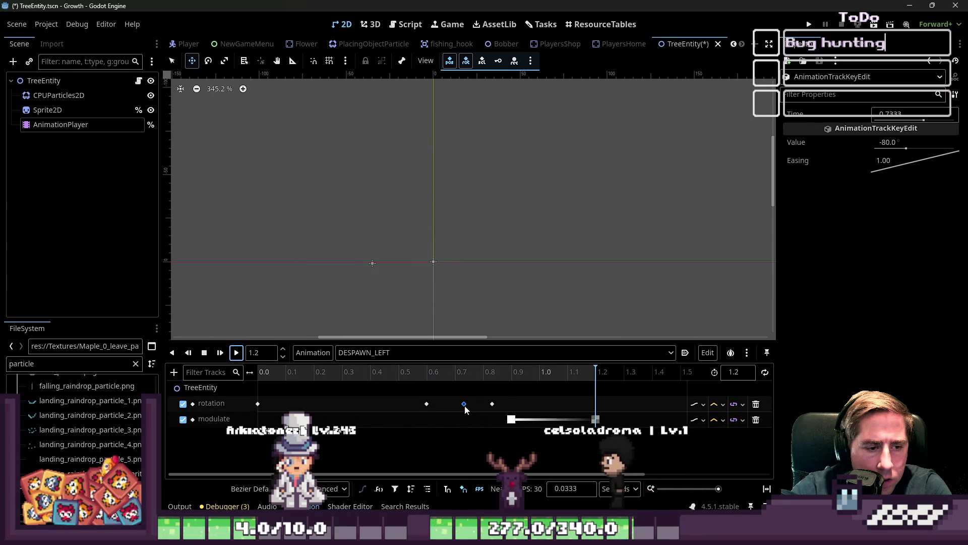
left_click(884, 144)
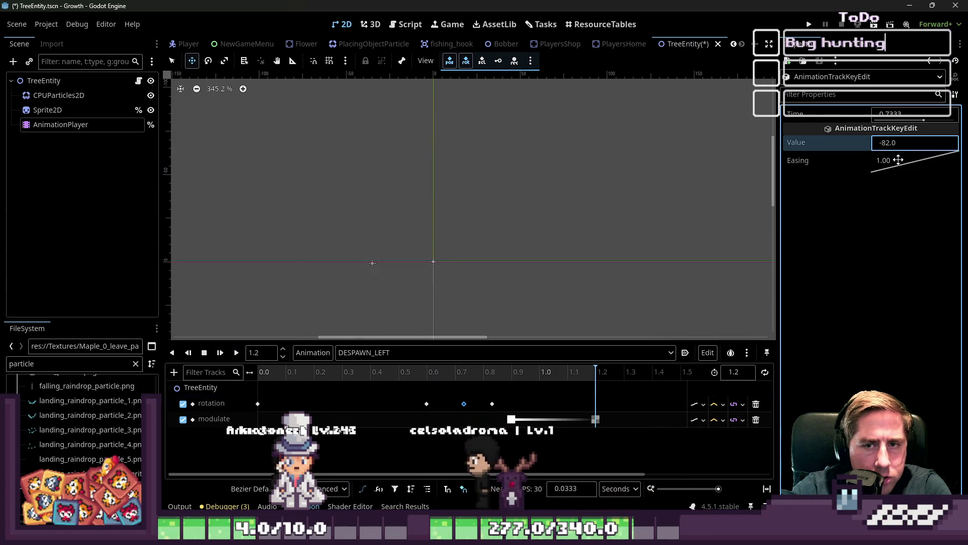
type("-85")
left_click(237, 352)
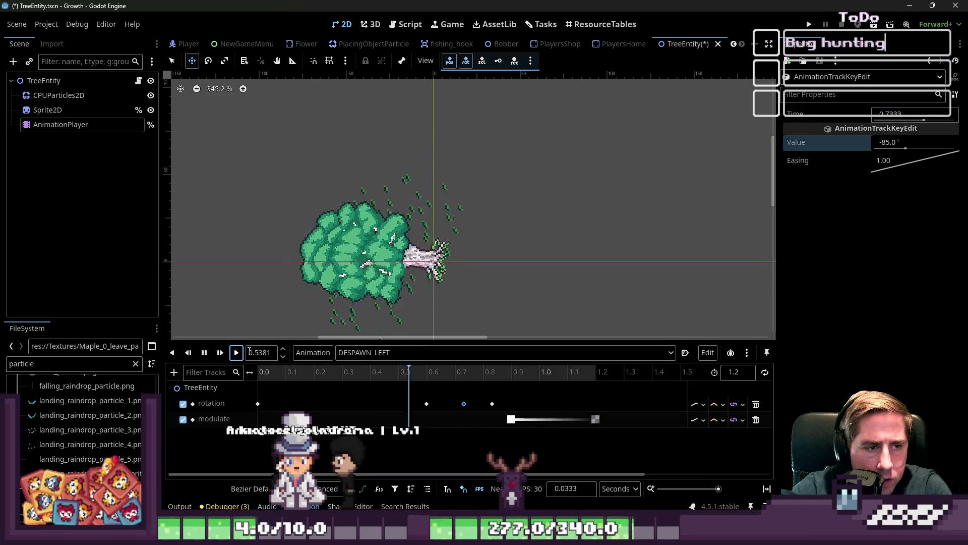
left_click(249, 352)
left_click(238, 353)
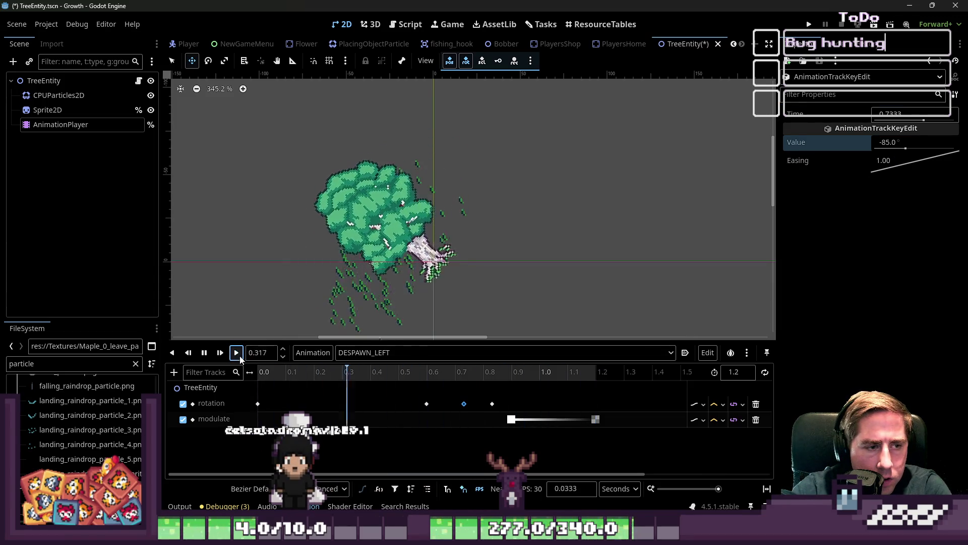
left_click(237, 353)
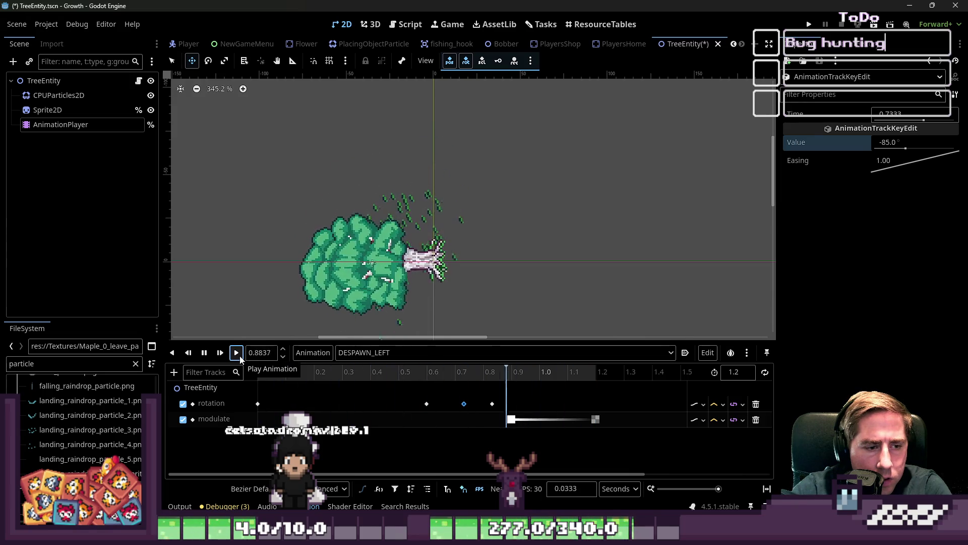
Step: Move rotation keys to 0.8333 and 0.7667 s, and delay the fade-out start to 1.0 s
left_click_drag(493, 408, 504, 407)
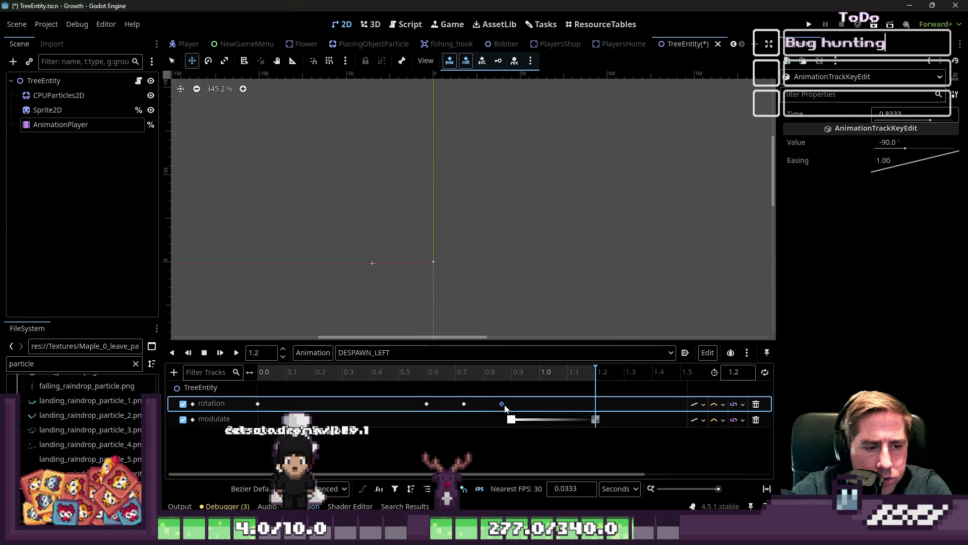
left_click(237, 353)
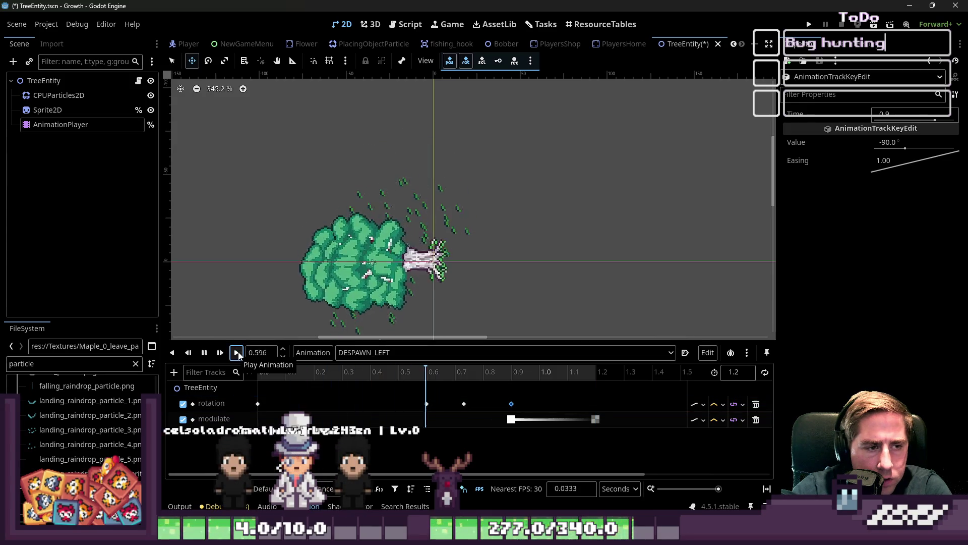
left_click_drag(466, 404, 475, 404)
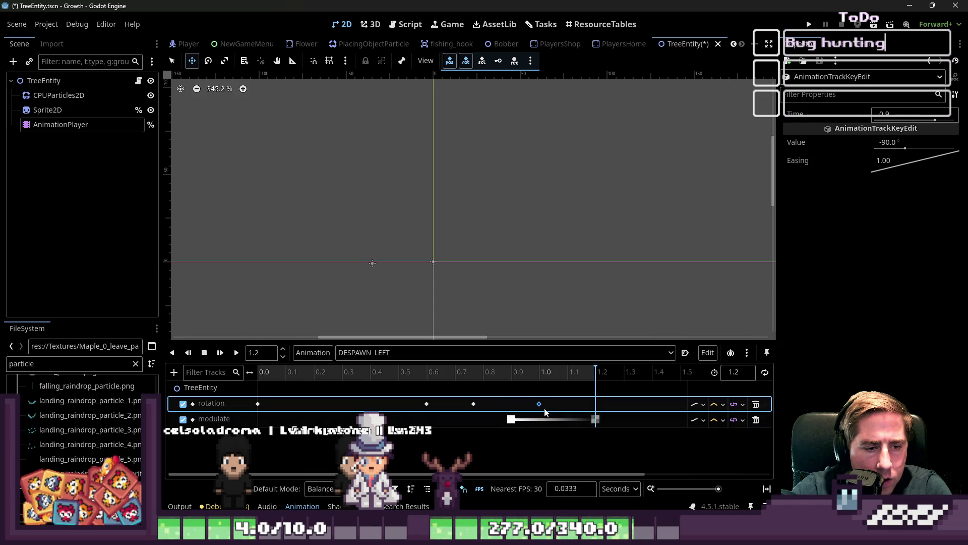
left_click(236, 352)
left_click(237, 354)
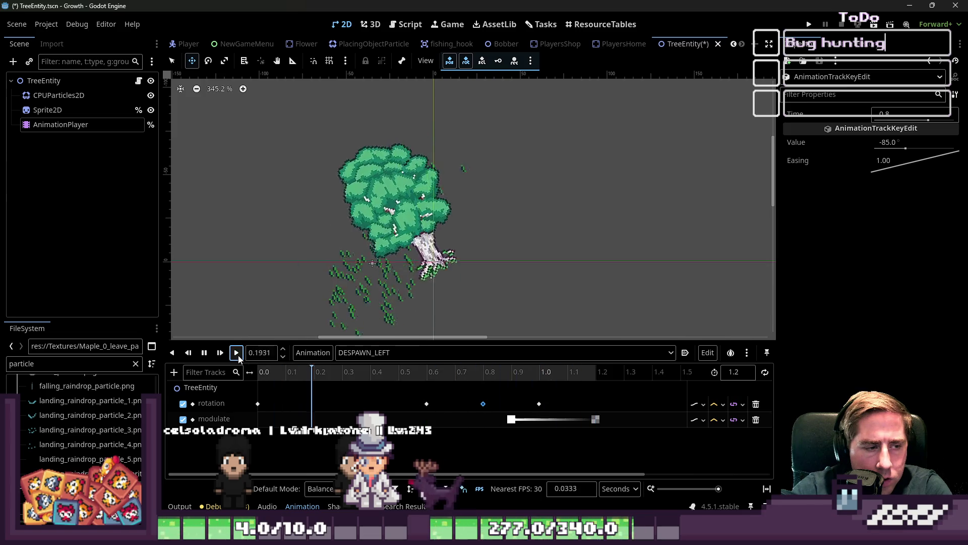
left_click(238, 354)
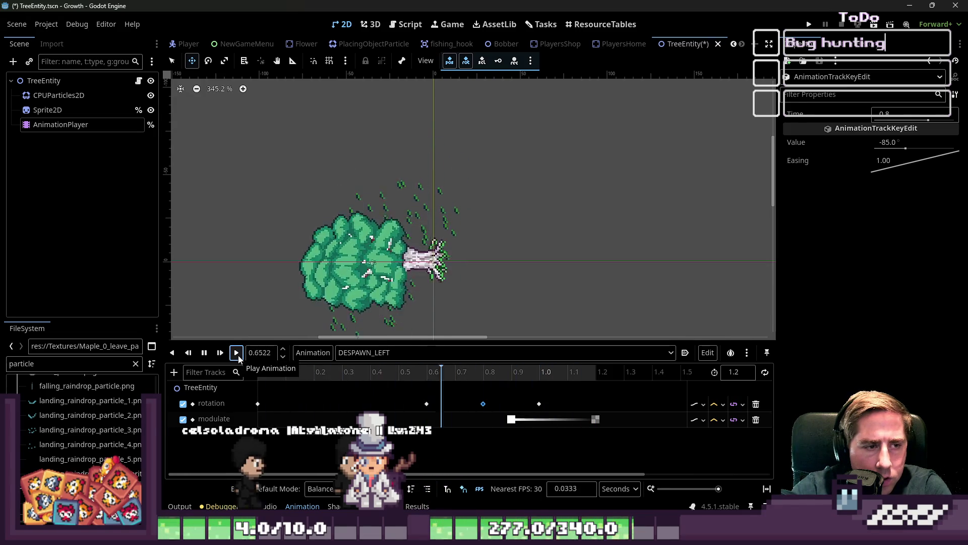
left_click(237, 354)
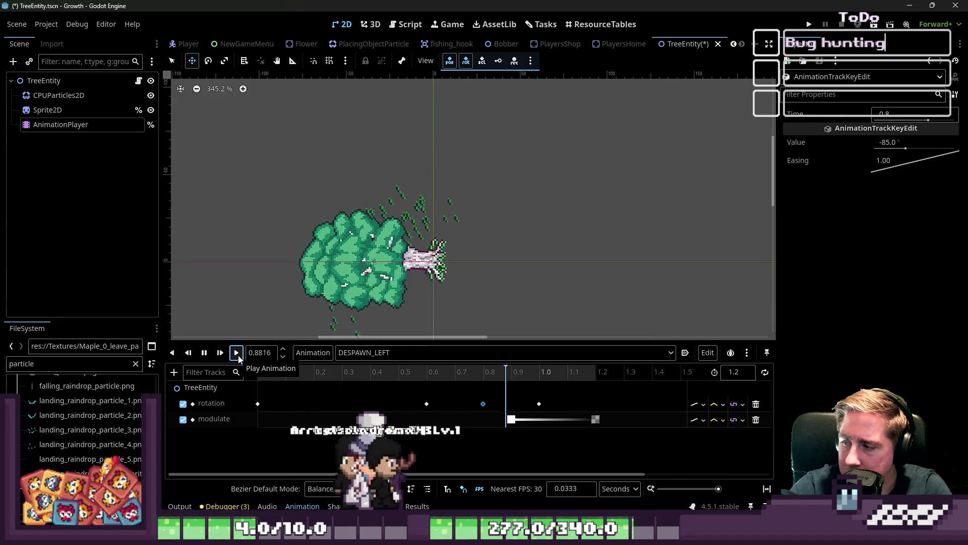
left_click_drag(512, 420, 539, 419)
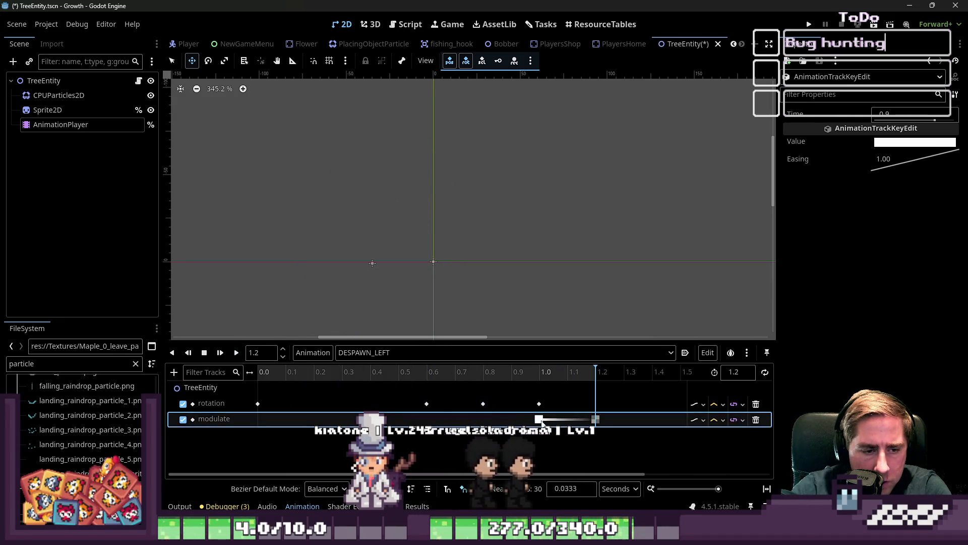
Step: Move the final transparent fade key later and replay the despawn animation
left_click_drag(598, 420, 635, 421)
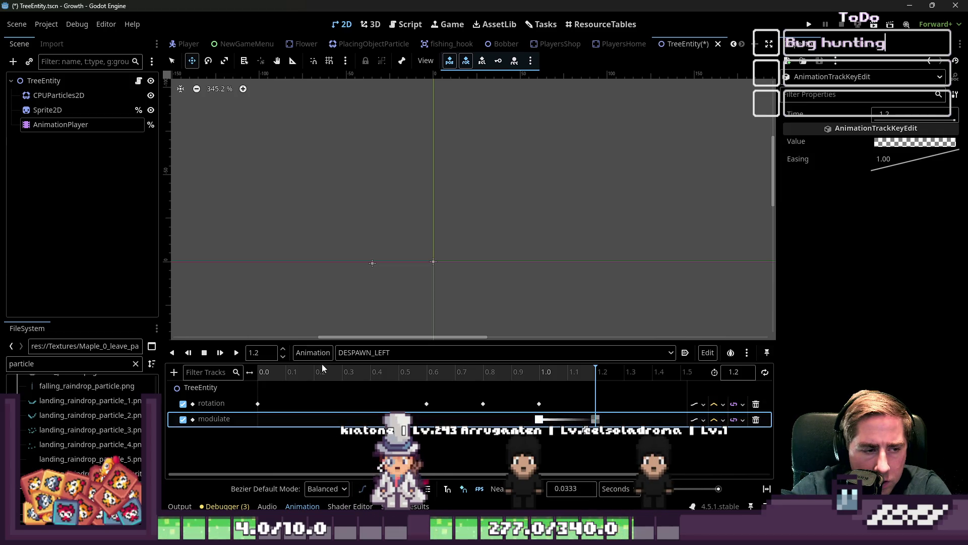
left_click(232, 357)
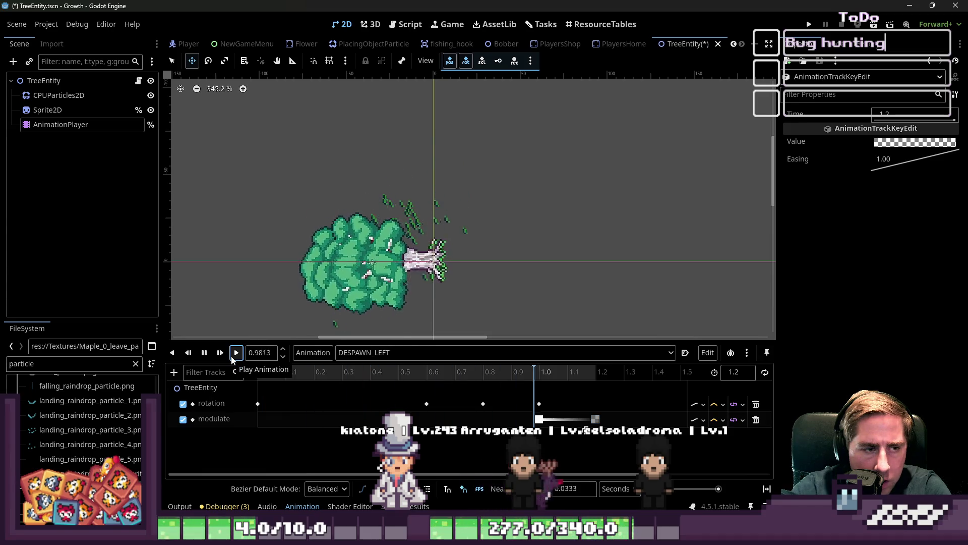
left_click(232, 357)
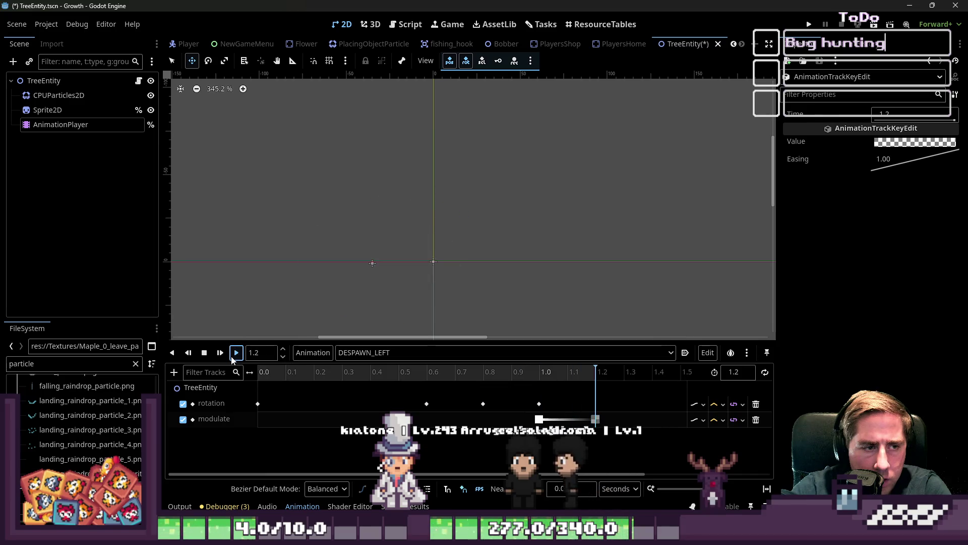
left_click(233, 357)
left_click(232, 357)
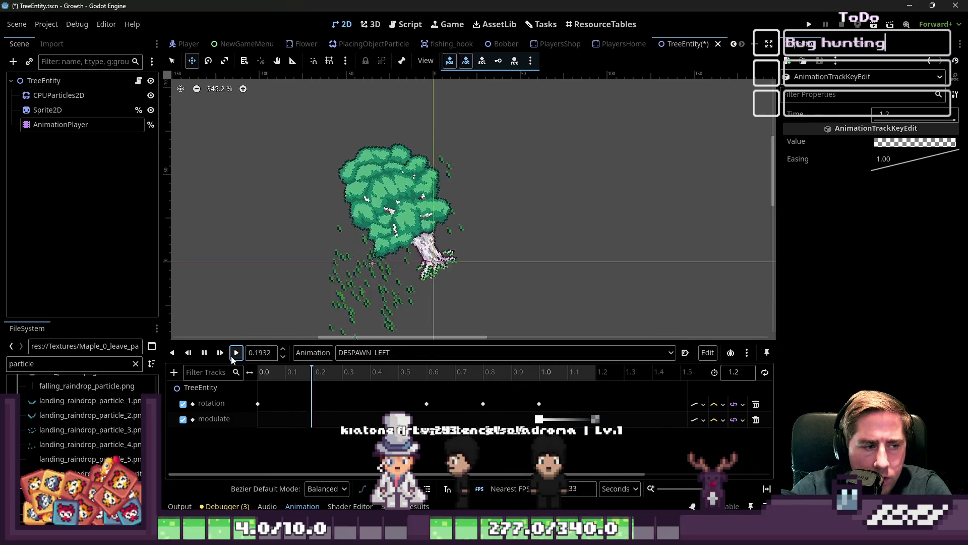
left_click(233, 357)
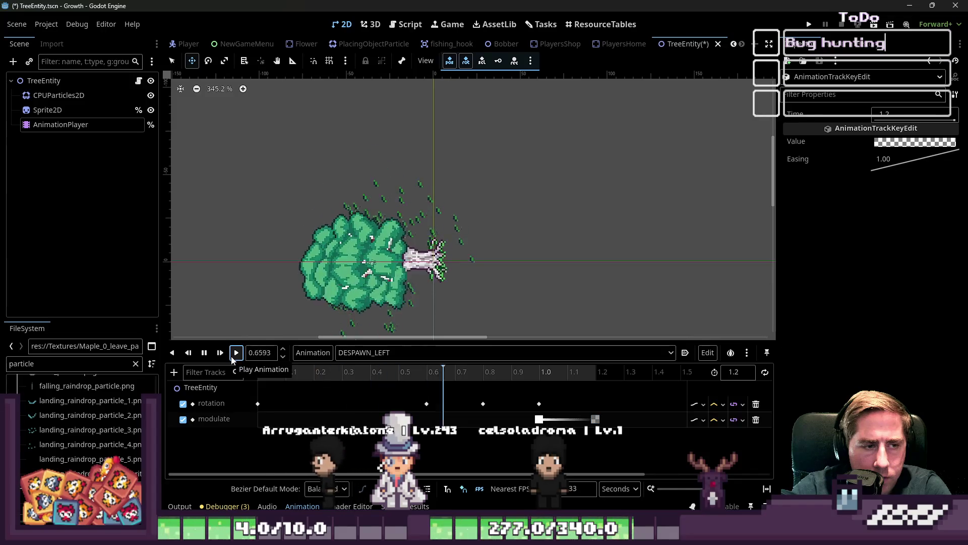
Step: Move a rotation key back to 0.7667 s, preview the fall, and launch the game
left_click(427, 404)
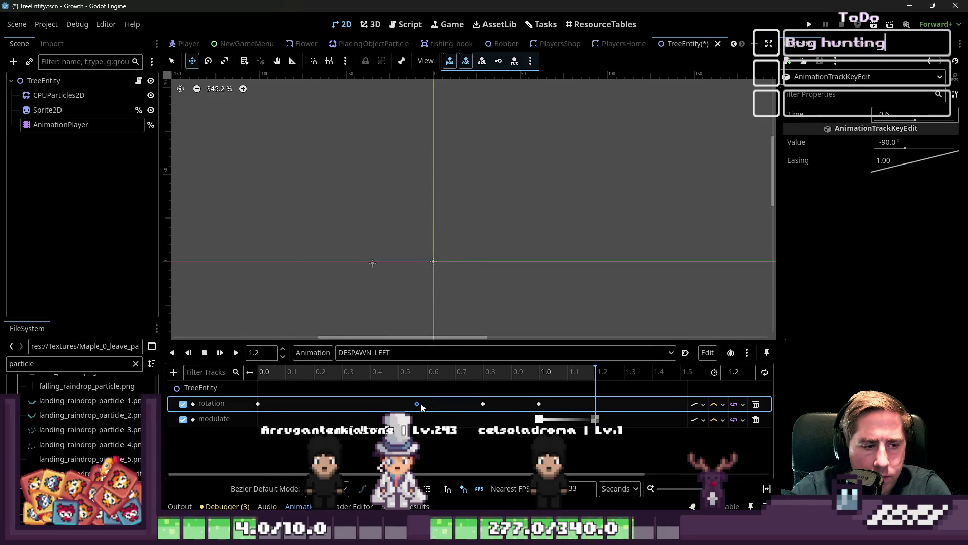
left_click_drag(483, 405, 474, 404)
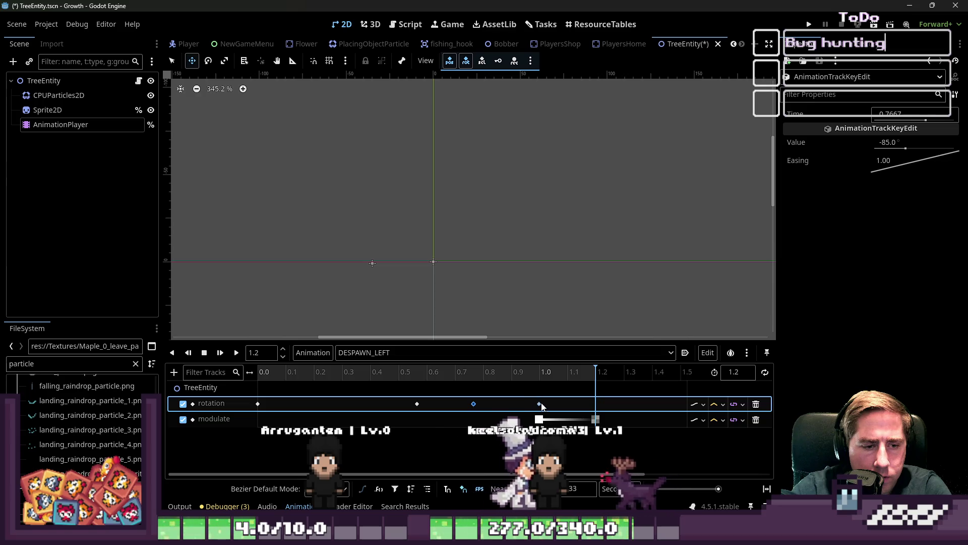
left_click(237, 353)
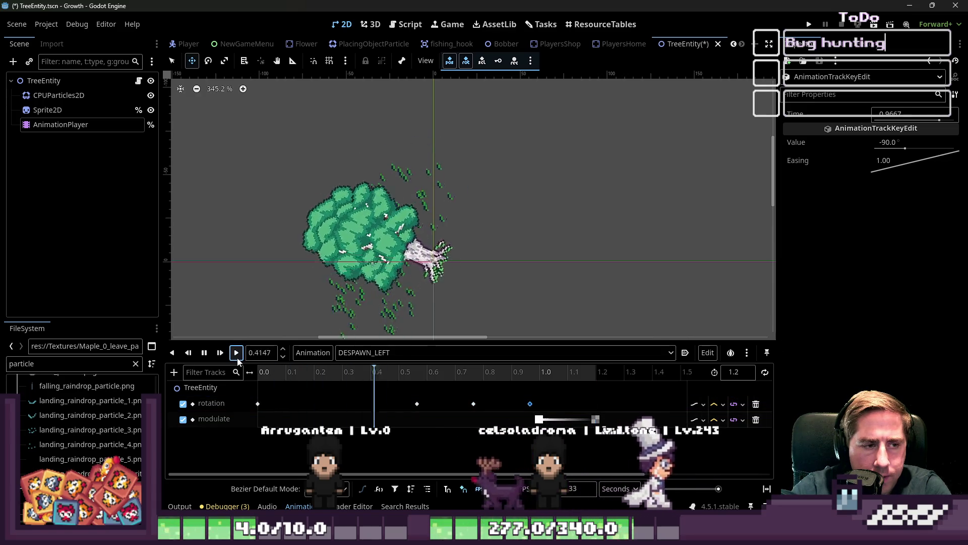
left_click(237, 358)
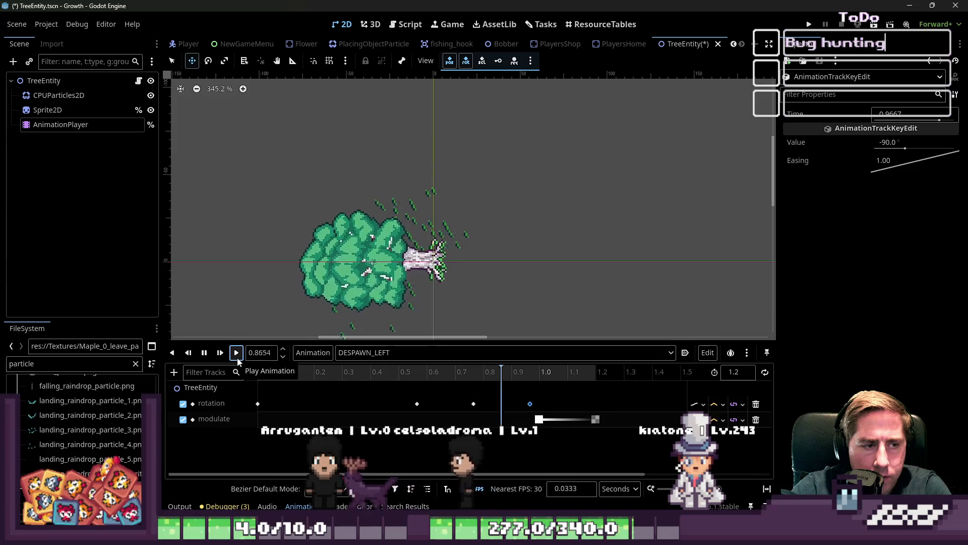
left_click(237, 353)
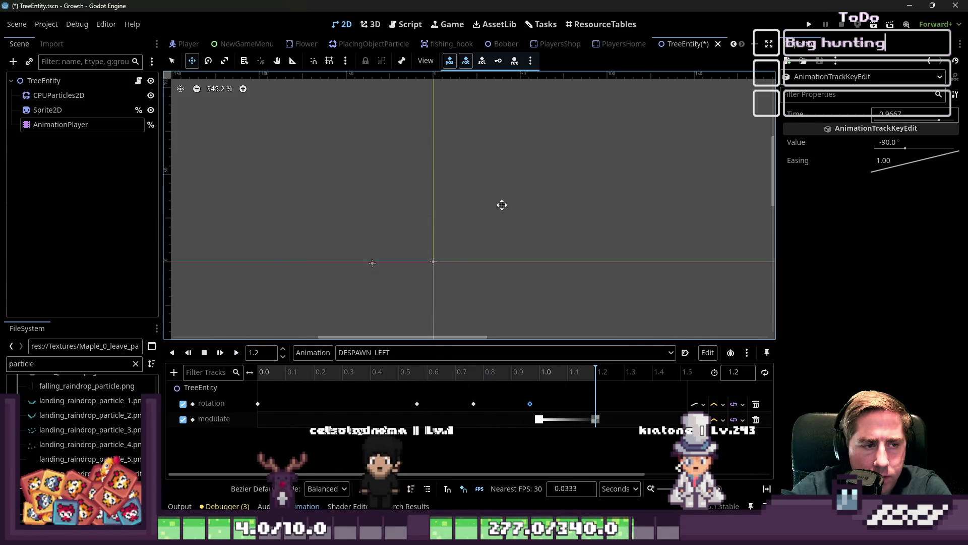
left_click(808, 24)
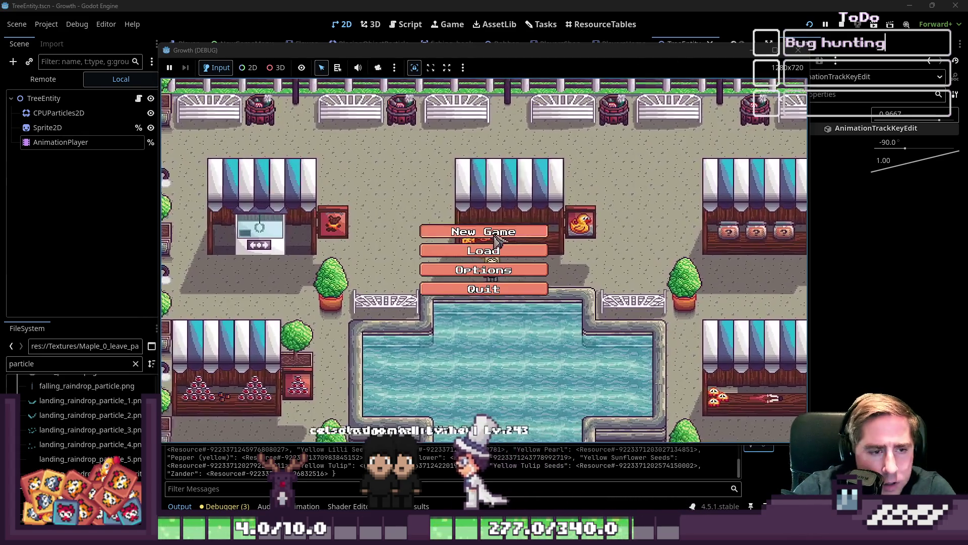
Step: Begin a character named 'ds', then go back to the main menu's saved characters list
left_click(480, 232)
type("ds")
left_click(483, 368)
left_click(483, 247)
Step: Delete all saved test characters and return to the main menu
left_click(522, 208)
left_click(521, 207)
left_click(521, 207)
left_click(521, 207)
left_click(520, 207)
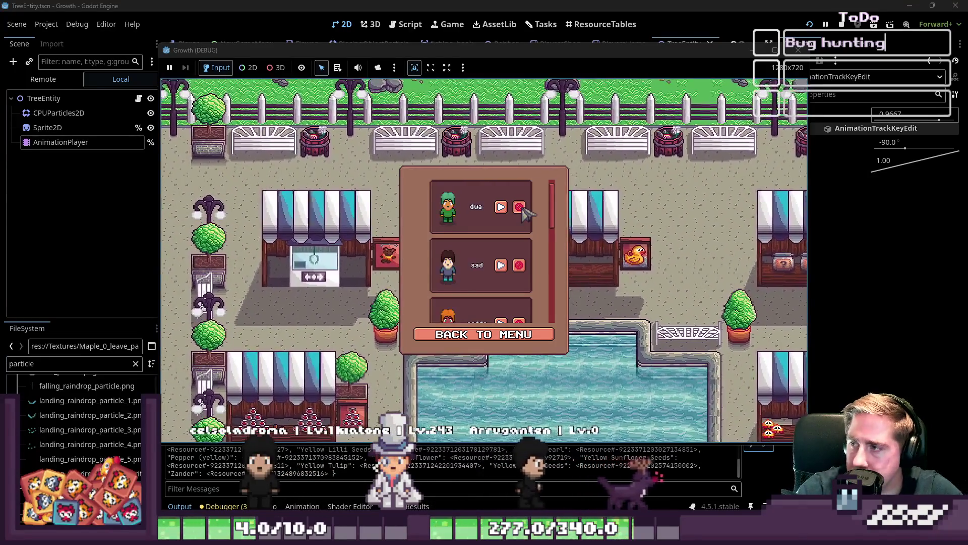
left_click(519, 207)
left_click(520, 208)
left_click(520, 207)
left_click(519, 208)
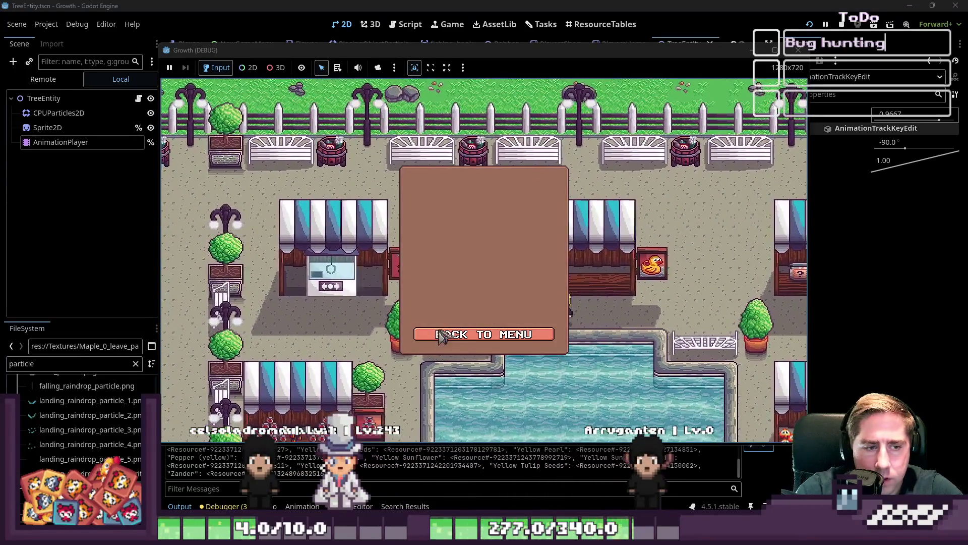
left_click(444, 334)
Step: Create a new character with '2' as its name ending and start the game
left_click(463, 232)
key("BackSpace")
key("BackSpace")
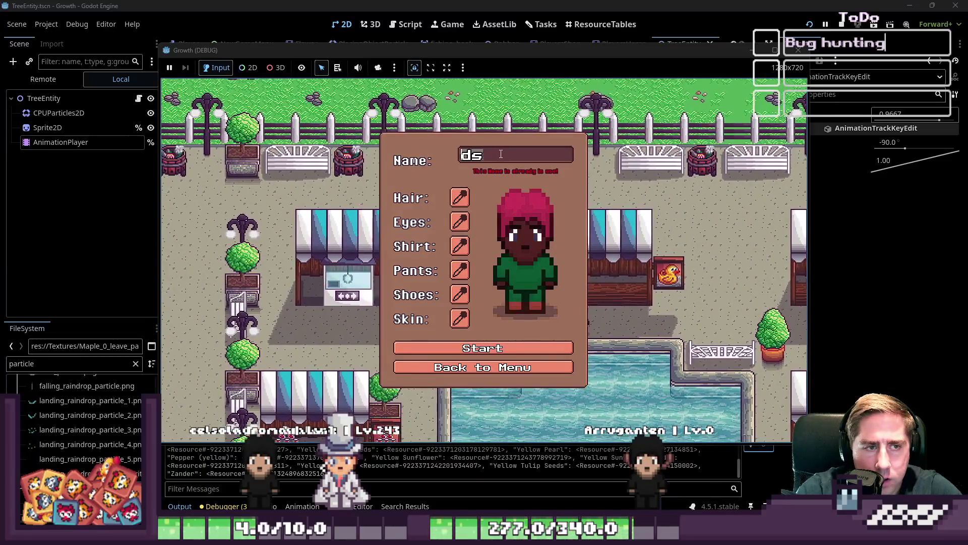
type("2")
left_click(429, 345)
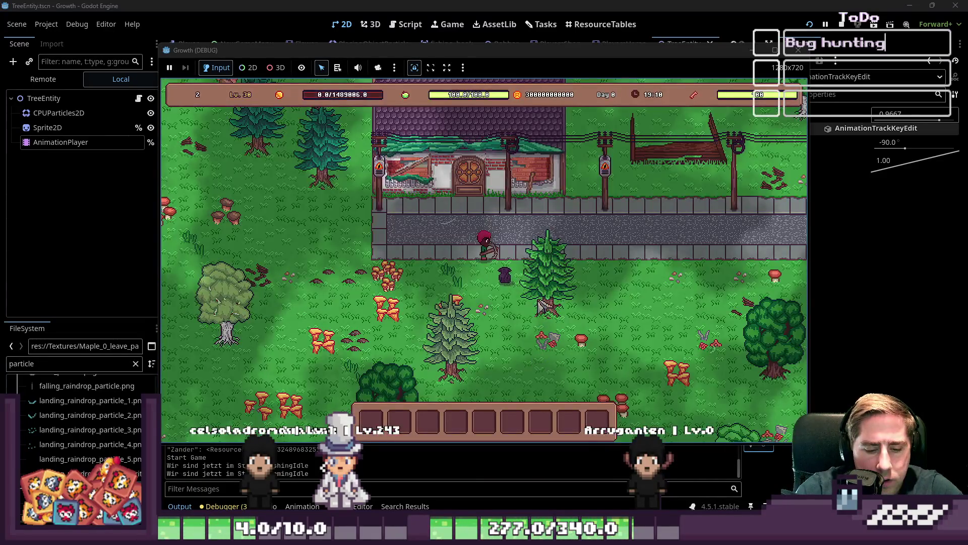
Step: Open the inventory, walk down-left to fell the big tree, then stop the game
key("i")
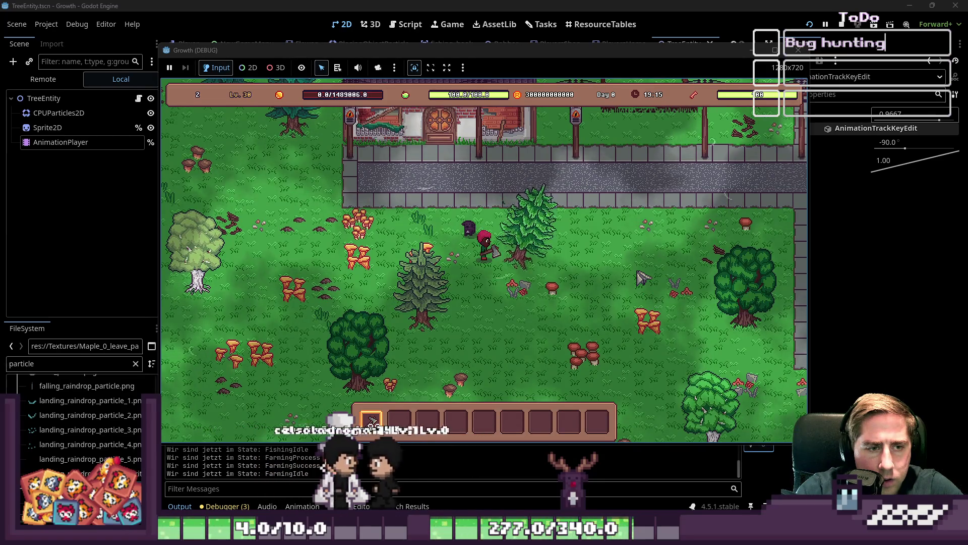
key("s")
key("a")
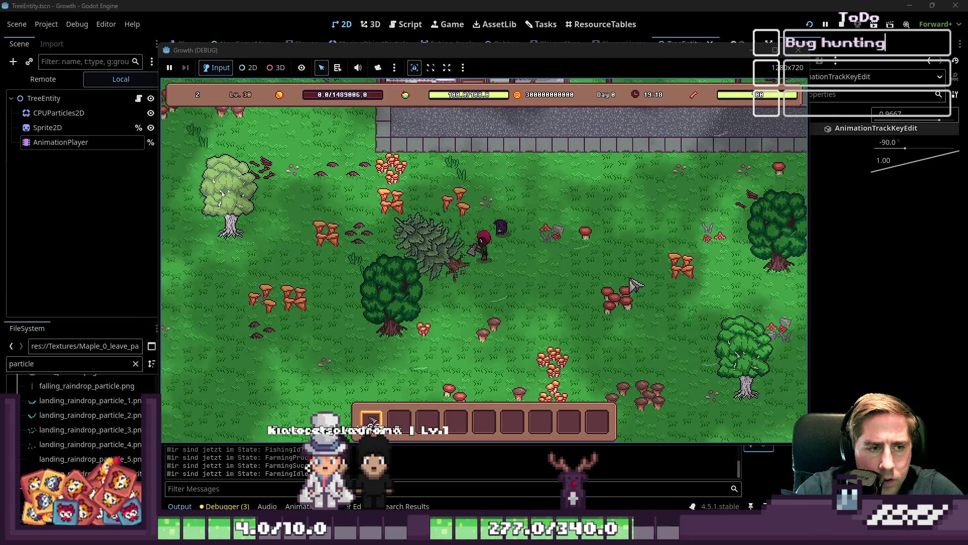
key("s")
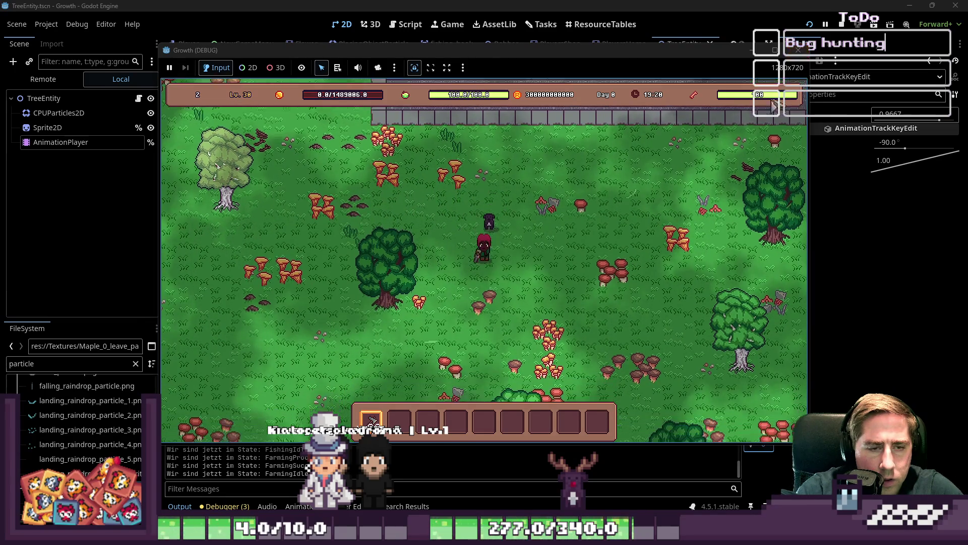
key("a")
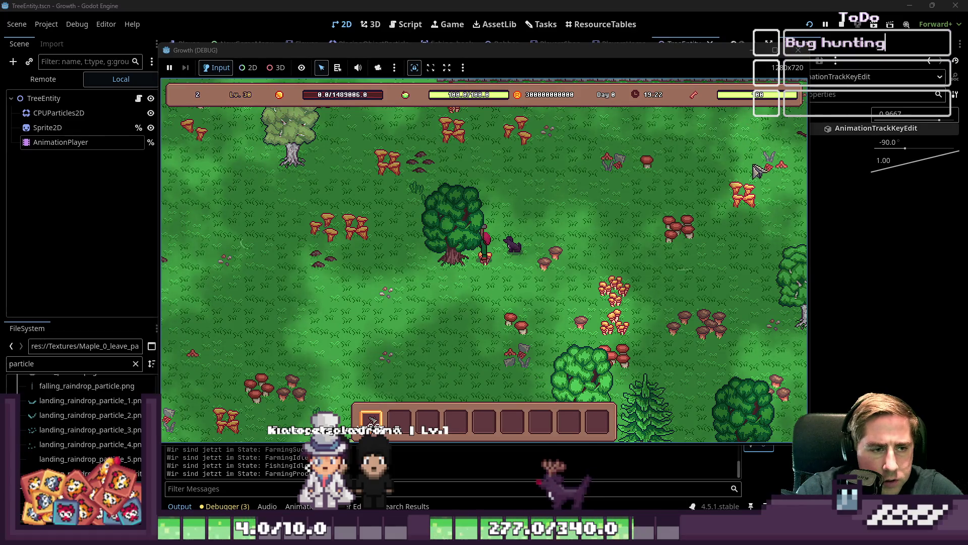
key("s")
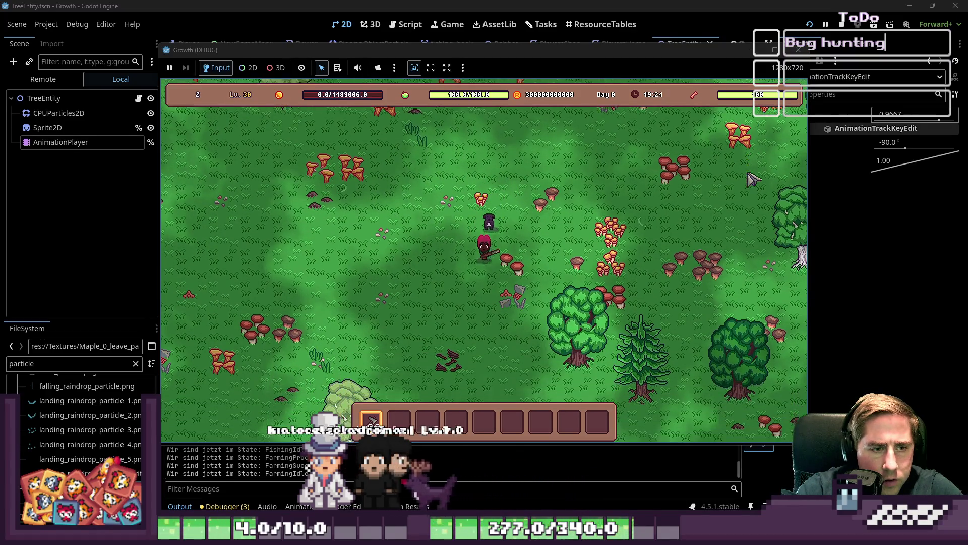
key("d")
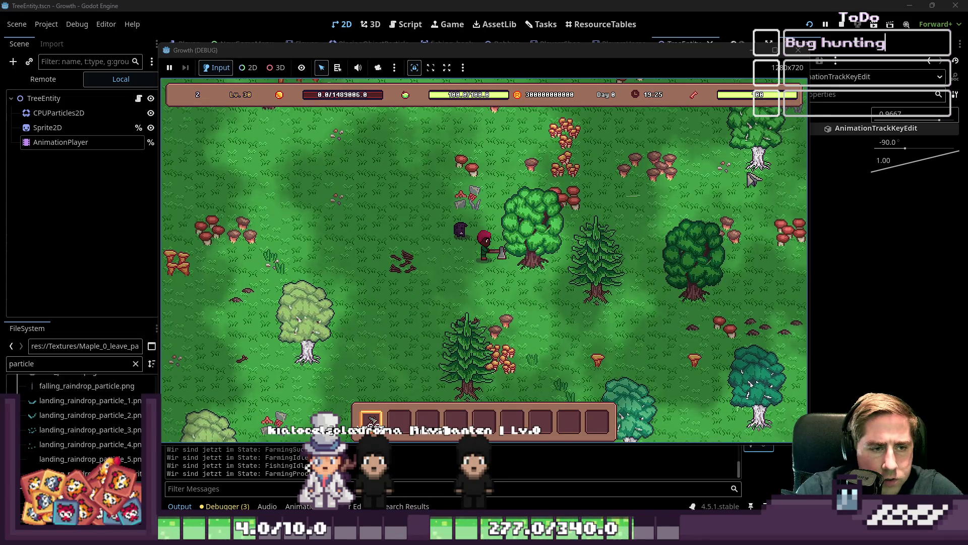
left_click(797, 49)
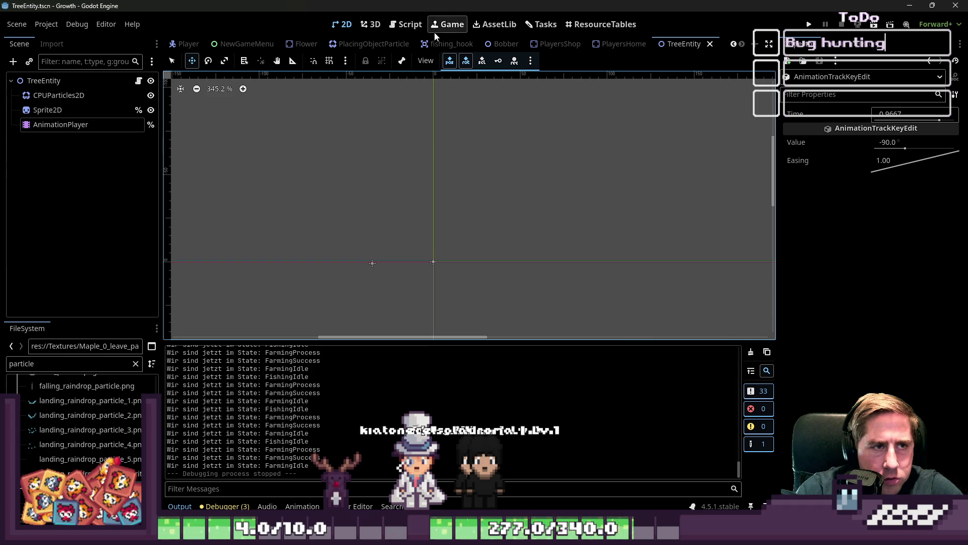
Step: Switch between the 2D view and the TreeEntity script, checking the Sprite2D texture settings
left_click(395, 26)
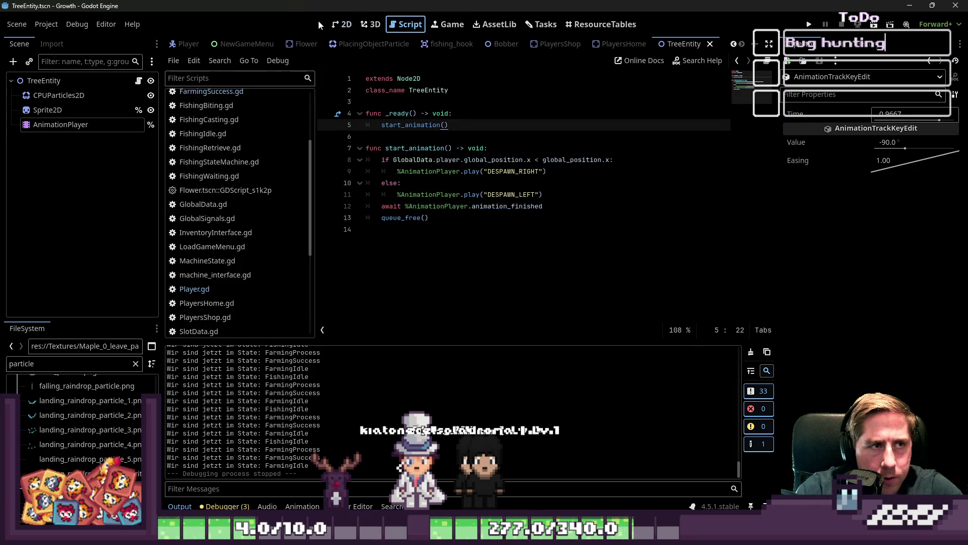
left_click(342, 24)
left_click(415, 24)
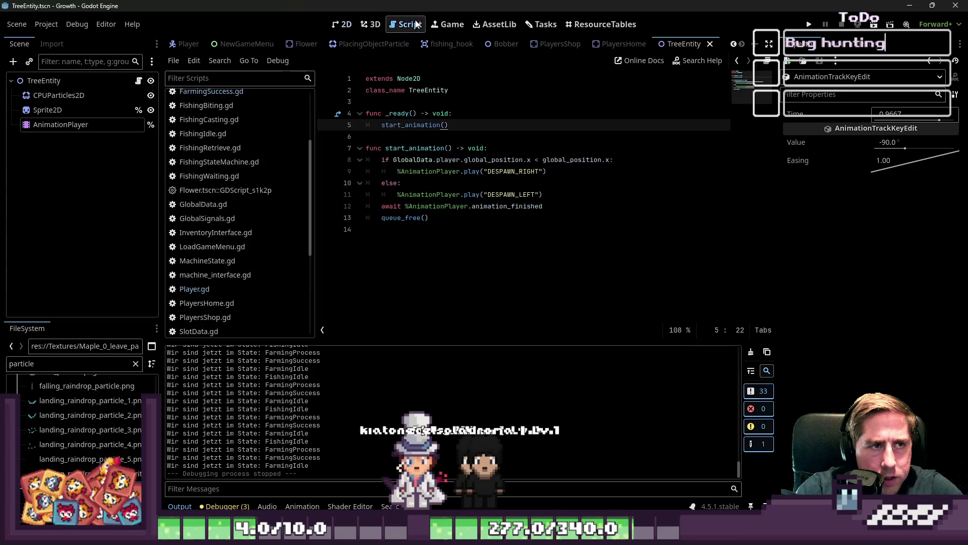
left_click(40, 110)
left_click(337, 29)
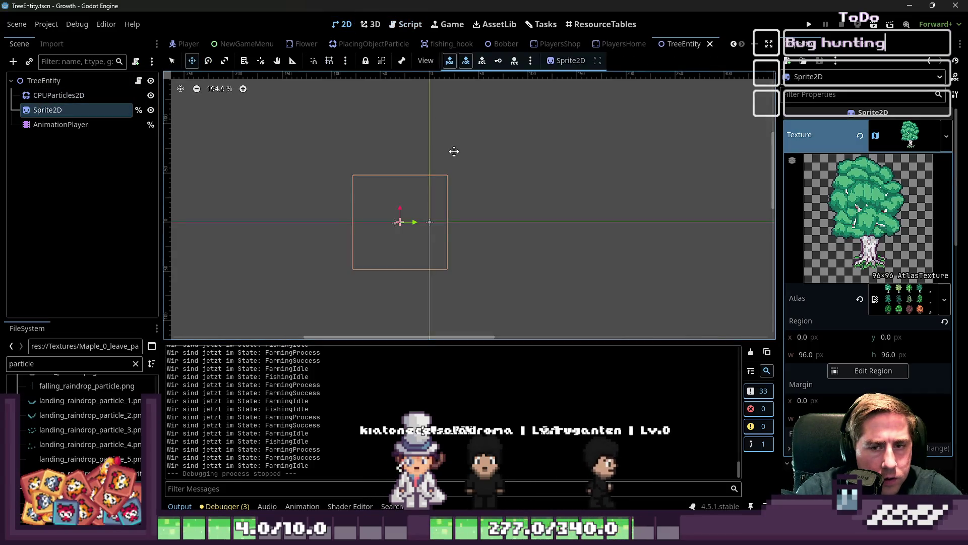
left_click(407, 23)
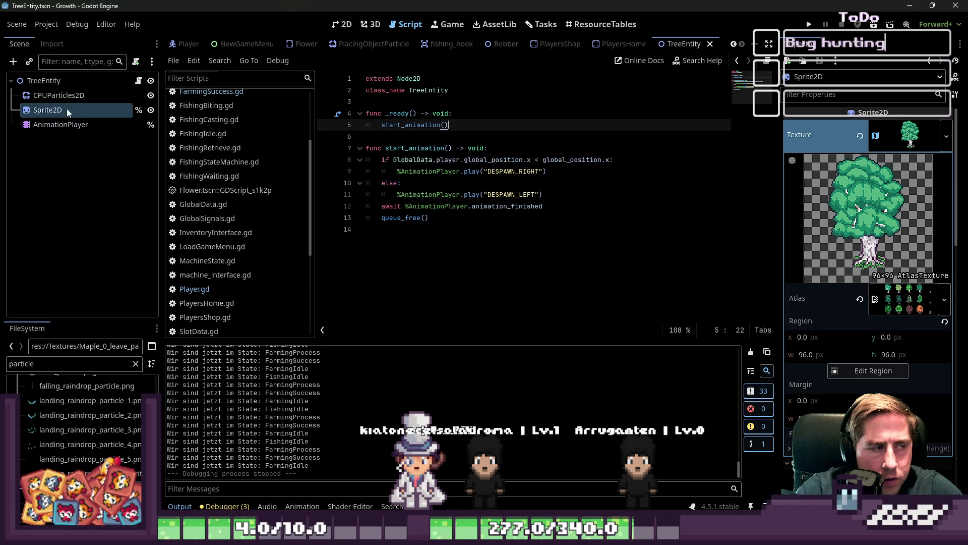
Step: Inspect the TreeEntity root node, read FarmingSuccess.gd, then show DESPAWN_LEFT in the Animation panel
left_click(67, 82)
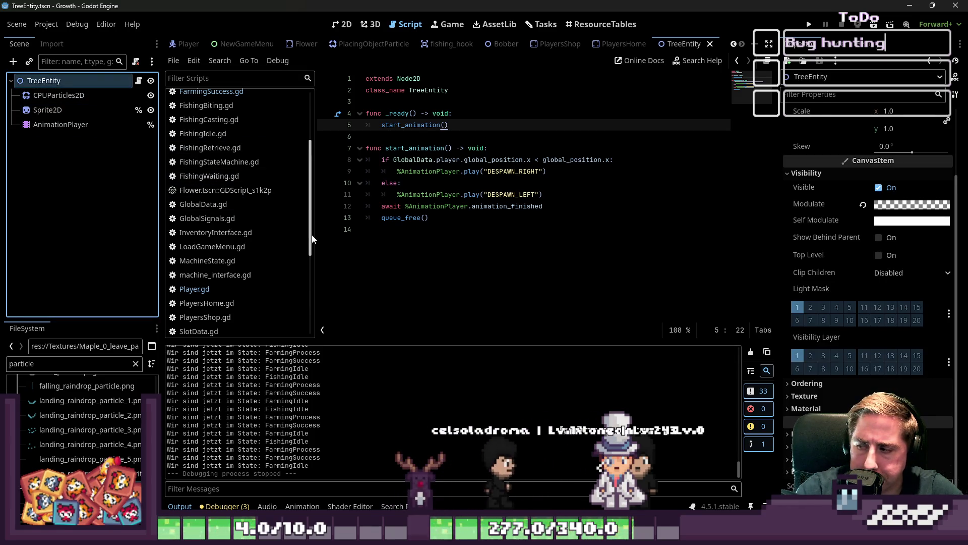
scroll(244, 281, "down", 3)
scroll(249, 274, "up", 6)
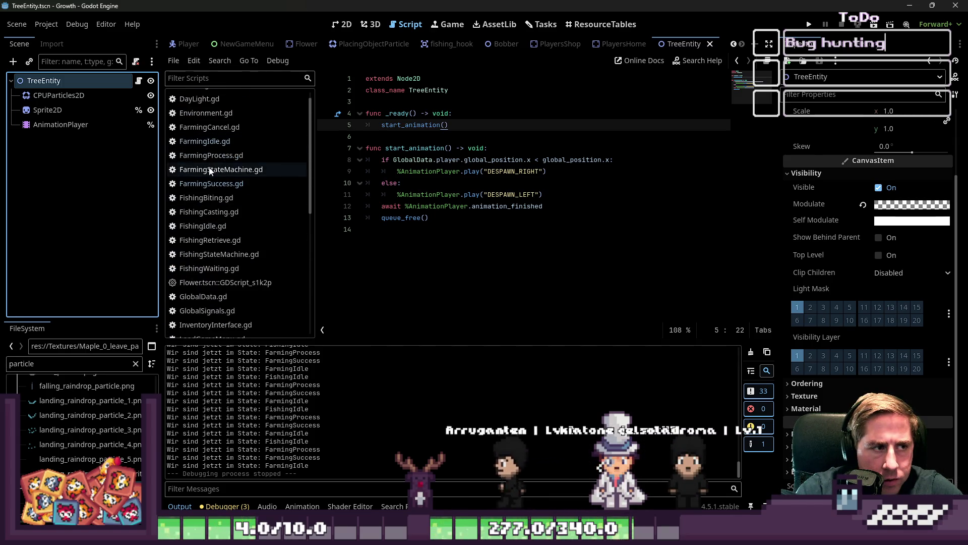
left_click(211, 184)
scroll(423, 218, "down", 2)
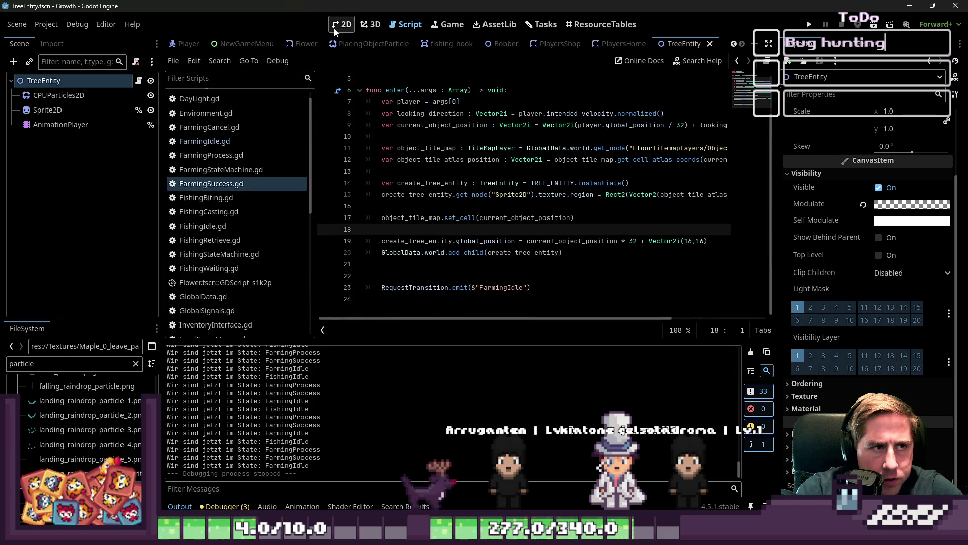
left_click(336, 29)
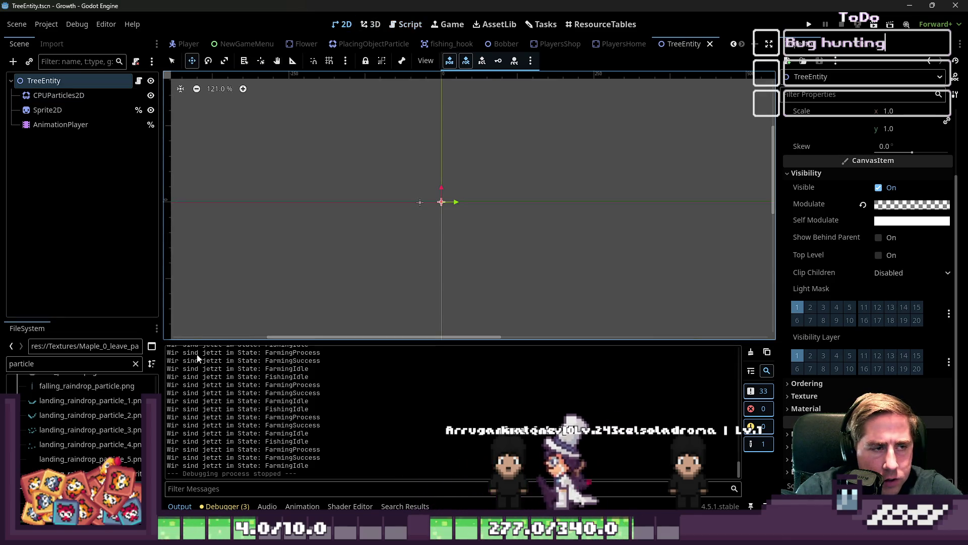
left_click(303, 507)
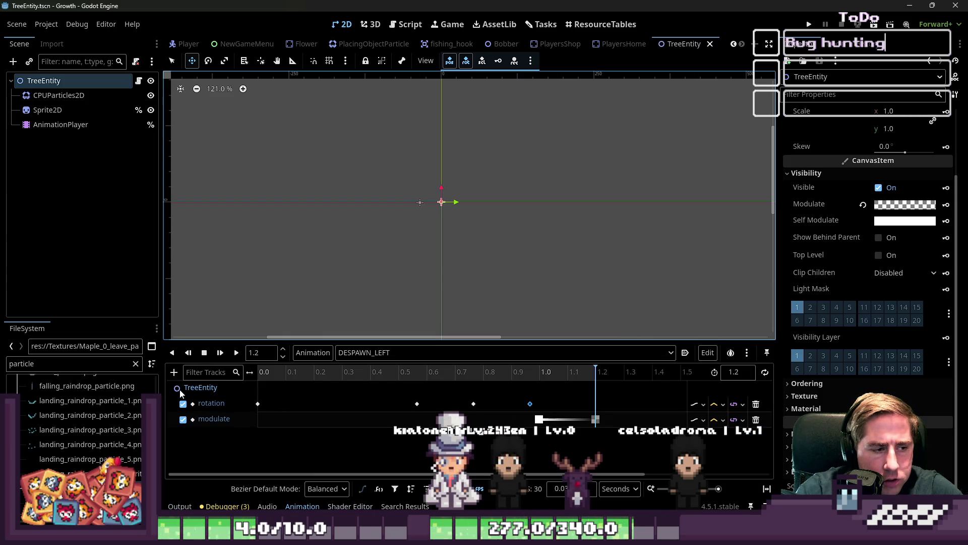
Step: Select the DESPAWN_RIGHT animation and delete it, confirming the removal
left_click(204, 352)
left_click(397, 353)
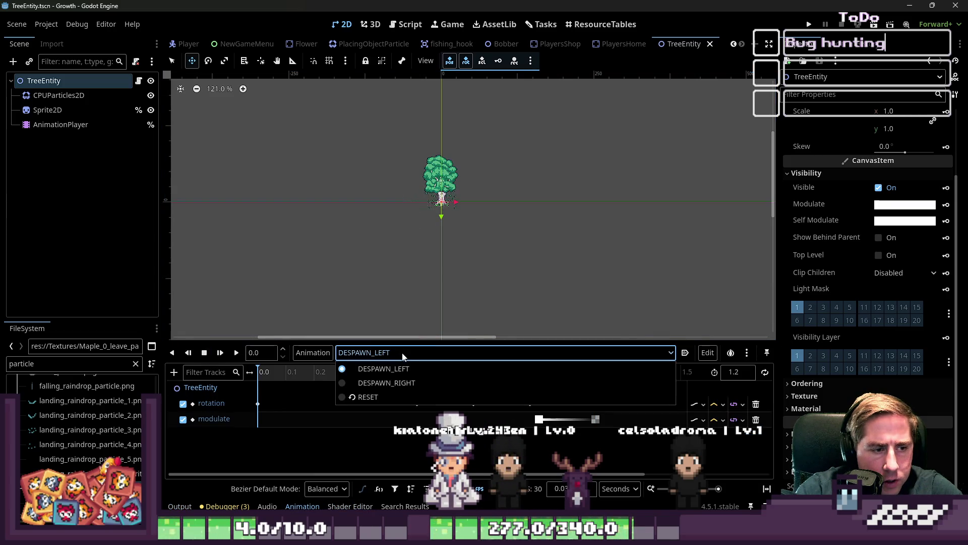
left_click(396, 368)
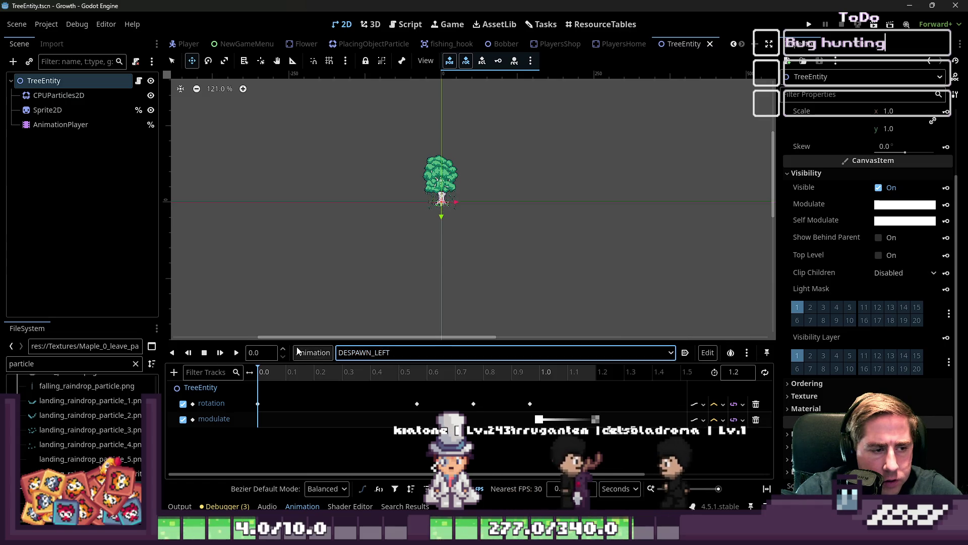
left_click(312, 353)
left_click(353, 355)
left_click(353, 354)
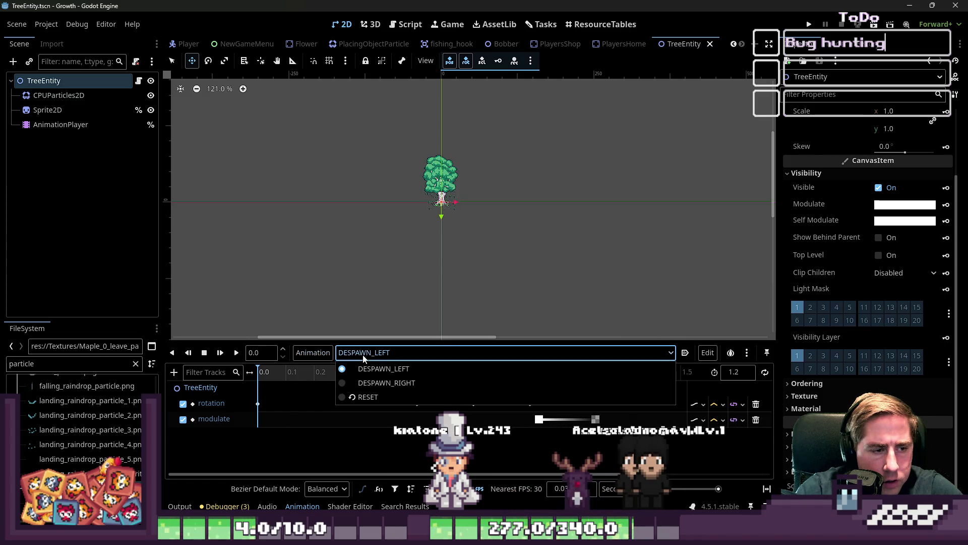
left_click(365, 378)
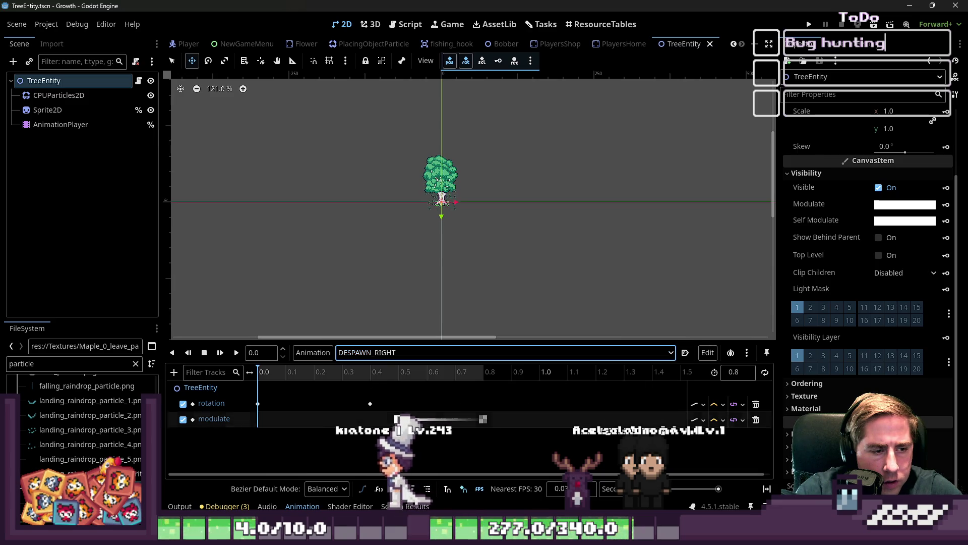
left_click(326, 356)
left_click(316, 475)
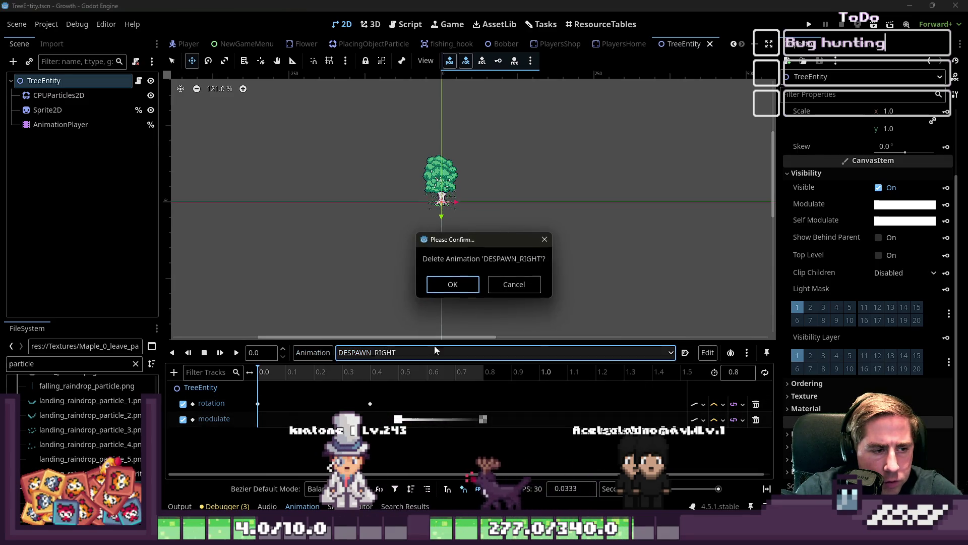
left_click(452, 284)
Step: Duplicate DESPAWN_LEFT and rename the copy to DESPAWN_RIGHT
left_click(323, 354)
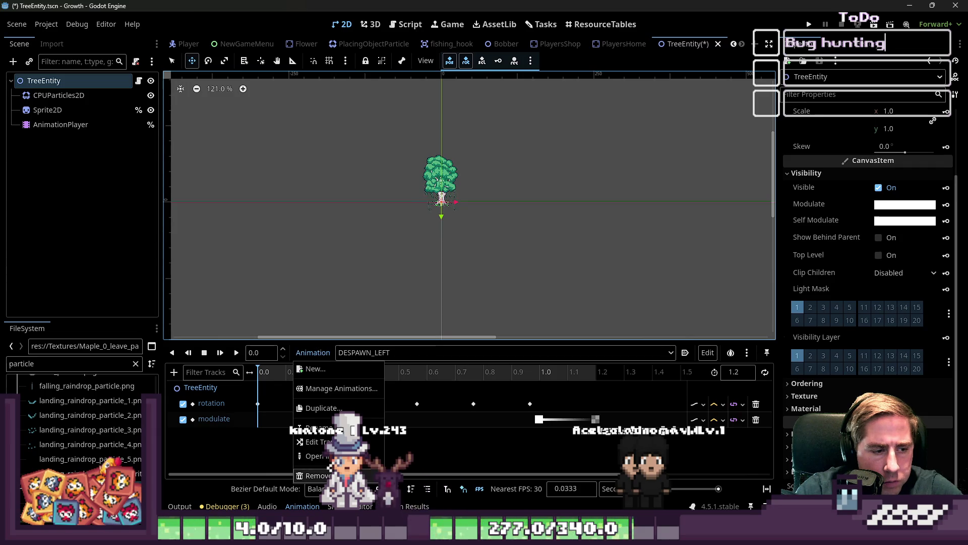
left_click(362, 355)
left_click(319, 355)
left_click(324, 408)
key("End")
key("shift+Left")
key("shift+Left")
key("shift+Left")
type("RIGHT")
key("Return")
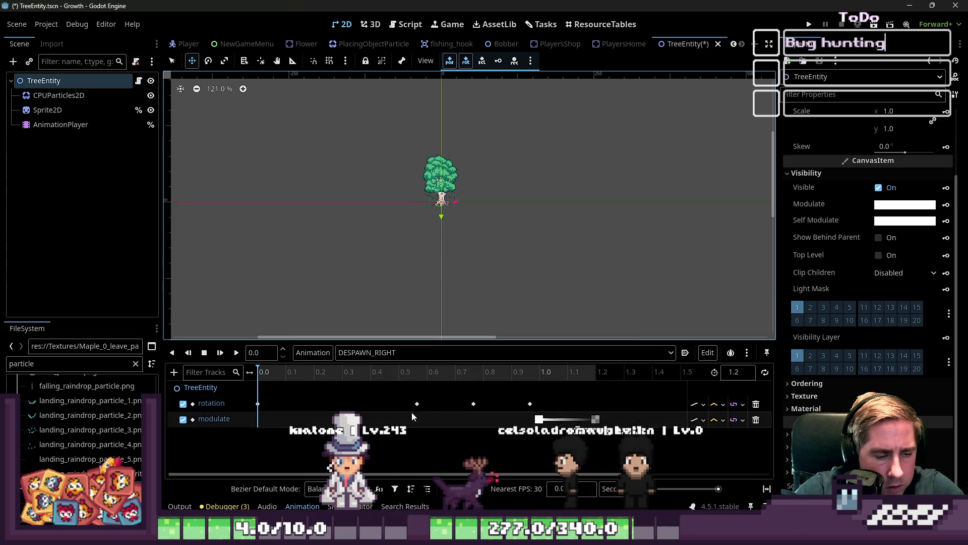
Step: Set DESPAWN_RIGHT's rotation keys at 0.5667, 0.7667 and 0.9667 to 90°, 85° and 90°, then save and run
left_click(257, 404)
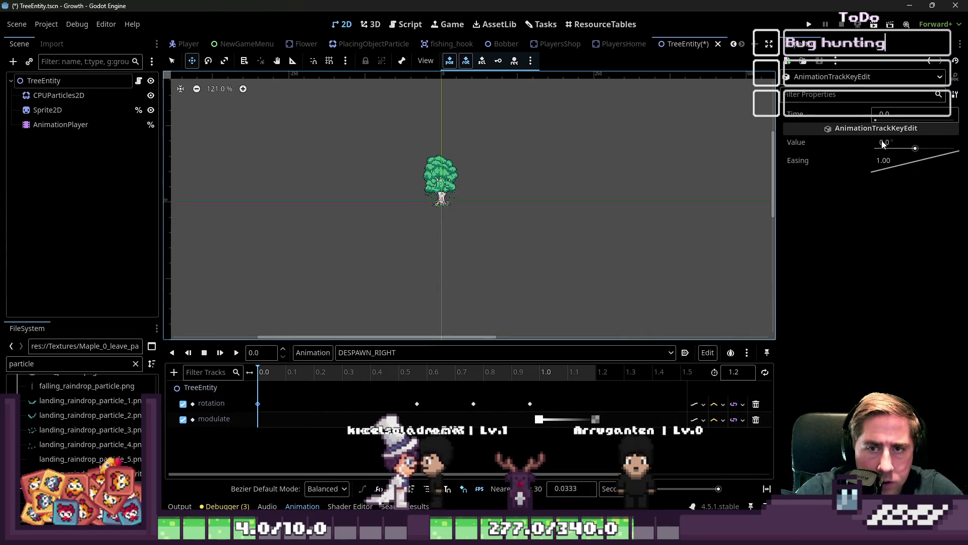
left_click(417, 403)
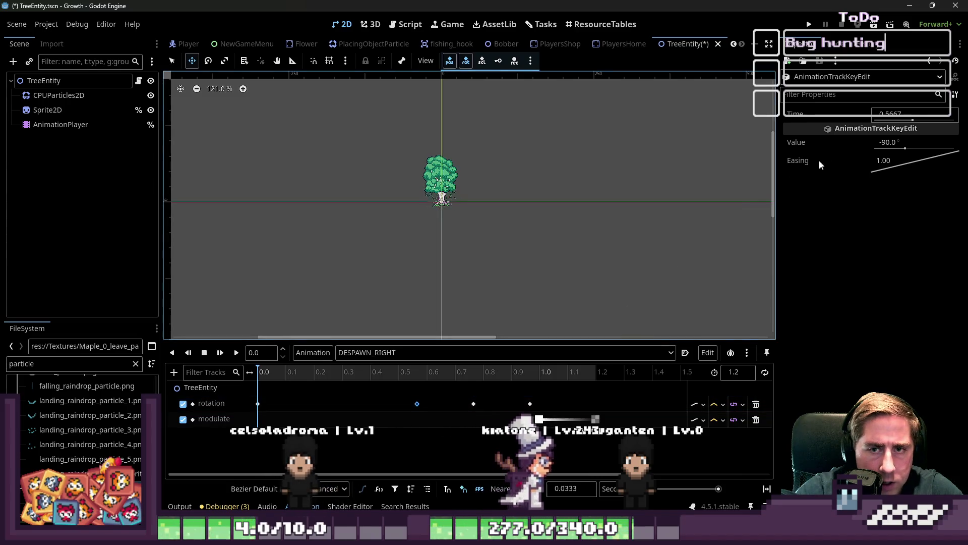
left_click(888, 143)
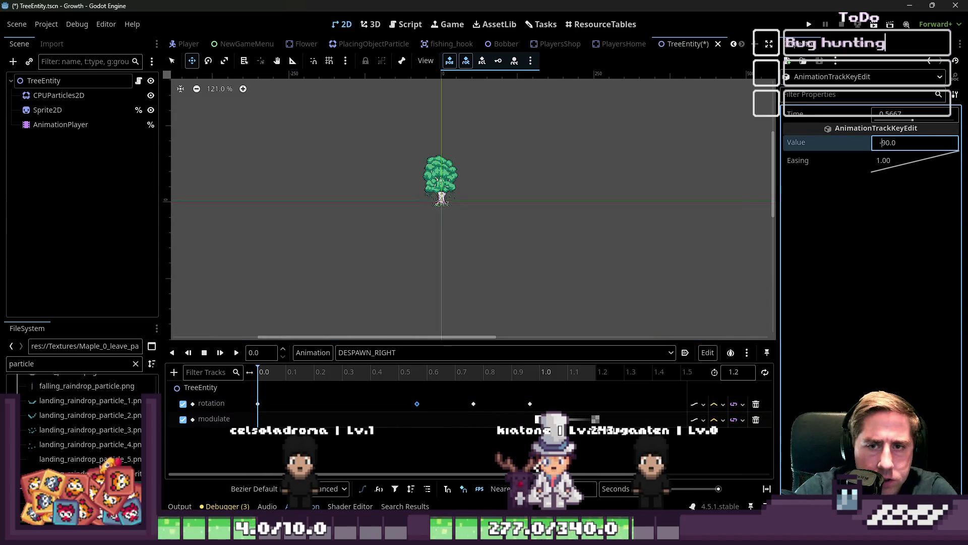
key("Return")
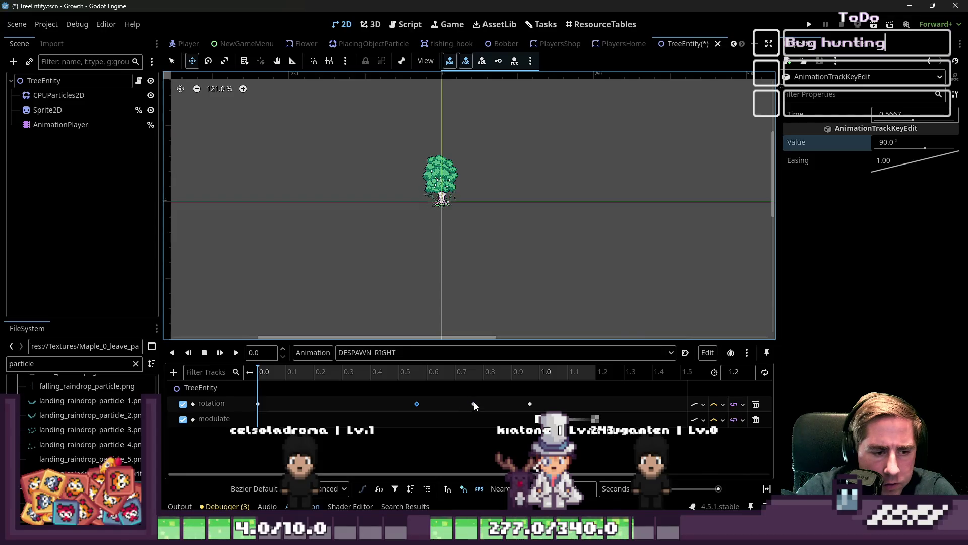
left_click(474, 404)
left_click(887, 142)
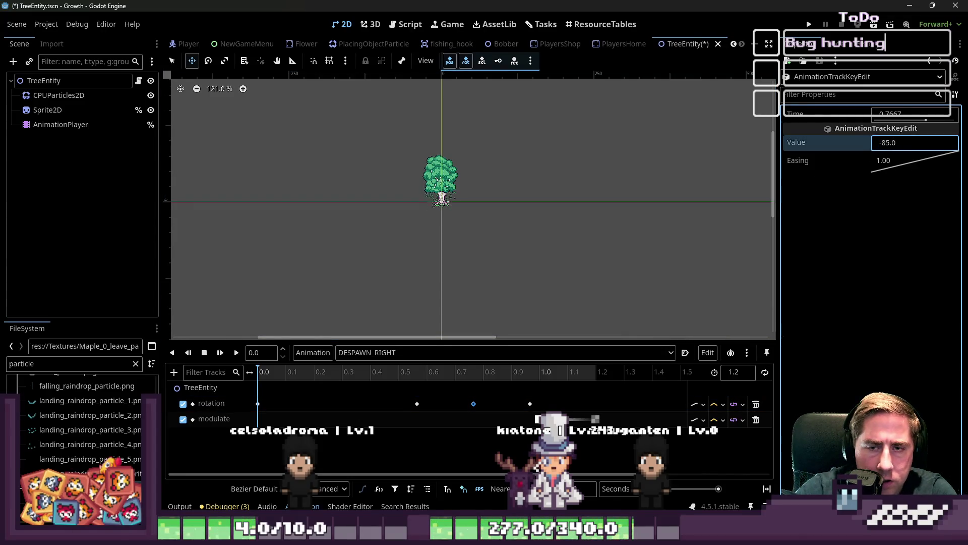
key("Return")
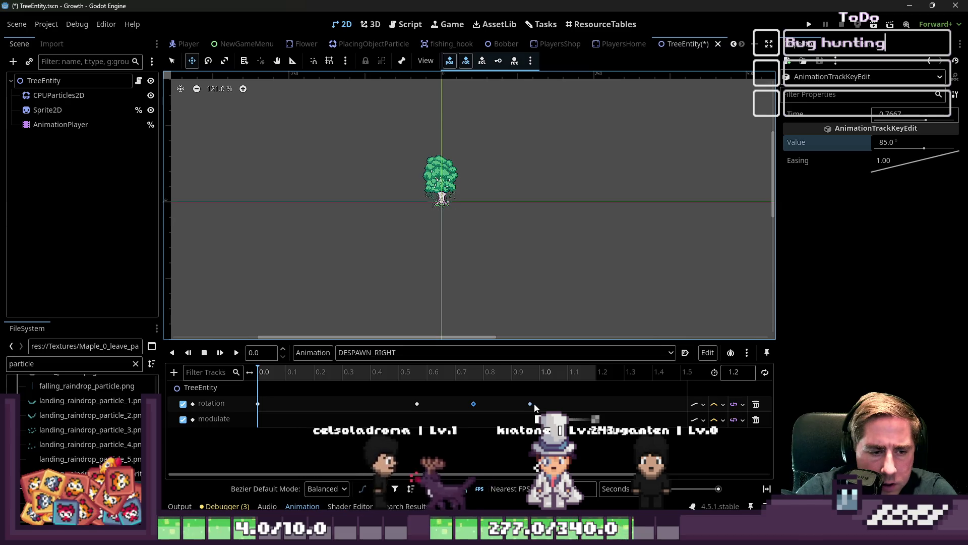
left_click(530, 404)
left_click(885, 144)
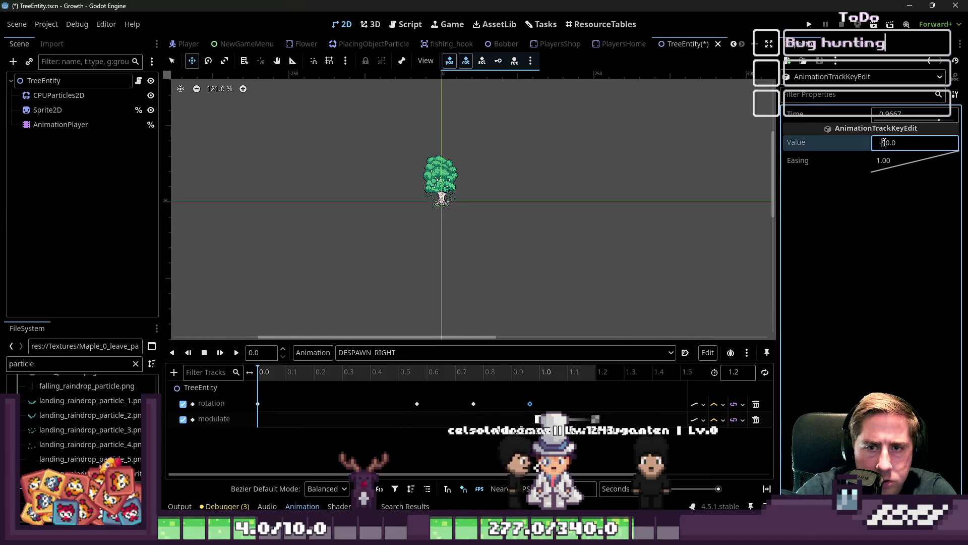
left_click(809, 24)
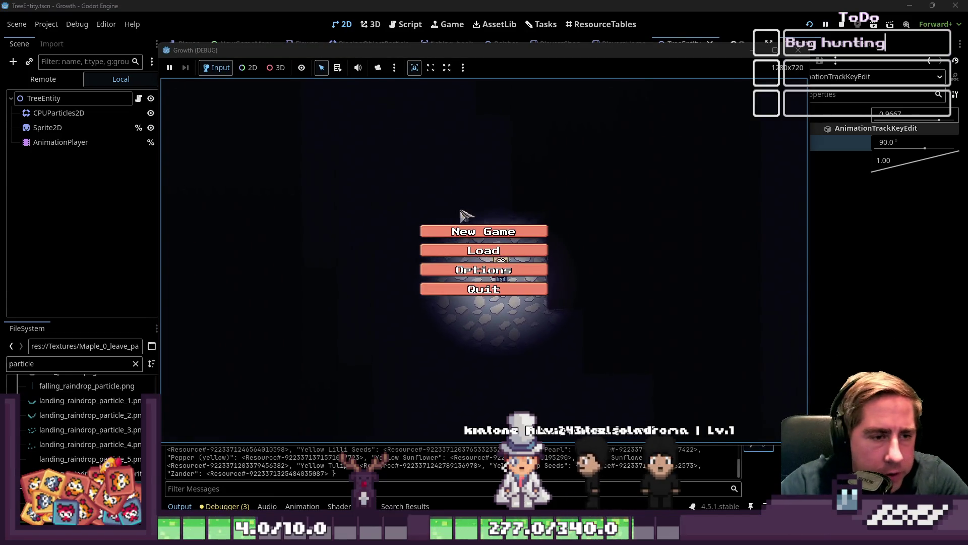
Step: Start a new game with character 'daw' and place the axe in hotbar slot 1
left_click(478, 233)
type("daw")
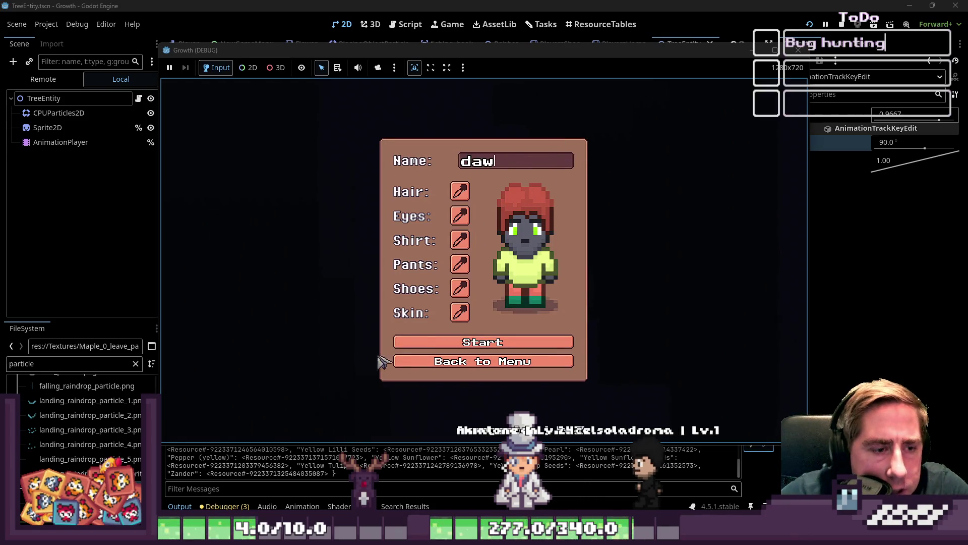
left_click(434, 339)
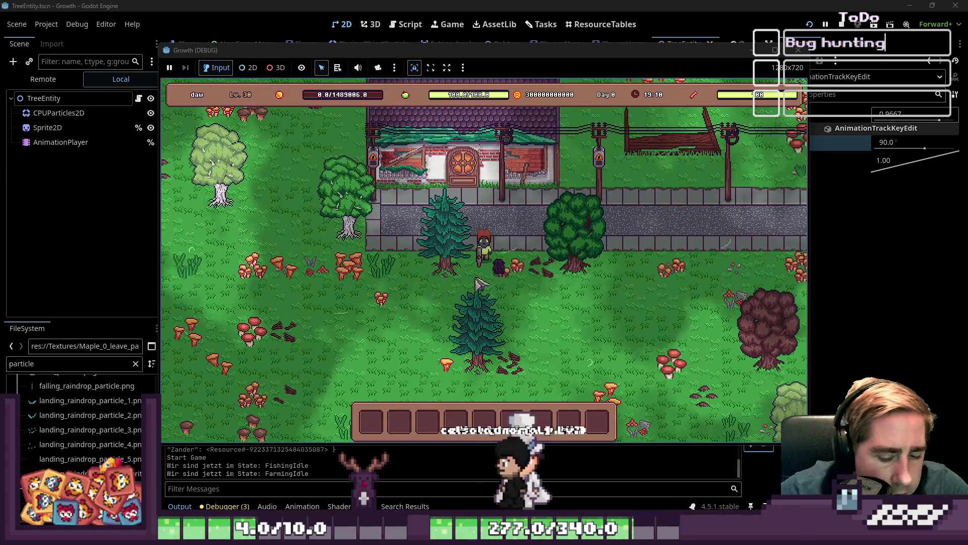
key("i")
left_click(661, 121)
key("i")
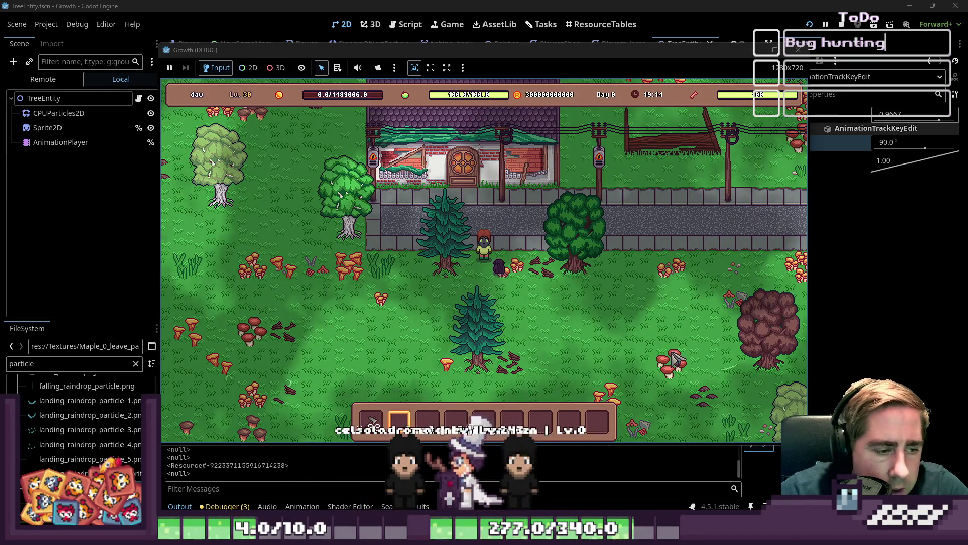
Step: Walk through the forest chopping trees, then return to the editor and select the TreeEntity root
key("d")
key("1")
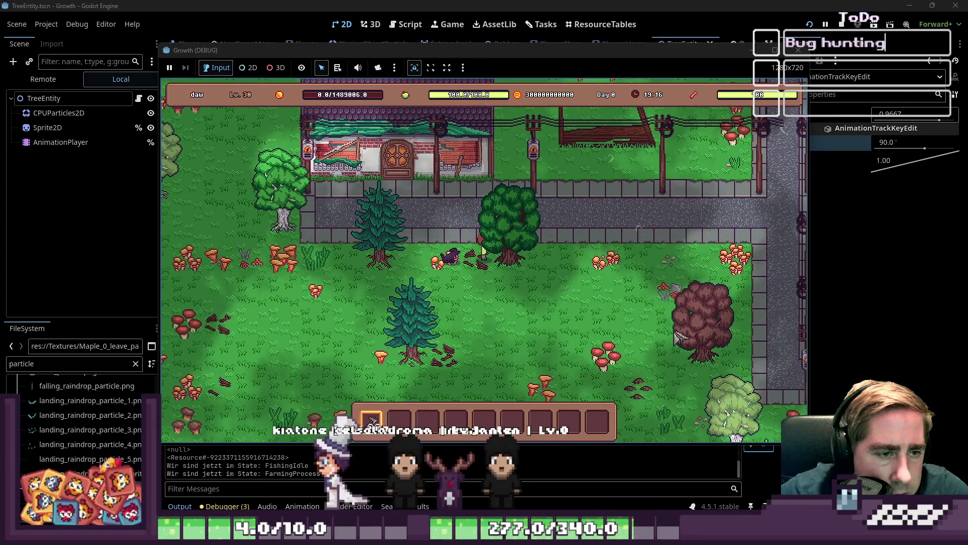
key("s")
key("d")
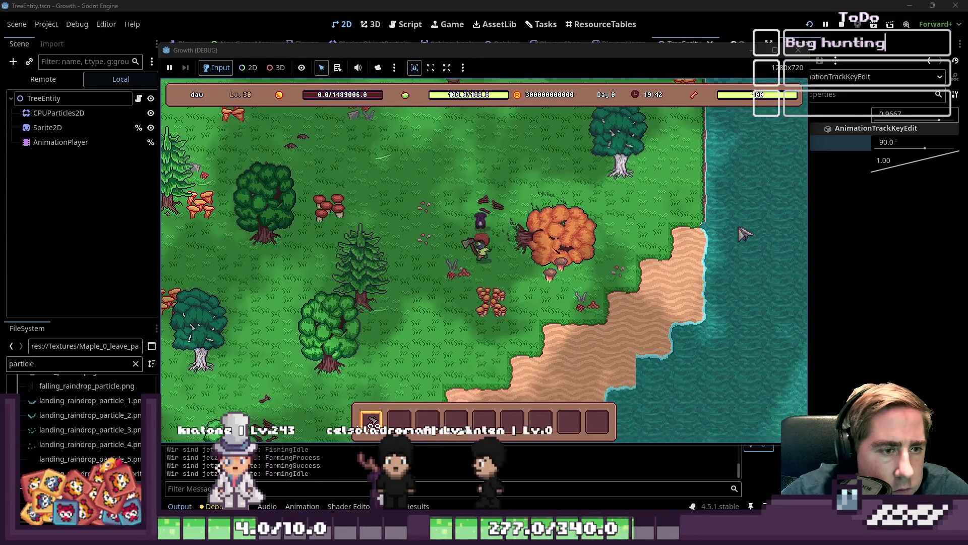
key("a")
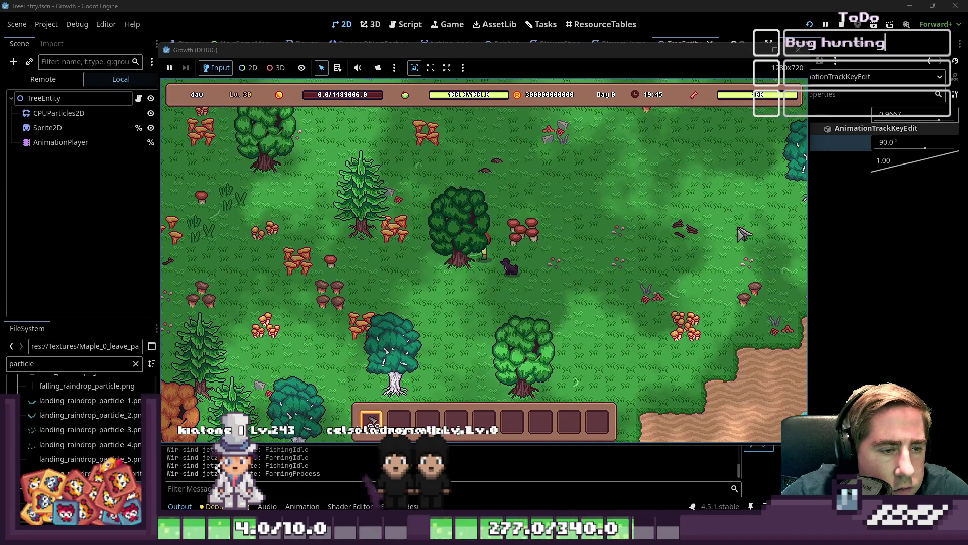
key("a+w")
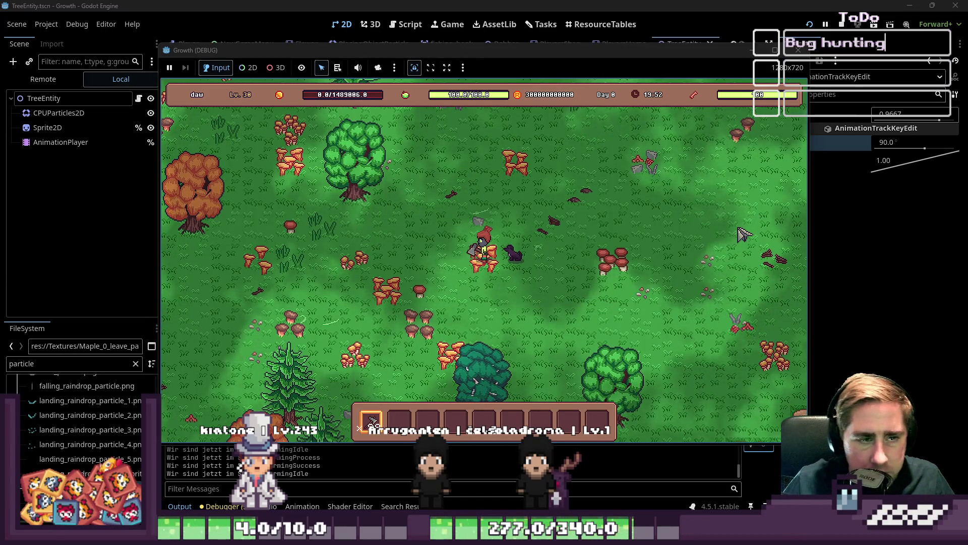
key("w+a")
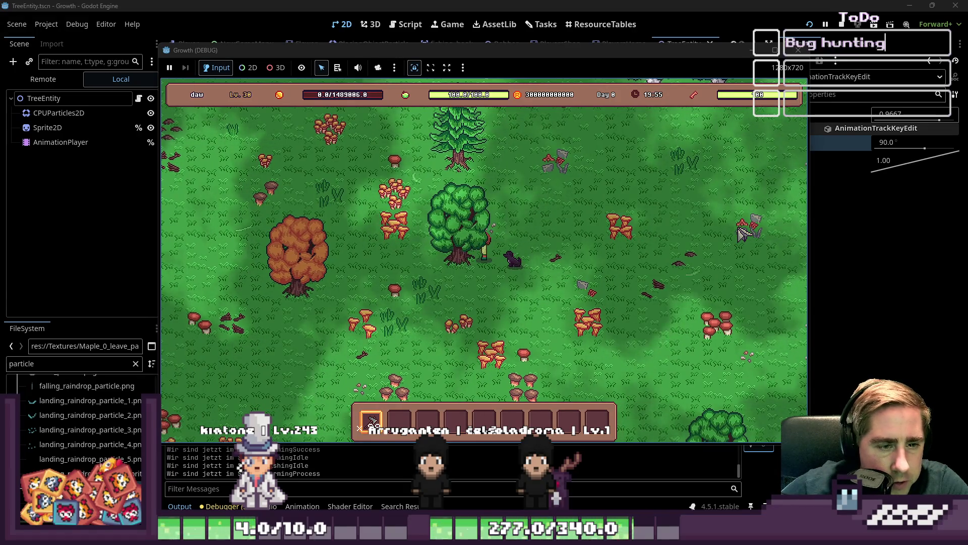
key("w")
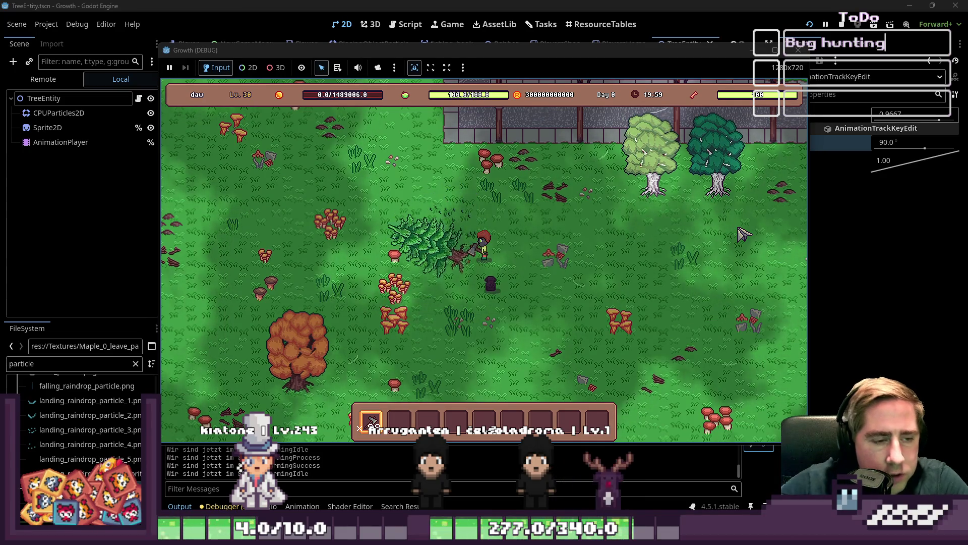
key("s+a")
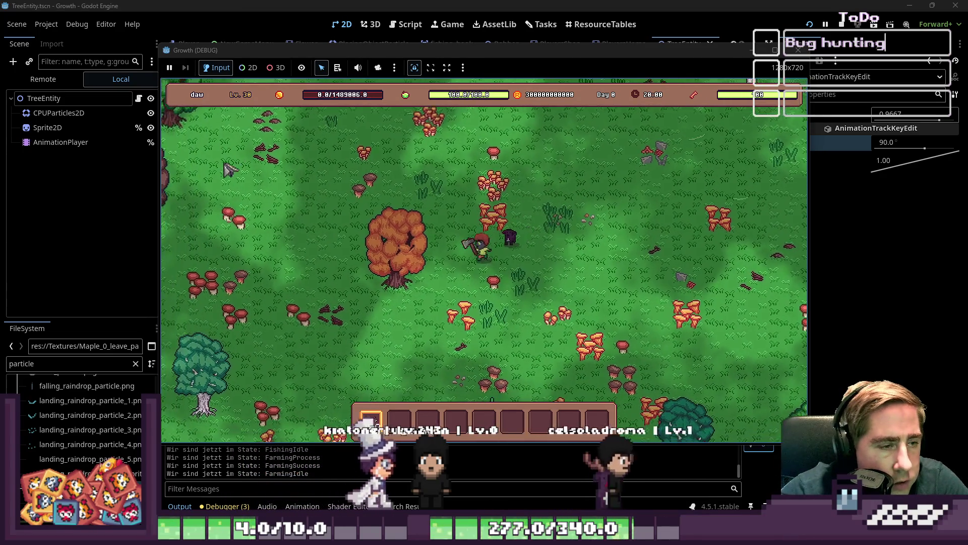
left_click(91, 135)
left_click(115, 100)
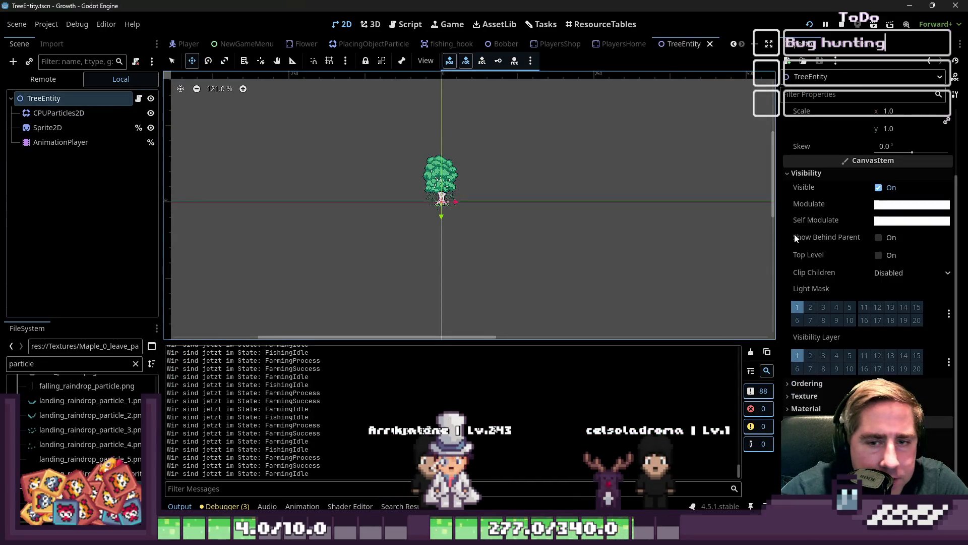
Step: Expand the TreeEntity Ordering settings, then save and run the game with F5
scroll(937, 306, "up", 3)
scroll(895, 220, "down", 3)
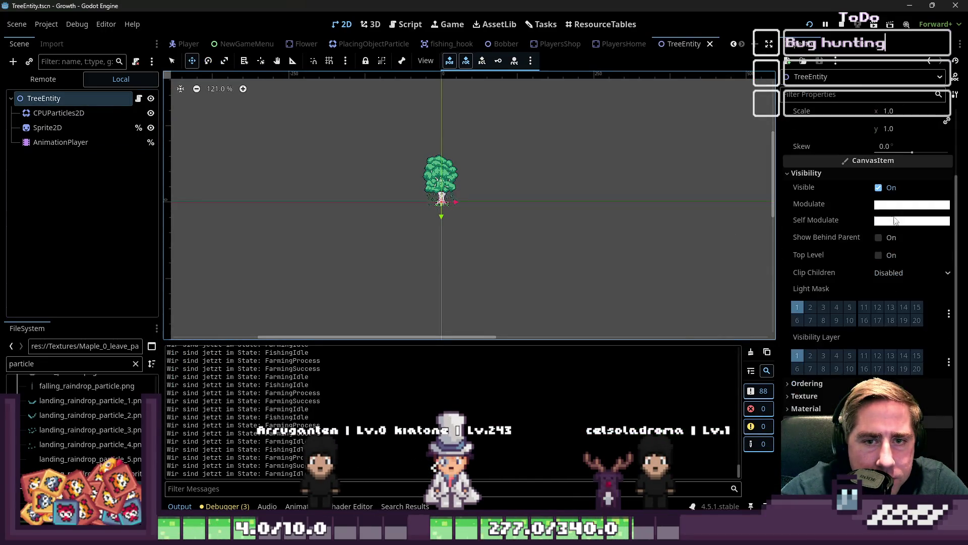
left_click(832, 385)
key("F5")
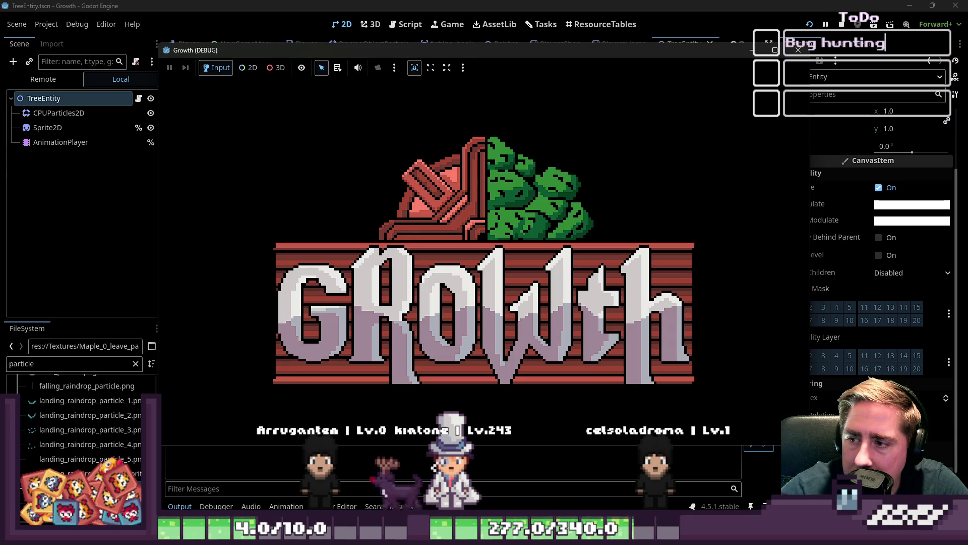
Step: Create a new character named 'sda' and start the game
left_click(482, 230)
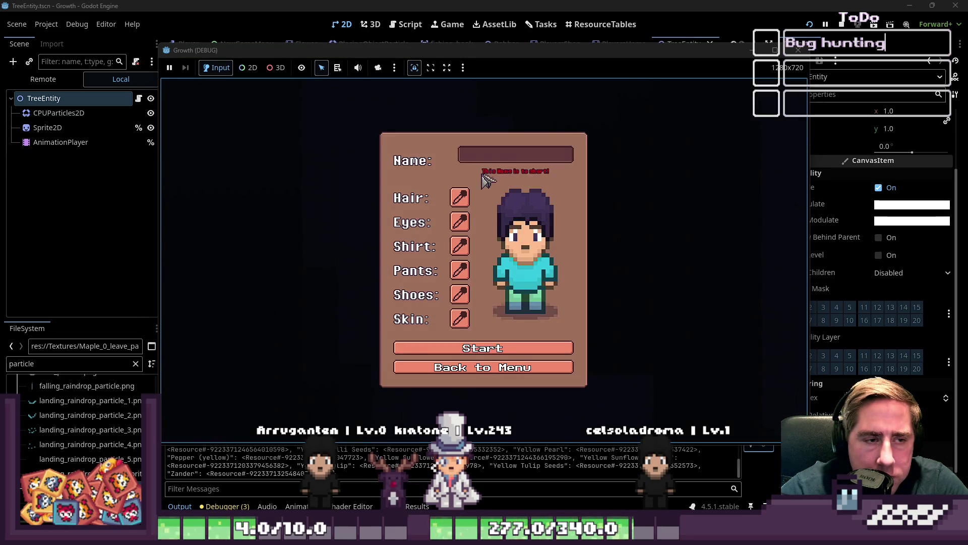
type("sdal")
key("BackSpace")
left_click(454, 342)
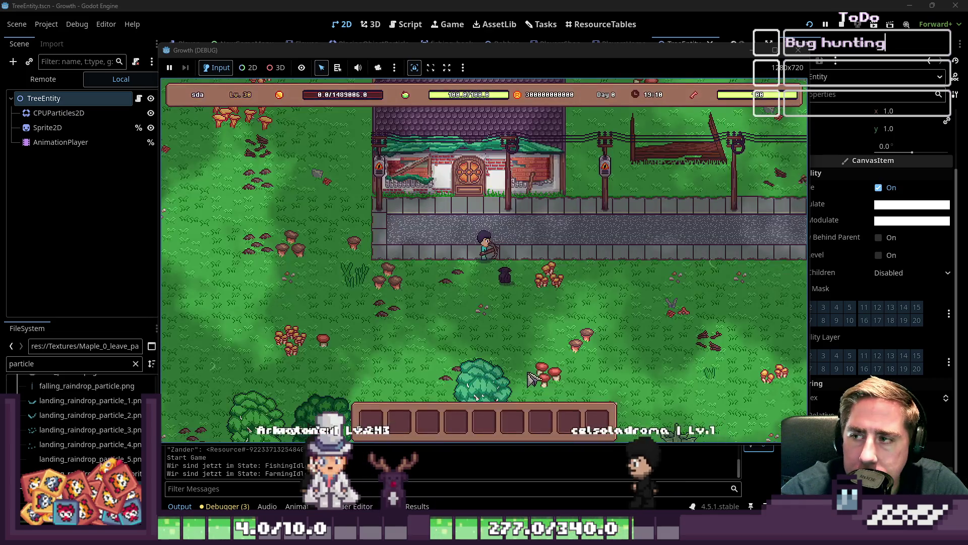
Step: Equip hotbar slot 1, walk left to chop the dark tree, stop with F8, and select Sprite2D
key("s")
key("i")
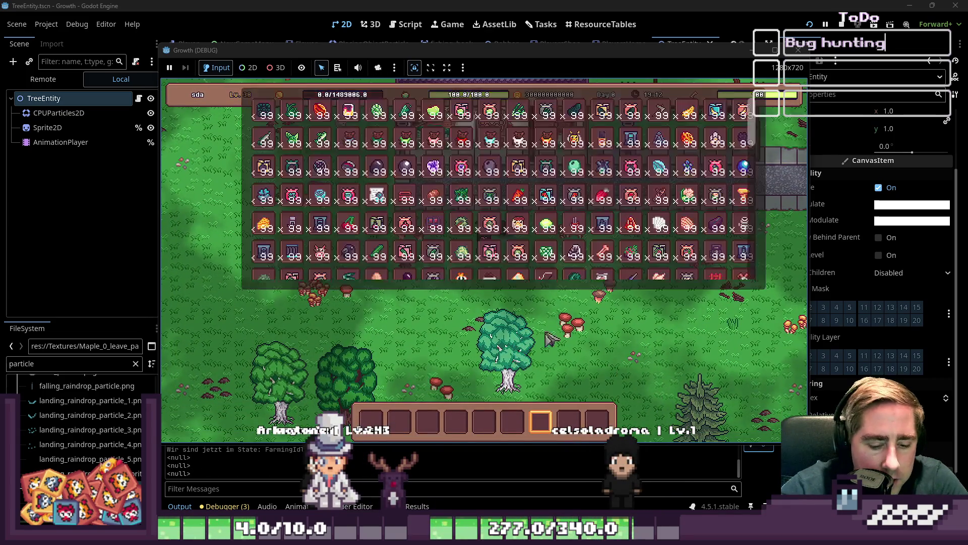
scroll(645, 212, "up", 3)
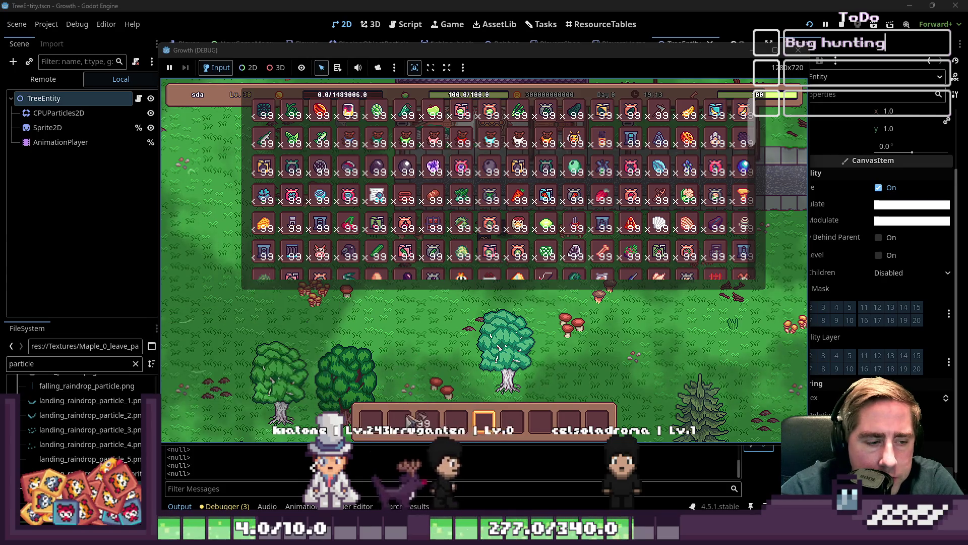
key("i")
key("1")
key("s")
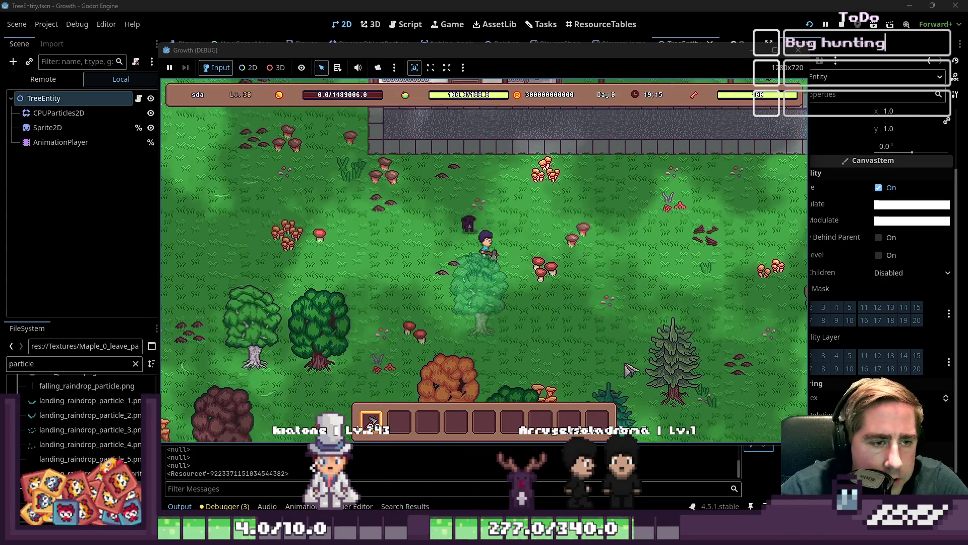
key("a")
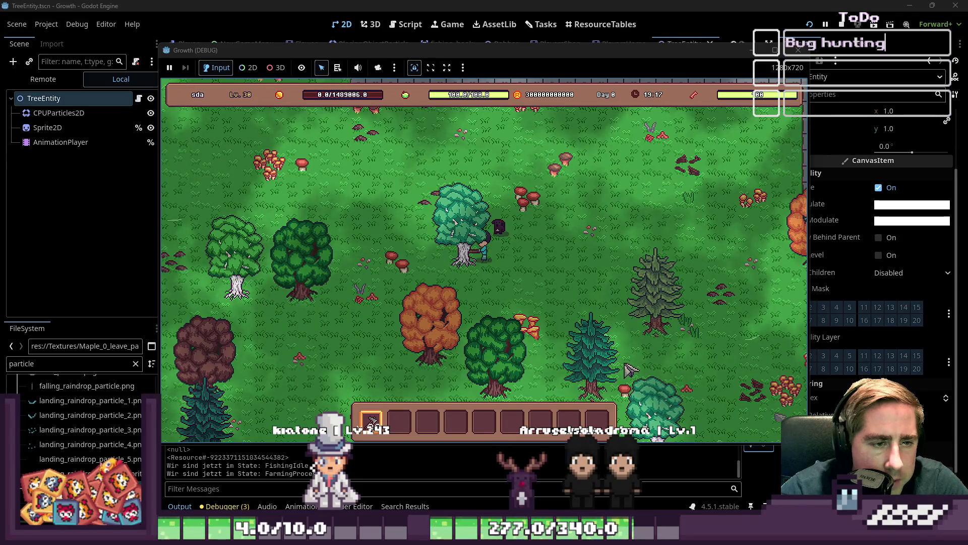
key("a")
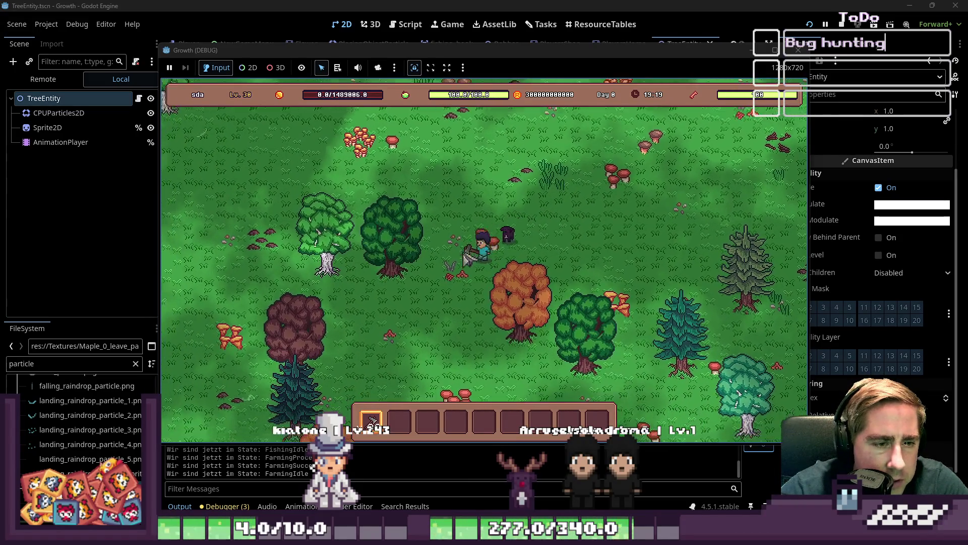
key("a")
key("s")
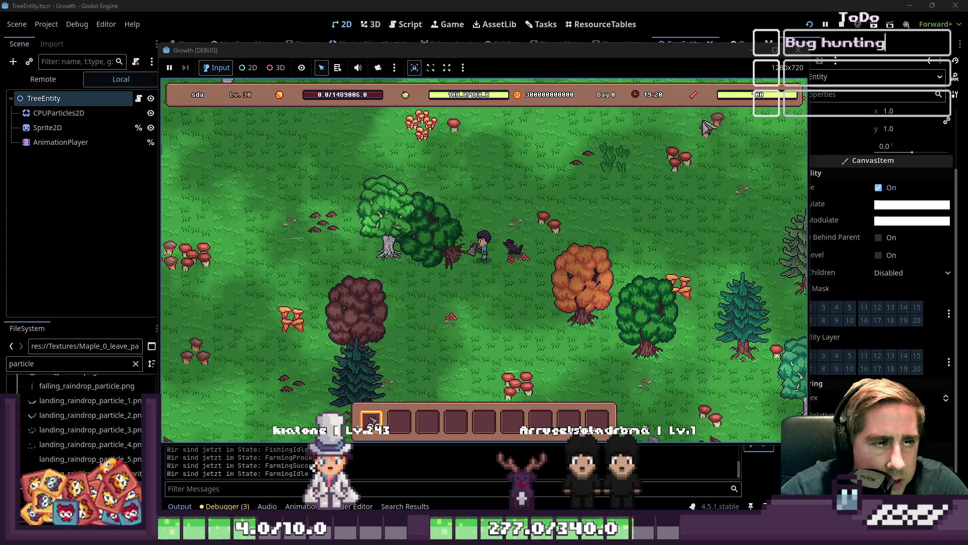
key("F8")
left_click(47, 109)
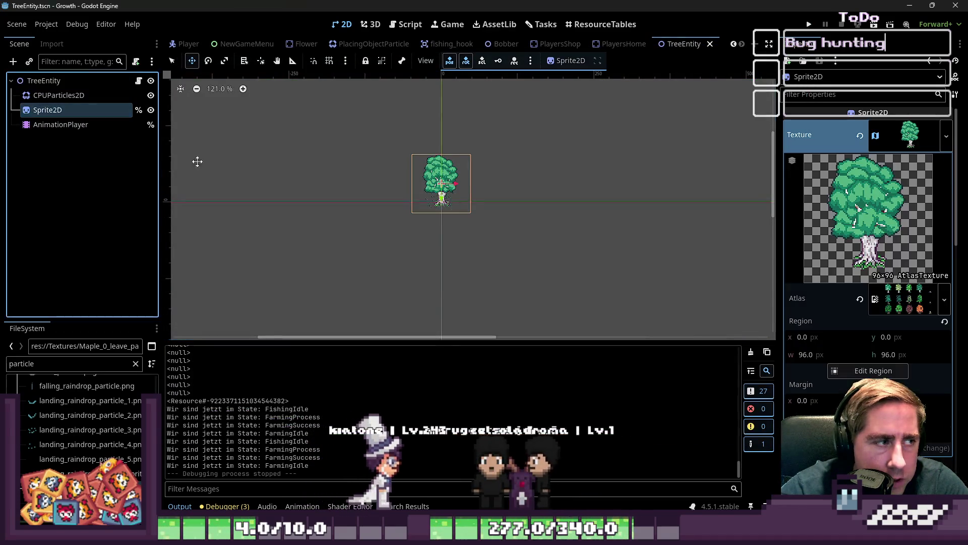
Step: Look through the Sprite2D Inspector, briefly selecting CPUParticles2D before returning to Sprite2D
scroll(892, 368, "down", 2)
scroll(911, 387, "down", 5)
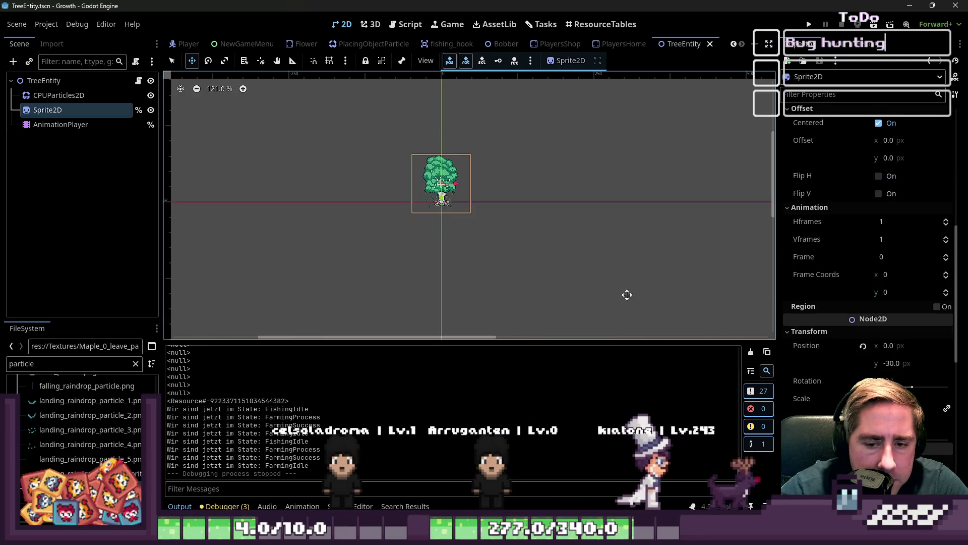
scroll(864, 363, "down", 5)
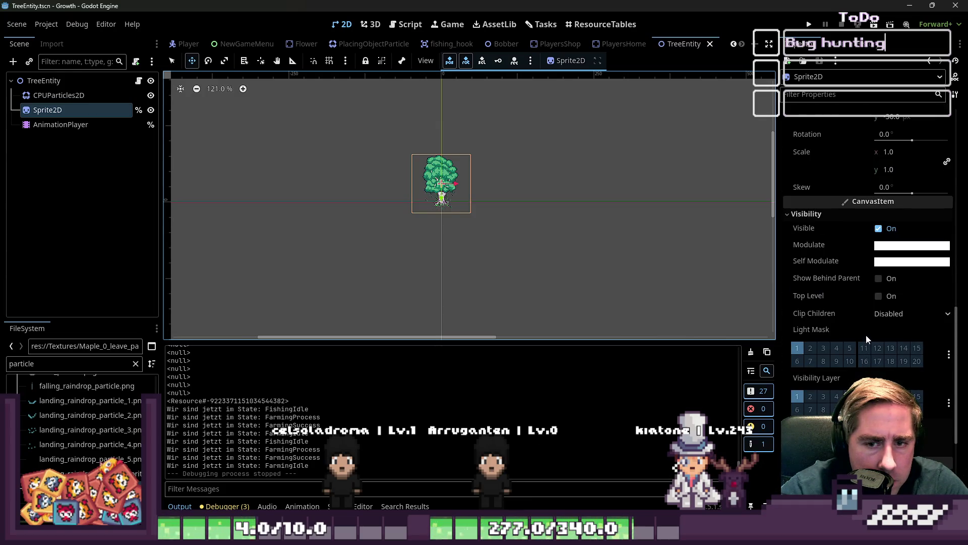
scroll(867, 335, "up", 5)
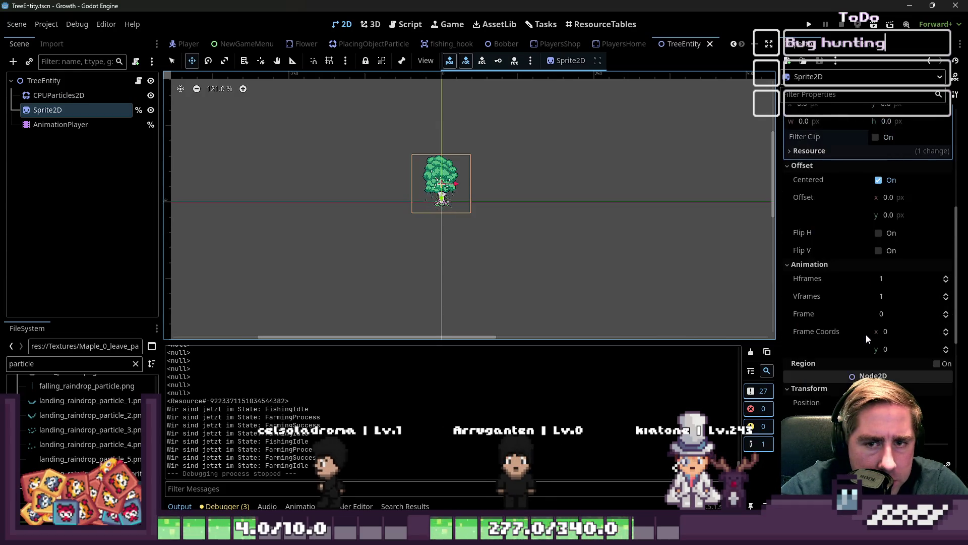
scroll(867, 326, "down", 5)
left_click(79, 96)
left_click(75, 109)
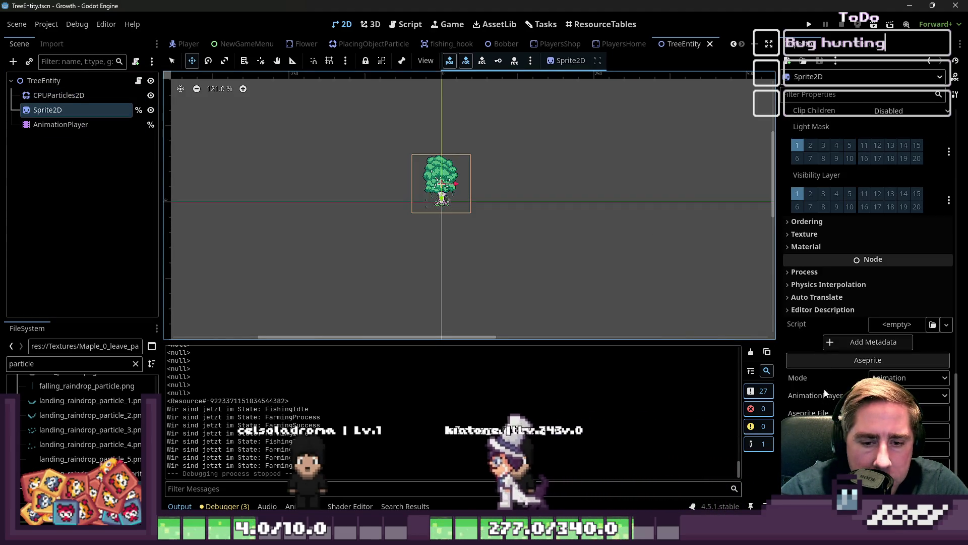
scroll(837, 308, "up", 2)
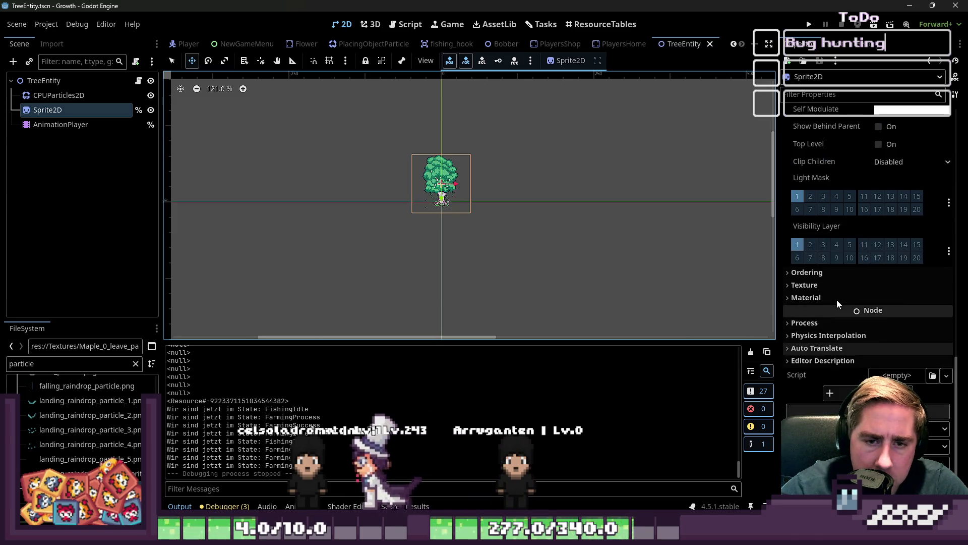
Step: Under Ordering, enable Y Sort and set Z Index to 1, then run with F5
left_click(809, 273)
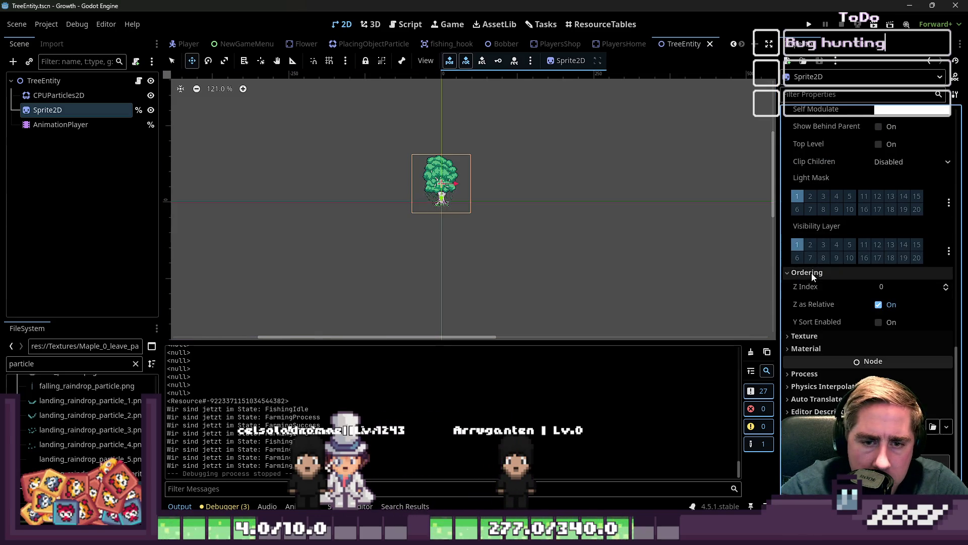
left_click(882, 325)
left_click(946, 284)
key("F5")
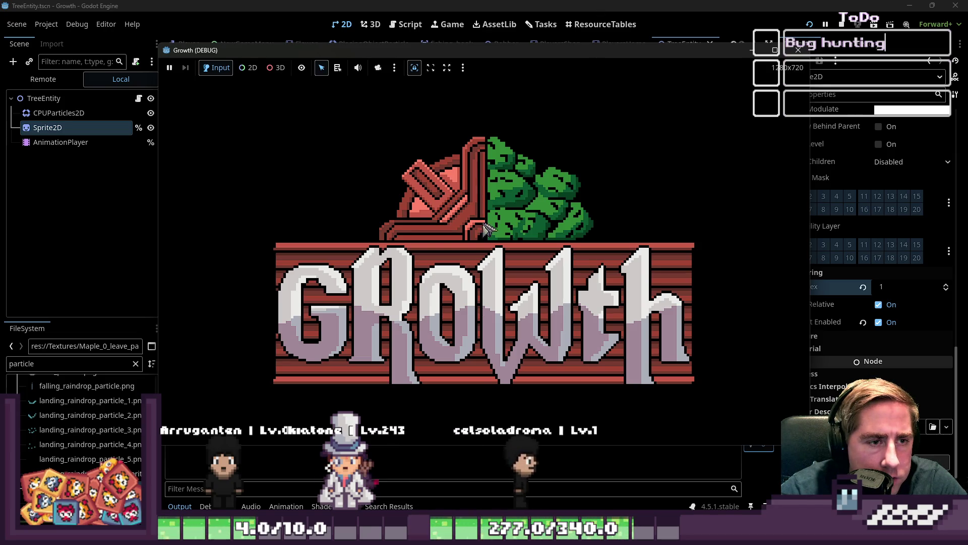
Step: Close and relaunch the game, then start it with a new character named 'asdg'
left_click(798, 50)
key("F5")
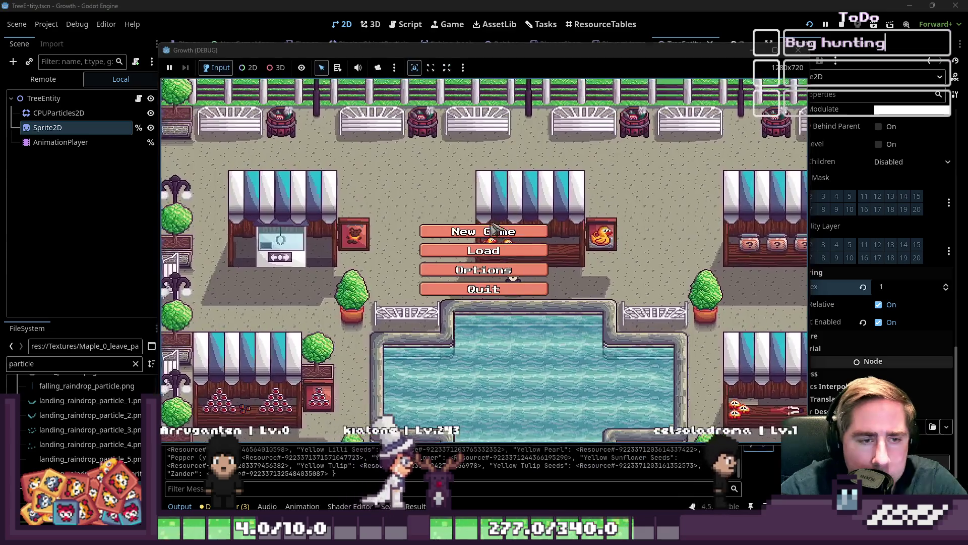
left_click(494, 229)
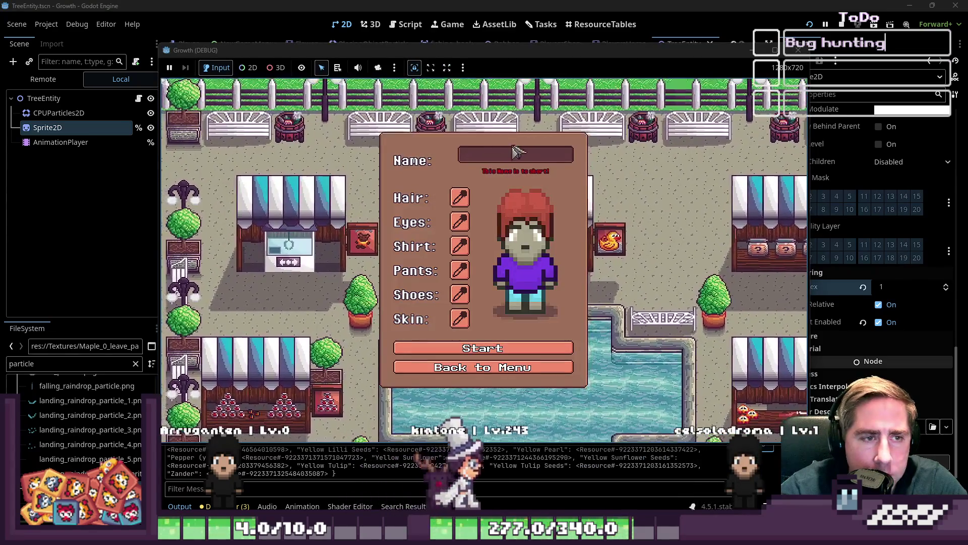
type("asdg")
left_click(460, 345)
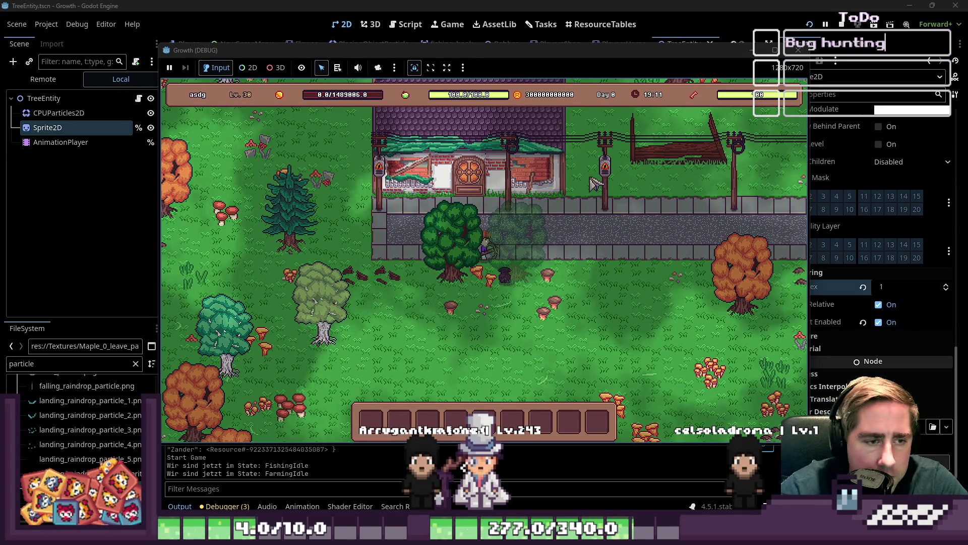
Step: Equip the first hotbar slot and chop the green tree and the orange tree
key("i")
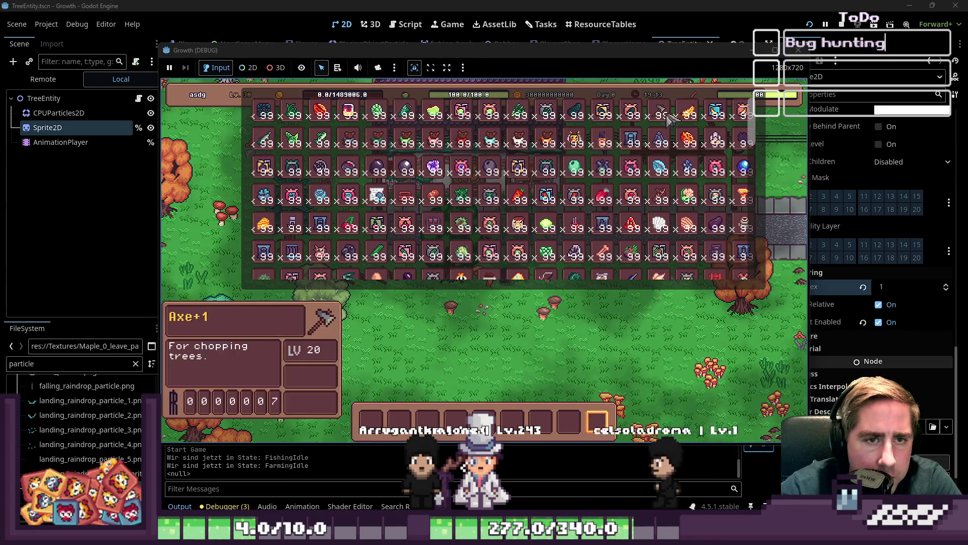
key("i")
left_click(376, 420)
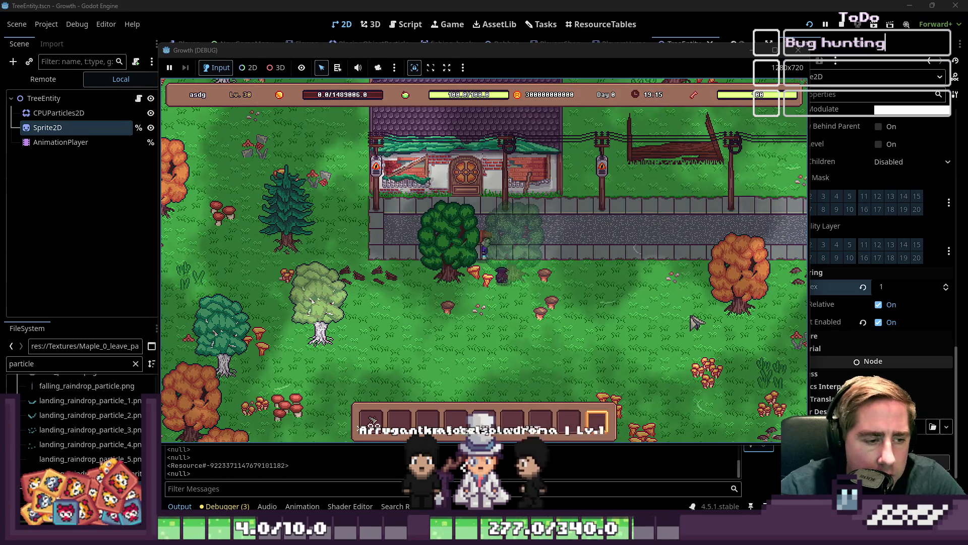
key("d")
key("a")
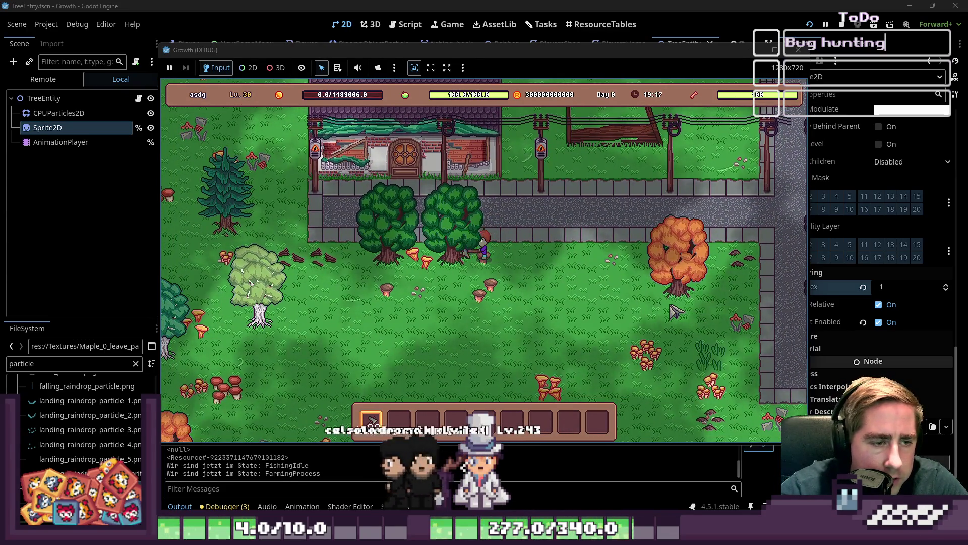
left_click(676, 311)
key("d")
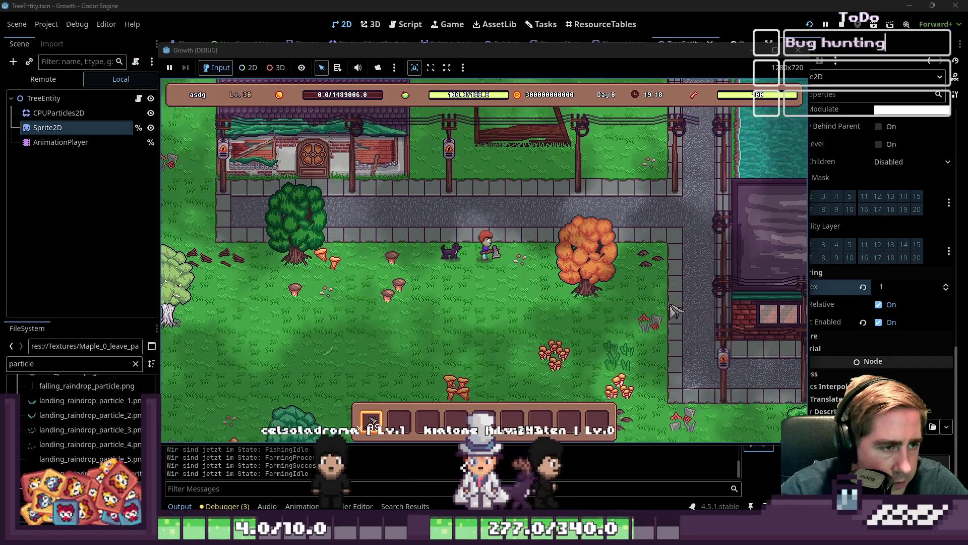
key("s")
key("d")
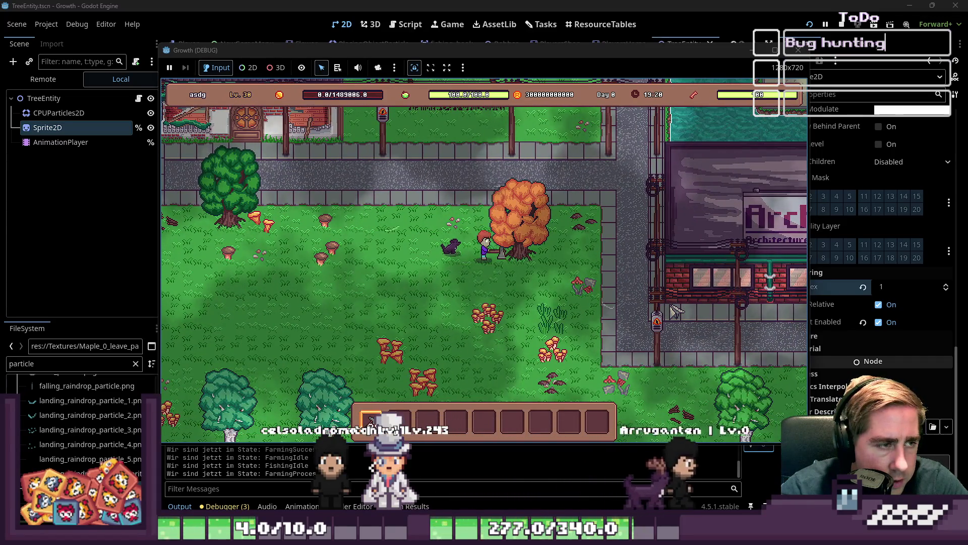
left_click(675, 310)
Step: Walk down-left to the green tree, stop the game, and show FarmingSuccess.gd's code
key("s")
key("a")
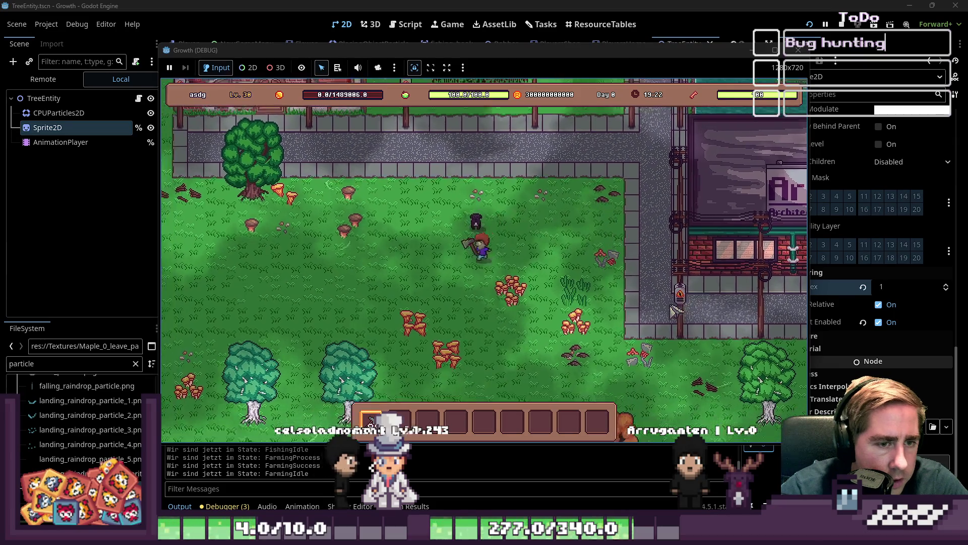
key("s")
key("a")
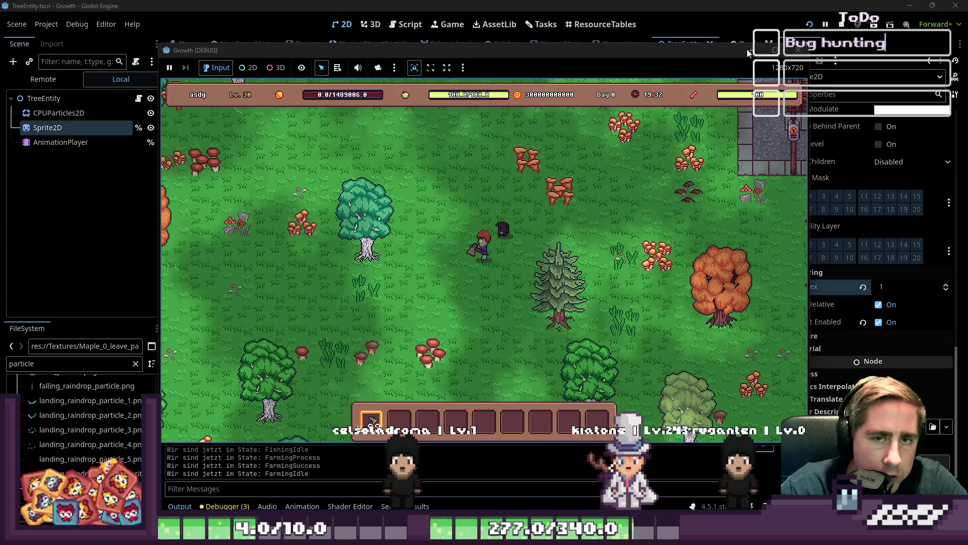
left_click(796, 51)
left_click(409, 26)
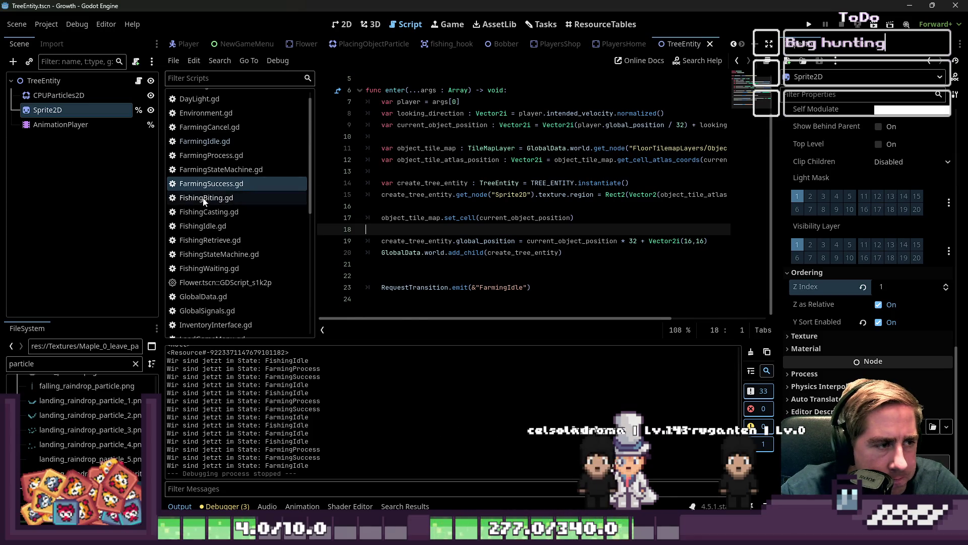
Step: Place the caret below the add_child line, then switch to FarmingIdle.gd
scroll(221, 176, "up", 1)
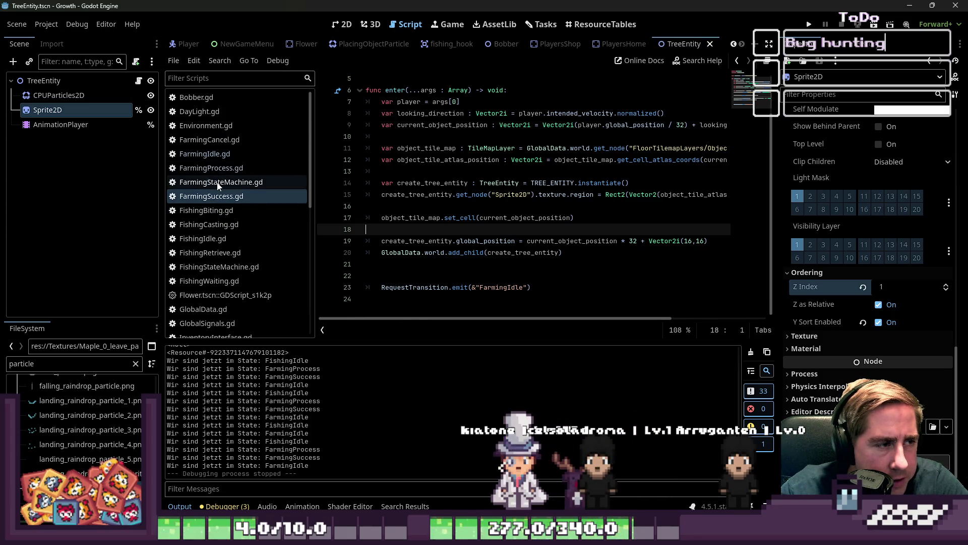
left_click(419, 253)
left_click(419, 261)
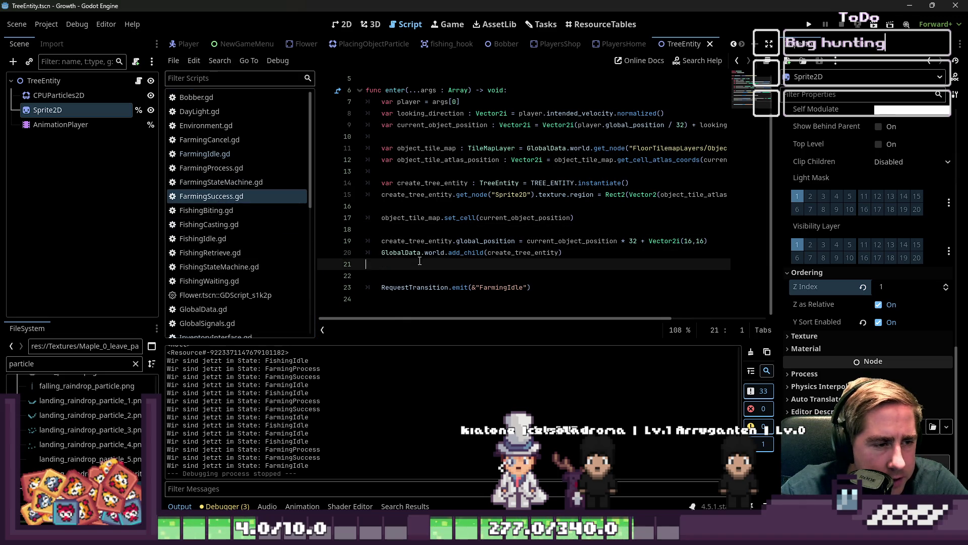
left_click(218, 158)
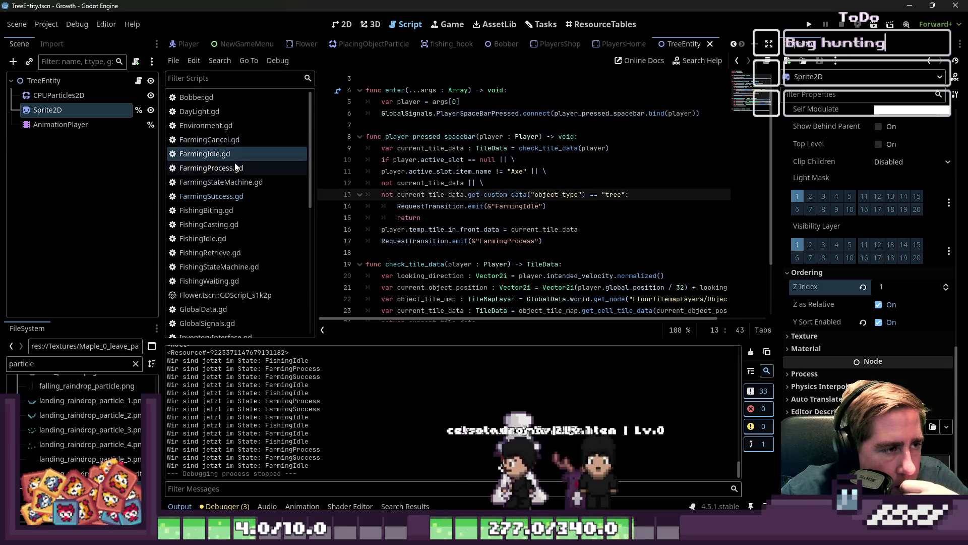
Step: Review FishingRetrieve.gd around the create_loot_animation call and the FishingIdle transition line
scroll(236, 166, "down", 2)
left_click(210, 222)
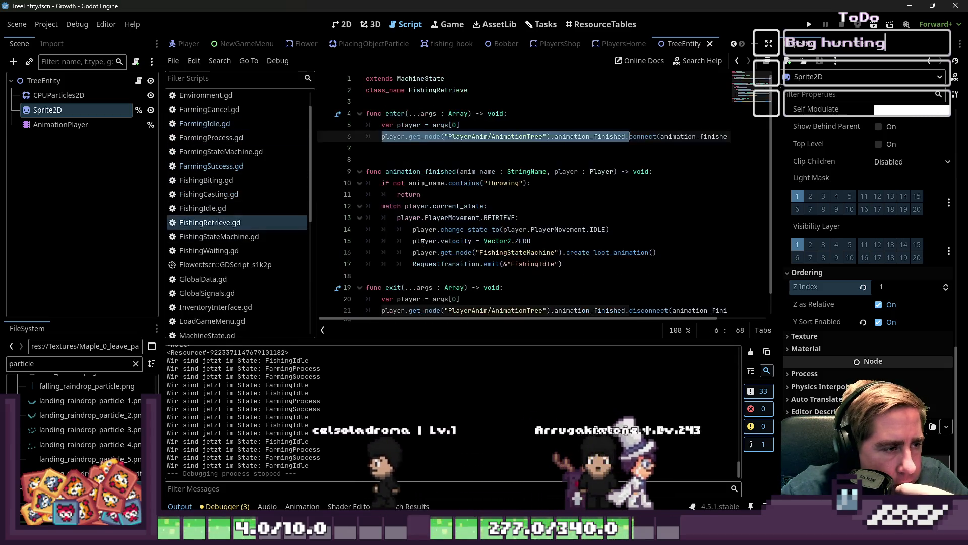
scroll(419, 243, "down", 2)
left_click(567, 230)
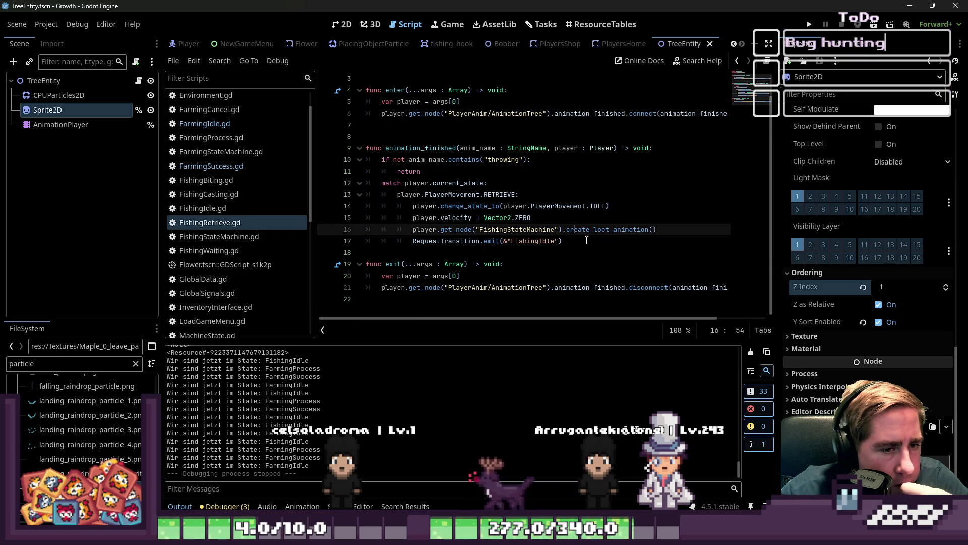
left_click(586, 251)
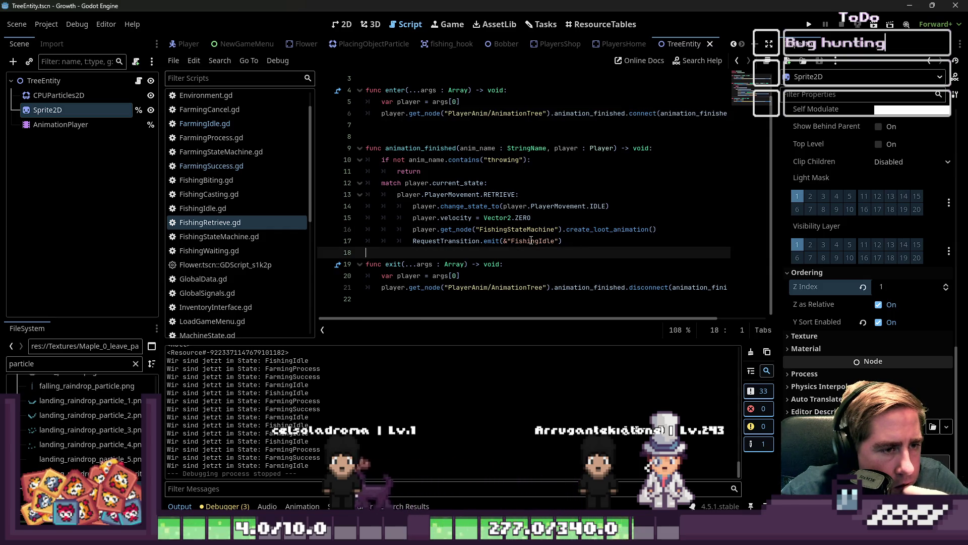
mouse_move(531, 241)
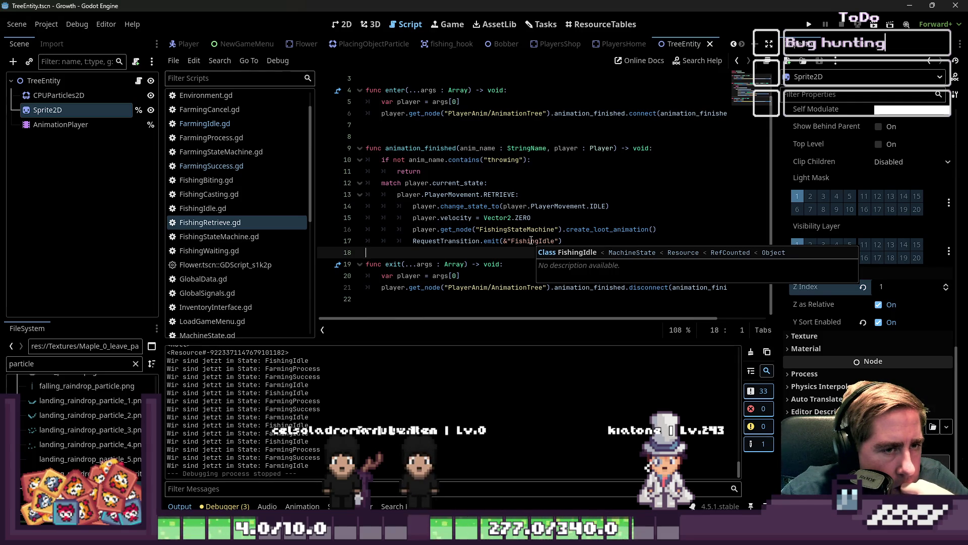
left_click(531, 241)
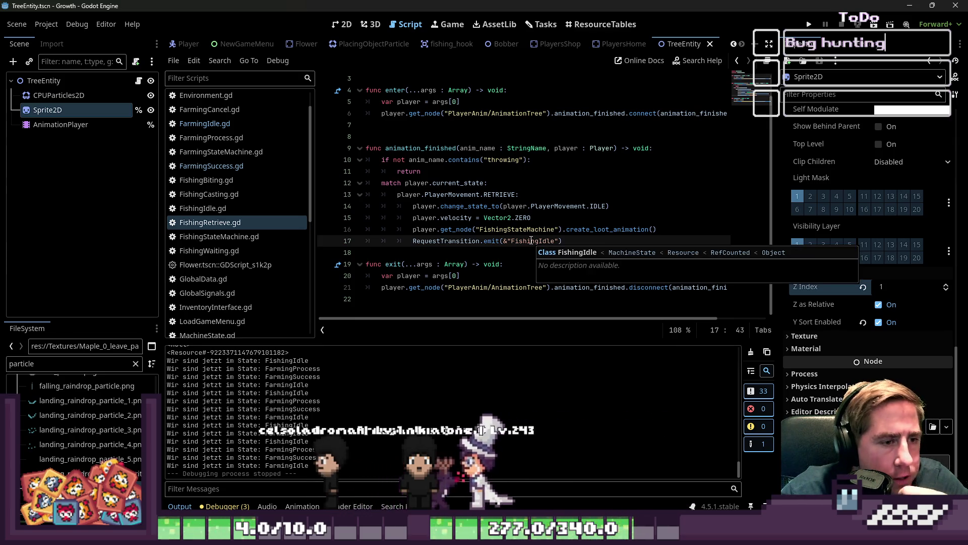
Step: Scroll through the scripts to bring up FishingStateMachine.gd
scroll(531, 241, "up", 1)
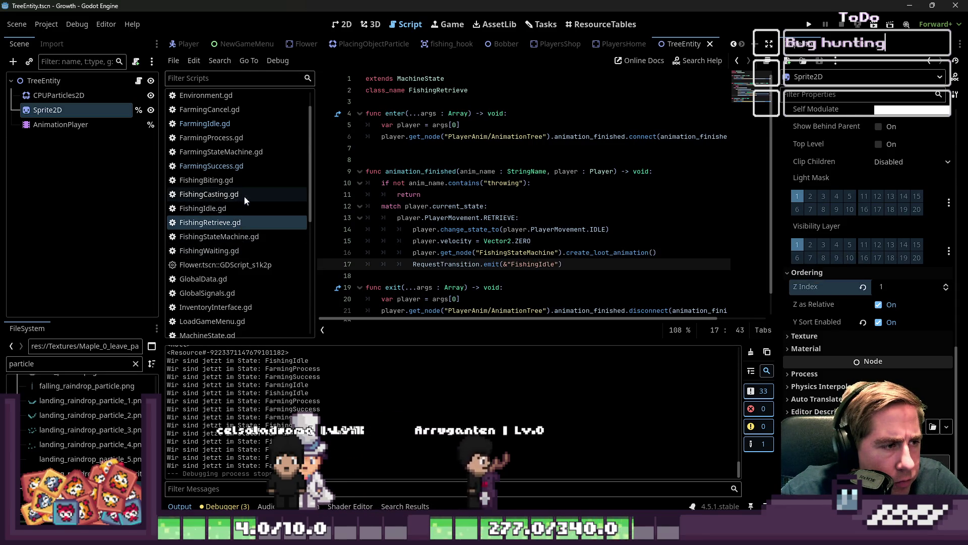
scroll(659, 235, "down", 1)
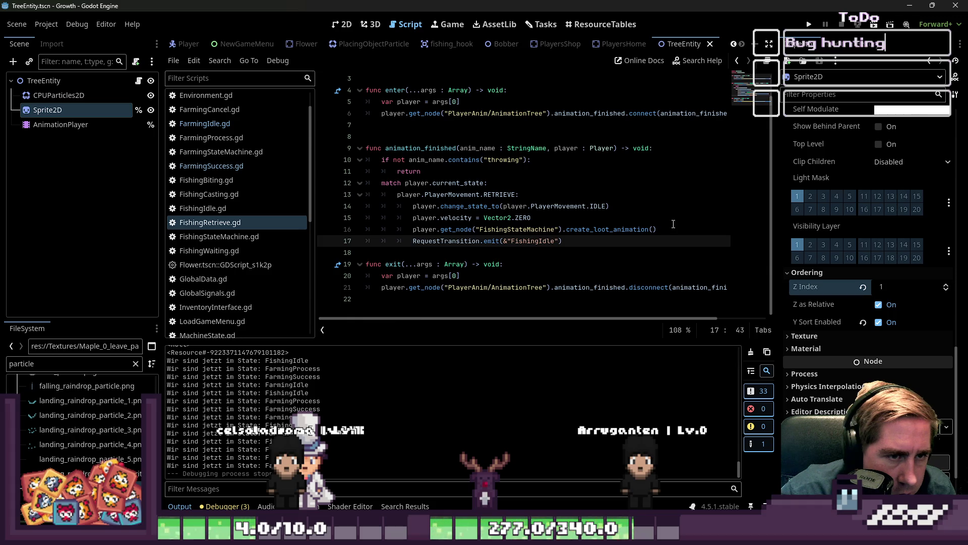
scroll(673, 224, "up", 1)
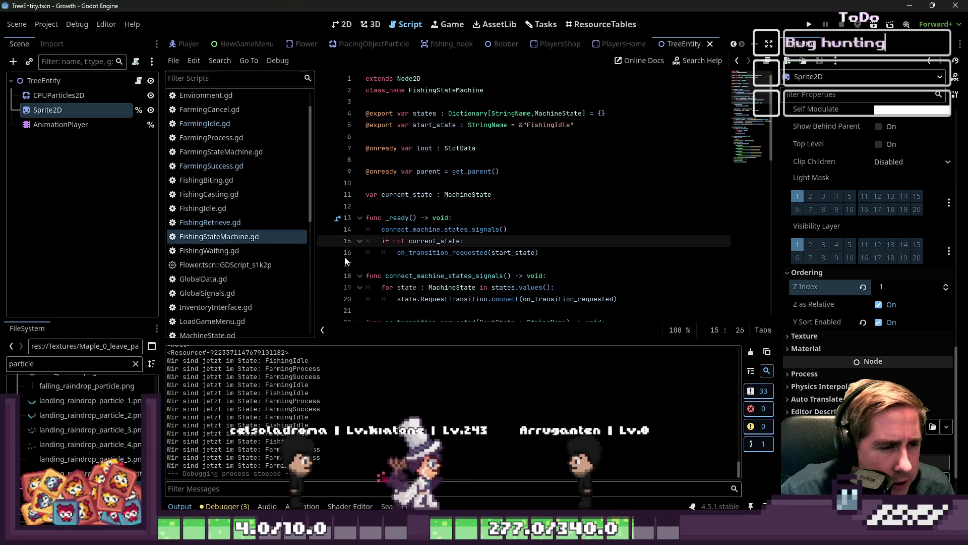
Step: Browse the FishingRetrieve, FishingBiting, FishingCasting and FishingIdle scripts
scroll(346, 260, "down", 7)
left_click(231, 222)
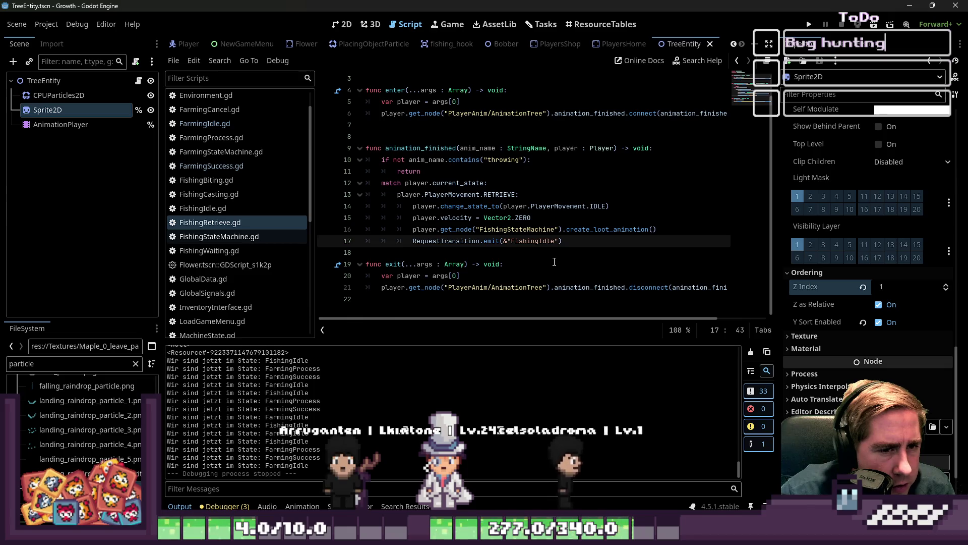
left_click(212, 180)
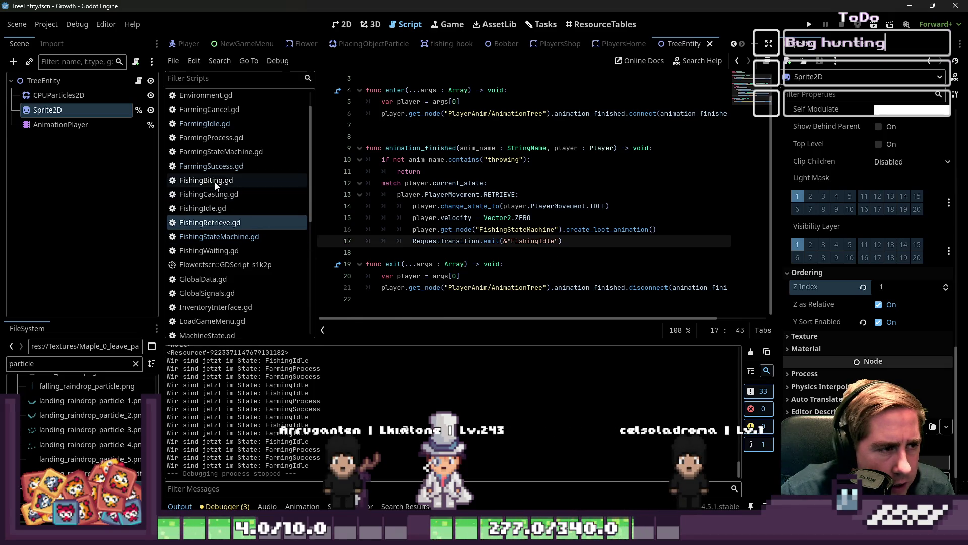
mouse_move(457, 229)
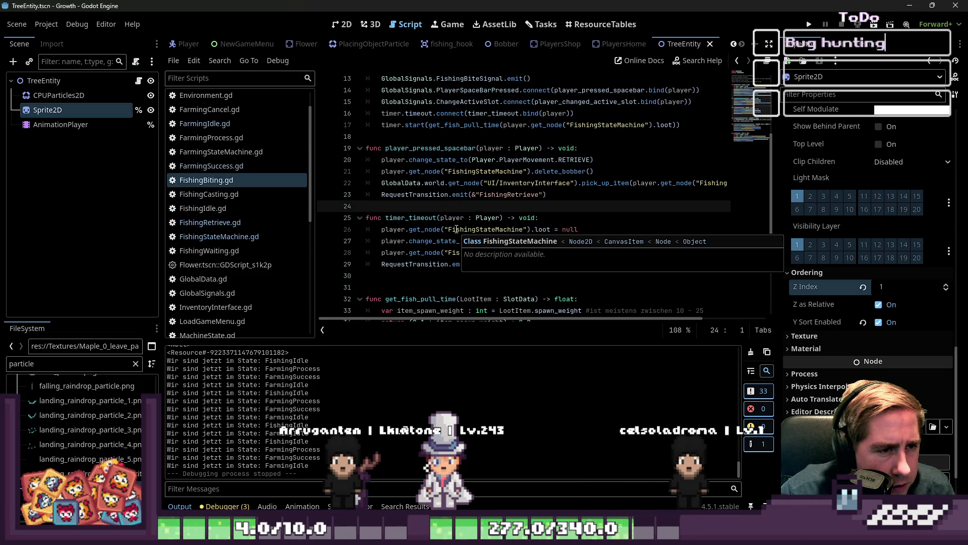
left_click(233, 196)
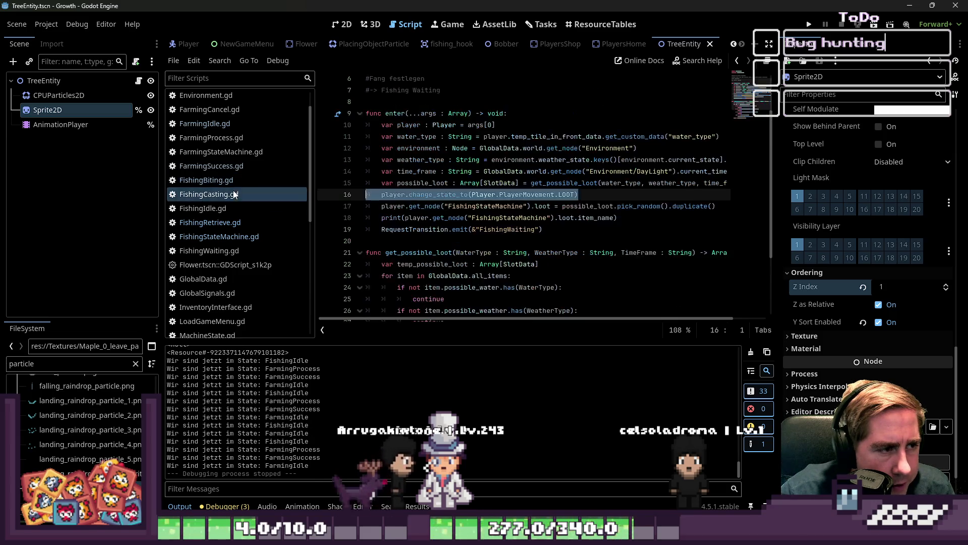
scroll(480, 240, "down", 1)
left_click(182, 209)
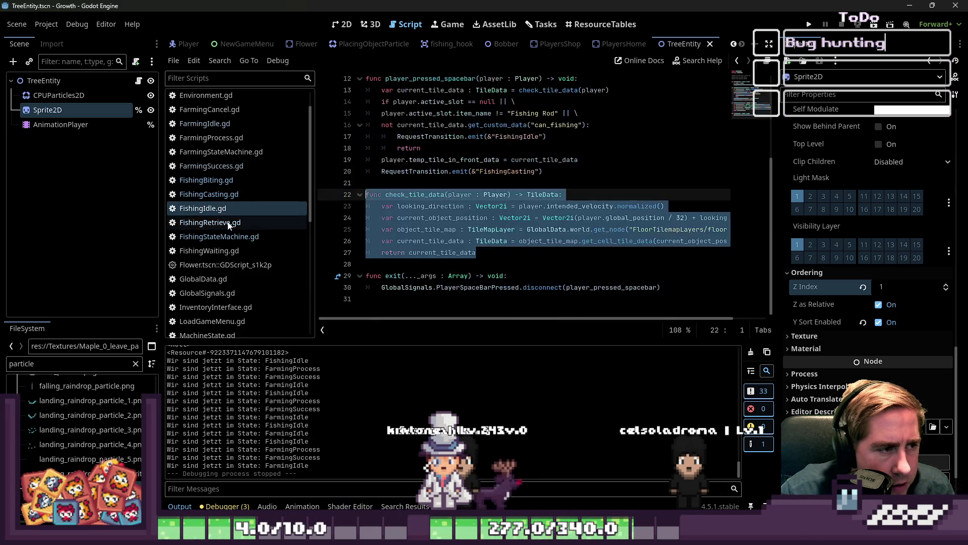
Step: In FishingRetrieve.gd, select current_state and create_loot_animation
left_click(231, 223)
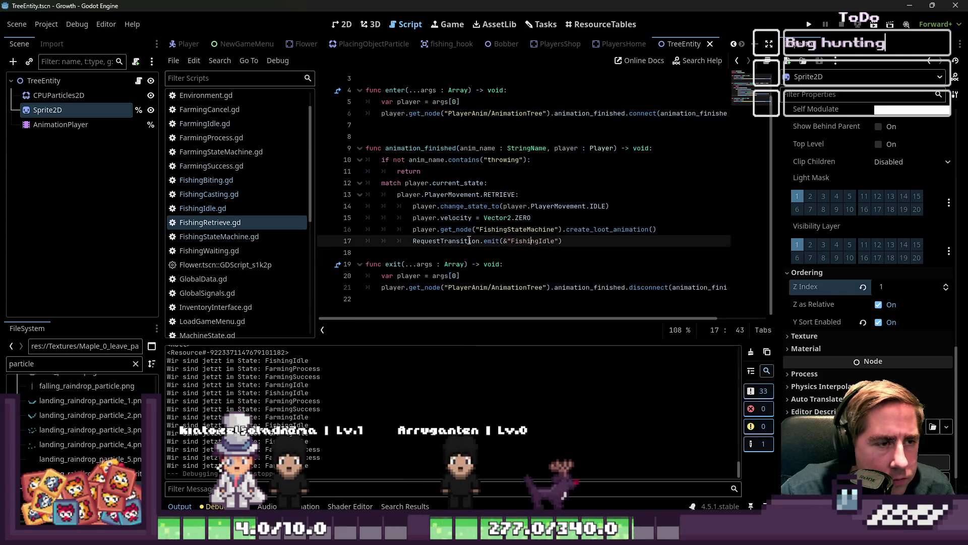
double_click(460, 184)
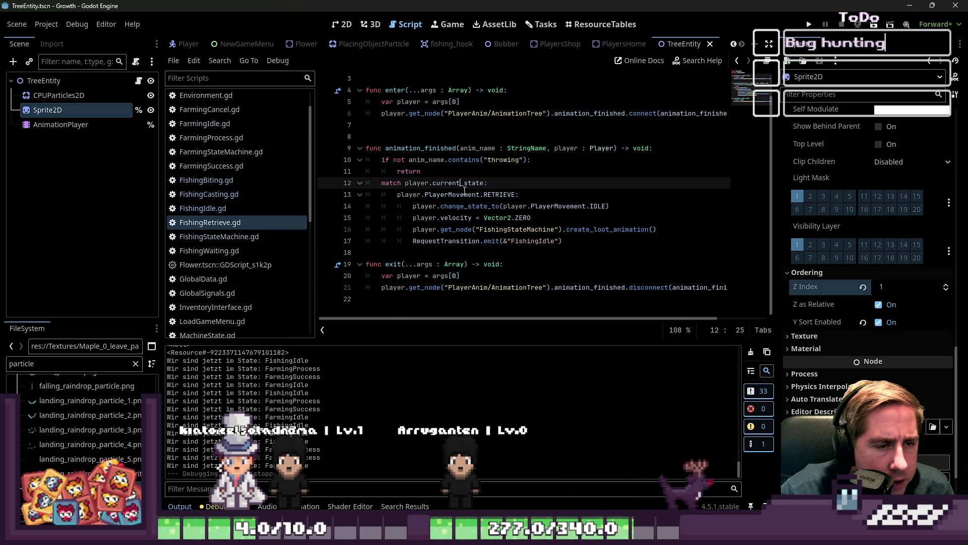
double_click(605, 230)
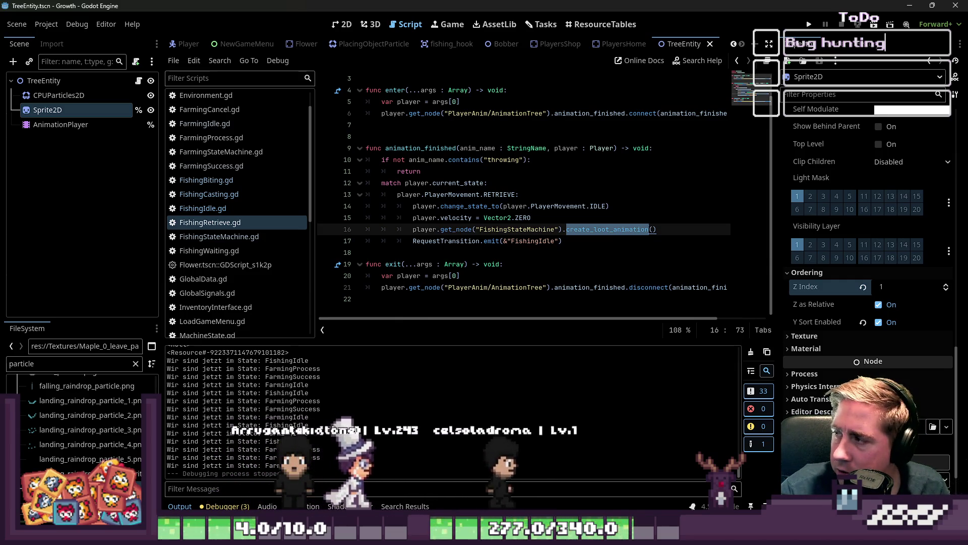
Step: Check FishingStateMachine.gd, FishingWaiting.gd and FishingCasting.gd, then return to FishingRetrieve.gd
left_click(222, 238)
left_click(239, 251)
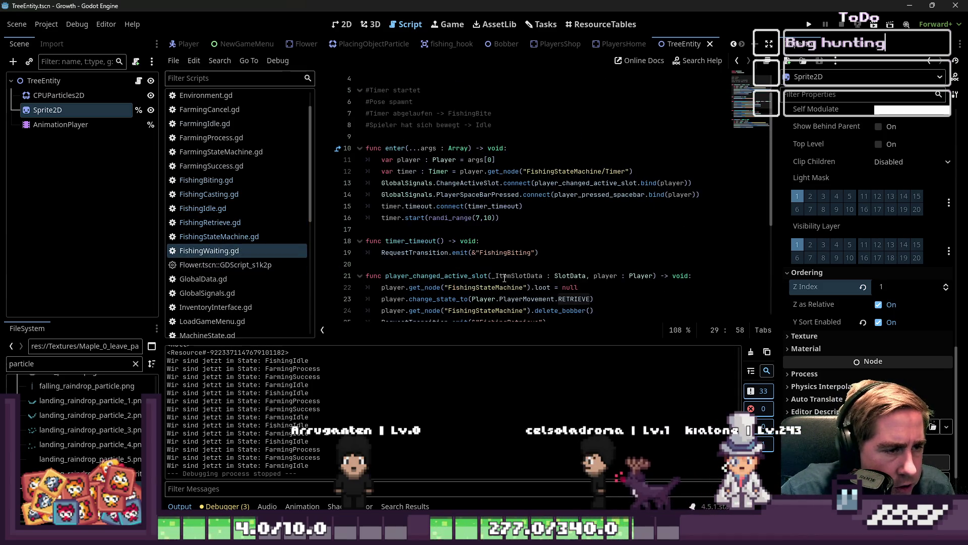
scroll(505, 277, "down", 5)
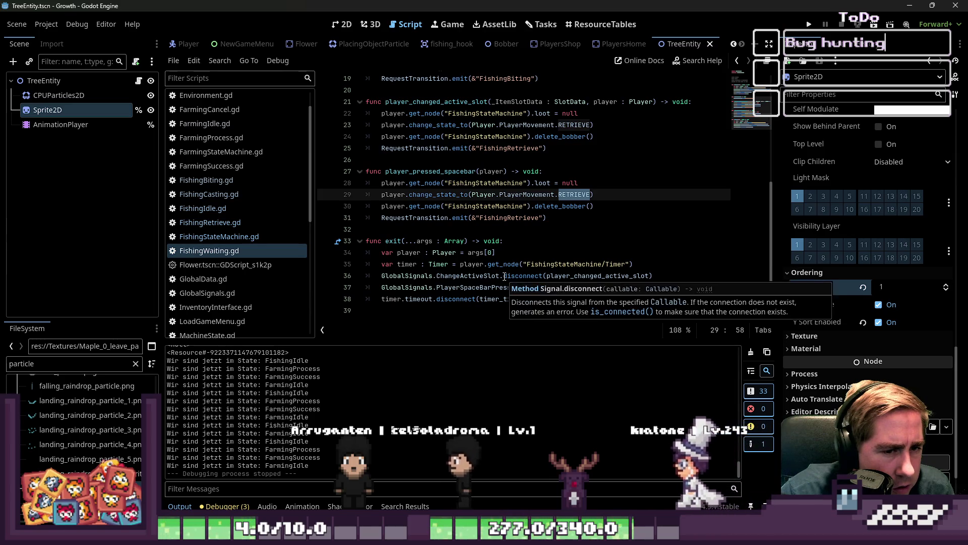
key("Down")
key("Down")
key("Down")
left_click(260, 194)
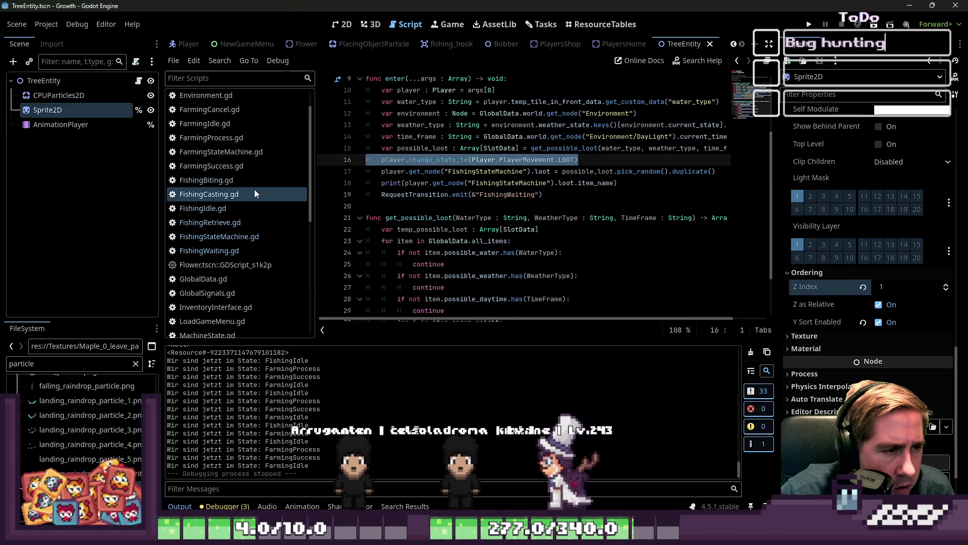
left_click(238, 222)
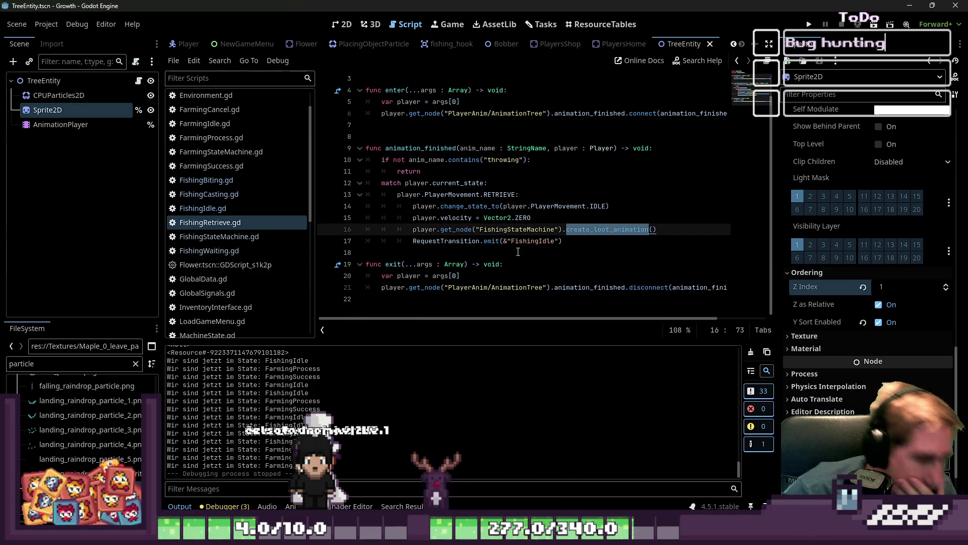
Step: Open Player.gd to view its manage_energy and move_player functions
scroll(252, 224, "up", 2)
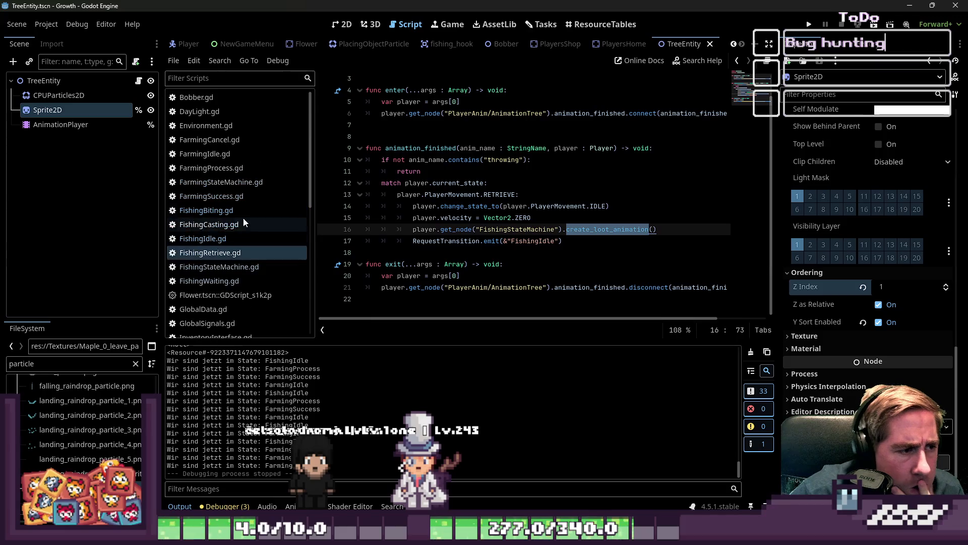
scroll(230, 214, "down", 5)
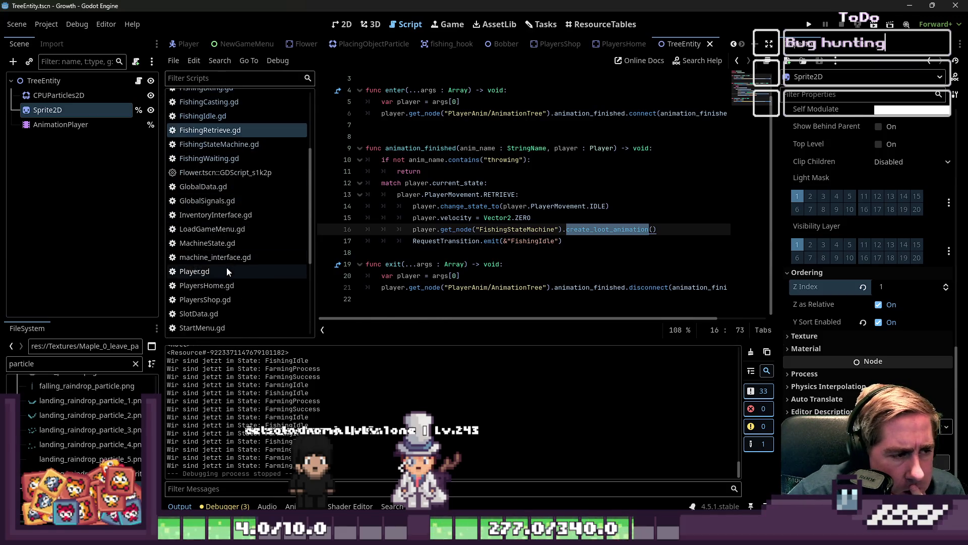
left_click(227, 270)
scroll(465, 284, "up", 3)
scroll(488, 268, "down", 3)
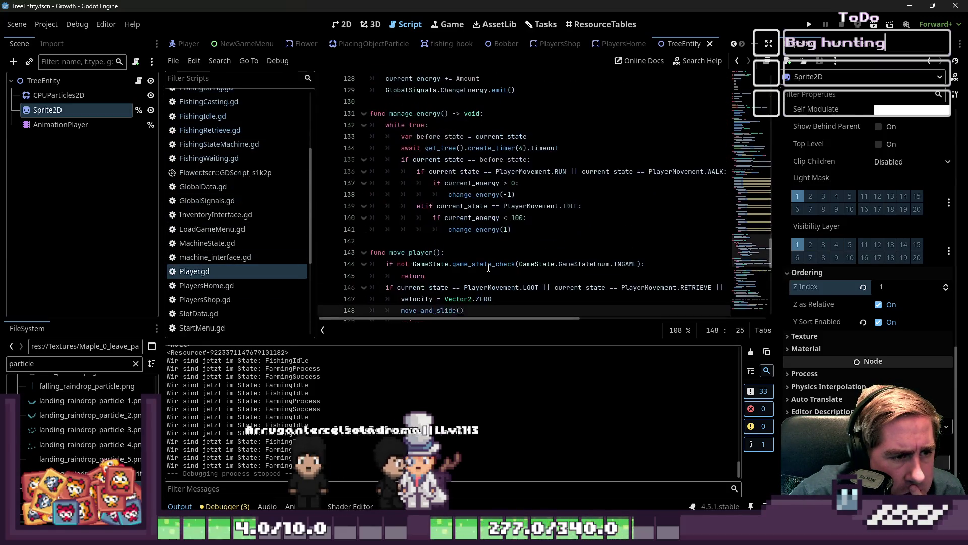